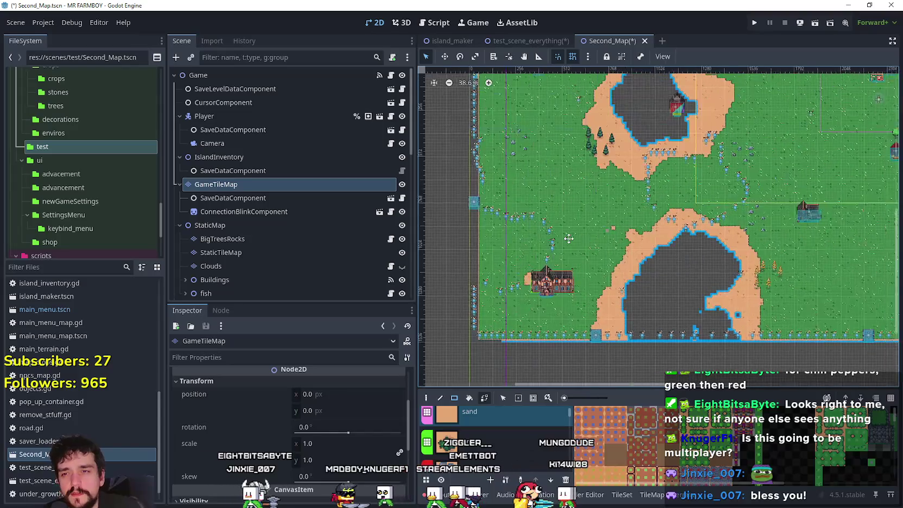
Pan the map up the left shore to the Second_Map's top-left corner.
scroll(561, 286, "down", 1)
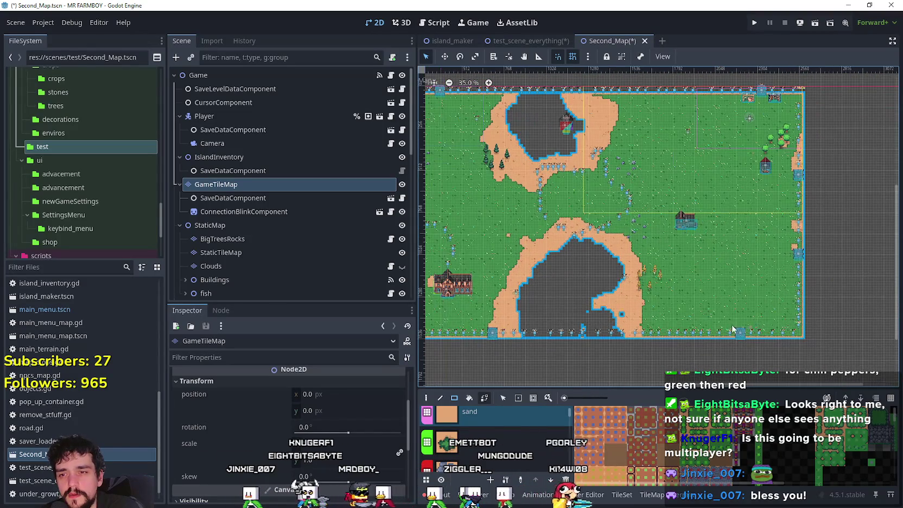
scroll(688, 180, "up", 3)
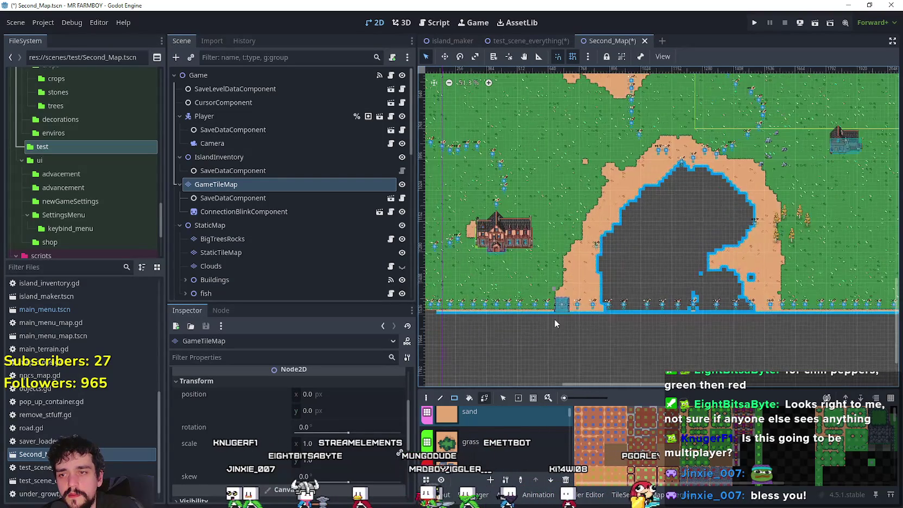
scroll(562, 304, "up", 8)
scroll(565, 281, "down", 9)
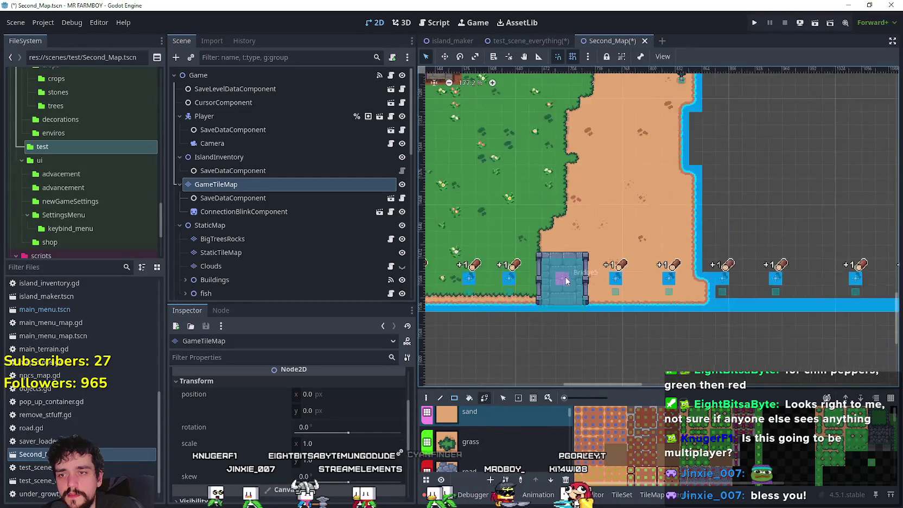
scroll(602, 282, "up", 7)
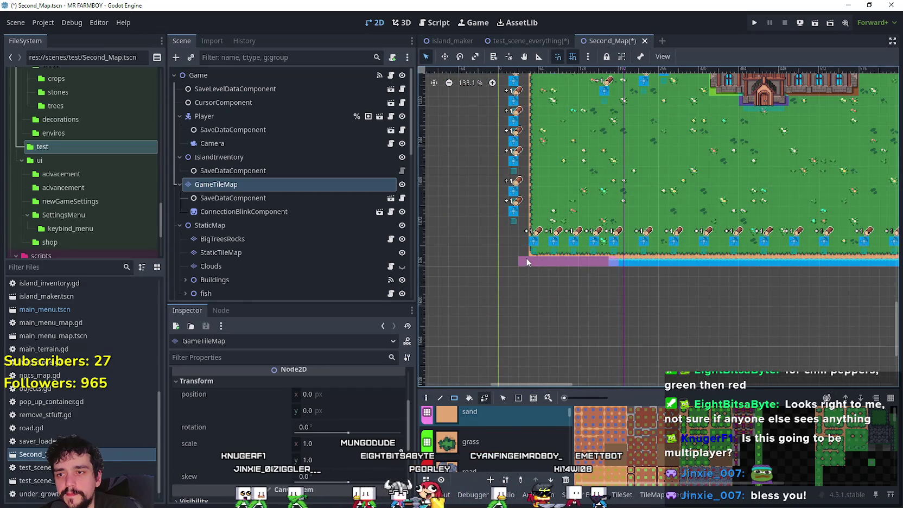
left_click_drag(523, 178, 539, 250)
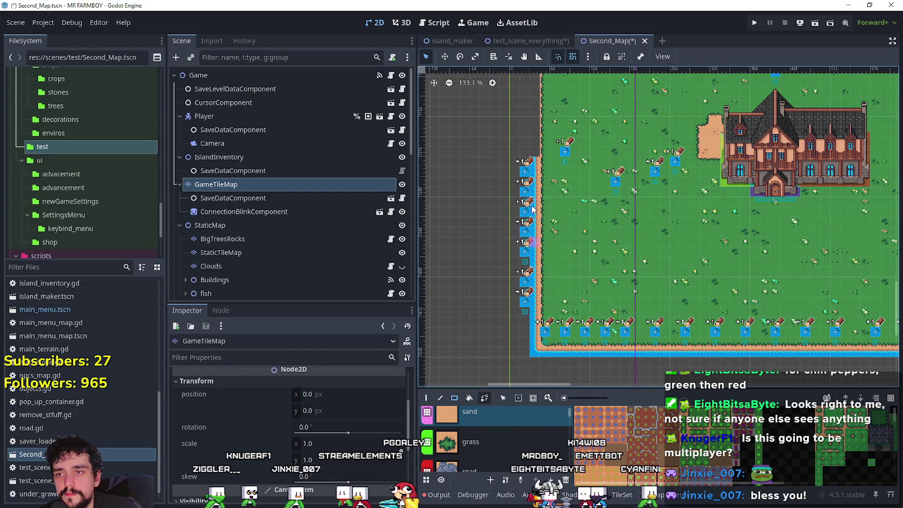
left_click_drag(532, 208, 518, 263)
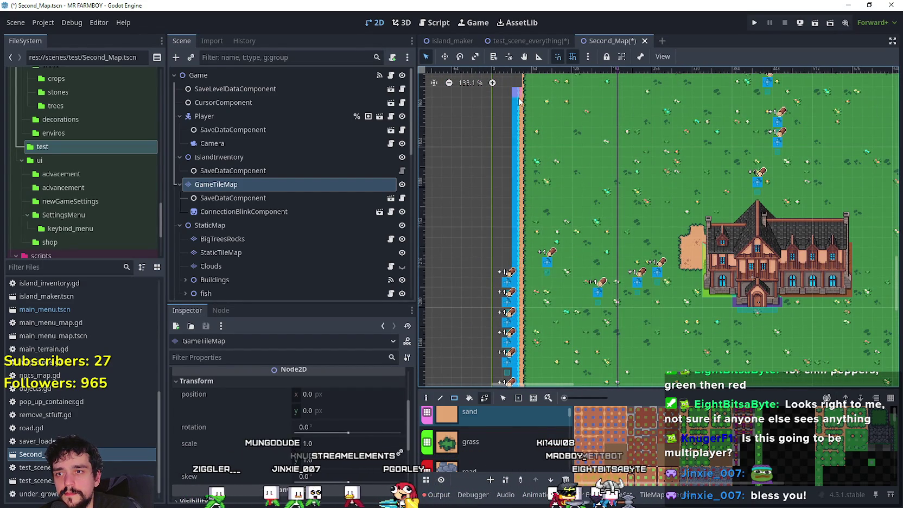
left_click_drag(519, 100, 532, 334)
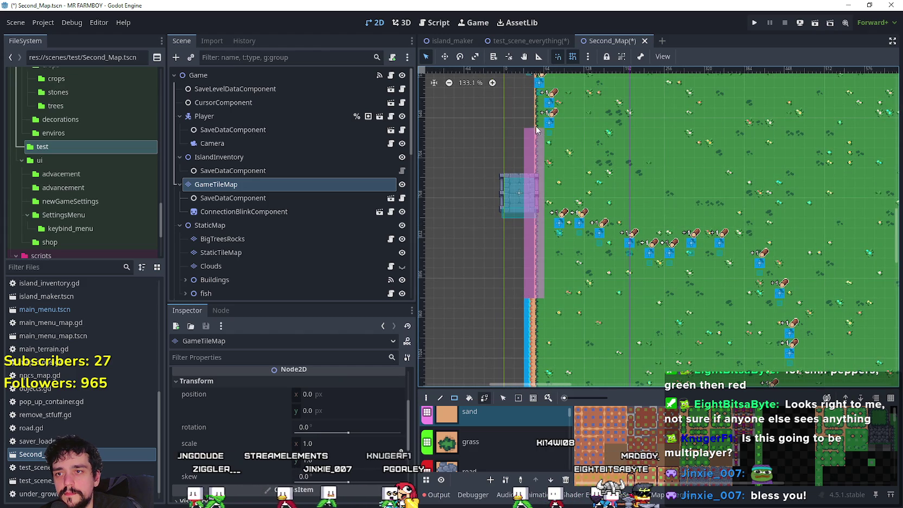
left_click_drag(533, 125, 537, 329)
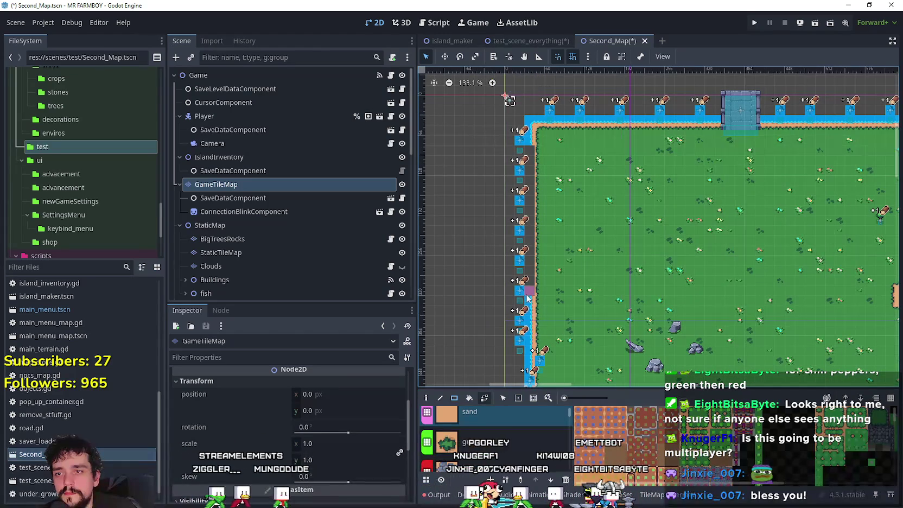
scroll(249, 230, "down", 3)
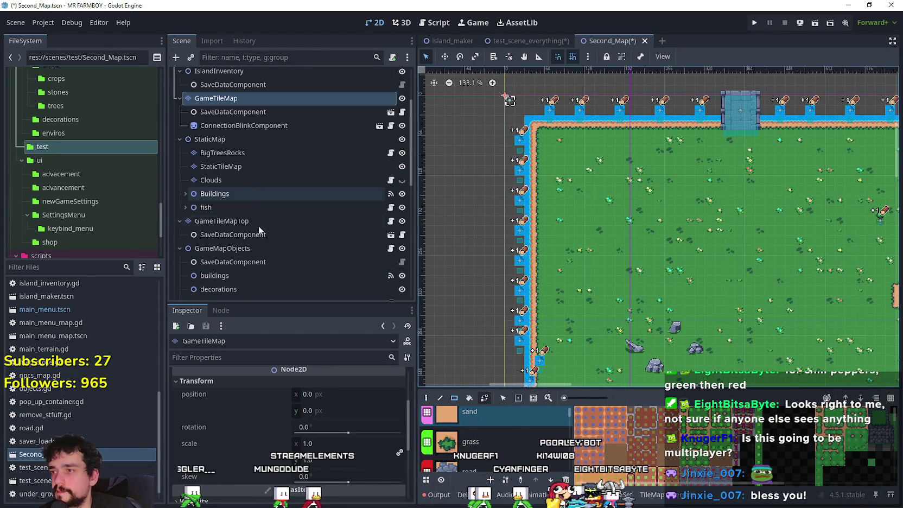
Select the StaticTileMap layer and choose the sand terrain in the TileMap panel.
left_click(253, 166)
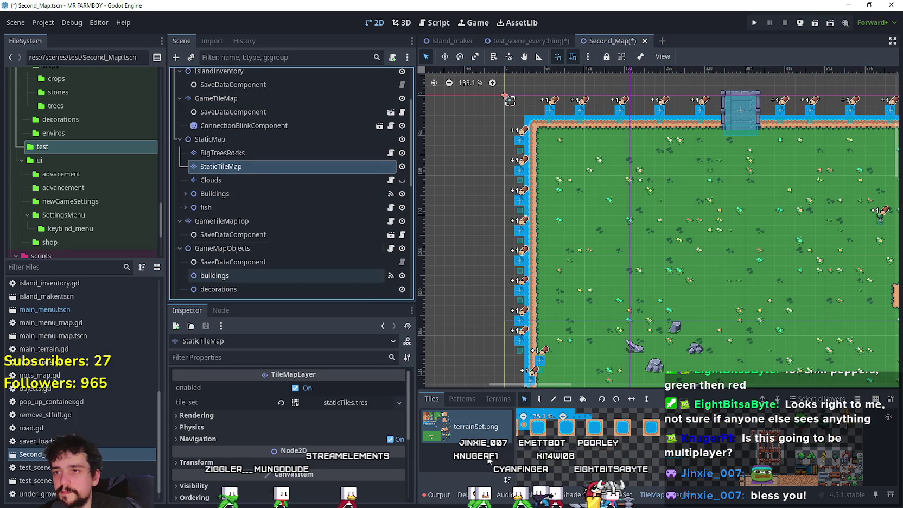
left_click(678, 498)
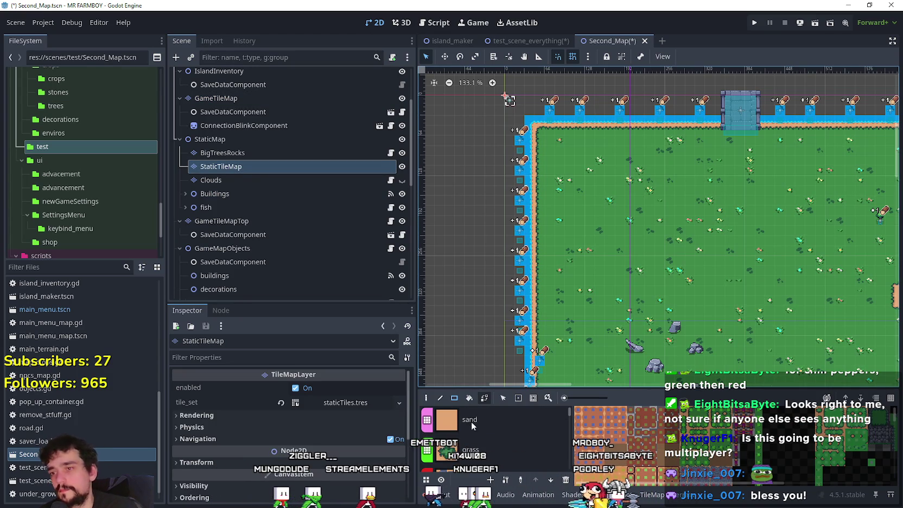
left_click(477, 425)
scroll(575, 341, "up", 7)
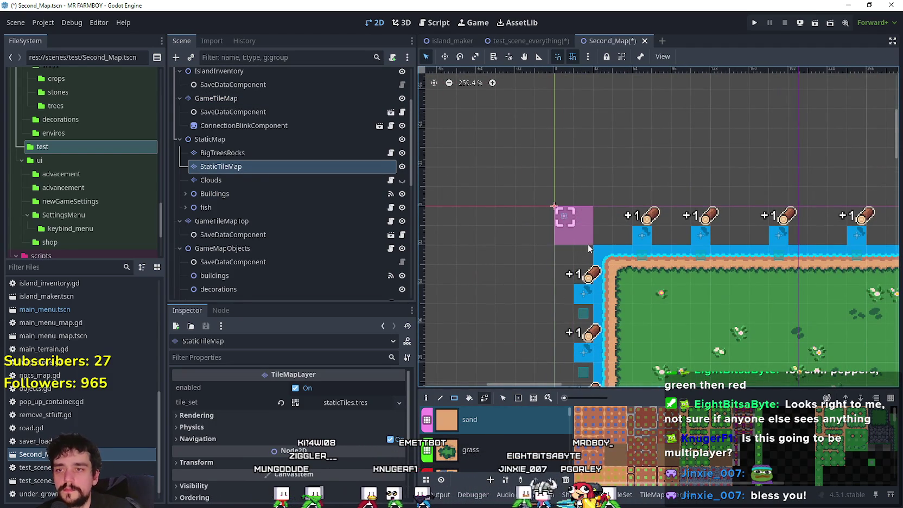
Paint a trial sand strip along the top row, undo it, and scroll to water.
mouse_move(588, 248)
left_mouse_down()
mouse_move(569, 257)
mouse_move(617, 230)
mouse_move(691, 259)
mouse_move(681, 252)
left_mouse_up()
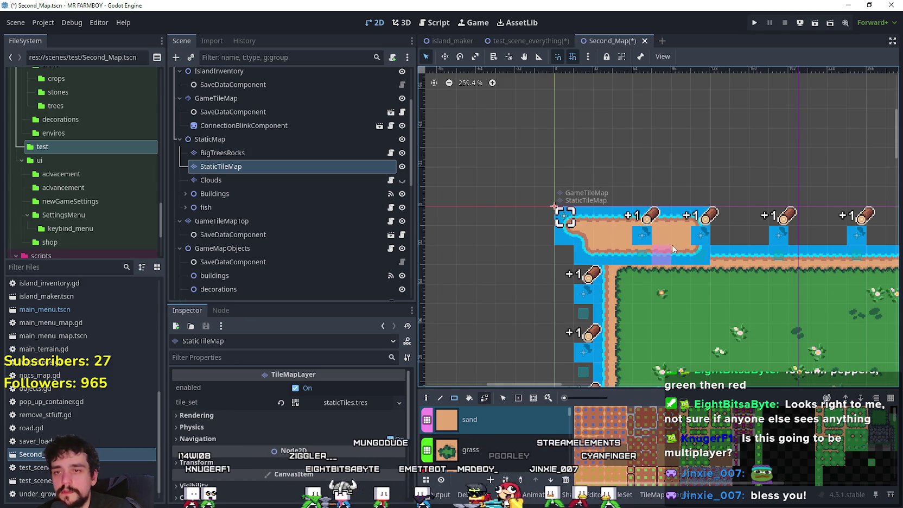
scroll(689, 246, "down", 2)
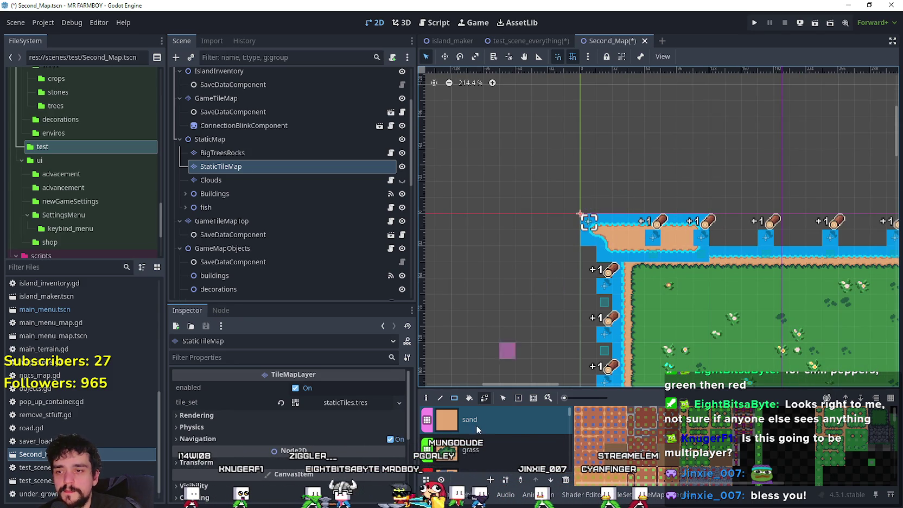
scroll(476, 428, "down", 1)
key("ctrl+z")
key("ctrl+z")
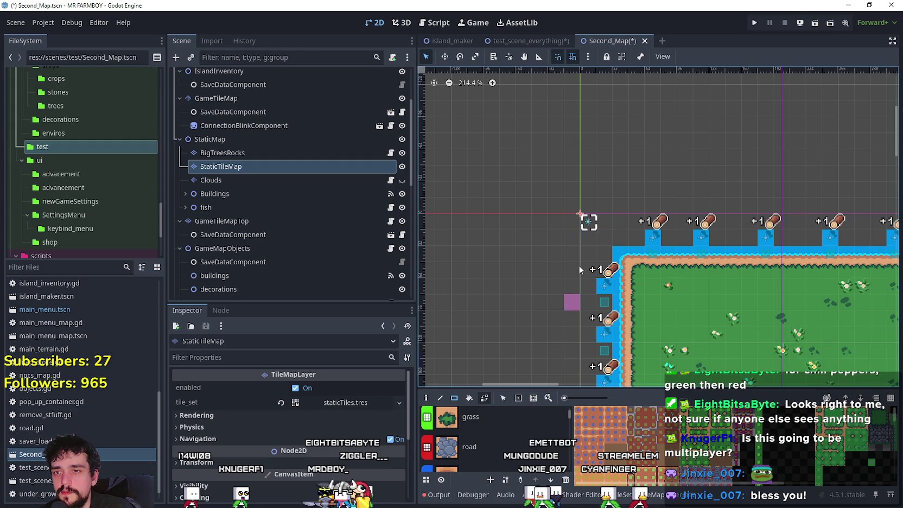
scroll(500, 451, "down", 3)
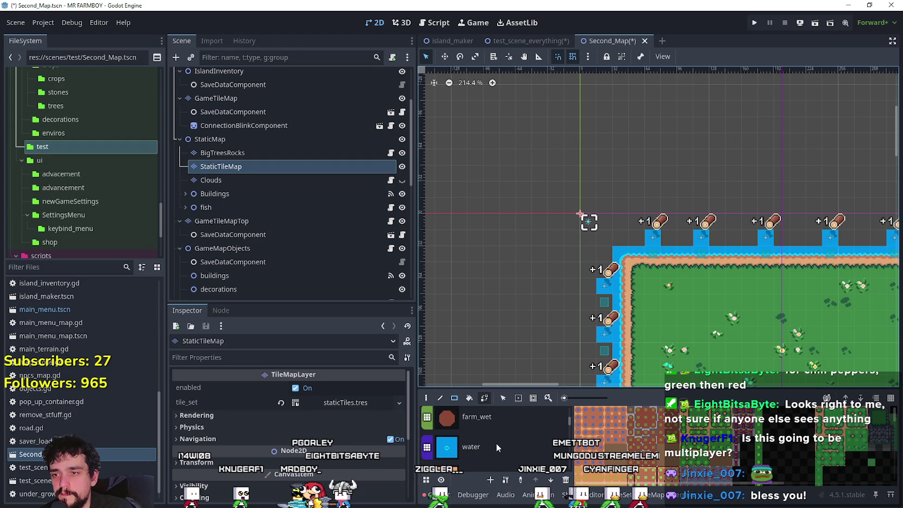
Choose the water terrain and fill the top-left corner, top channel and left column with water.
left_click(496, 445)
left_click_drag(587, 221, 667, 255)
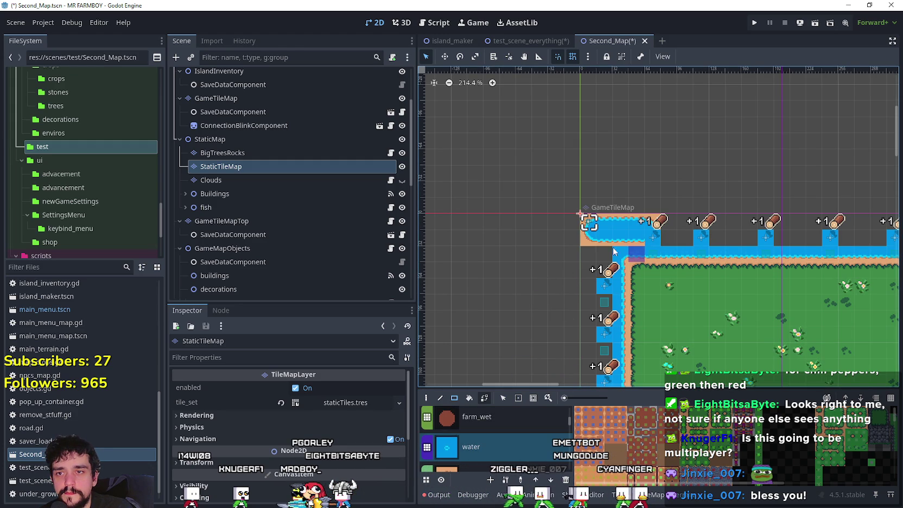
left_click_drag(590, 230, 669, 259)
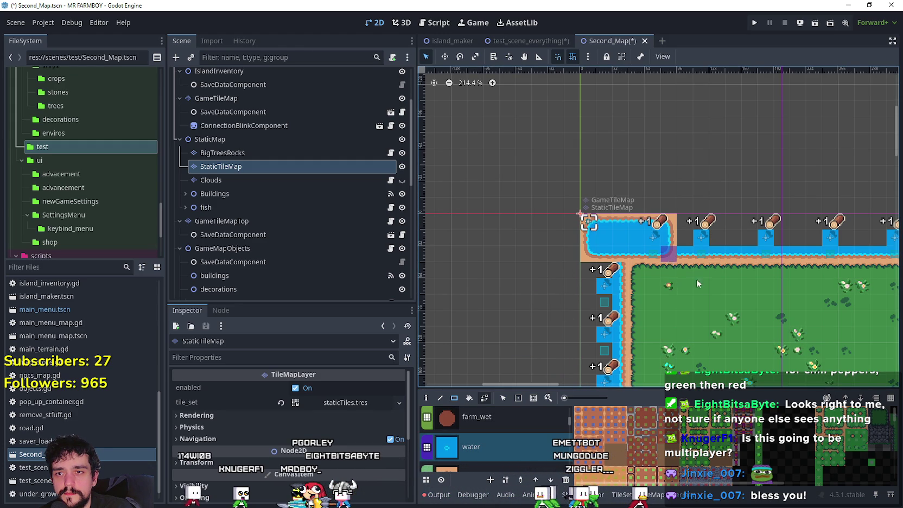
left_click_drag(598, 227, 806, 253)
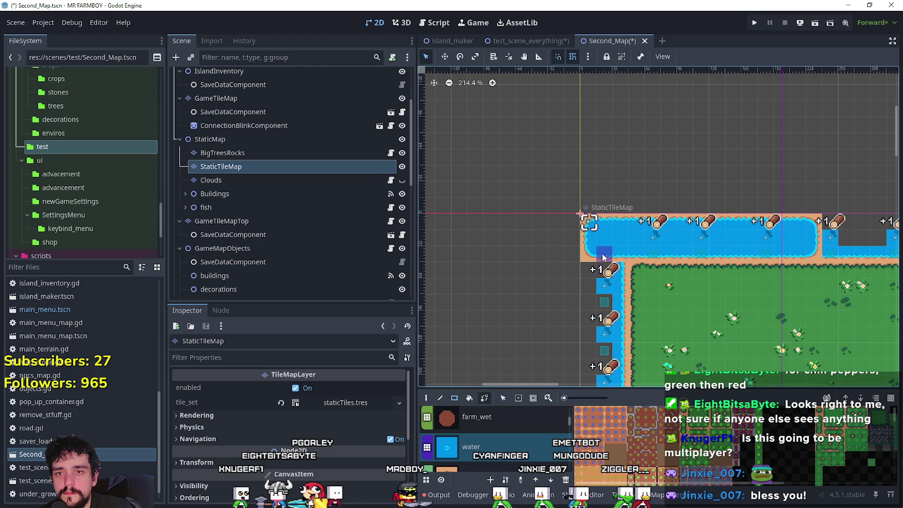
mouse_move(589, 222)
left_mouse_down()
mouse_move(603, 336)
mouse_move(622, 338)
left_mouse_up()
Paint a wide water strip below the bridge.
scroll(622, 339, "down", 2)
scroll(608, 304, "down", 5)
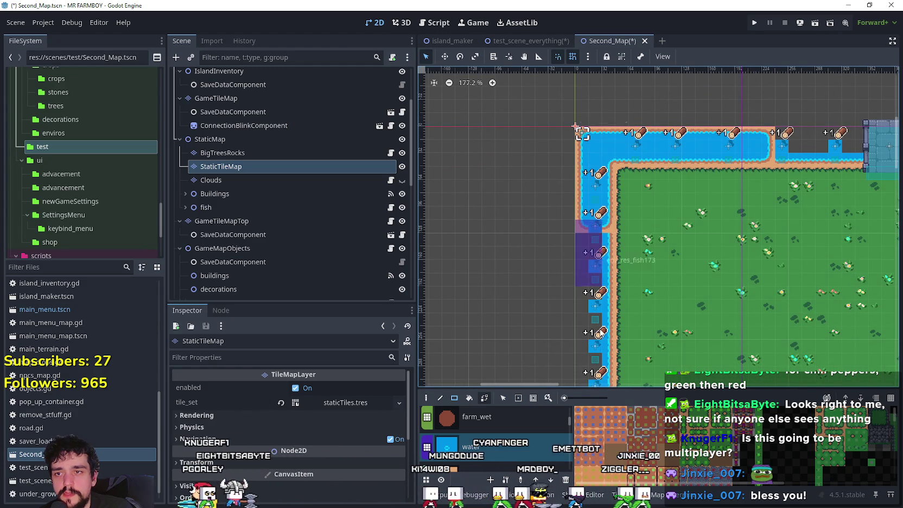
scroll(583, 325, "down", 5)
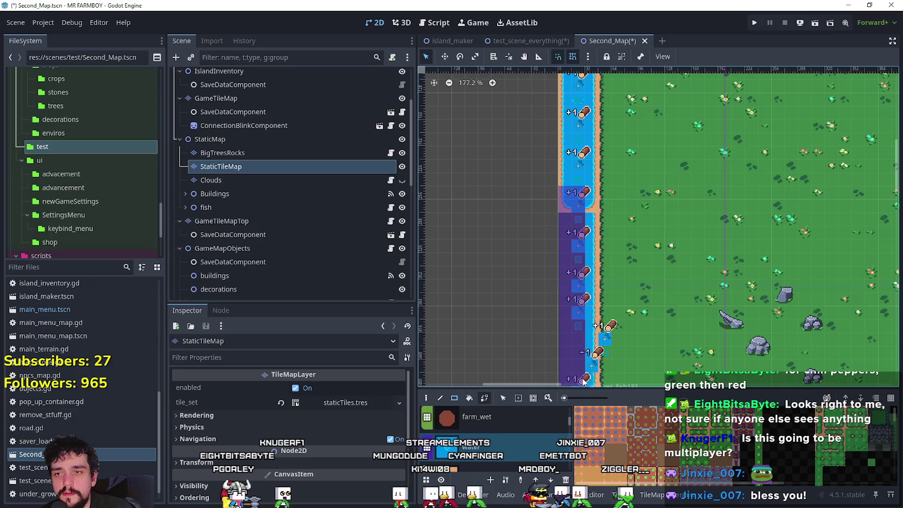
scroll(570, 347, "down", 5)
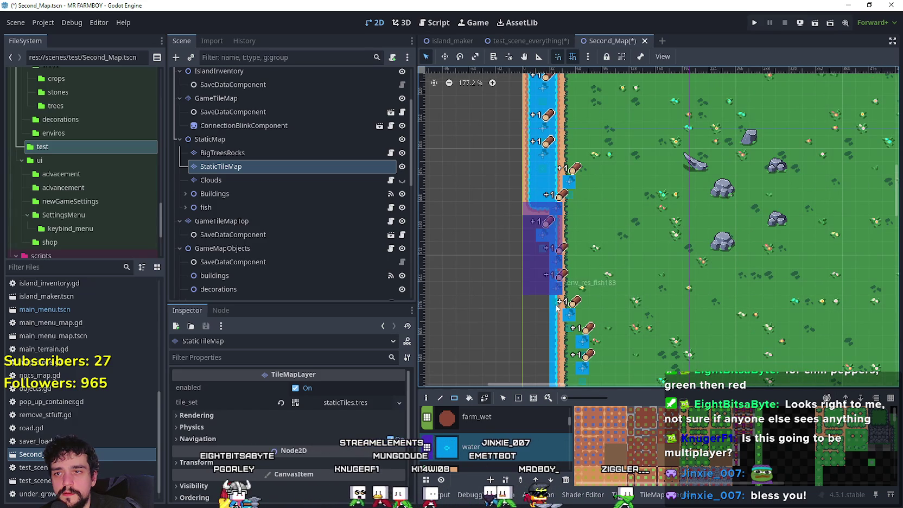
scroll(558, 325, "down", 3)
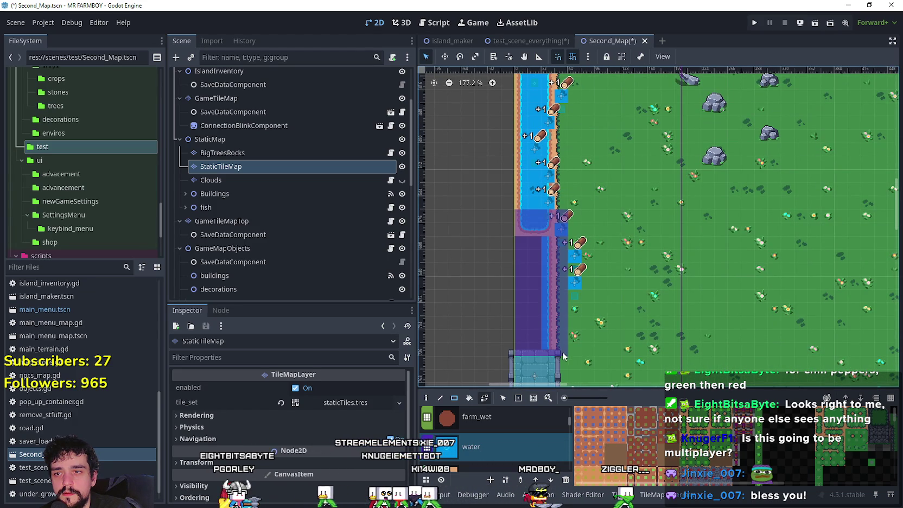
scroll(551, 358, "down", 2, "ctrl")
scroll(537, 271, "down", 4)
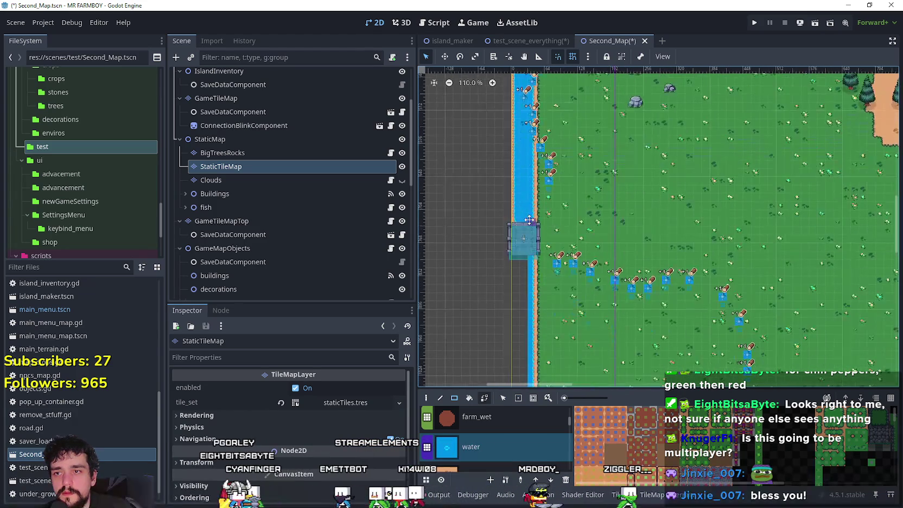
left_click_drag(515, 200, 512, 355)
Fill the bottom-left shore corner with water.
scroll(510, 234, "down", 2)
scroll(507, 255, "up", 3, "ctrl")
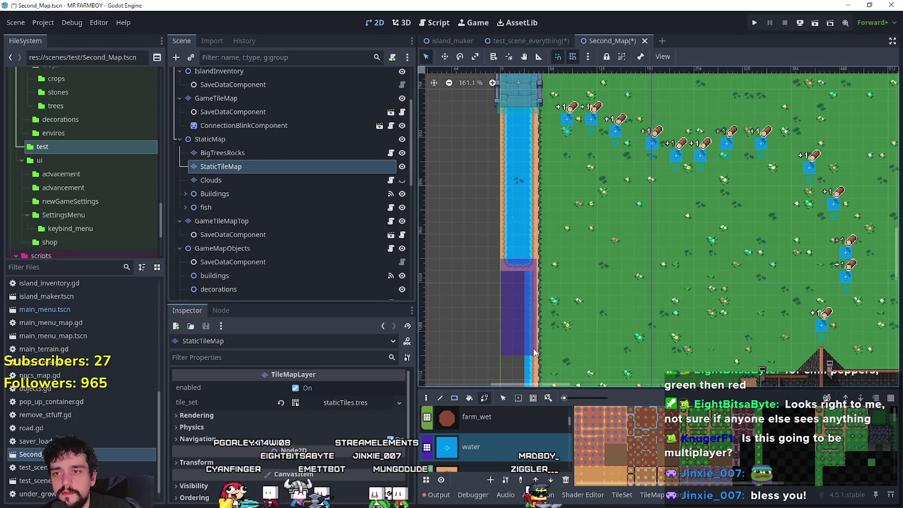
scroll(525, 328, "down", 3)
scroll(492, 191, "down", 1, "ctrl")
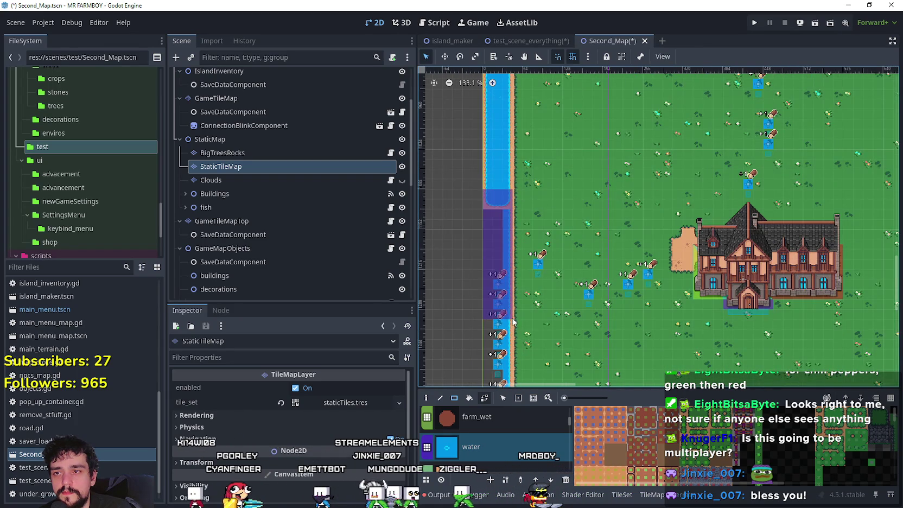
scroll(483, 203, "down", 3)
scroll(476, 201, "down", 1, "ctrl")
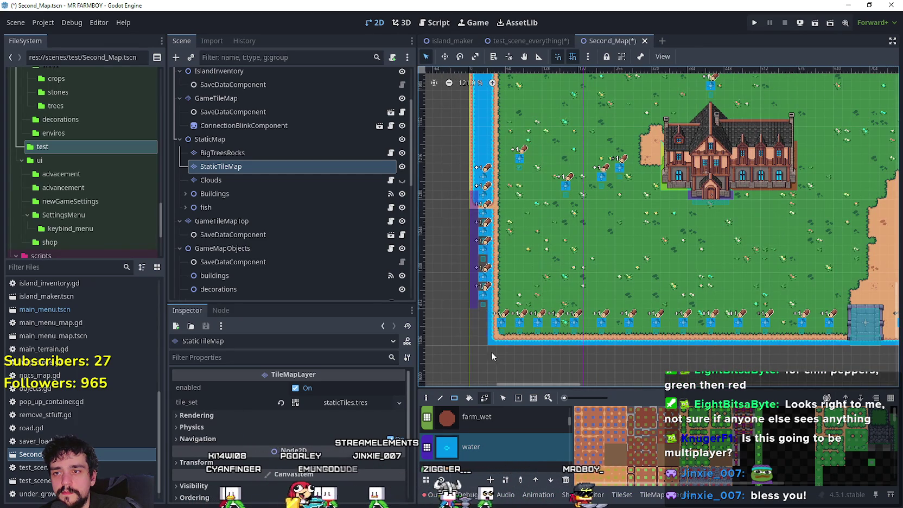
scroll(462, 295, "down", 2)
scroll(462, 294, "up", 3, "ctrl")
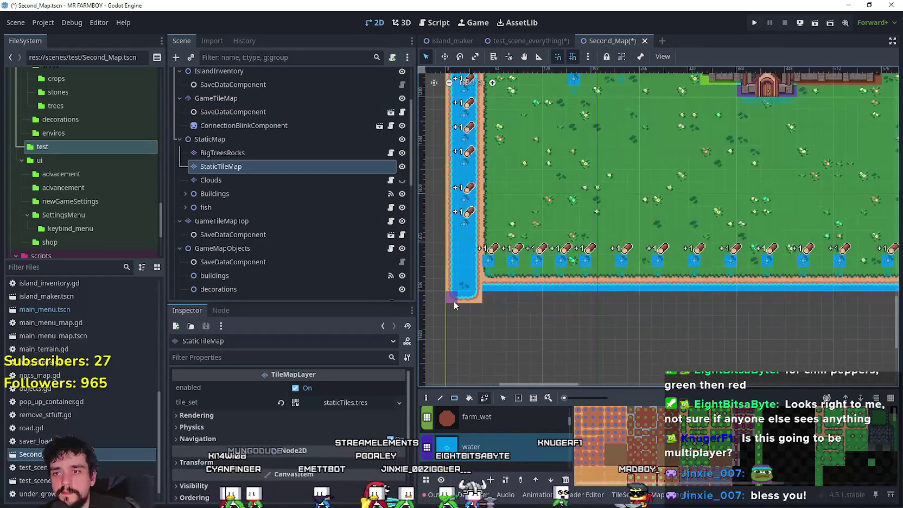
mouse_move(454, 301)
left_mouse_down()
mouse_move(538, 299)
mouse_move(554, 287)
mouse_move(523, 300)
mouse_move(464, 291)
mouse_move(468, 313)
mouse_move(468, 121)
mouse_move(475, 282)
mouse_move(470, 255)
left_mouse_up()
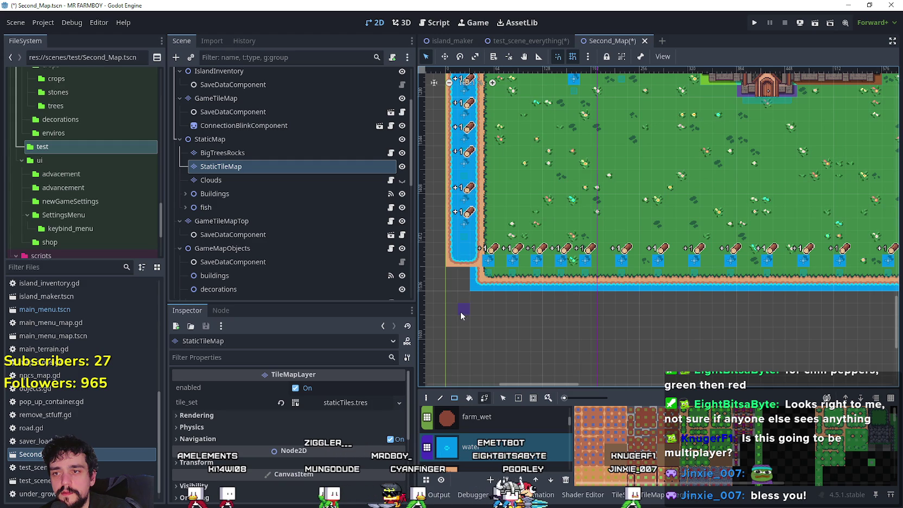
Fill the map's top row with water, repainting tiles to match the row.
scroll(467, 290, "down", 1)
scroll(467, 290, "down", 11)
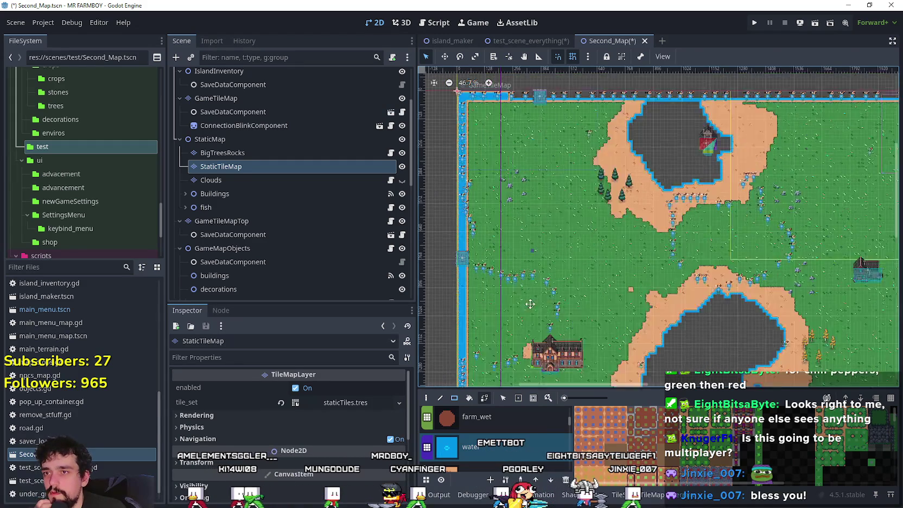
scroll(492, 161, "up", 4)
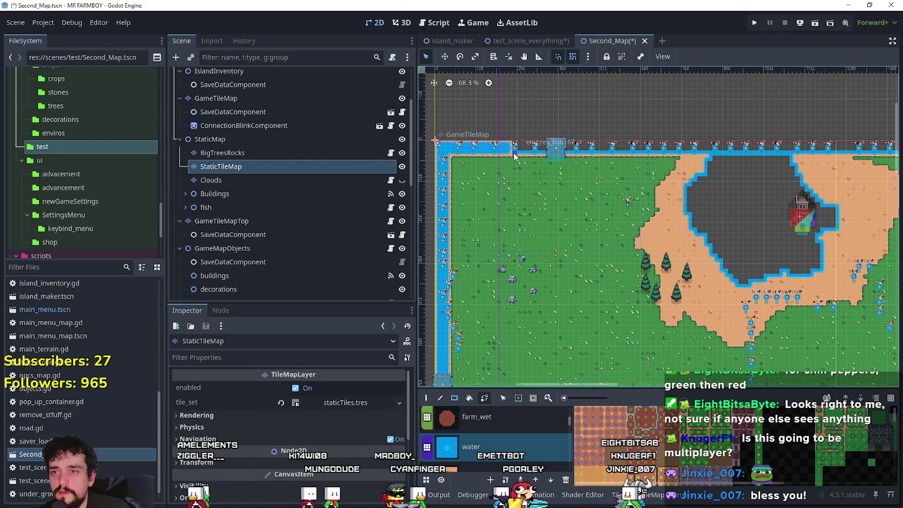
left_click_drag(514, 145, 714, 145)
scroll(569, 163, "up", 5)
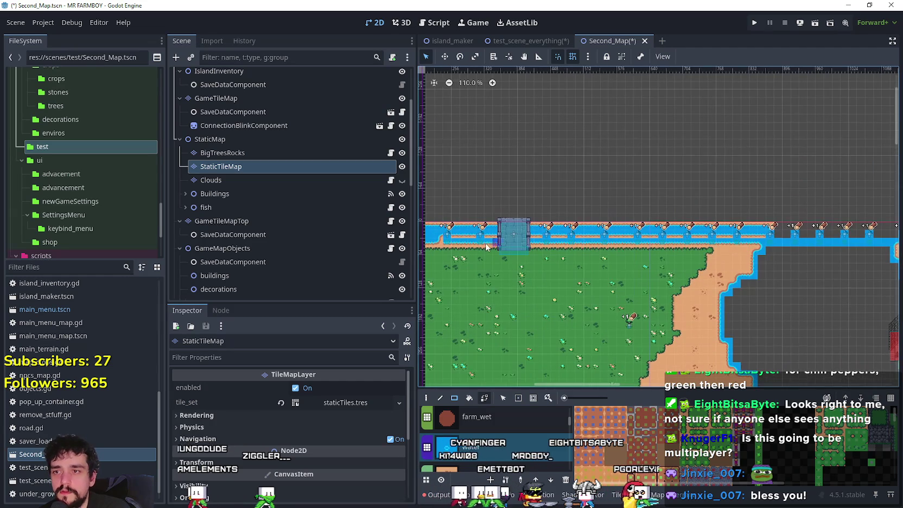
mouse_move(486, 247)
left_mouse_down()
mouse_move(450, 243)
mouse_move(760, 228)
left_mouse_up()
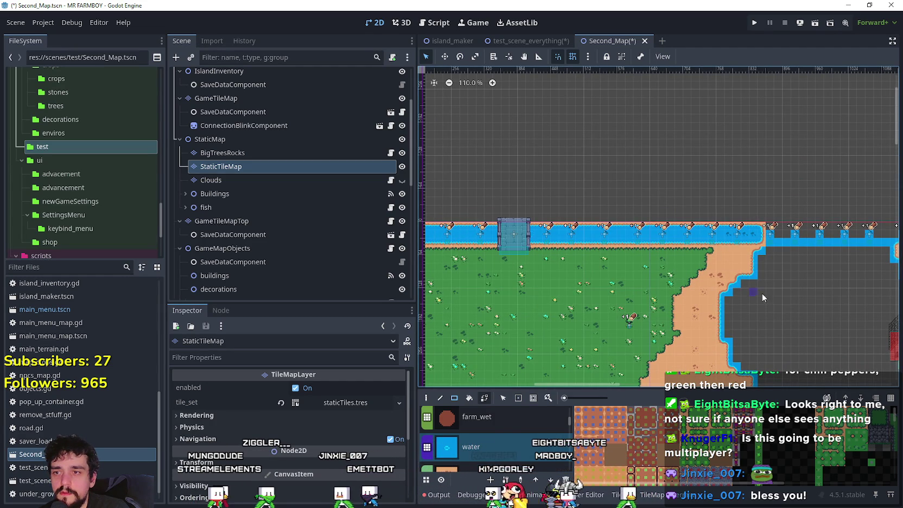
Extend the water along the rest of the top row.
scroll(762, 298, "up", 2)
scroll(762, 297, "right", 5)
left_click_drag(608, 202, 753, 258)
scroll(707, 244, "up", 1)
scroll(708, 244, "down", 2)
scroll(708, 244, "right", 1)
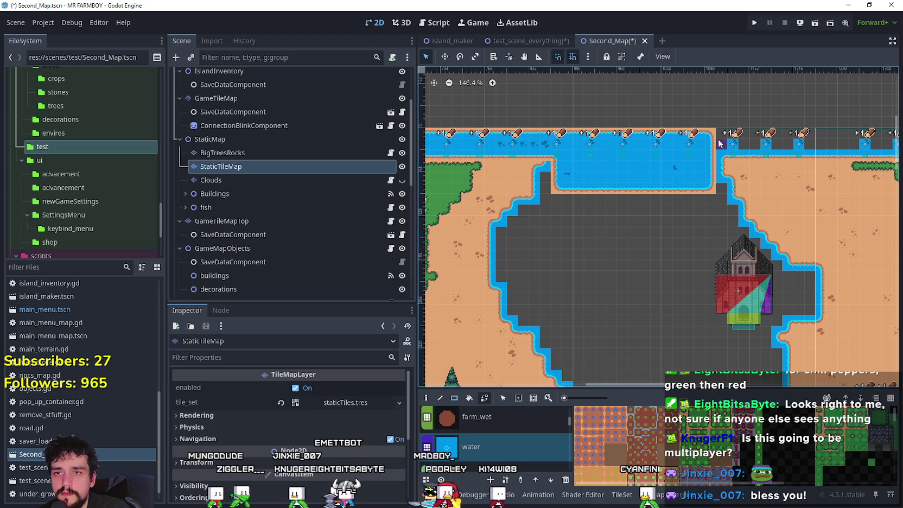
Paint a water column below the top row and fill the grey block inside the lake.
left_click_drag(720, 143, 637, 287)
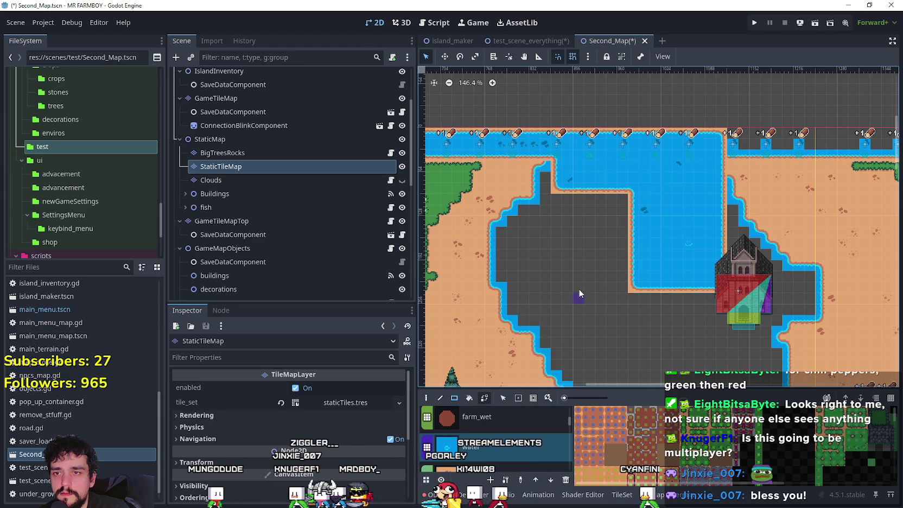
left_click_drag(579, 291, 637, 187)
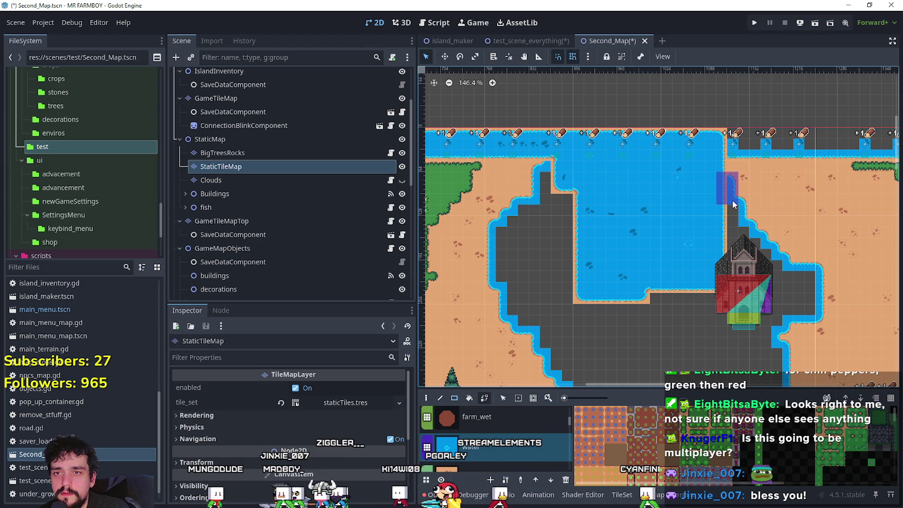
scroll(732, 204, "up", 4)
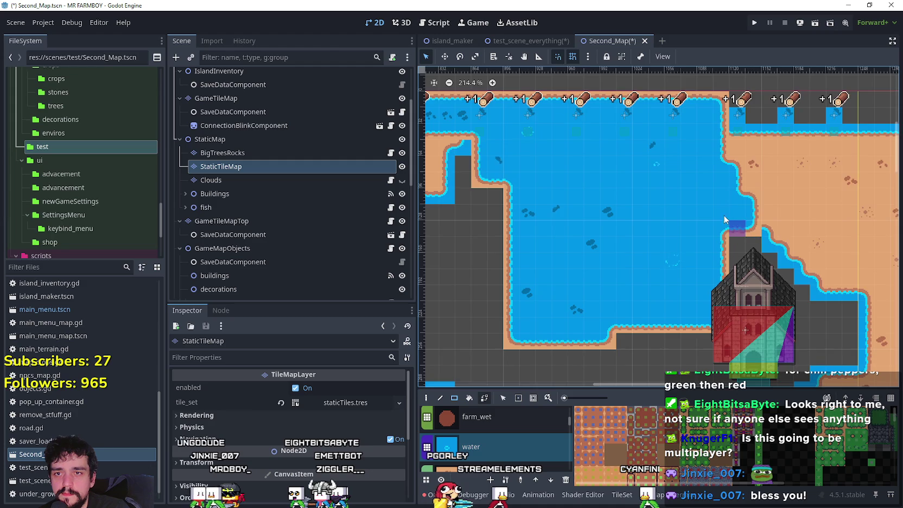
scroll(650, 177, "up", 1)
mouse_move(724, 219)
left_mouse_down()
mouse_move(650, 176)
mouse_move(705, 227)
mouse_move(668, 203)
mouse_move(682, 233)
left_mouse_up()
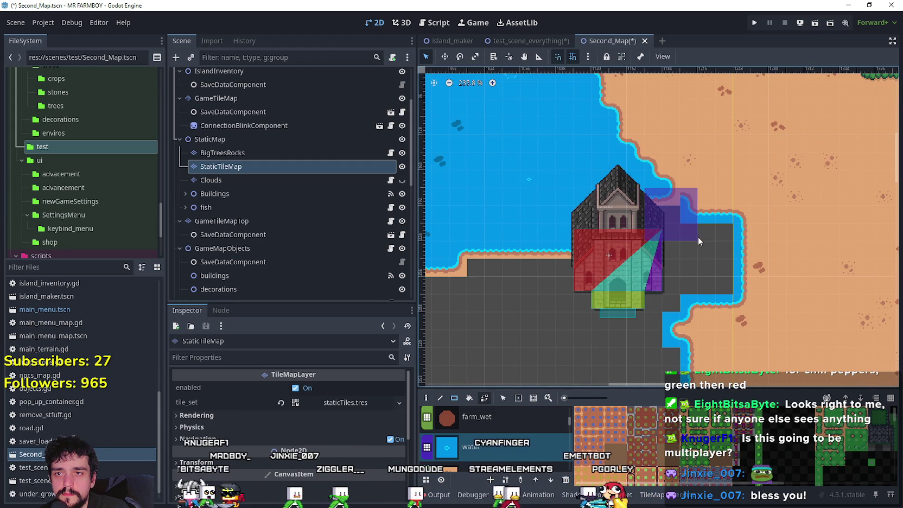
Fill the grey area beside and around the church with water.
scroll(698, 236, "up", 2)
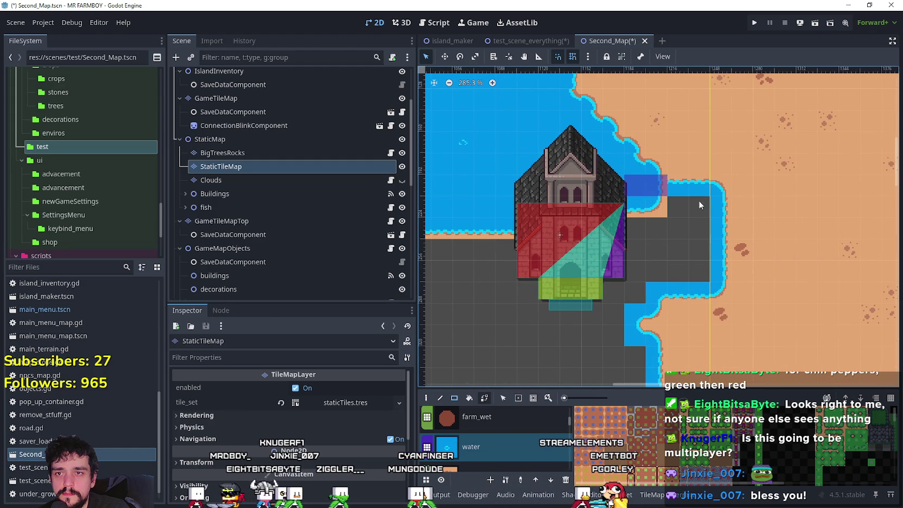
left_click_drag(699, 205, 628, 297)
scroll(657, 219, "down", 2)
scroll(660, 261, "down", 1)
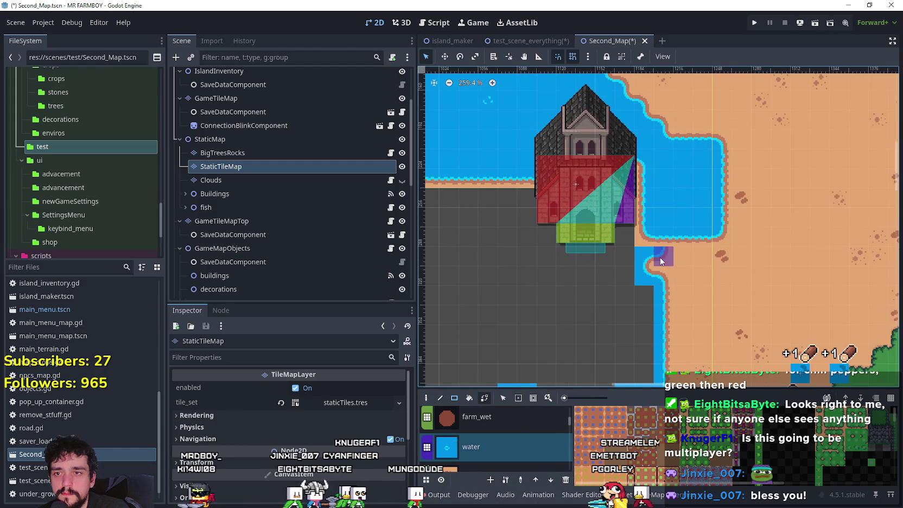
mouse_move(660, 262)
left_mouse_down()
mouse_move(586, 170)
mouse_move(535, 173)
mouse_move(605, 179)
mouse_move(524, 255)
left_mouse_up()
scroll(589, 221, "down", 5)
scroll(705, 238, "up", 2)
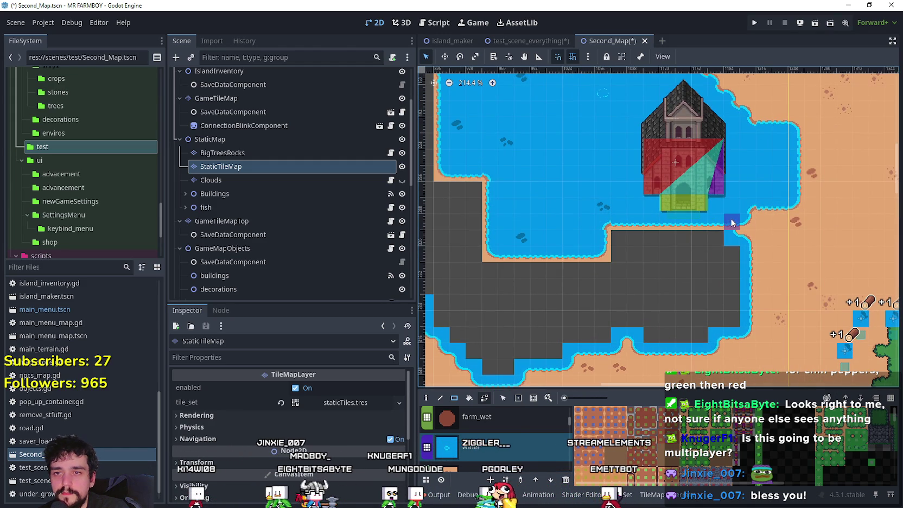
scroll(727, 241, "up", 4)
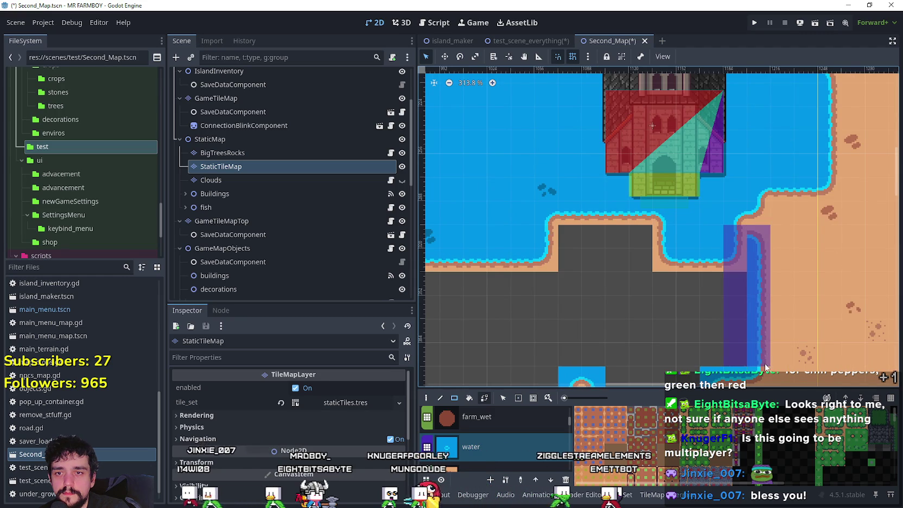
Cover the next grey block and the strip beside it with water, extending down and right.
left_click_drag(765, 367, 765, 367)
scroll(705, 244, "down", 3)
mouse_move(656, 261)
left_mouse_down()
mouse_move(644, 138)
mouse_move(623, 129)
left_mouse_up()
mouse_move(663, 159)
left_mouse_down()
mouse_move(675, 155)
mouse_move(665, 154)
mouse_move(664, 174)
left_mouse_up()
left_click(657, 152)
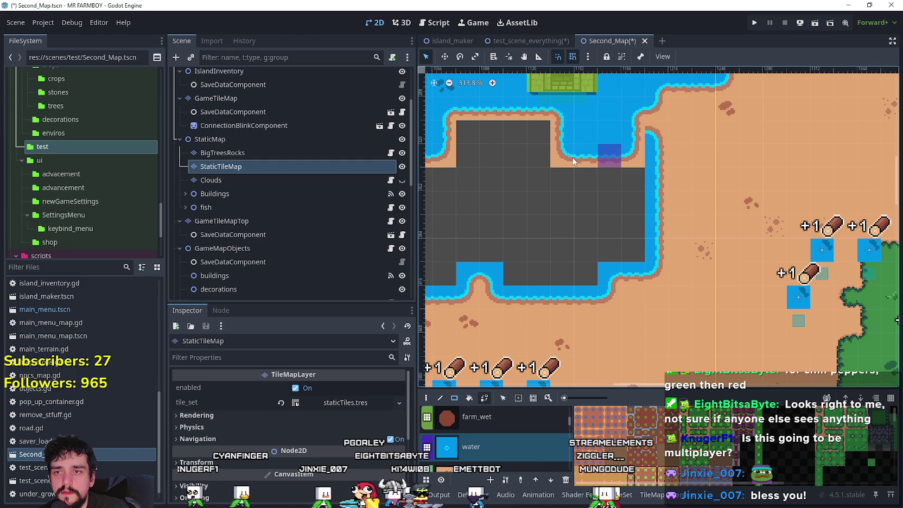
Paint a sand patch with a small pond and fill the dark tiles around it with water.
left_click_drag(592, 164, 639, 207)
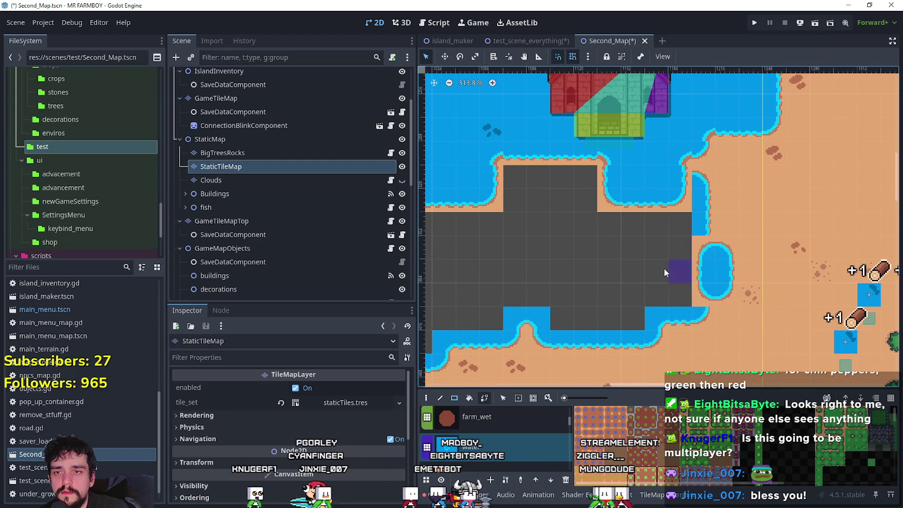
left_click_drag(697, 255, 676, 274)
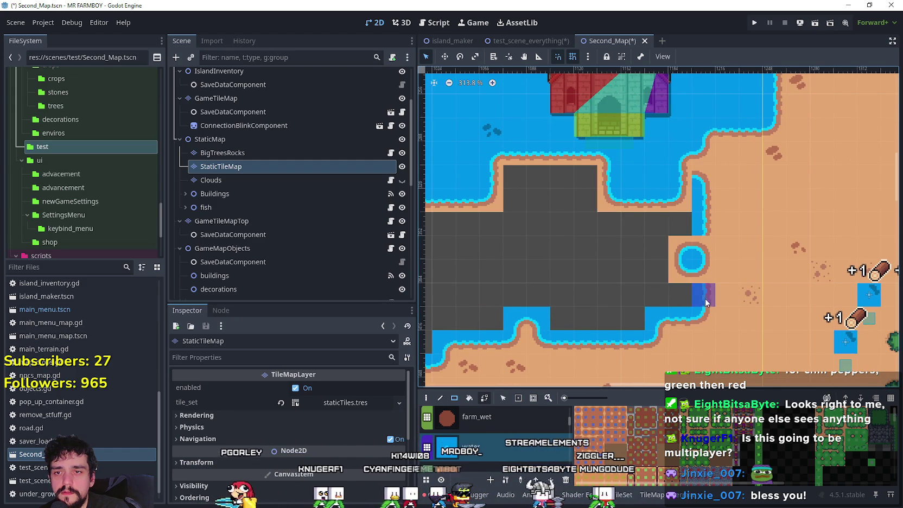
left_click_drag(704, 301, 621, 246)
mouse_move(689, 253)
left_mouse_down()
mouse_move(628, 195)
mouse_move(683, 221)
mouse_move(698, 204)
mouse_move(674, 193)
left_mouse_up()
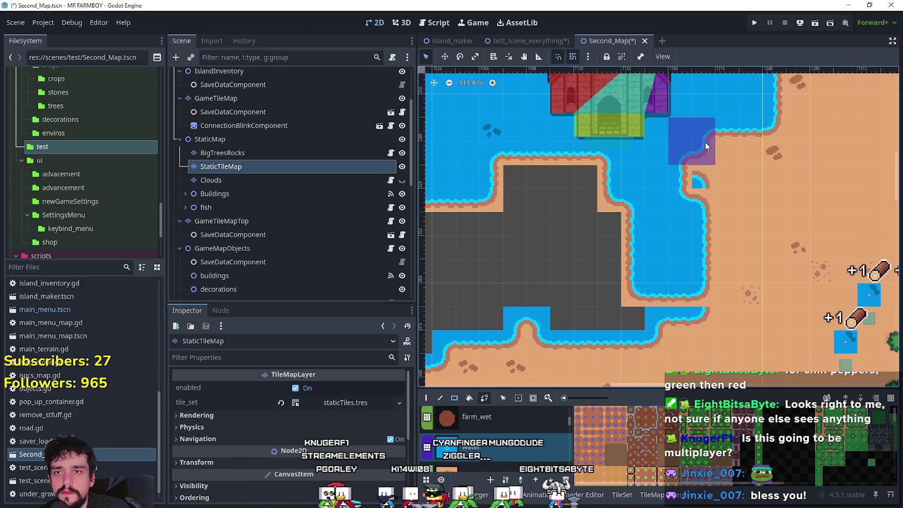
Turn the 2x2 shore patches and sand notch into water, straightening the water column's right shore.
left_click_drag(705, 142, 695, 154)
left_click_drag(706, 210, 674, 193)
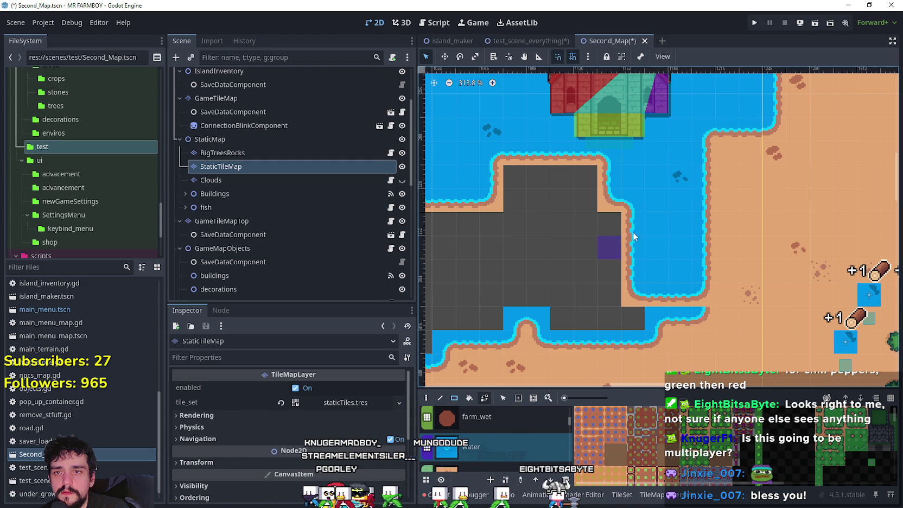
mouse_move(633, 236)
left_mouse_down()
mouse_move(681, 134)
mouse_move(716, 150)
mouse_move(691, 146)
left_mouse_up()
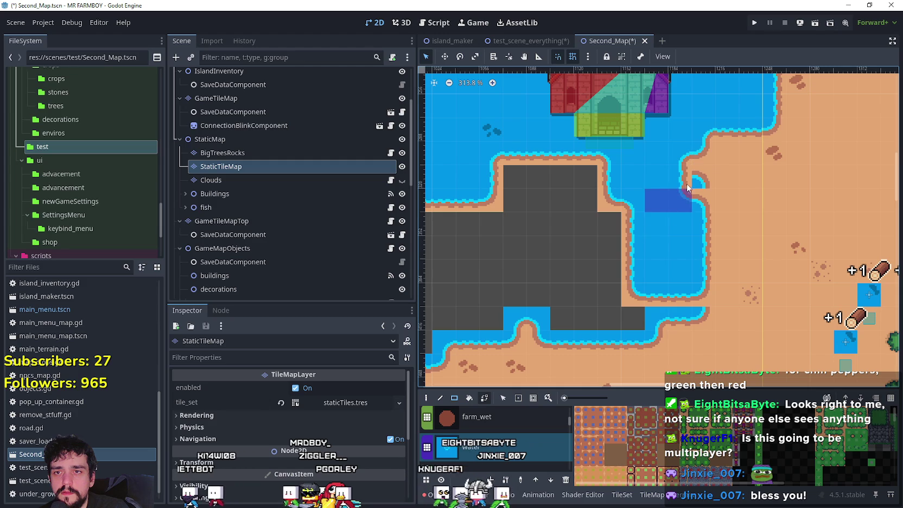
left_click_drag(687, 188, 687, 189)
left_click(679, 173)
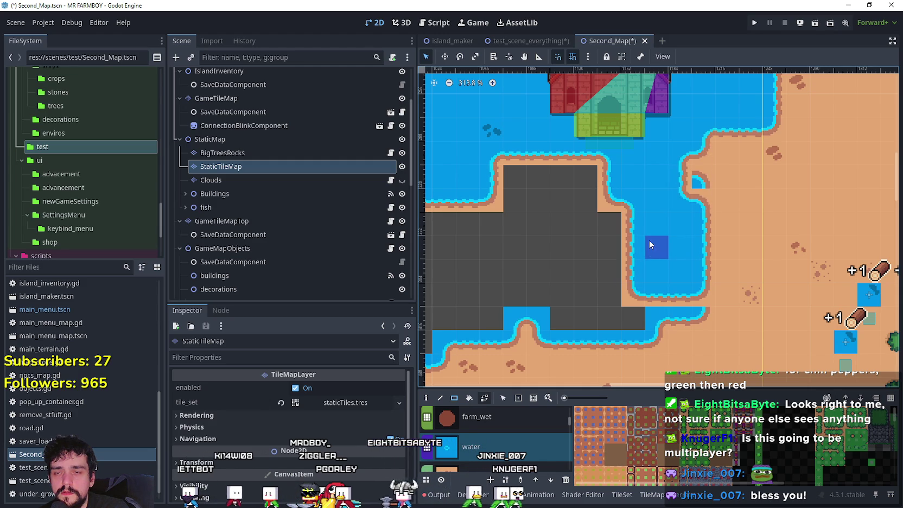
Fill the remaining grey blocks, grey column and sand strip around the lake with water.
scroll(610, 248, "down", 3)
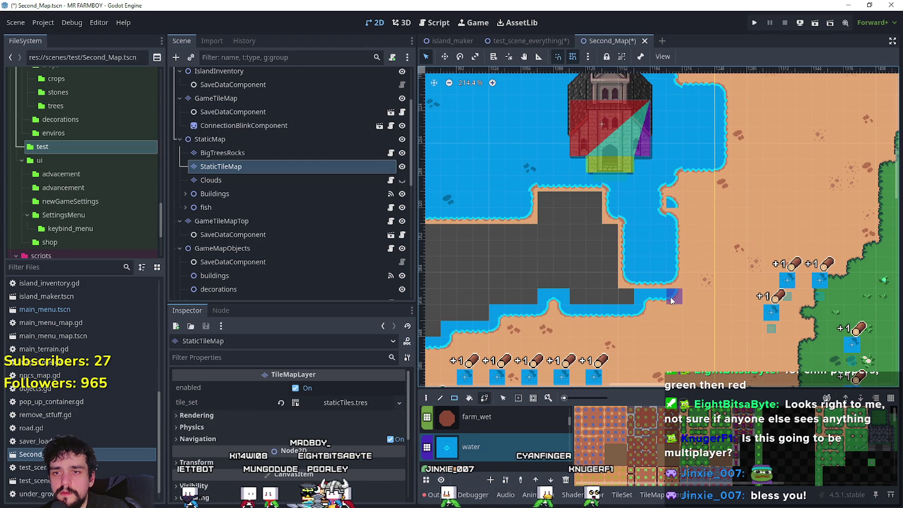
left_click_drag(670, 300, 636, 319)
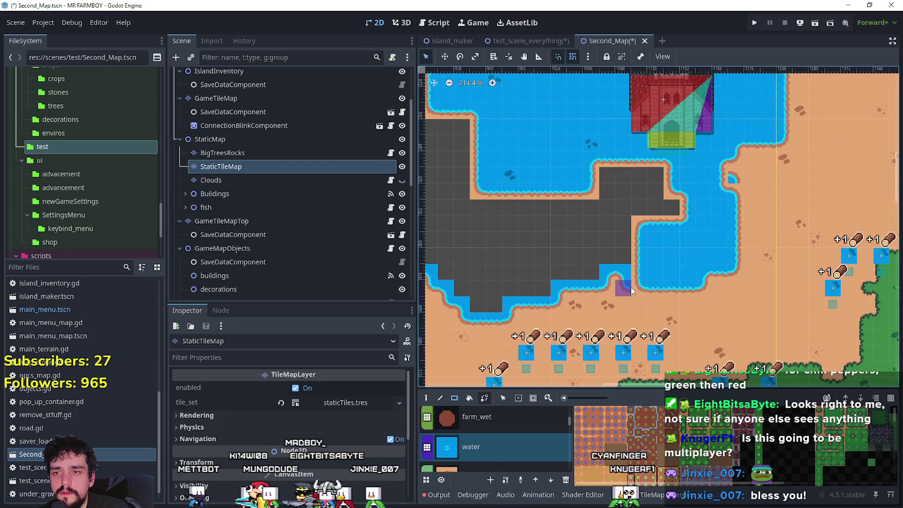
scroll(625, 225, "up", 2)
left_click(625, 223)
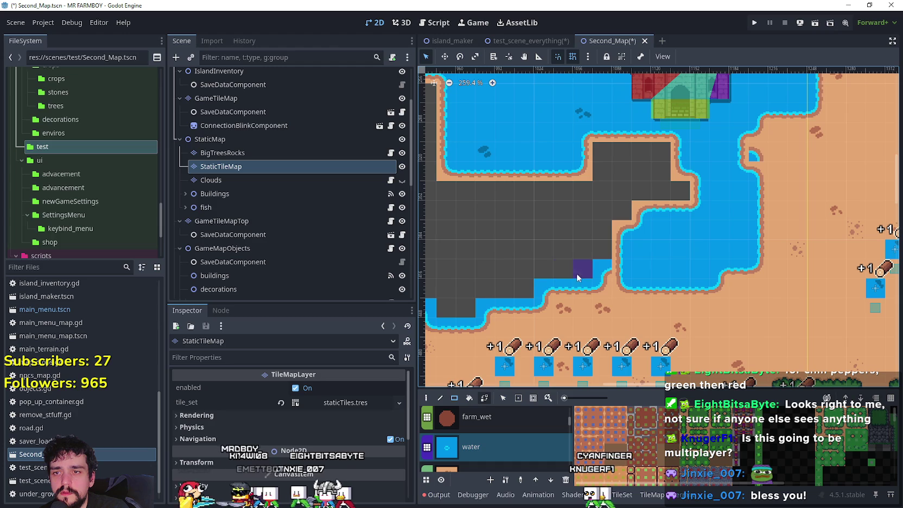
mouse_move(621, 247)
left_mouse_down()
mouse_move(694, 150)
mouse_move(682, 138)
mouse_move(557, 235)
mouse_move(559, 252)
left_mouse_up()
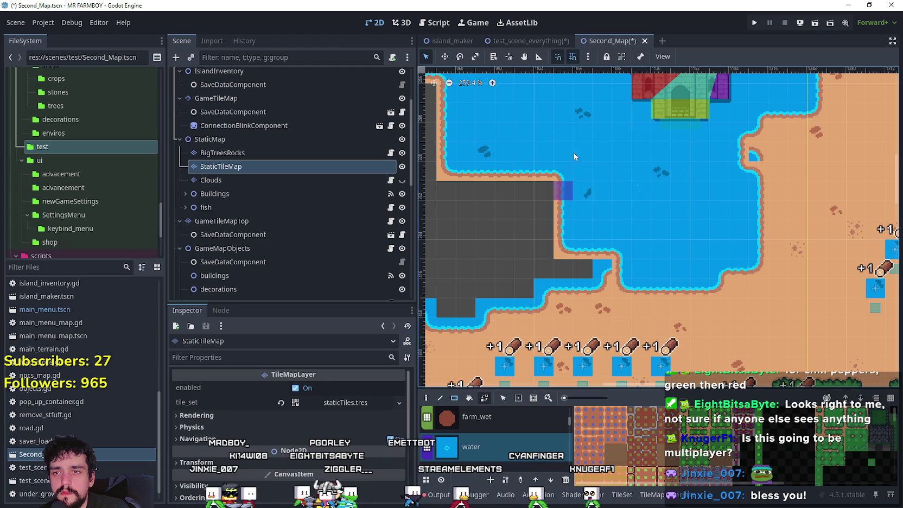
left_click_drag(573, 152, 484, 232)
scroll(585, 155, "down", 2)
scroll(585, 155, "left", 5)
mouse_move(548, 120)
left_mouse_down()
mouse_move(585, 157)
mouse_move(700, 222)
left_mouse_up()
Smooth the shoreline bump, erase the stray water notch back to sand, and straighten the shore.
scroll(691, 231, "up", 2)
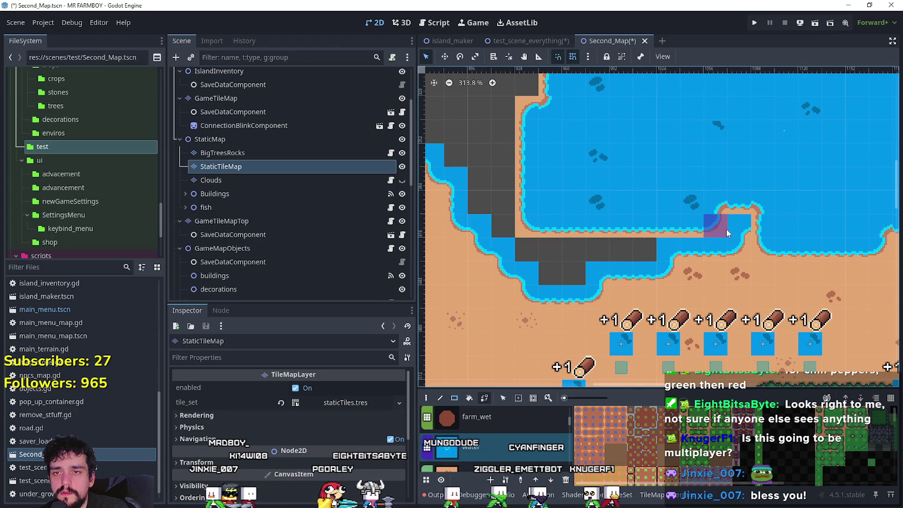
left_click(708, 218)
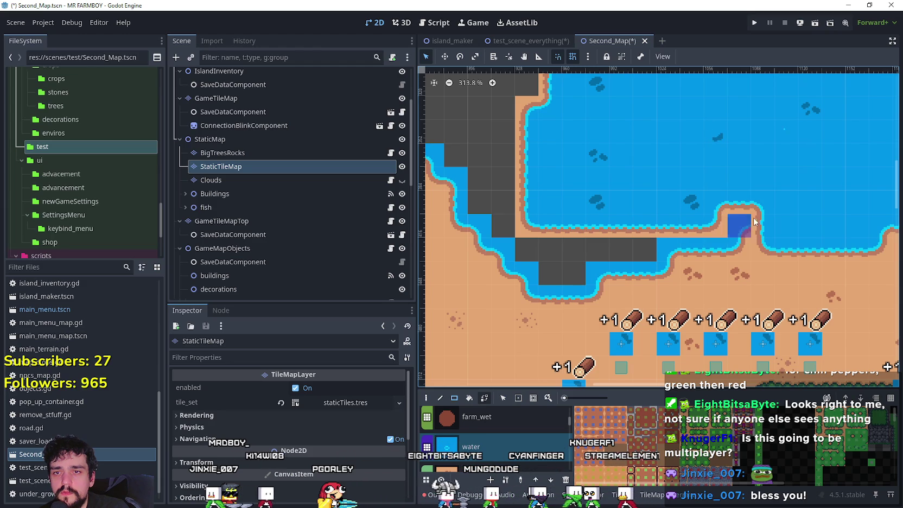
mouse_move(753, 221)
left_mouse_down()
mouse_move(716, 248)
mouse_move(651, 242)
mouse_move(697, 245)
left_mouse_up()
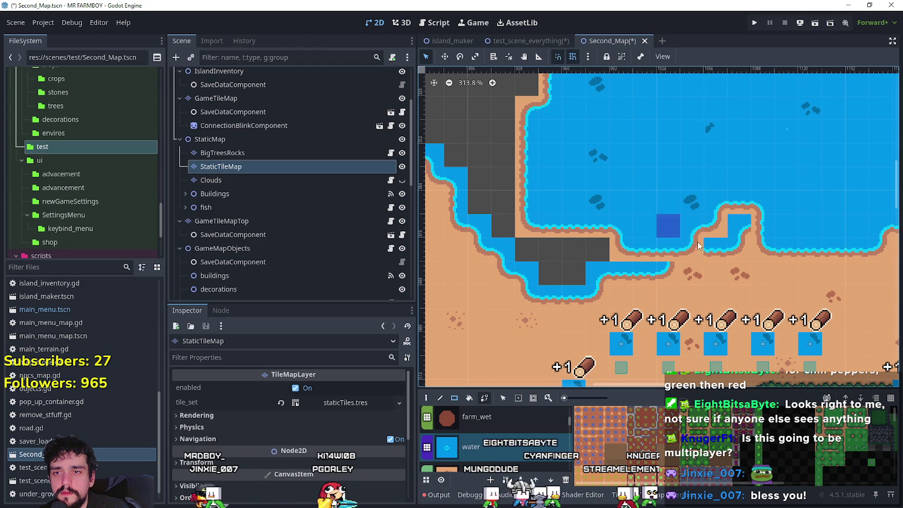
right_click(715, 245)
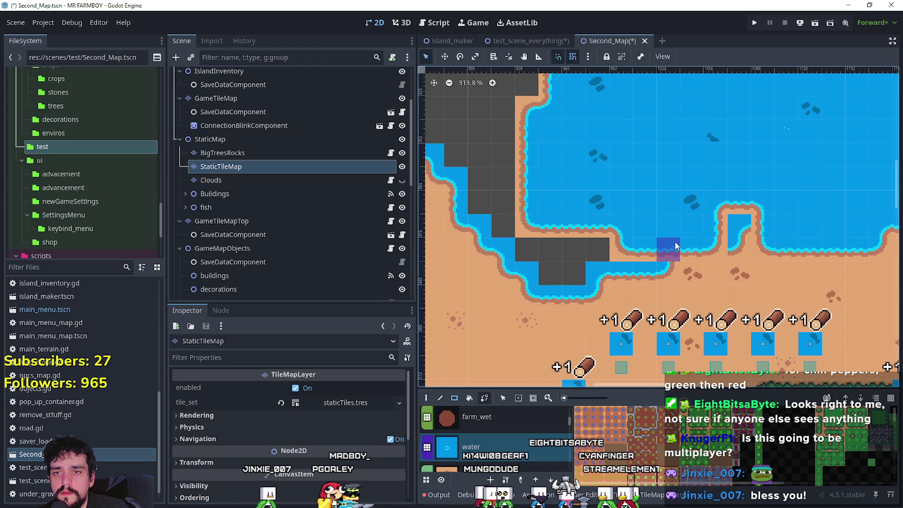
scroll(674, 243, "up", 2)
left_click_drag(628, 208, 533, 239)
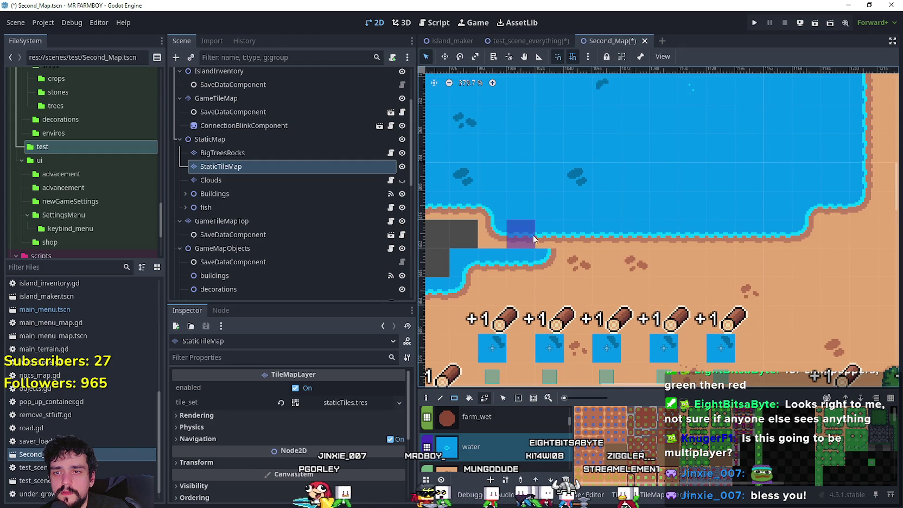
scroll(552, 220, "down", 5)
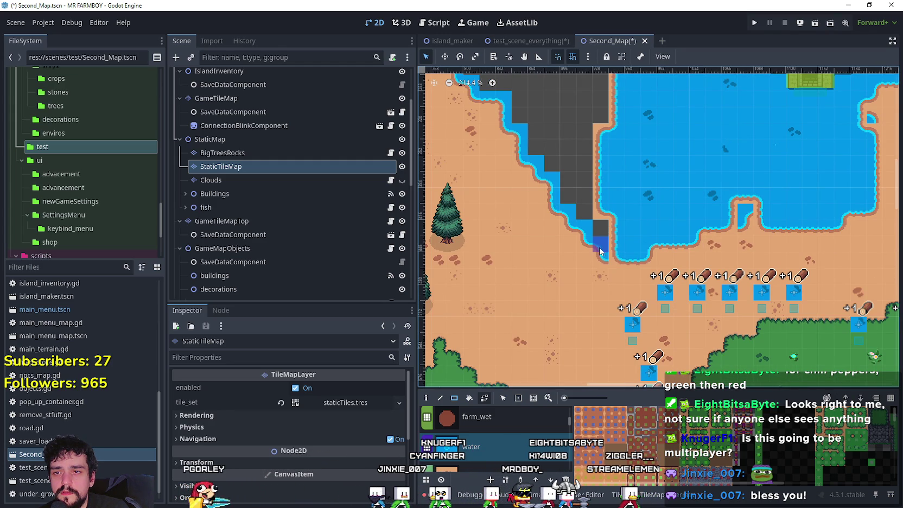
Fill the grey shore tiles and placeholder columns along the western shore with water.
left_click(629, 201)
left_click(628, 198)
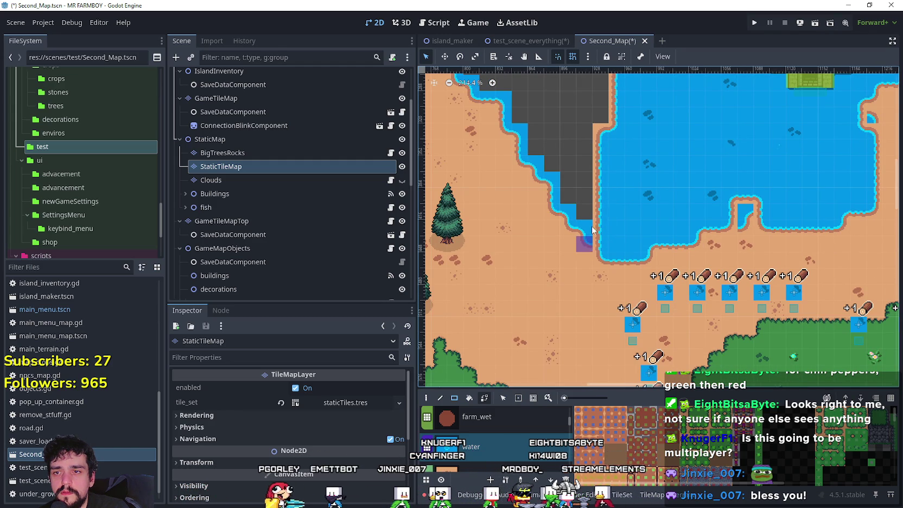
scroll(591, 230, "up", 2)
left_click(645, 139)
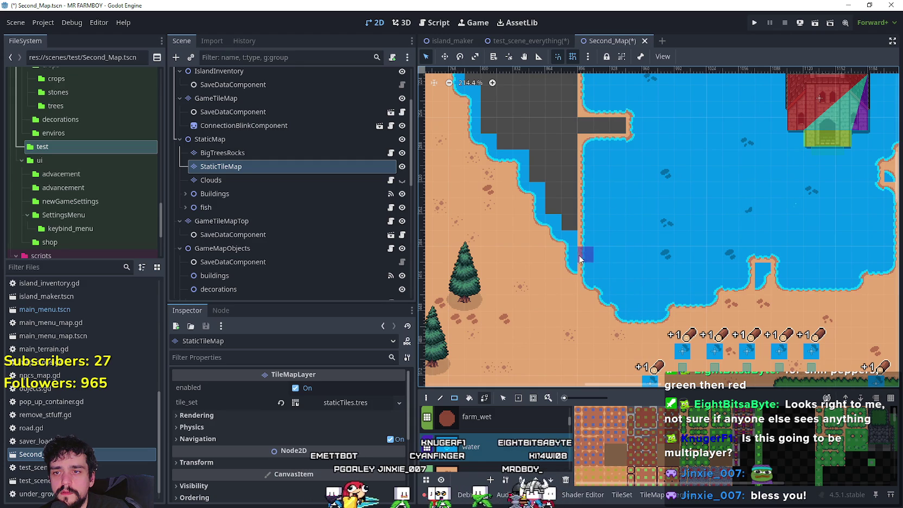
left_click_drag(567, 163, 578, 266)
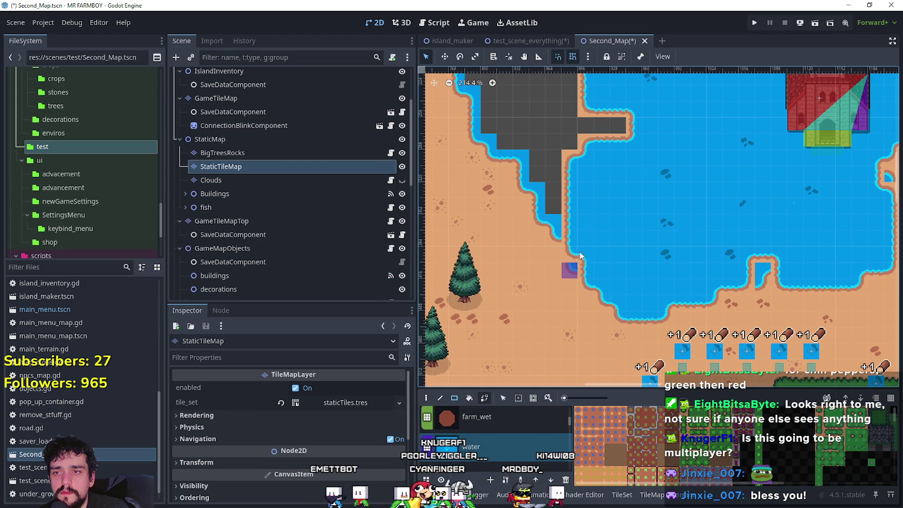
scroll(580, 254, "up", 3)
mouse_move(552, 162)
left_mouse_down()
mouse_move(552, 298)
mouse_move(591, 148)
left_mouse_up()
left_click(618, 201)
Paint water over the channel's grey tiles, from the bottom tile to the top.
scroll(590, 148, "down", 2)
scroll(644, 355, "down", 2)
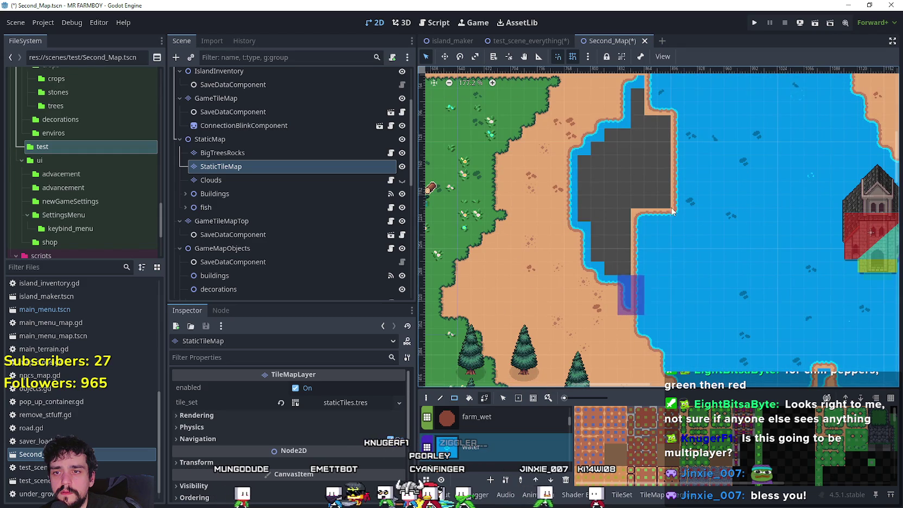
left_click_drag(671, 210, 671, 142)
left_click_drag(606, 283, 675, 130)
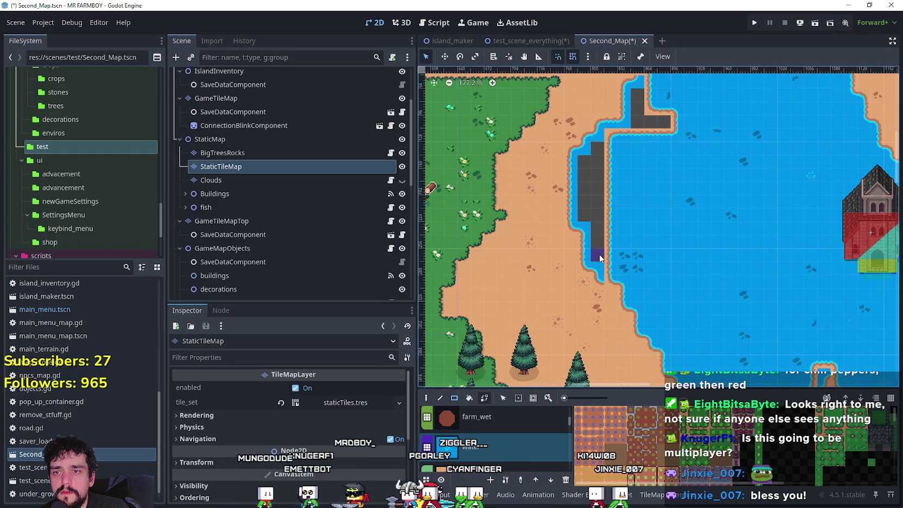
scroll(599, 254, "up", 4)
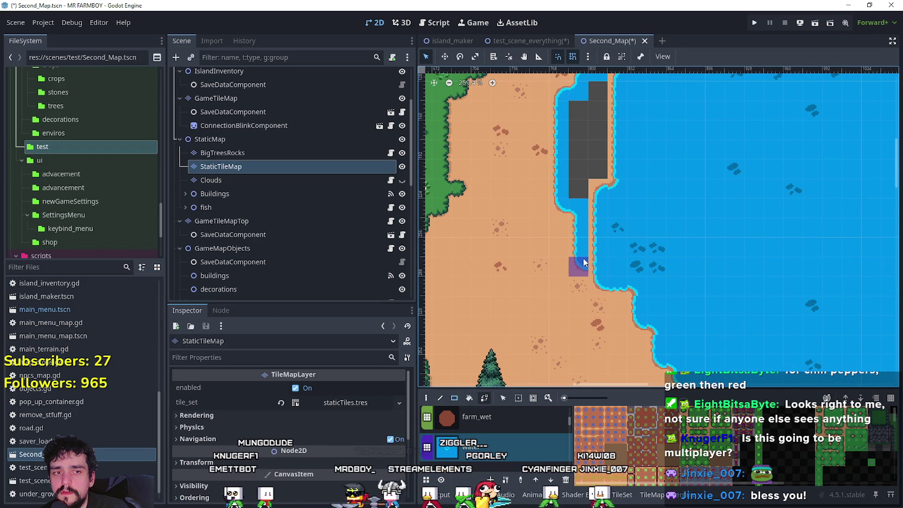
left_click_drag(583, 263, 578, 187)
scroll(570, 278, "up", 3)
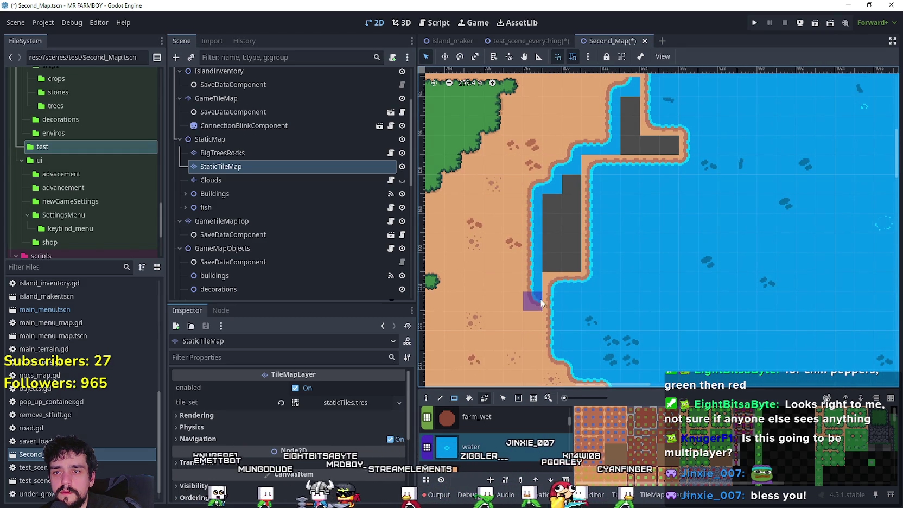
mouse_move(541, 303)
left_mouse_down()
mouse_move(619, 184)
mouse_move(580, 177)
left_mouse_up()
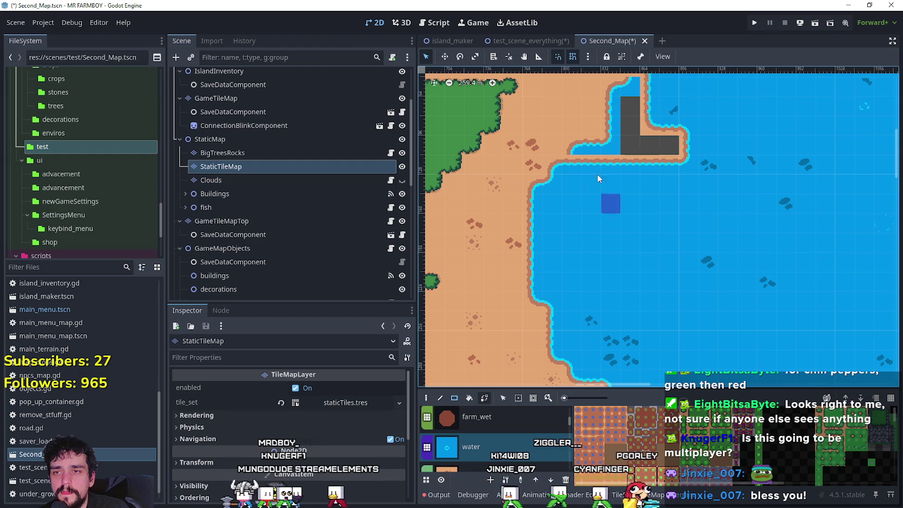
scroll(610, 225, "up", 3)
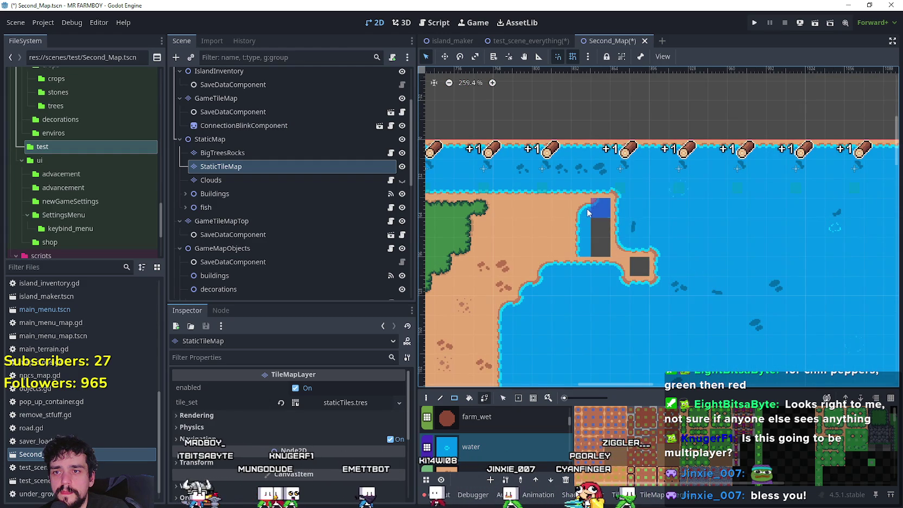
Cover the sand peninsula and grey column with water and touch up the coastline edge.
left_click_drag(576, 219, 660, 282)
left_click_drag(576, 219, 581, 261)
left_click_drag(673, 277, 672, 279)
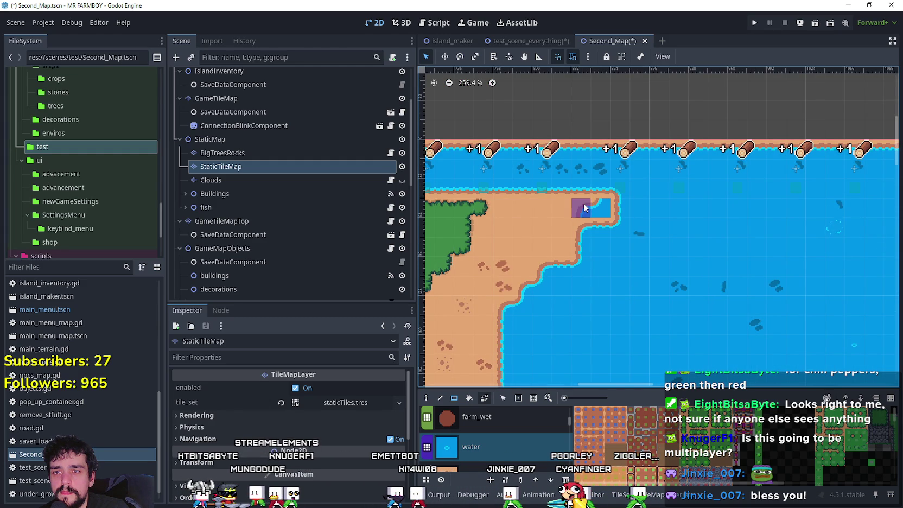
left_click_drag(580, 207, 602, 207)
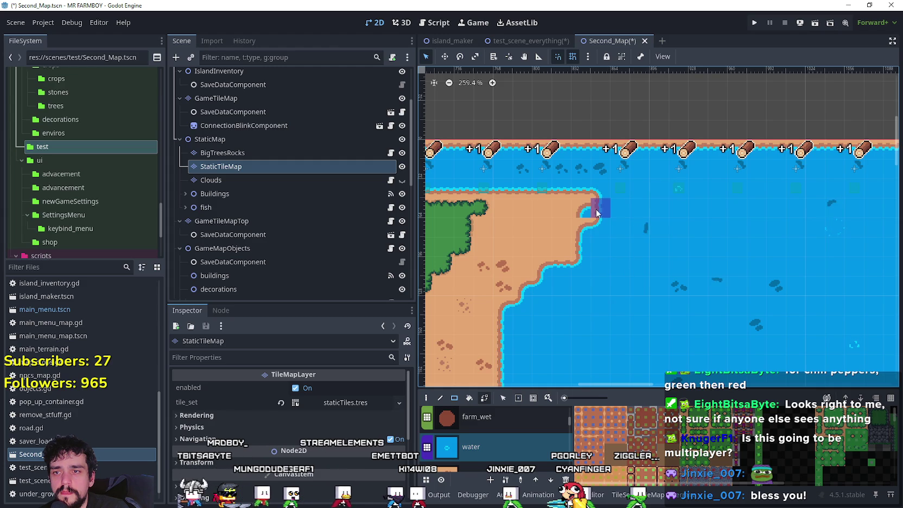
left_click_drag(598, 207, 576, 207)
Zoomed in, repaint the corner, pocket and notch tiles with water to square off the shore.
scroll(592, 222, "up", 3)
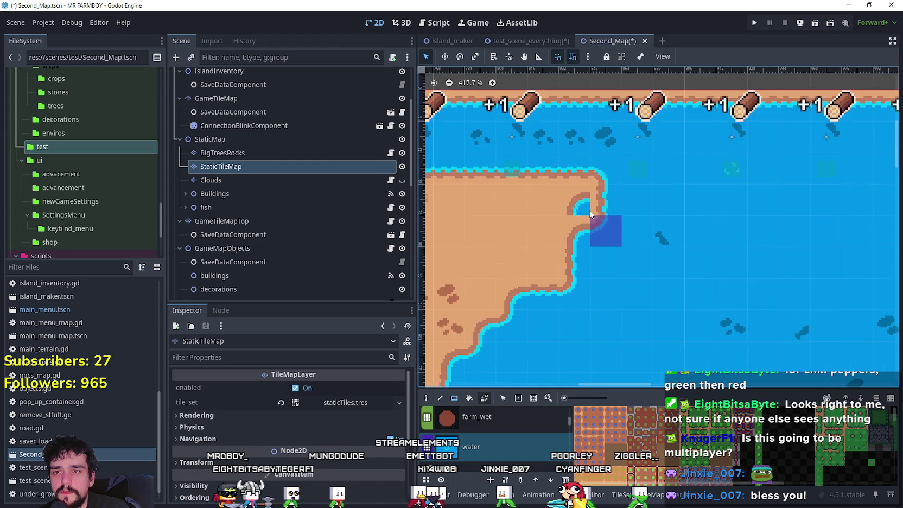
left_click(581, 209)
left_click(581, 207)
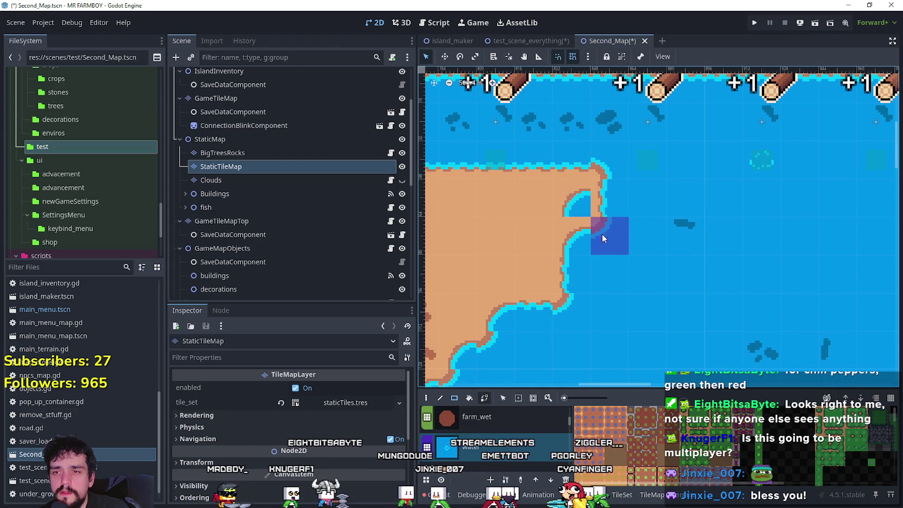
left_click(578, 210)
left_click(577, 163)
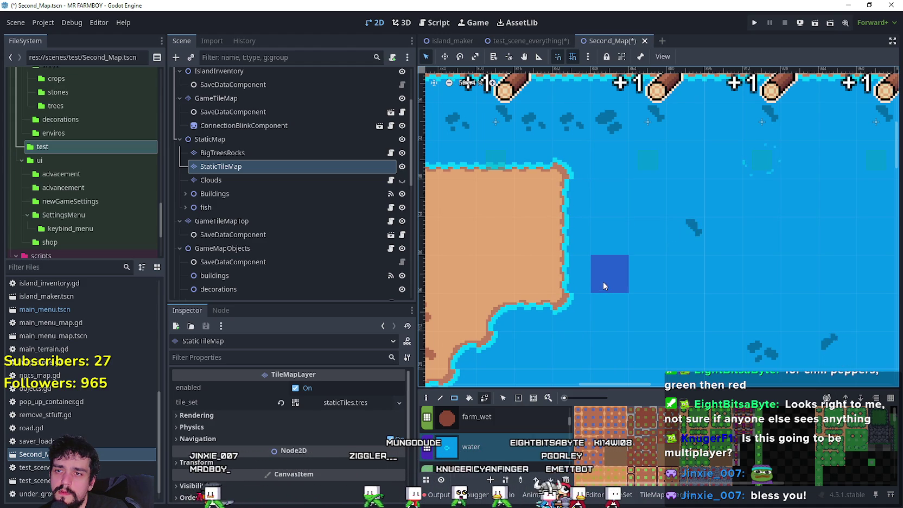
scroll(604, 275, "down", 2)
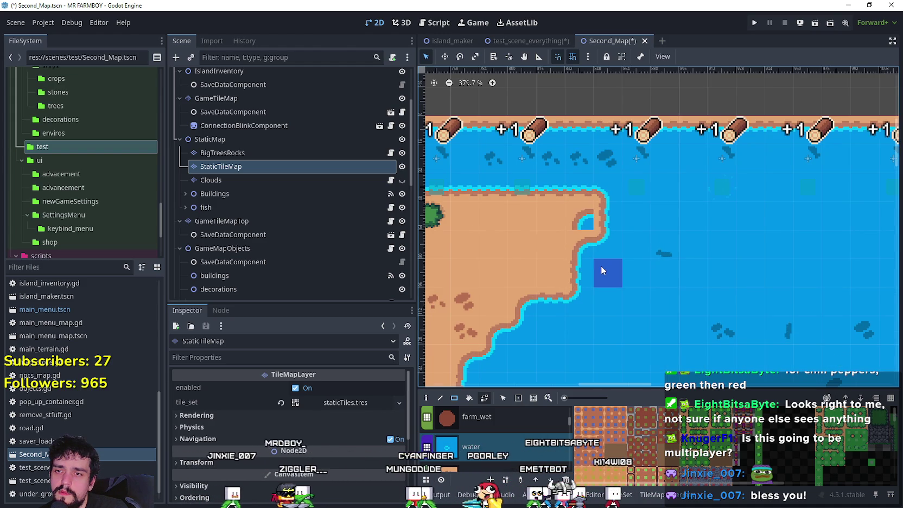
left_click(597, 243)
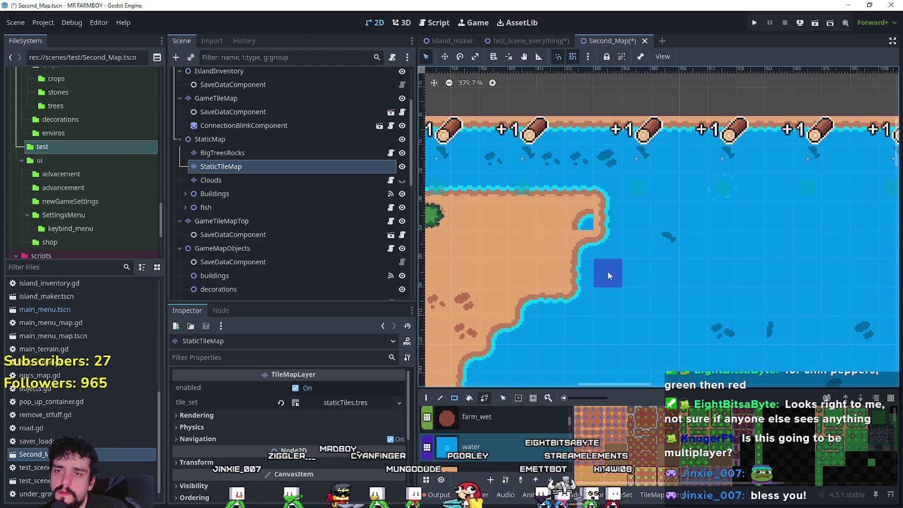
left_click(597, 200)
scroll(632, 271, "down", 1)
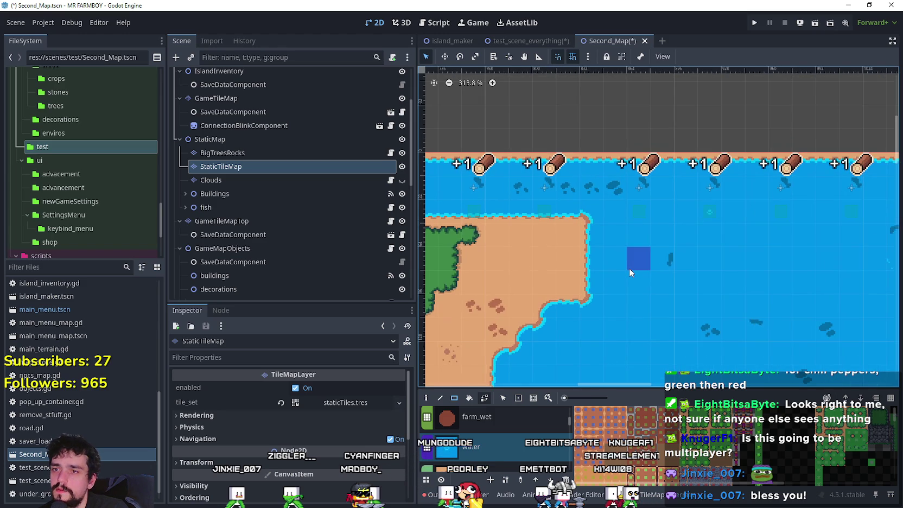
scroll(629, 268, "down", 5)
left_click_drag(745, 276, 541, 292)
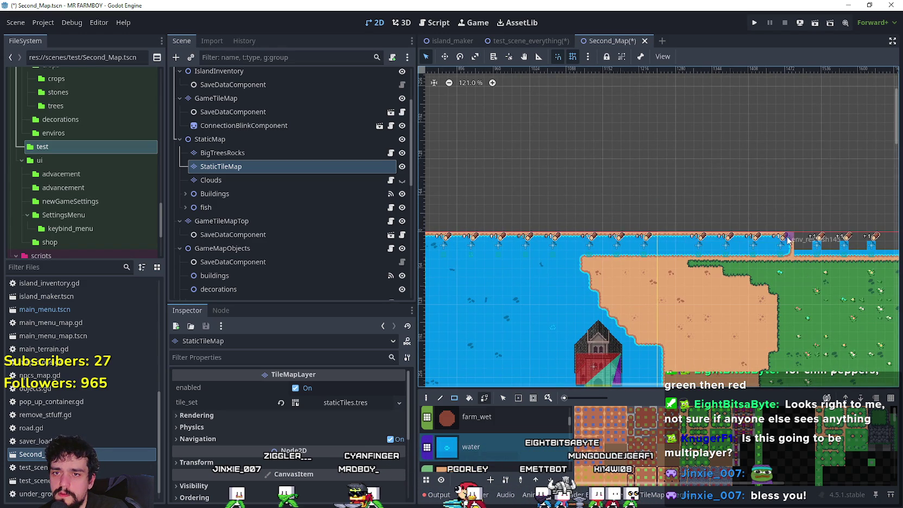
Paint water along the top row right of the bridge, undo the overshoot, then add water at the row's end.
mouse_move(787, 240)
left_mouse_down()
mouse_move(628, 269)
mouse_move(767, 265)
mouse_move(611, 274)
mouse_move(809, 272)
mouse_move(574, 246)
mouse_move(792, 247)
left_mouse_up()
scroll(573, 245, "up", 1)
left_click_drag(704, 238, 491, 238)
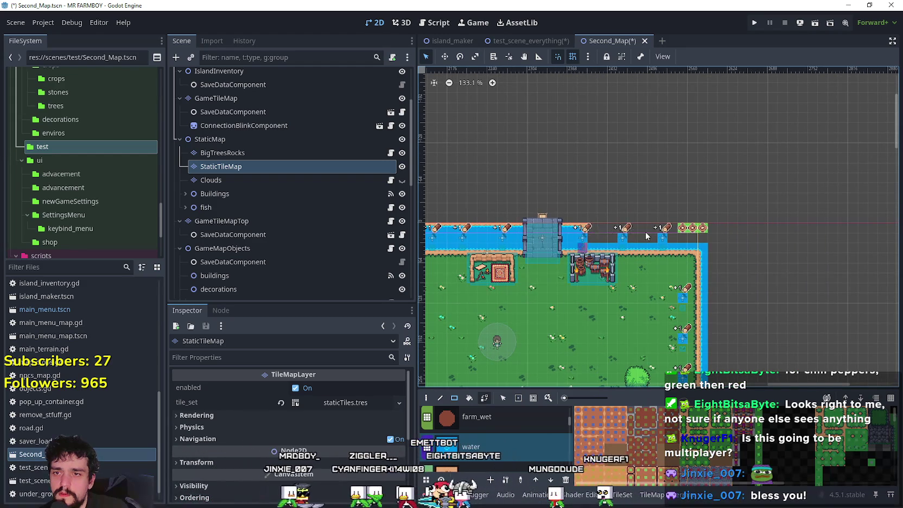
mouse_move(579, 239)
left_mouse_down()
mouse_move(725, 224)
mouse_move(718, 230)
mouse_move(733, 130)
mouse_move(703, 105)
left_mouse_up()
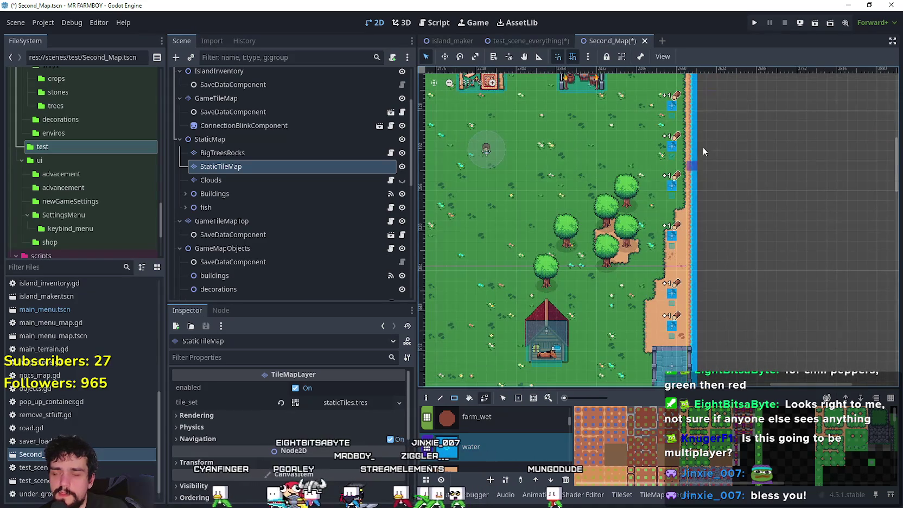
scroll(702, 146, "up", 3)
key("ctrl+z")
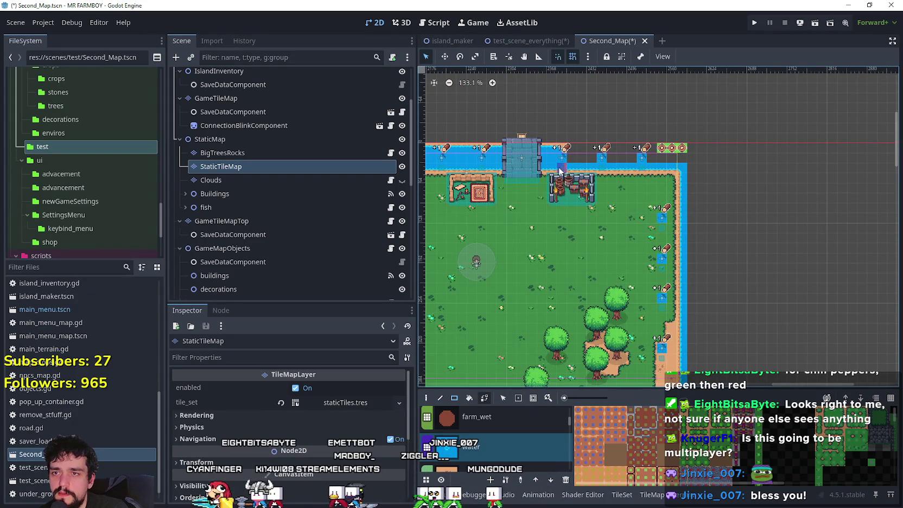
scroll(640, 163, "up", 4)
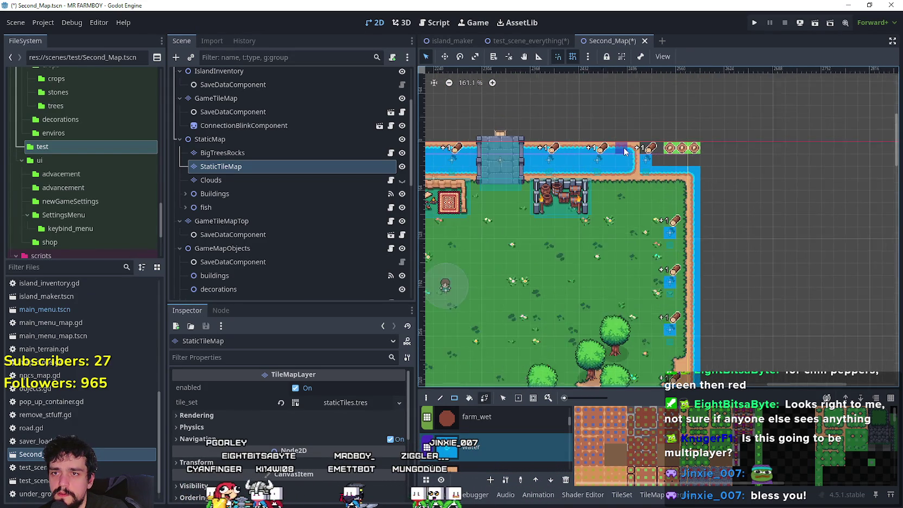
left_click(657, 156)
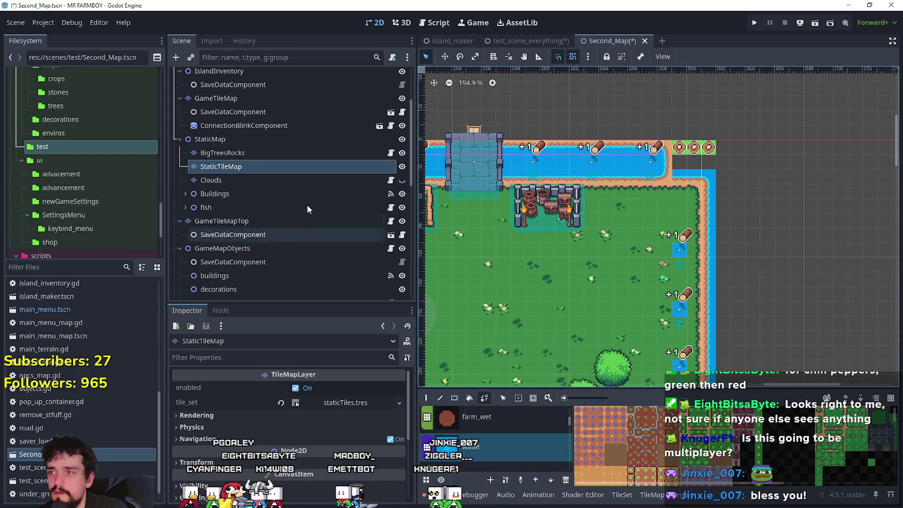
scroll(283, 192, "up", 4)
On GameTileMap, repaint the sand edge down the island's right side and top-right corner.
left_click(217, 185)
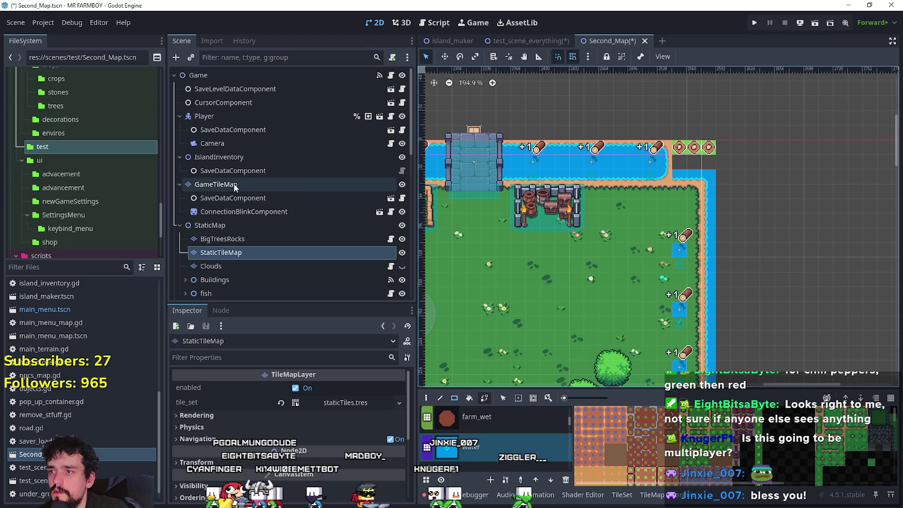
left_click(497, 398)
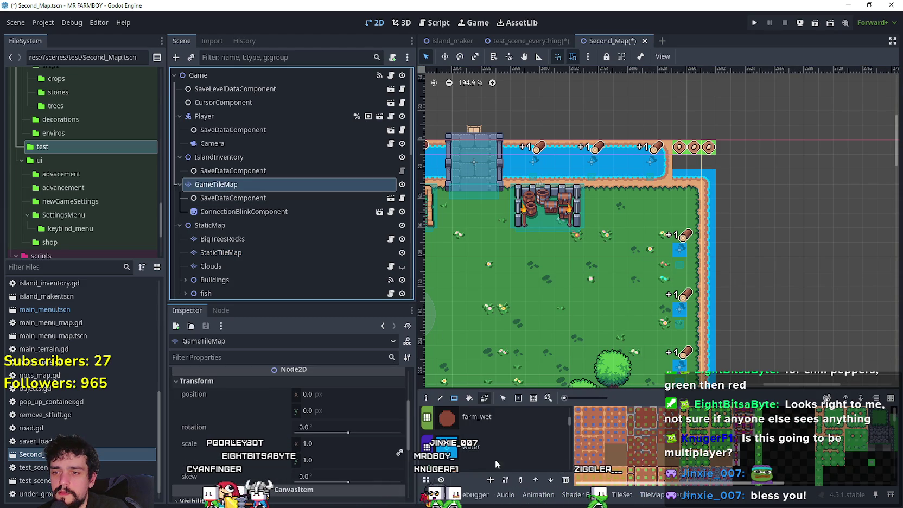
scroll(496, 439, "up", 3)
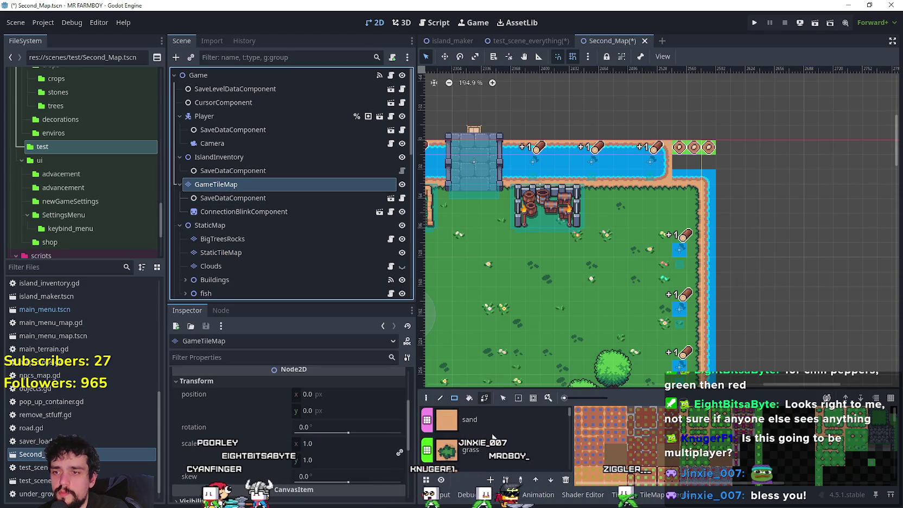
left_click(485, 426)
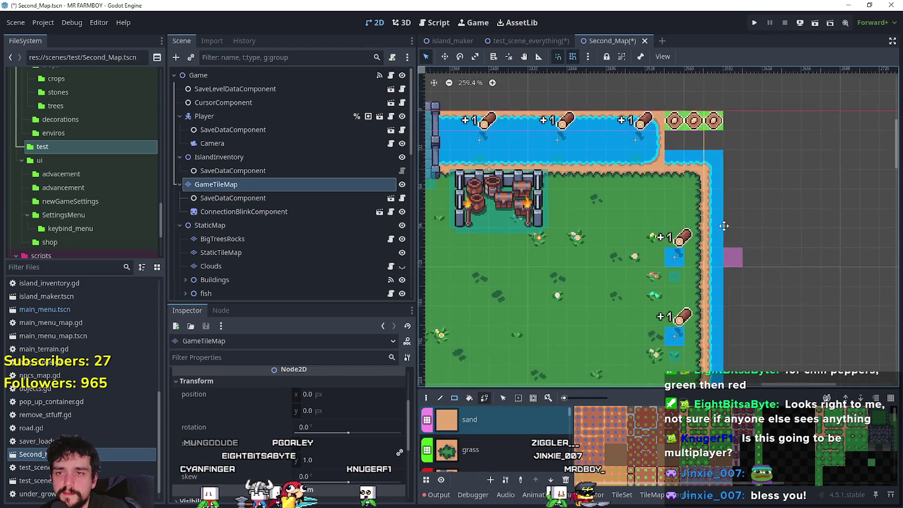
scroll(667, 176, "up", 3)
mouse_move(649, 187)
left_mouse_down()
mouse_move(631, 197)
mouse_move(668, 83)
mouse_move(665, 92)
left_mouse_up()
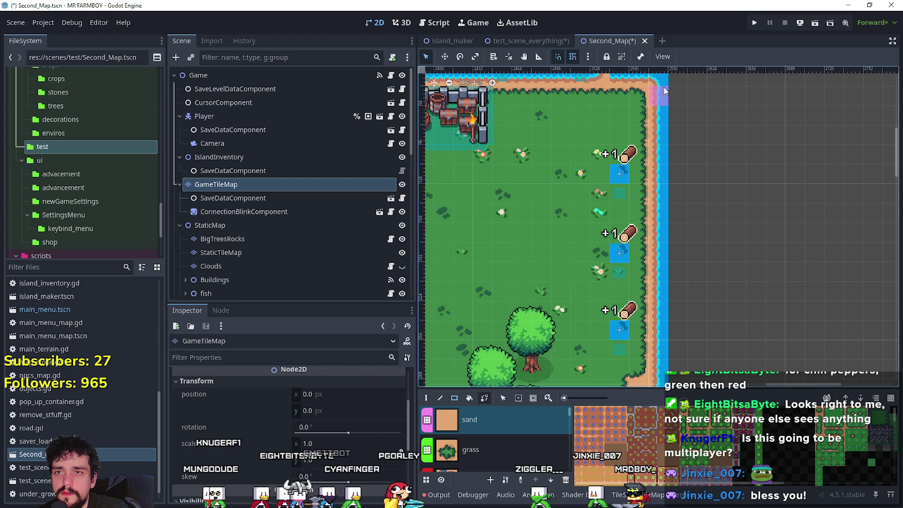
left_click_drag(665, 207, 665, 206)
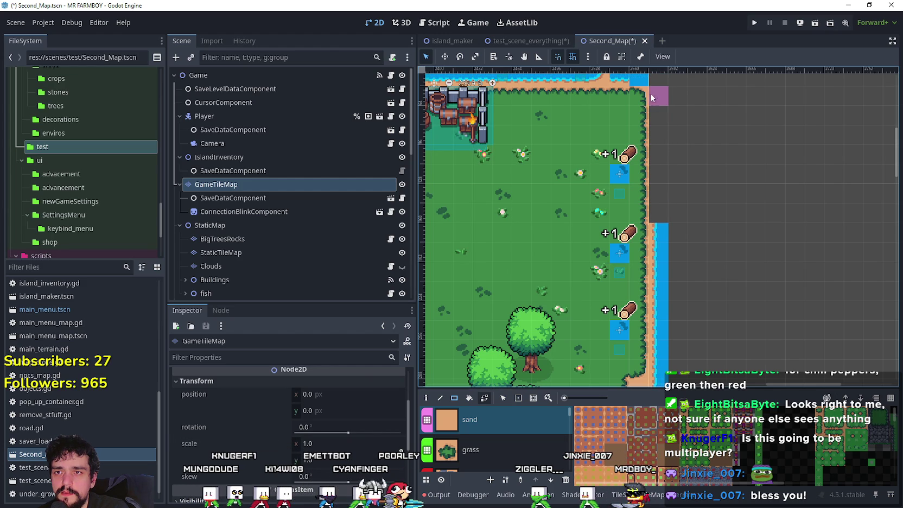
left_click_drag(634, 171, 636, 173)
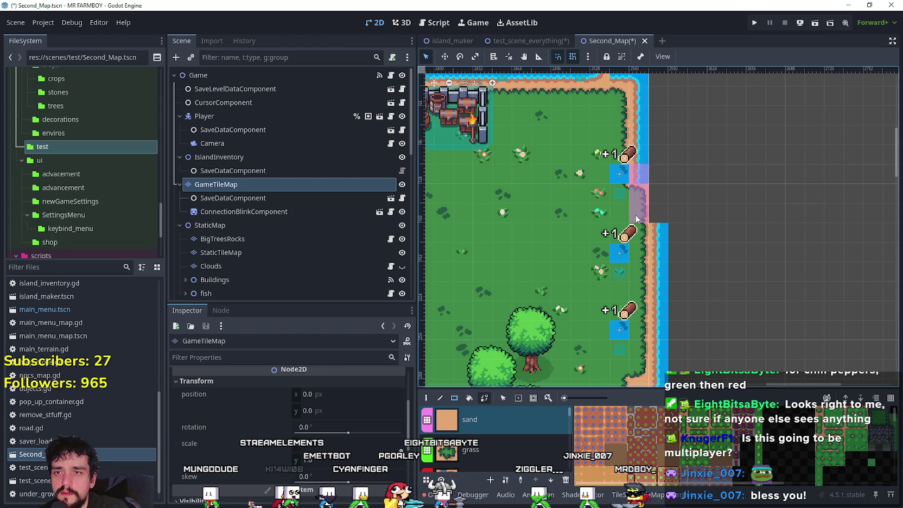
mouse_move(636, 215)
left_mouse_down()
mouse_move(655, 219)
mouse_move(661, 313)
left_mouse_up()
Repaint the lower right shore as sand and clear stray tiles down the shoreline.
scroll(658, 310, "up", 2)
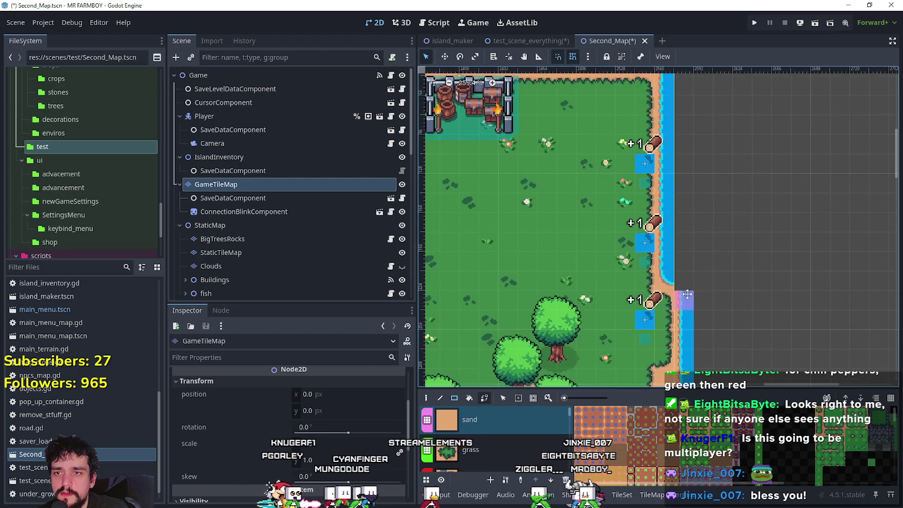
scroll(666, 241, "down", 5)
scroll(647, 180, "up", 3)
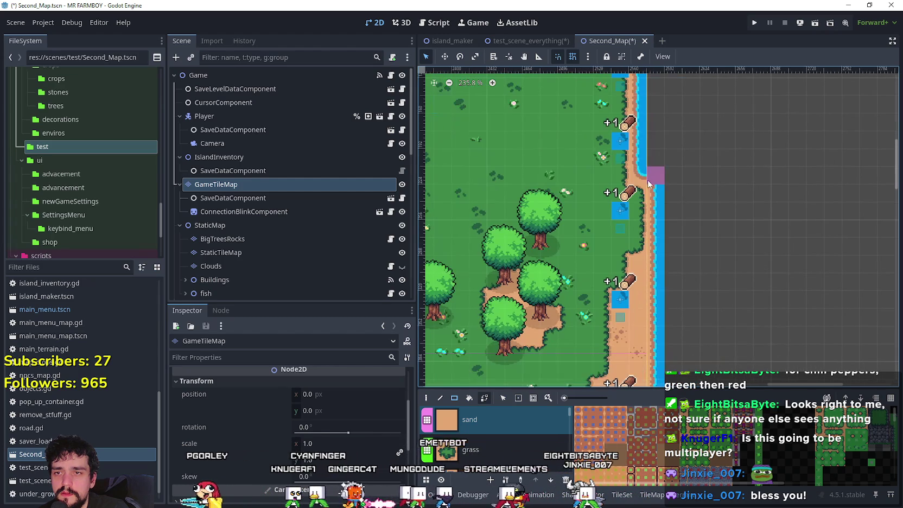
mouse_move(645, 183)
left_mouse_down()
mouse_move(661, 195)
mouse_move(666, 334)
left_mouse_up()
scroll(664, 308, "down", 3)
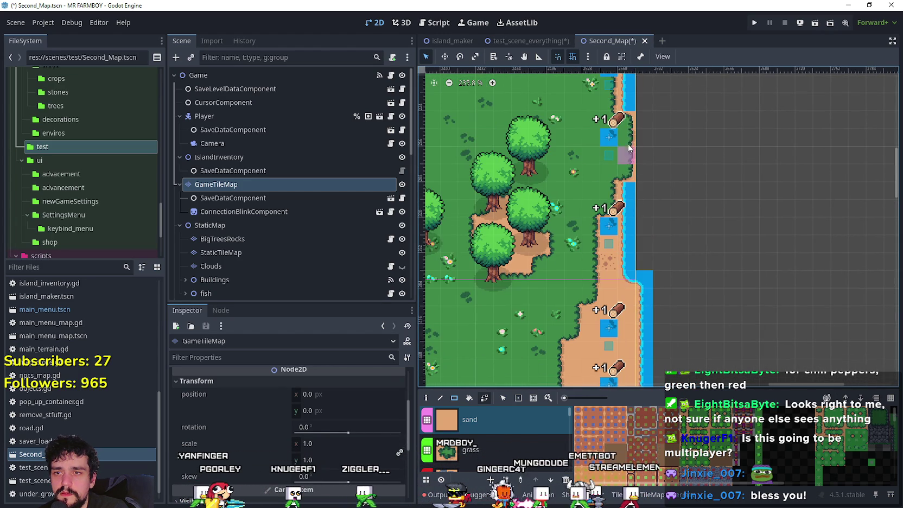
left_click_drag(624, 115, 630, 202)
scroll(632, 209, "down", 2)
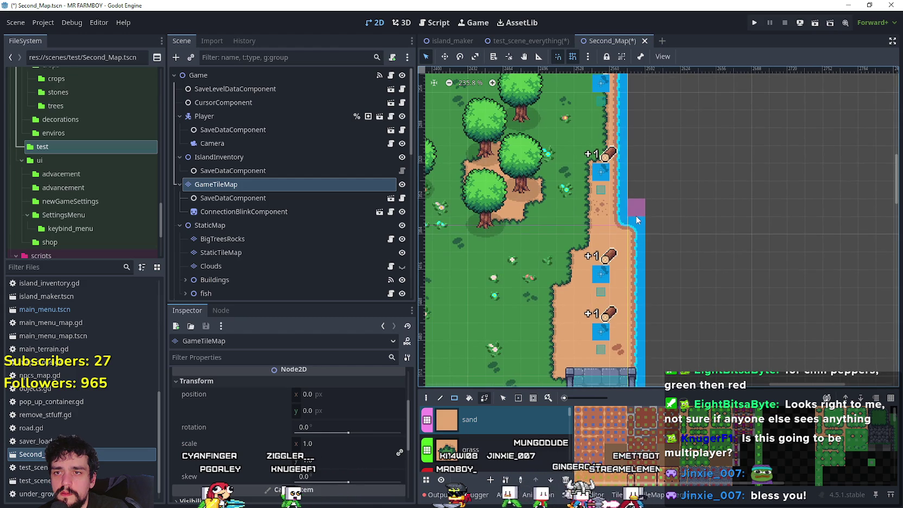
scroll(642, 226, "down", 3)
mouse_move(642, 335)
left_mouse_down()
mouse_move(627, 236)
mouse_move(613, 215)
left_mouse_up()
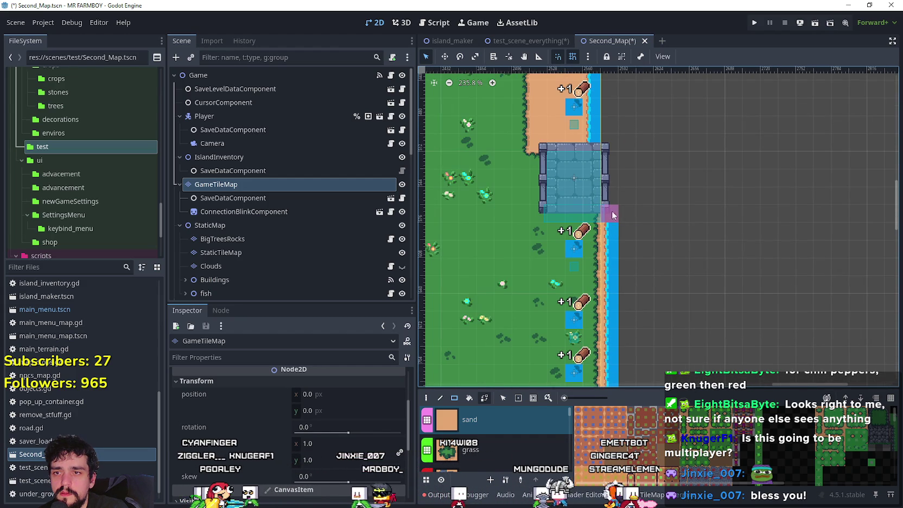
Move the view down the shoreline to centre the trees and bridge.
left_click_drag(616, 322, 601, 216)
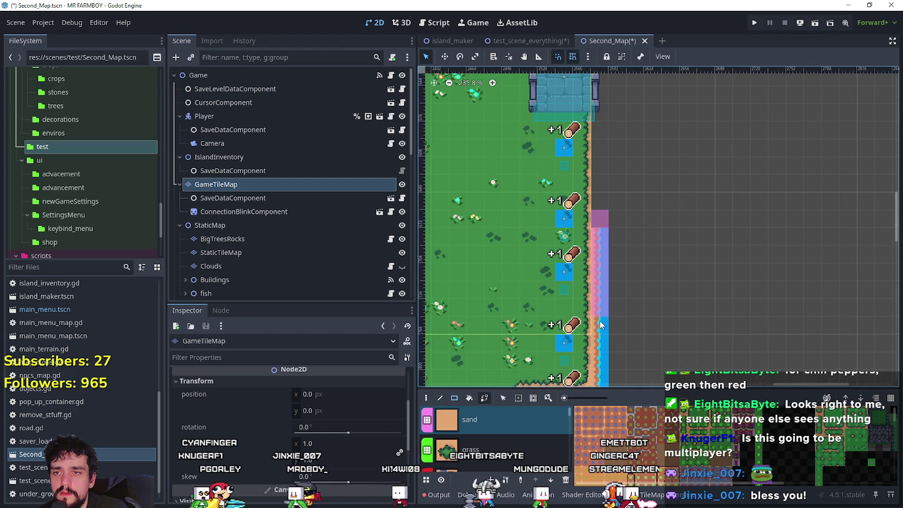
scroll(604, 296, "down", 2)
mouse_move(603, 297)
left_mouse_down()
mouse_move(593, 208)
mouse_move(594, 291)
left_mouse_up()
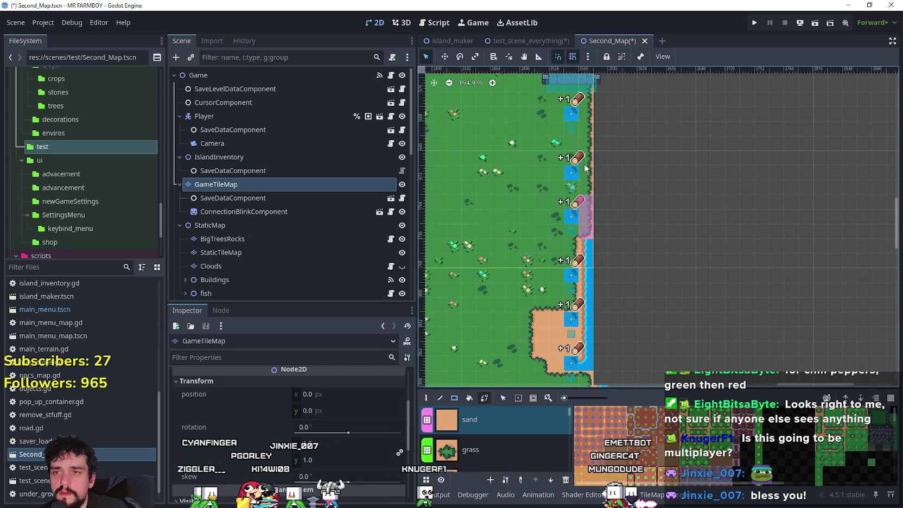
left_click_drag(585, 98, 608, 352)
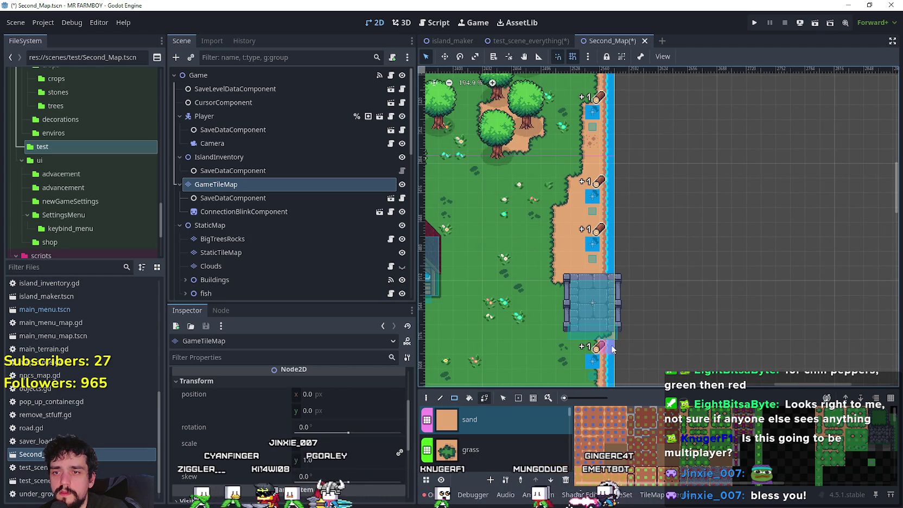
mouse_move(603, 229)
left_mouse_down()
mouse_move(602, 347)
mouse_move(602, 170)
left_mouse_up()
scroll(577, 166, "up", 2)
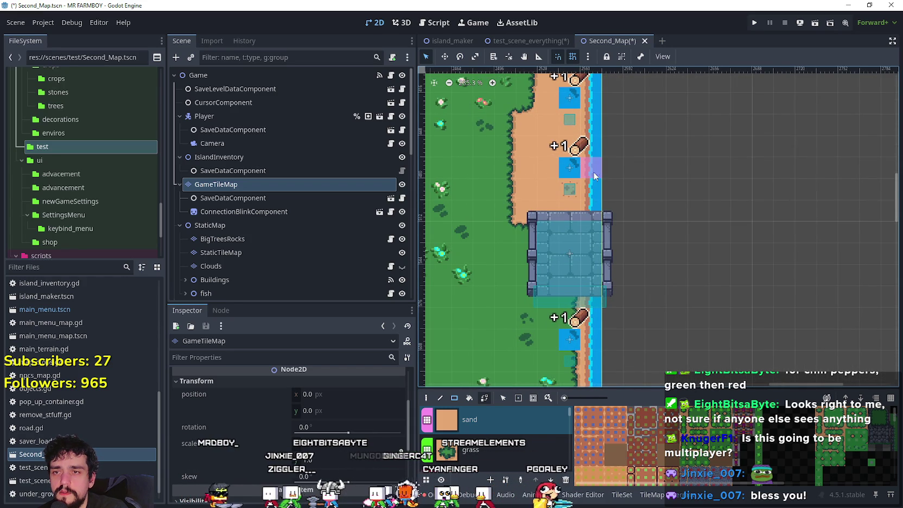
scroll(593, 175, "down", 3)
left_click_drag(610, 177, 620, 185)
Clear the strip of tiles along the map's right edge further down.
left_click_drag(608, 384, 608, 385)
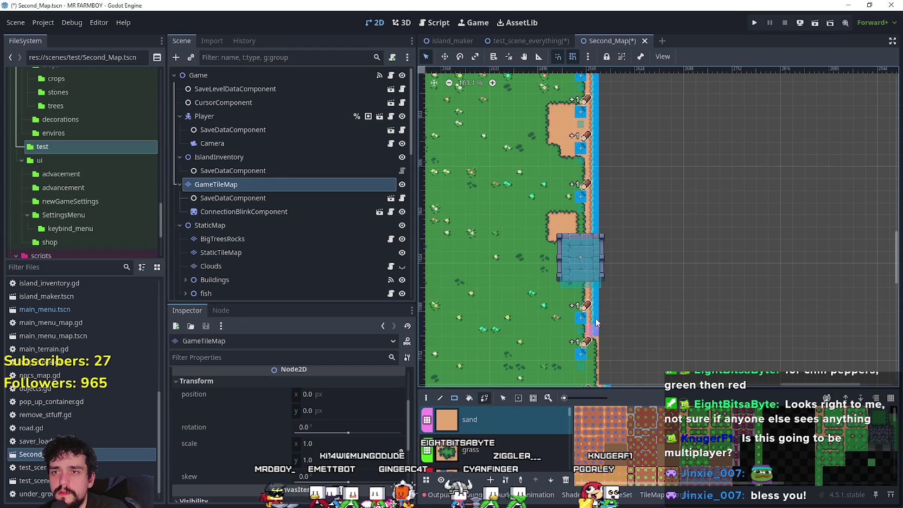
mouse_move(596, 322)
left_mouse_down()
mouse_move(652, 206)
mouse_move(623, 156)
mouse_move(583, 139)
left_mouse_up()
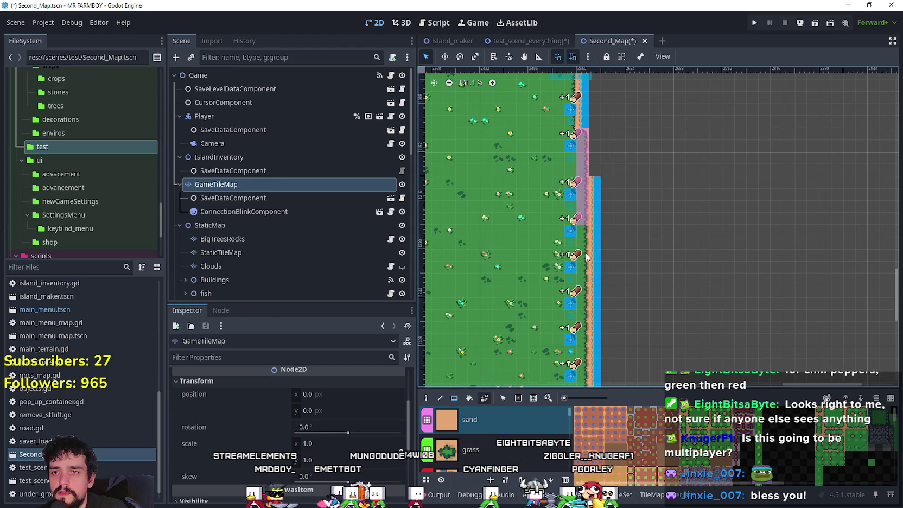
scroll(587, 260, "down", 2)
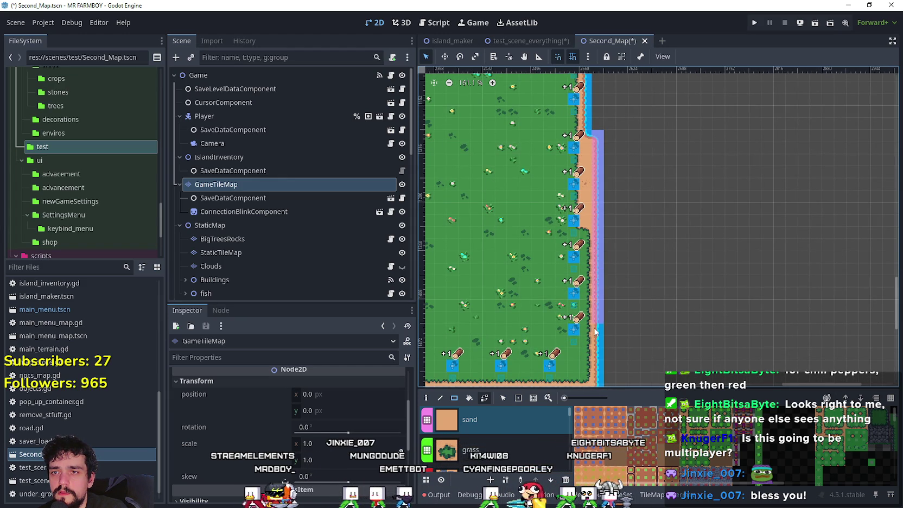
scroll(595, 326, "down", 5)
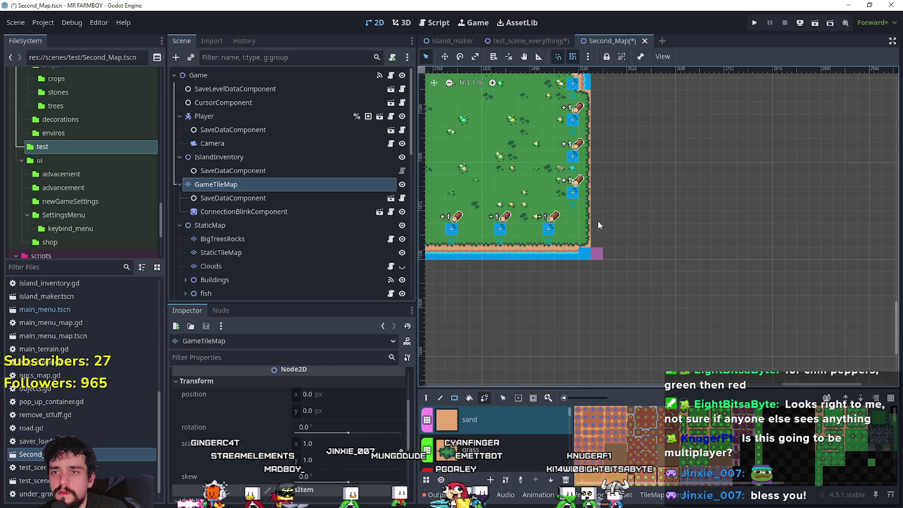
scroll(599, 220, "up", 4)
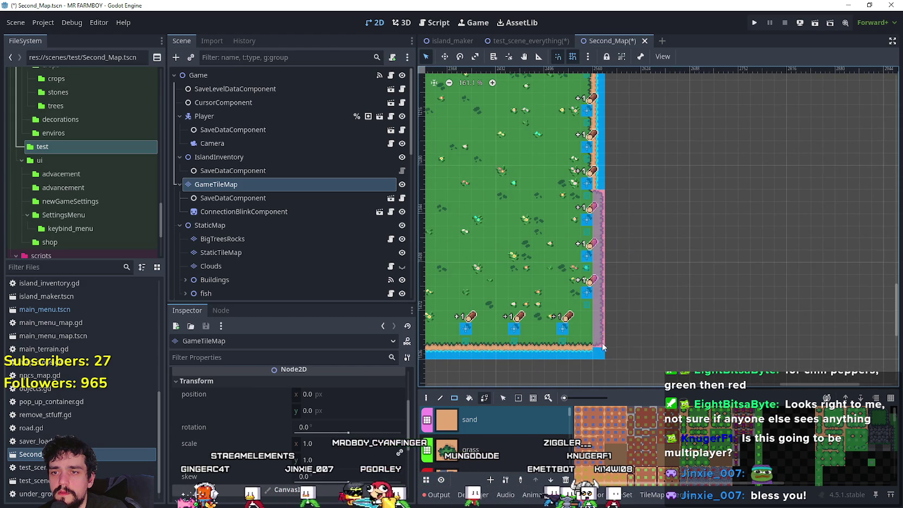
scroll(654, 157, "up", 5)
scroll(634, 272, "down", 2)
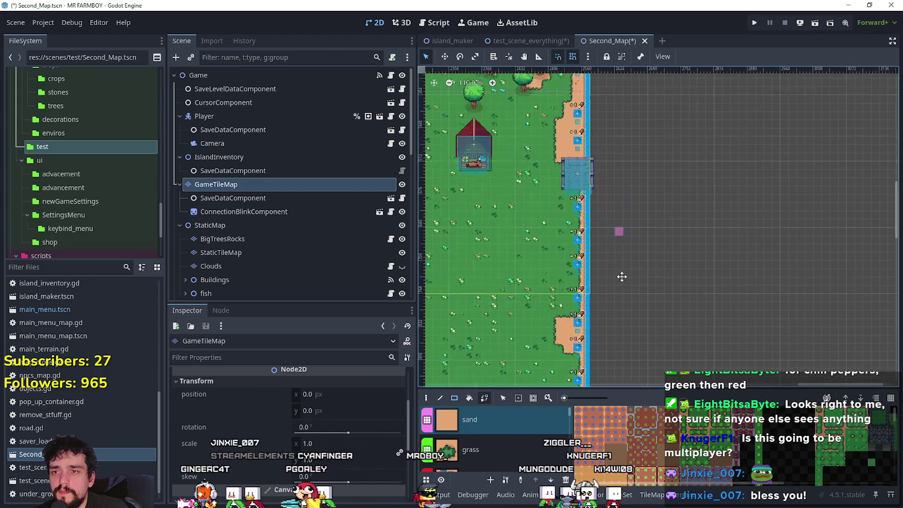
scroll(635, 239, "up", 5)
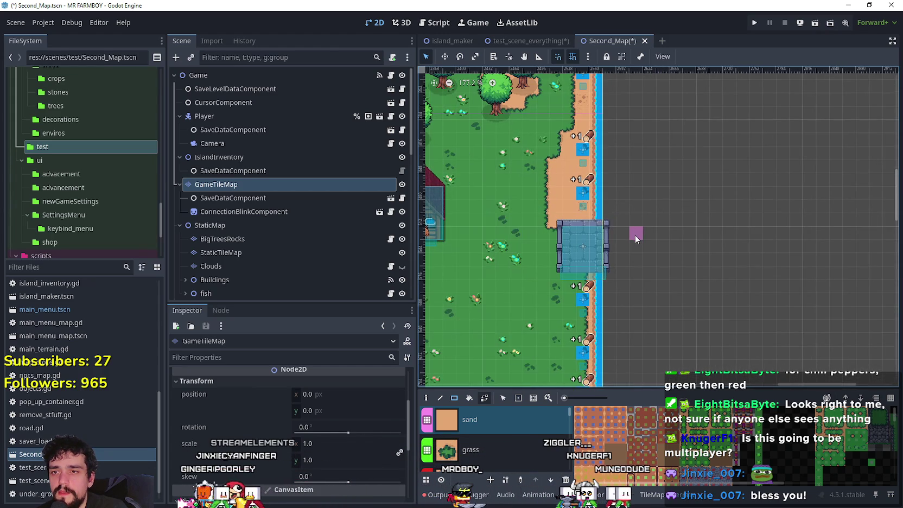
scroll(635, 237, "up", 3)
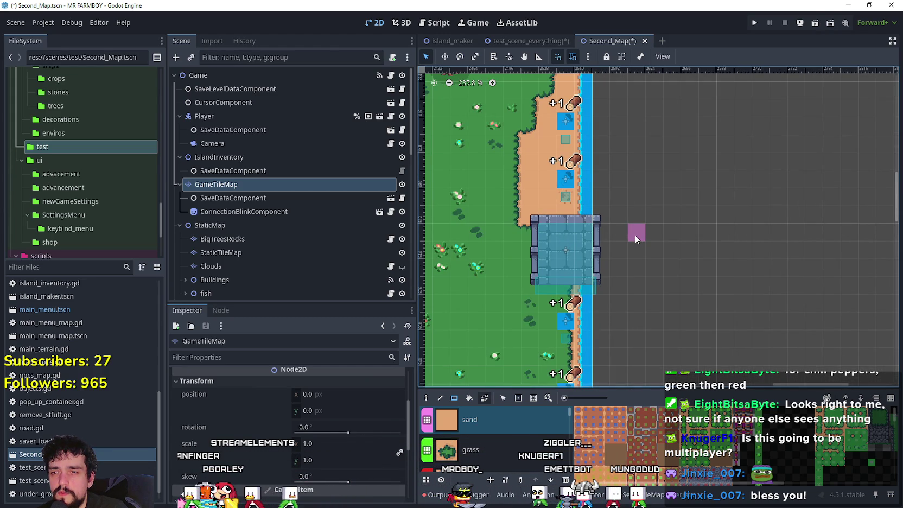
Zoom and pan to look over the whole eastern edge.
mouse_move(635, 239)
left_mouse_down()
mouse_move(732, 234)
mouse_move(694, 304)
mouse_move(681, 308)
mouse_move(663, 269)
mouse_move(658, 361)
left_mouse_up()
scroll(664, 269, "down", 3)
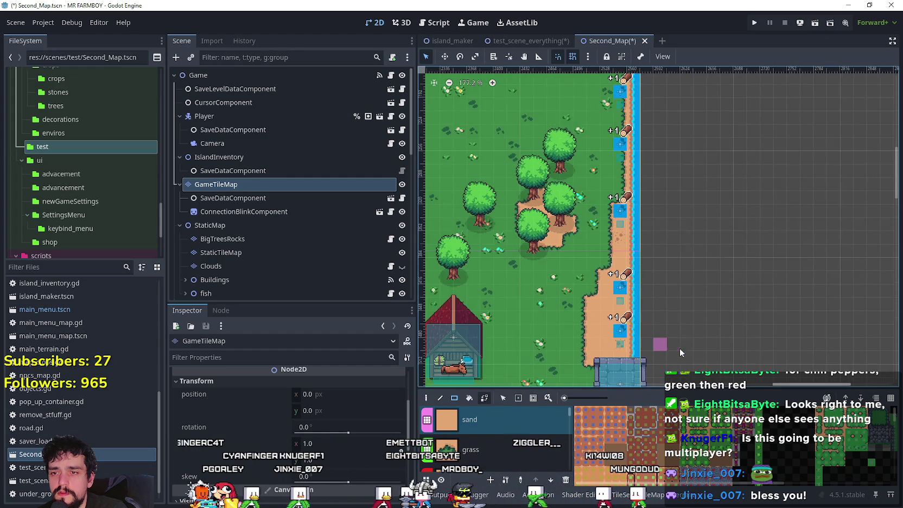
scroll(679, 352, "down", 5)
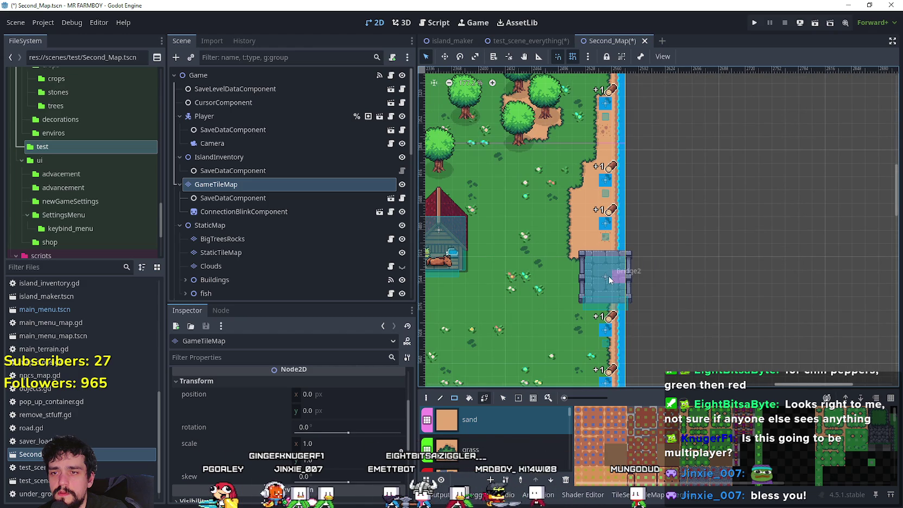
scroll(608, 280, "up", 8)
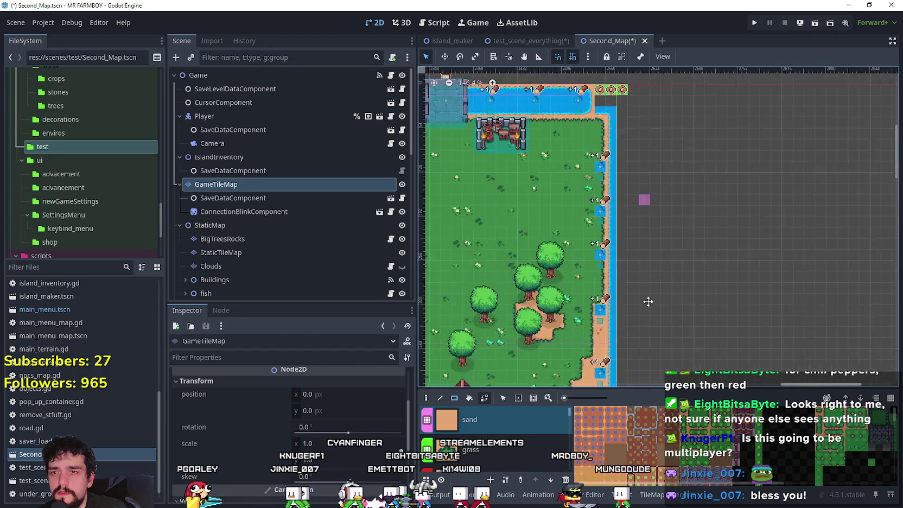
scroll(648, 301, "up", 5)
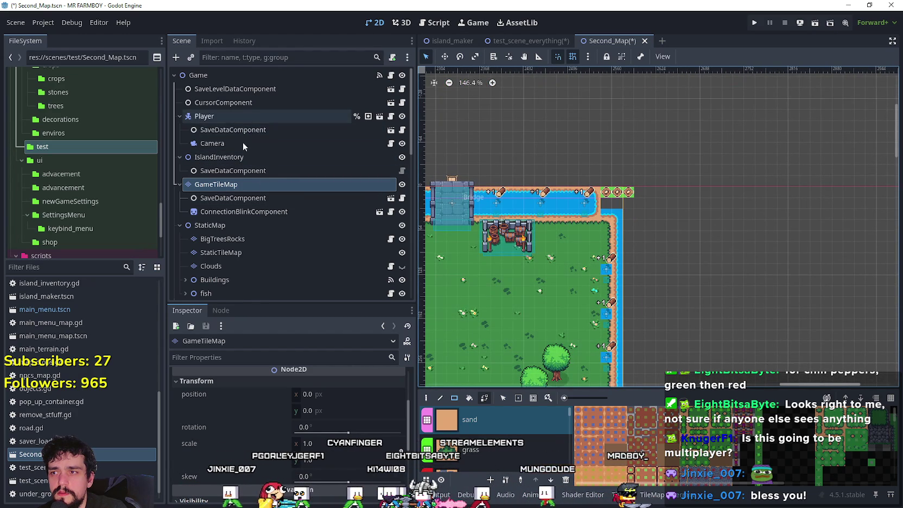
scroll(250, 249, "down", 2)
On StaticTileMap, paint terrain water at the top-right corner and down the right edge.
left_click(250, 195)
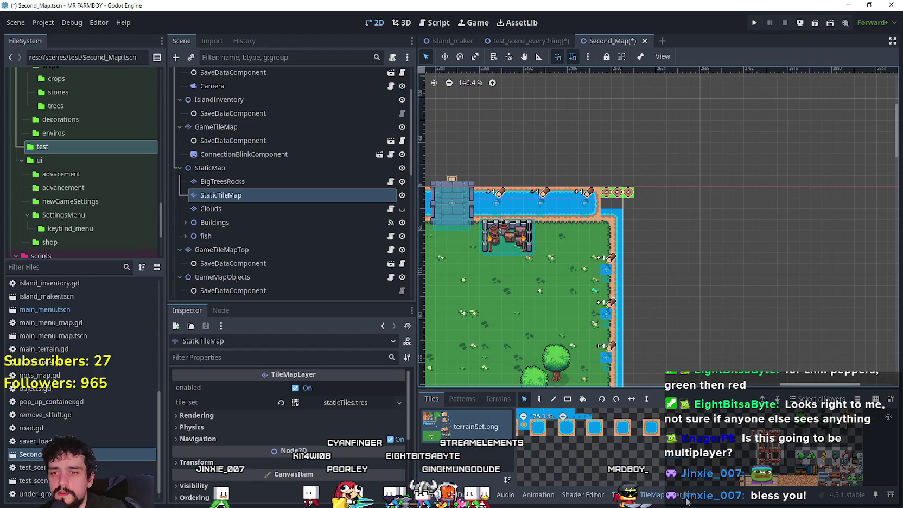
left_click(681, 502)
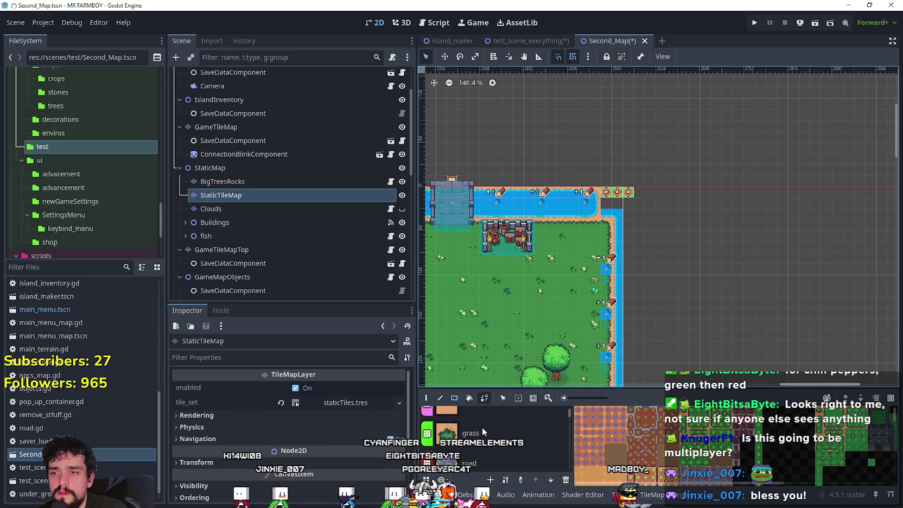
scroll(480, 428, "down", 3)
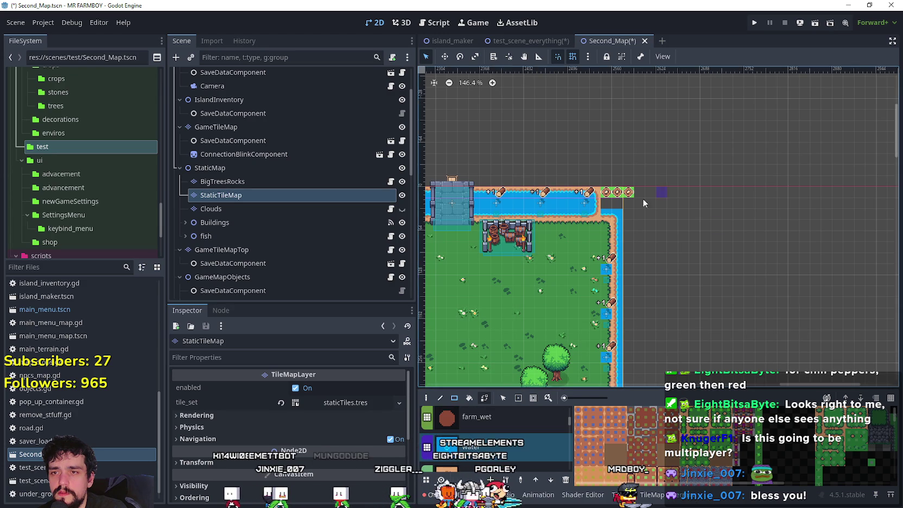
scroll(642, 198, "up", 2)
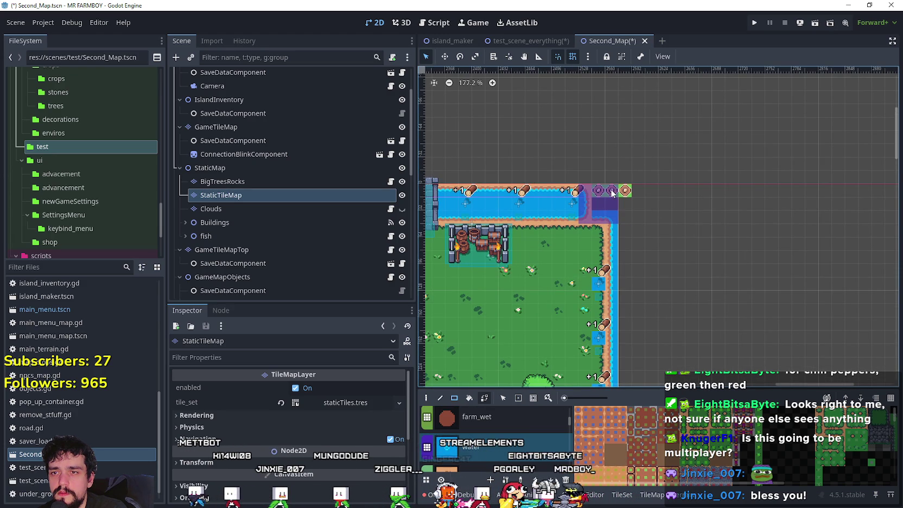
left_click(634, 191)
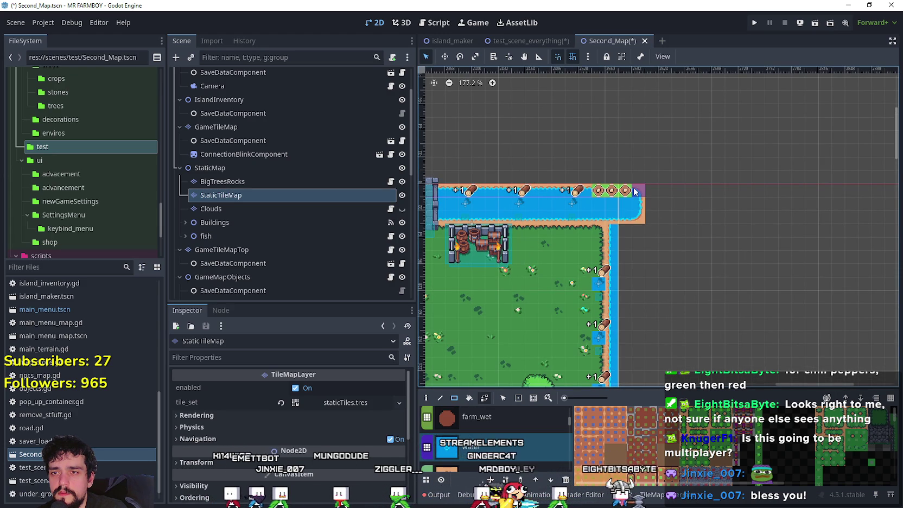
left_click_drag(634, 198, 613, 284)
Stretch a water rectangle down the right edge and extend the river past the bridge.
scroll(660, 335, "down", 3)
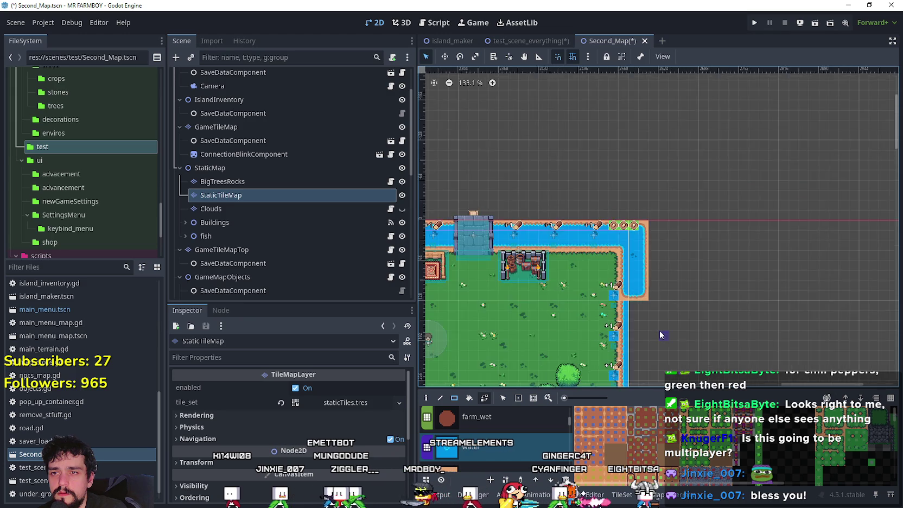
mouse_move(659, 330)
left_mouse_down()
mouse_move(606, 181)
mouse_move(592, 338)
mouse_move(595, 188)
mouse_move(569, 331)
left_mouse_up()
scroll(595, 188, "up", 1)
scroll(593, 227, "up", 3)
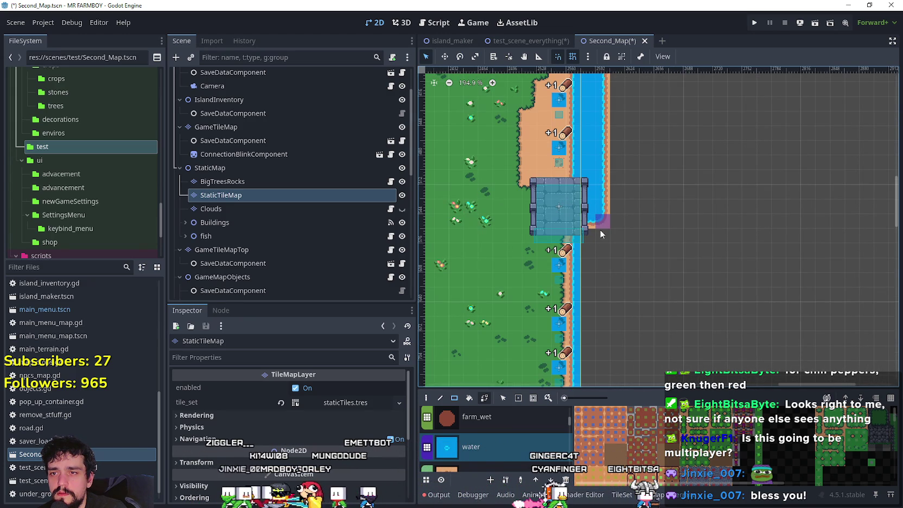
left_click_drag(599, 230, 578, 289)
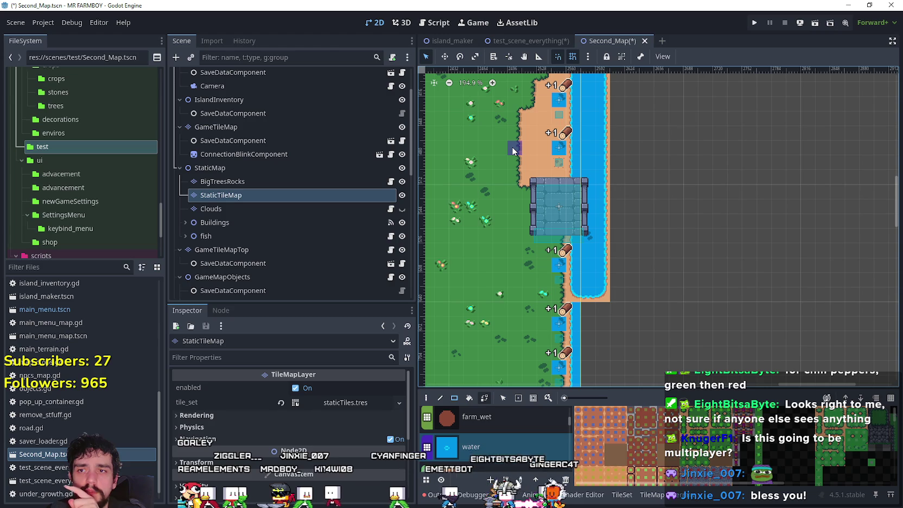
Remove the extra water column on the map's right edge.
scroll(511, 146, "down", 4)
left_click_drag(608, 244, 660, 290)
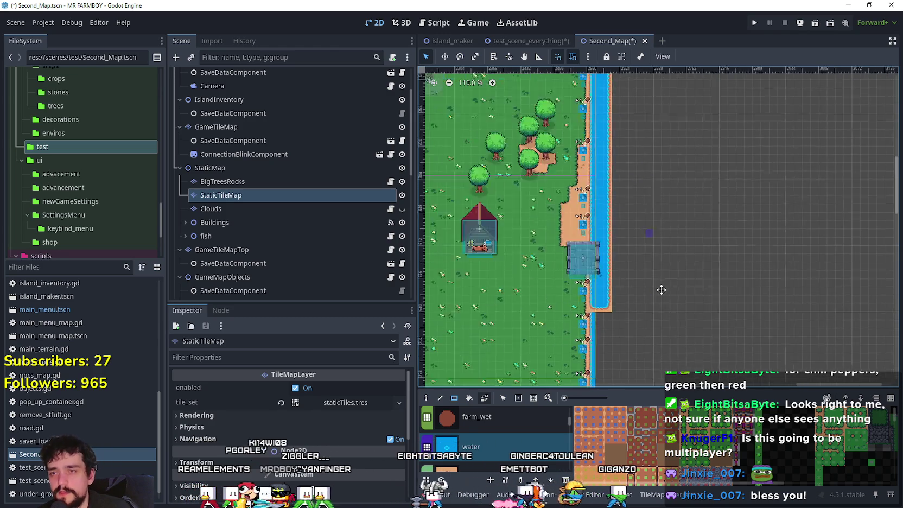
scroll(651, 235, "down", 2)
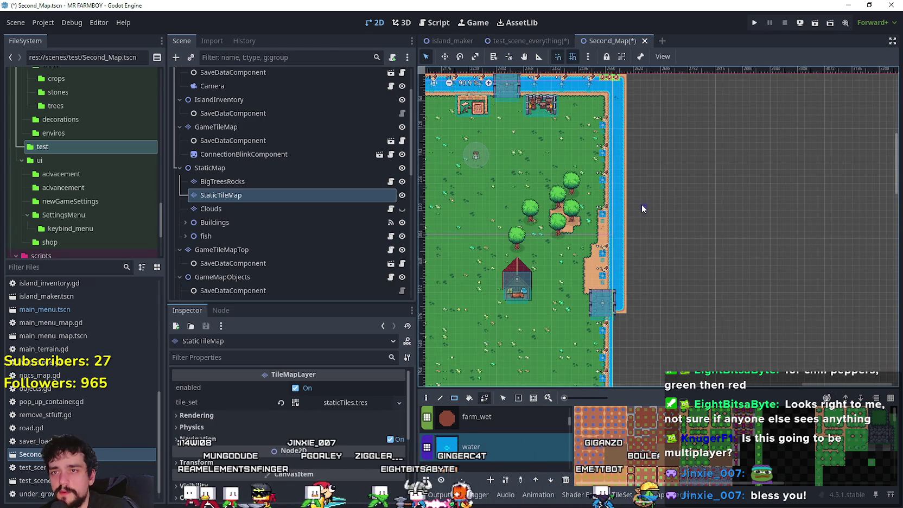
mouse_move(641, 204)
left_mouse_down()
mouse_move(642, 118)
mouse_move(637, 170)
left_mouse_up()
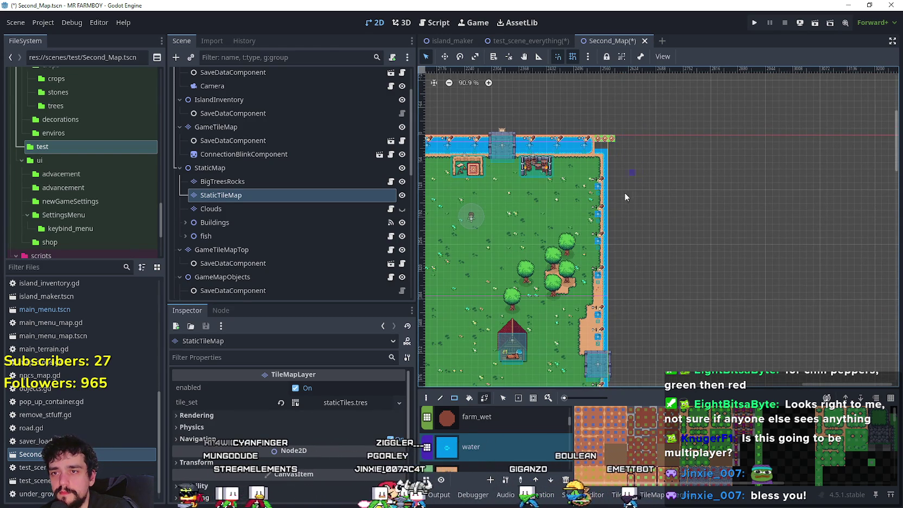
scroll(625, 197, "up", 3)
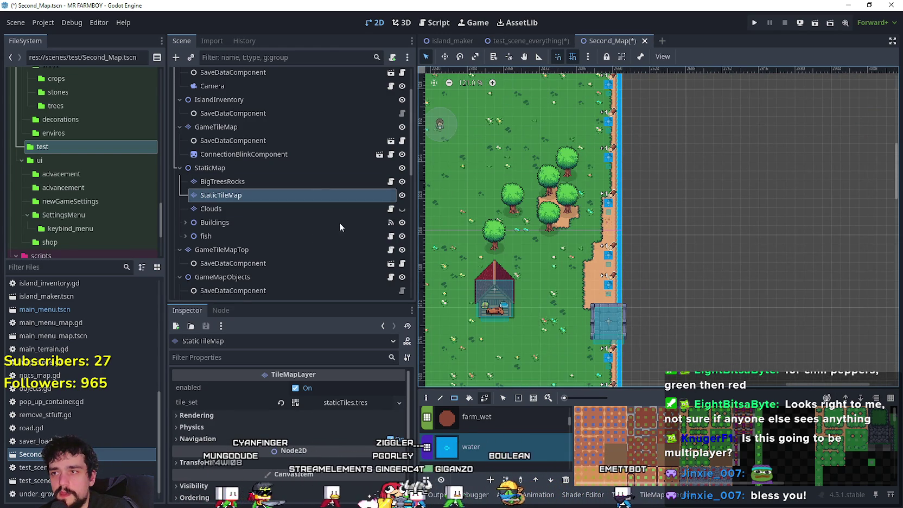
On GameTileMap, paint sand down the right shoreline column to the bridge.
left_click(230, 129)
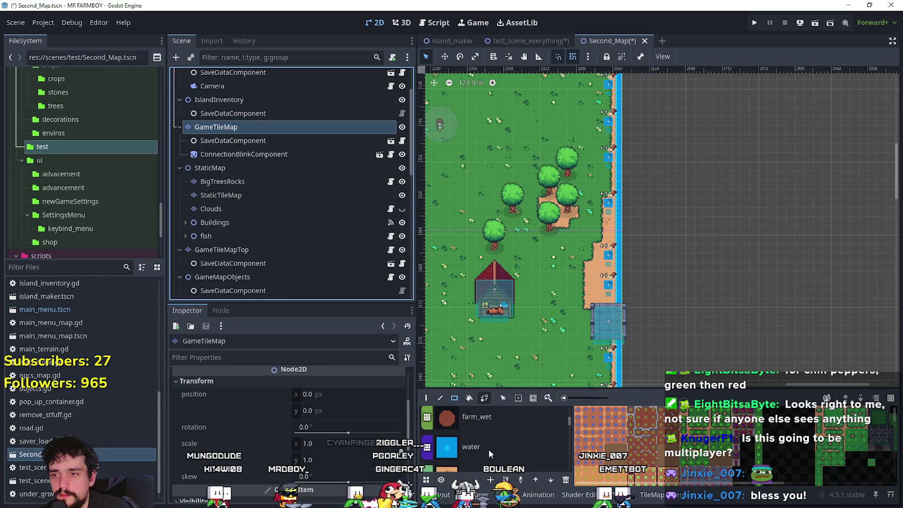
scroll(488, 449, "up", 5)
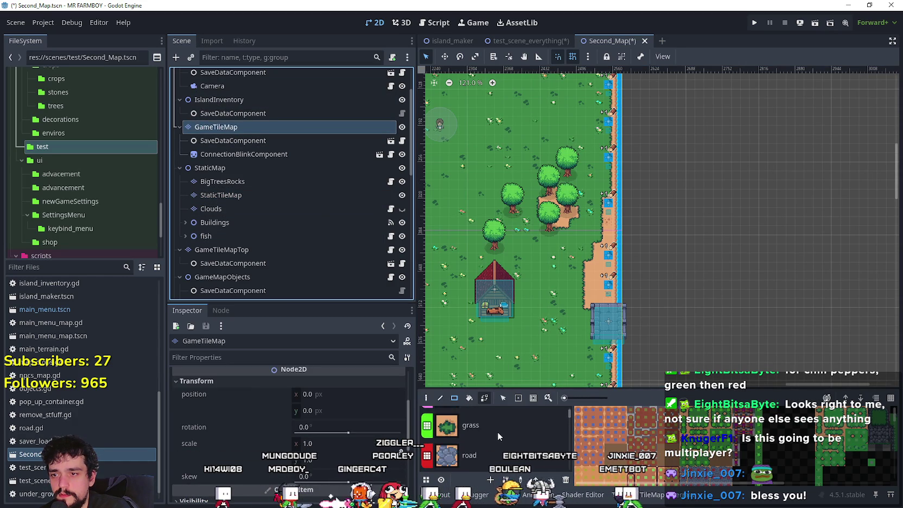
scroll(497, 432, "up", 2)
left_click(492, 426)
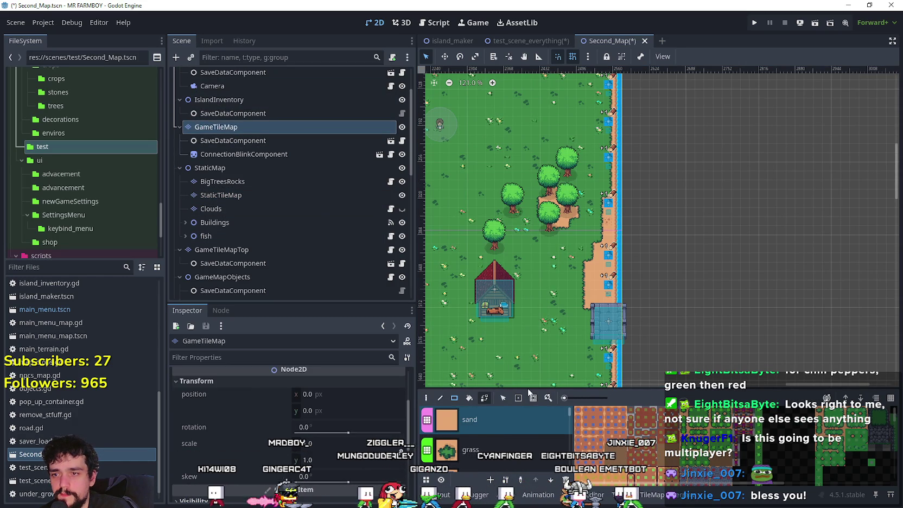
scroll(606, 307, "up", 3)
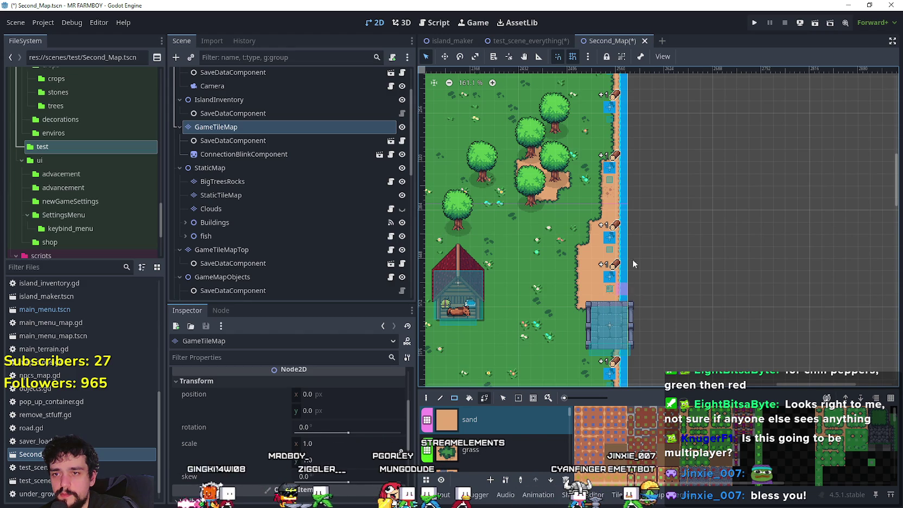
left_click_drag(622, 154, 613, 269)
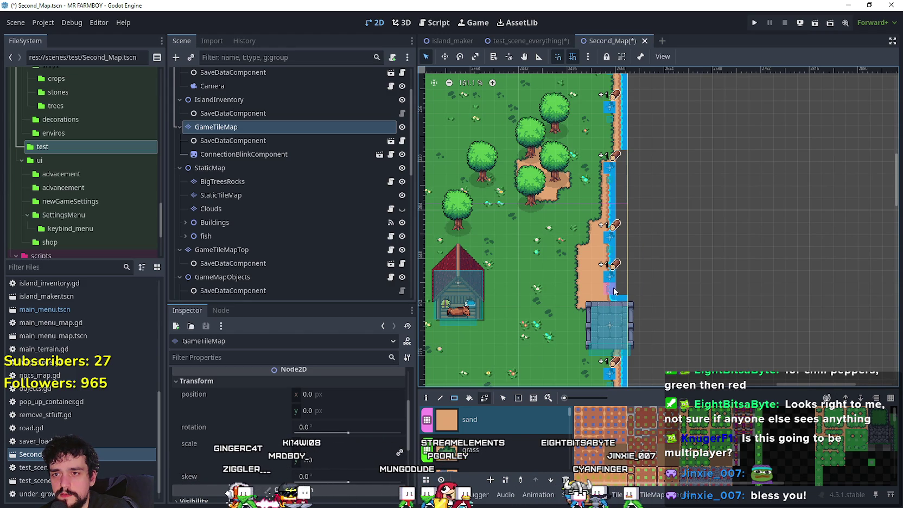
left_click_drag(609, 161, 609, 162)
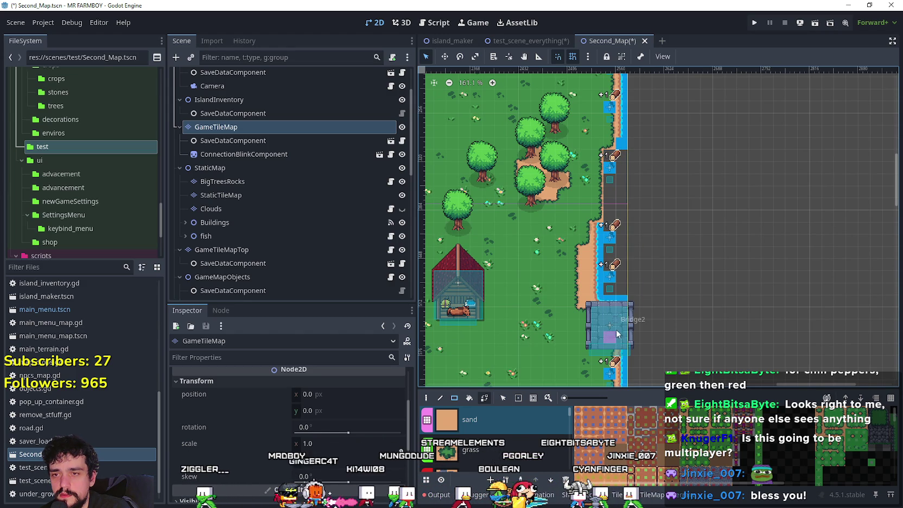
scroll(615, 331, "up", 3)
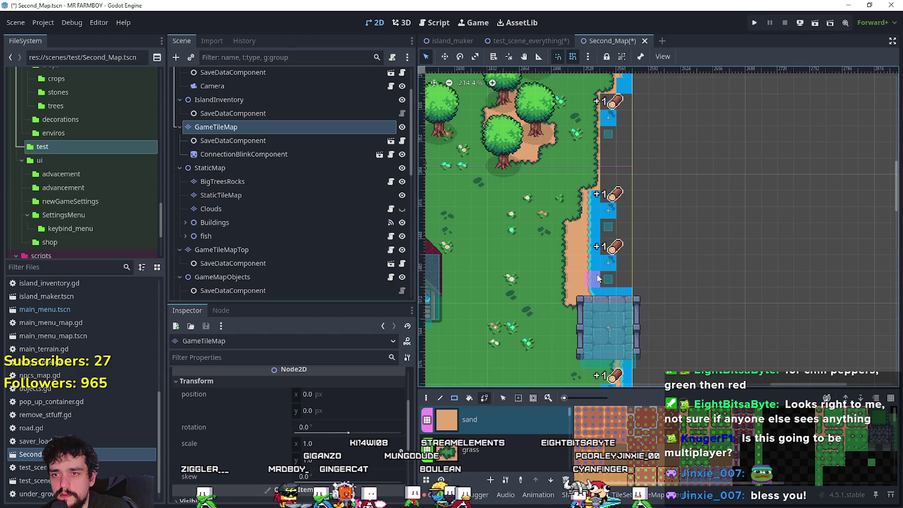
left_click(603, 274)
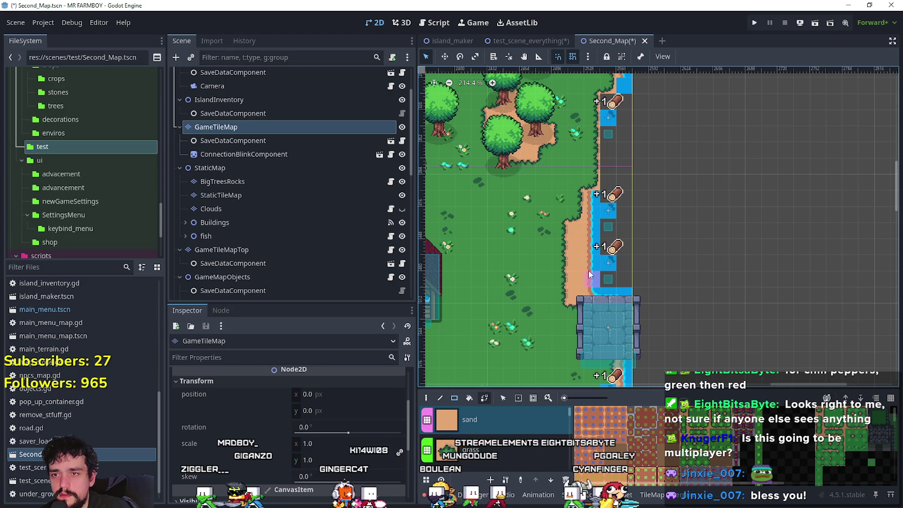
Pan and zoom the canvas down to the map's bottom edge.
scroll(588, 278, "left", 2)
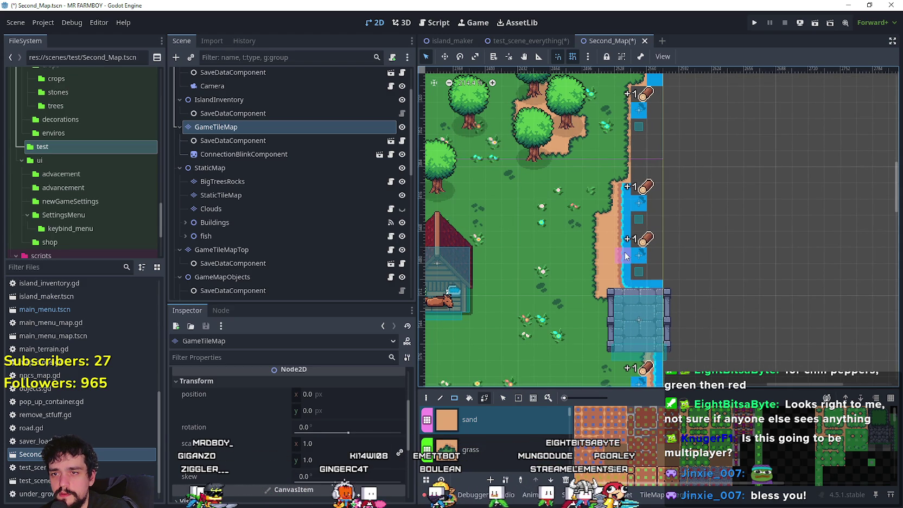
scroll(631, 273, "down", 1)
scroll(645, 217, "up", 8)
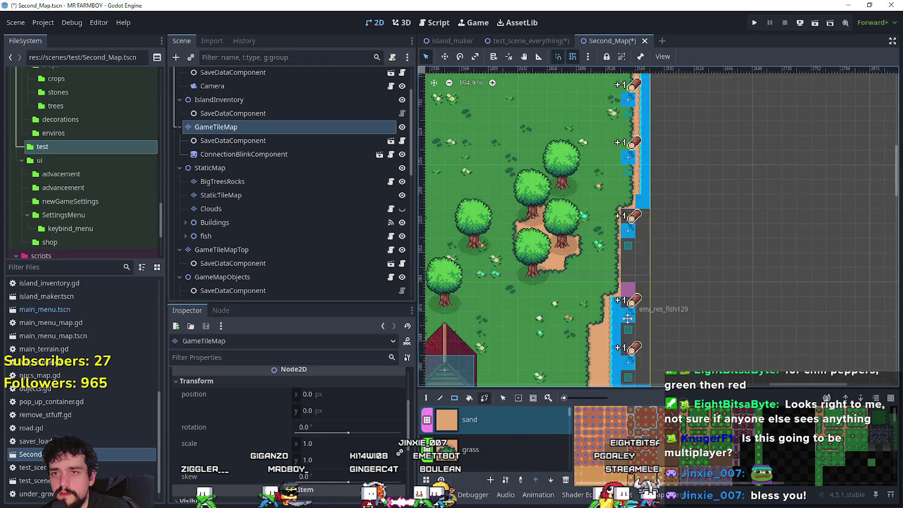
left_click_drag(630, 260, 669, 96)
scroll(658, 310, "up", 10)
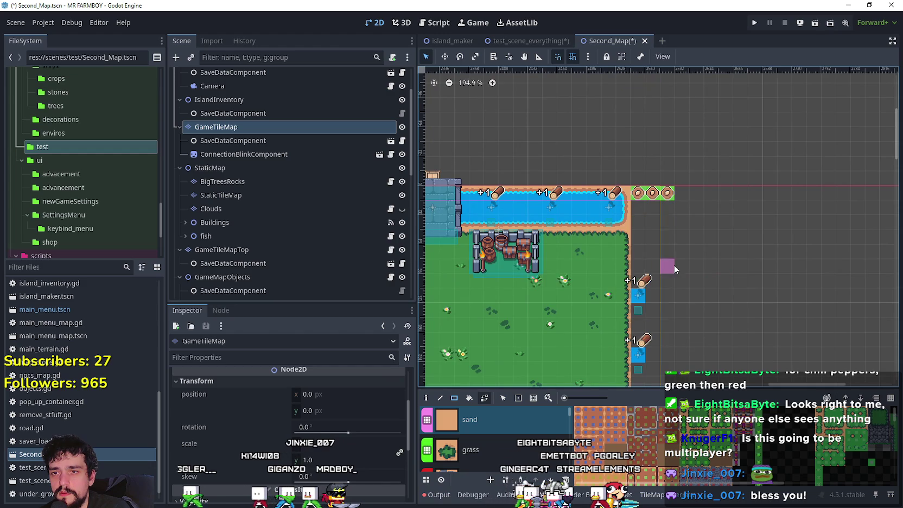
scroll(674, 264, "down", 6)
scroll(674, 268, "down", 15)
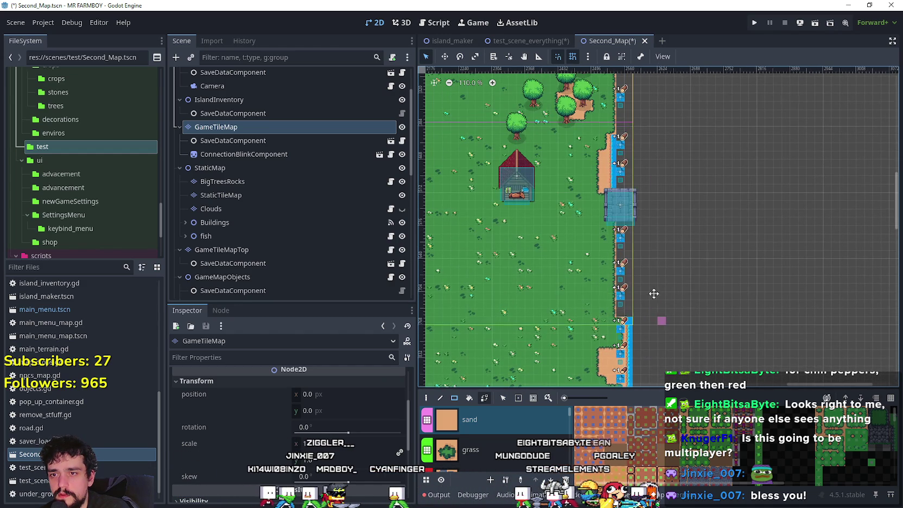
scroll(617, 204, "down", 5)
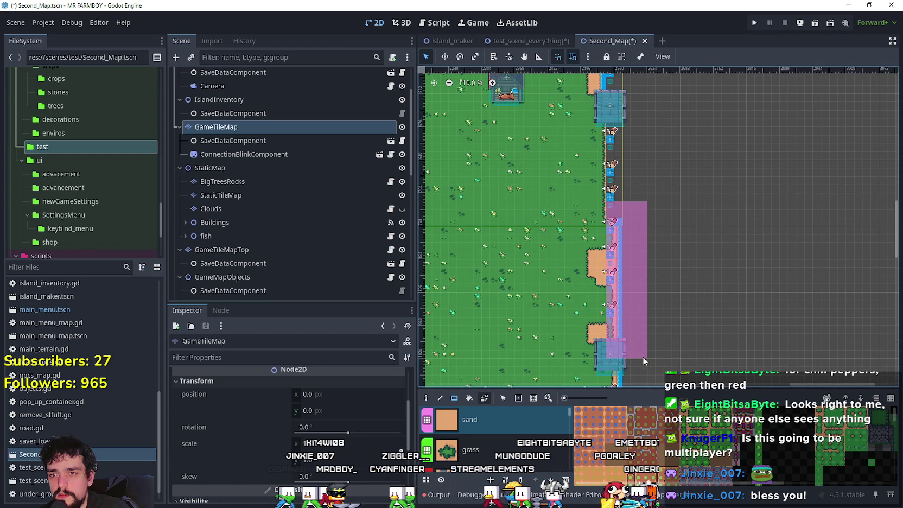
scroll(643, 356, "down", 7)
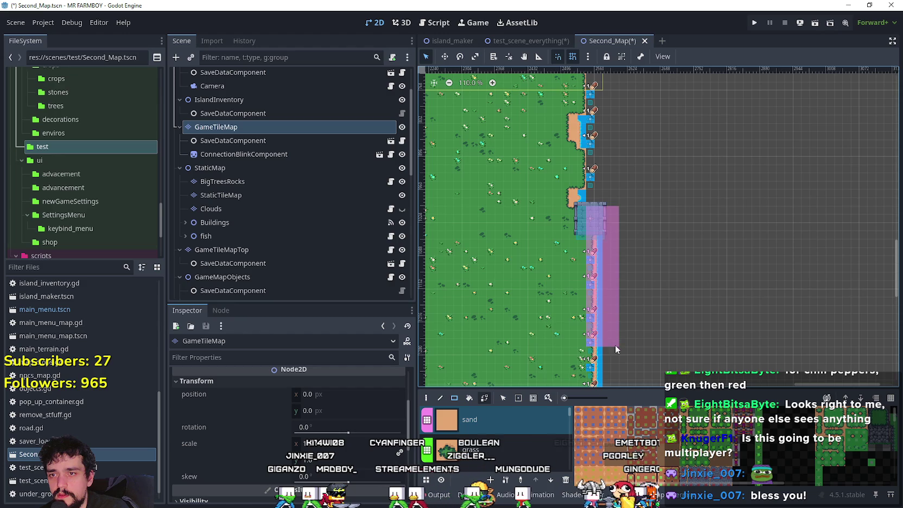
left_click_drag(615, 349, 615, 349)
scroll(597, 244, "down", 3)
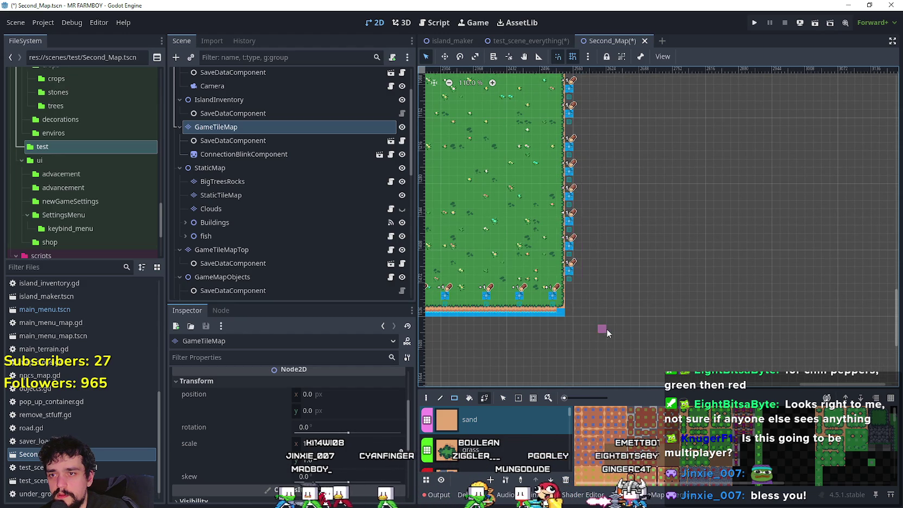
scroll(583, 315, "left", 5)
scroll(759, 285, "up", 2)
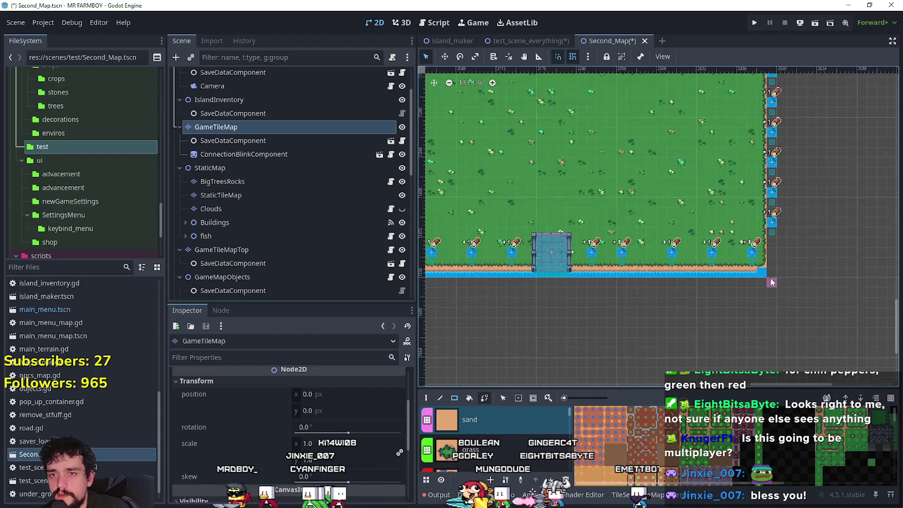
scroll(697, 259, "up", 1)
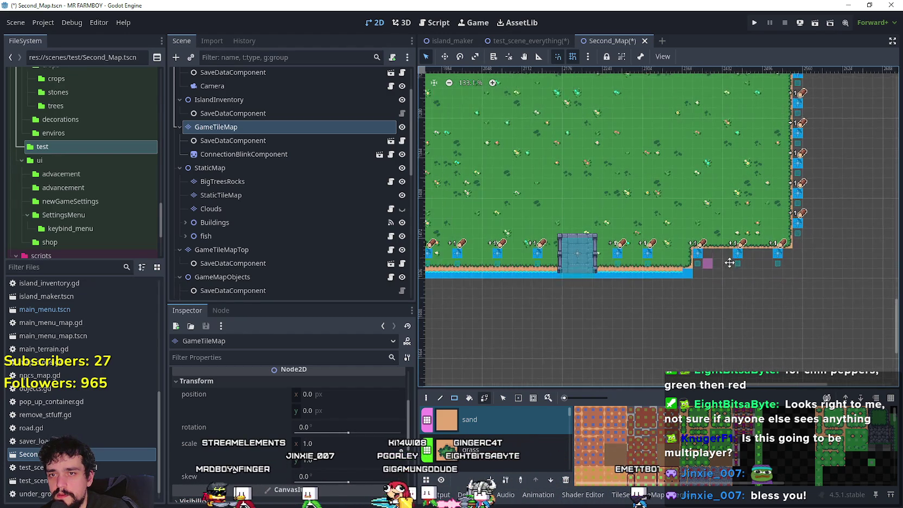
scroll(725, 273, "left", 2)
Erase several stretches of tiles along the bottom-edge row.
mouse_move(658, 265)
left_mouse_down()
mouse_move(525, 262)
mouse_move(516, 249)
left_mouse_up()
scroll(716, 283, "left", 3)
left_click_drag(640, 281, 518, 262)
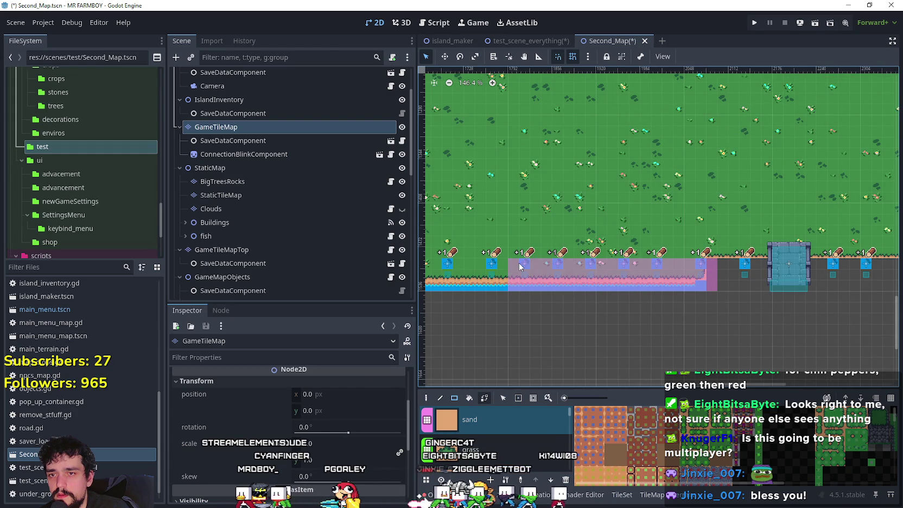
scroll(742, 307, "left", 3)
mouse_move(742, 307)
left_mouse_down()
mouse_move(549, 287)
mouse_move(551, 280)
left_mouse_up()
scroll(672, 312, "left", 1)
scroll(747, 308, "left", 3)
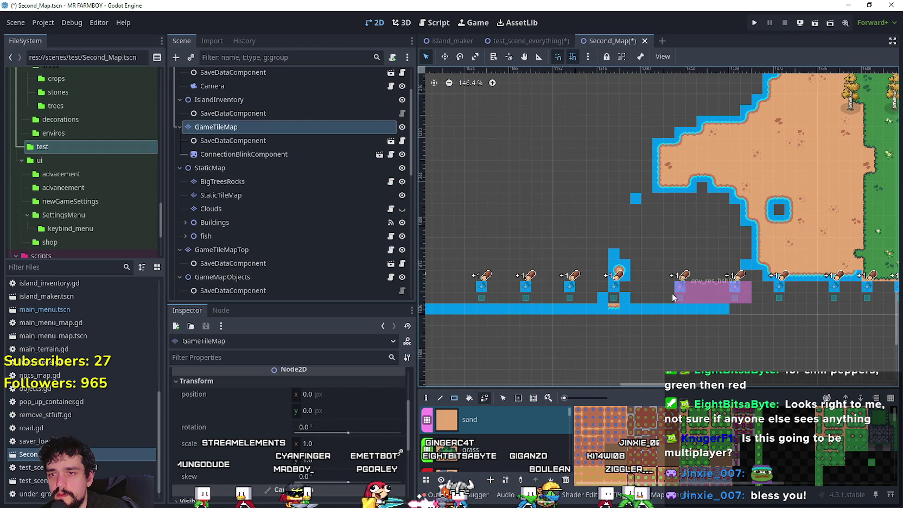
left_click_drag(671, 293, 665, 292)
left_click_drag(763, 306, 582, 291)
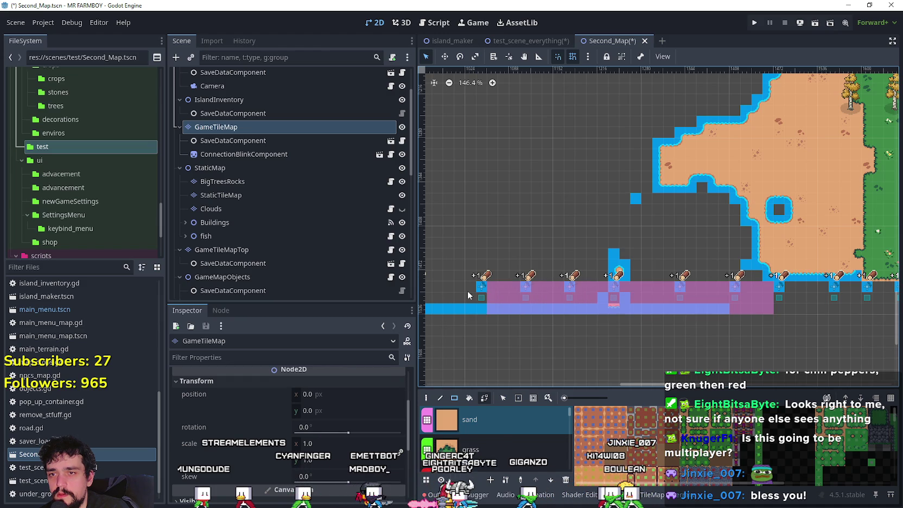
left_click_drag(467, 291, 485, 298)
Erase the remaining bottom-edge tiles leftward to the corner.
scroll(701, 314, "left", 2)
scroll(484, 298, "left", 5)
mouse_move(771, 315)
left_mouse_down()
mouse_move(642, 294)
mouse_move(412, 293)
mouse_move(466, 295)
left_mouse_up()
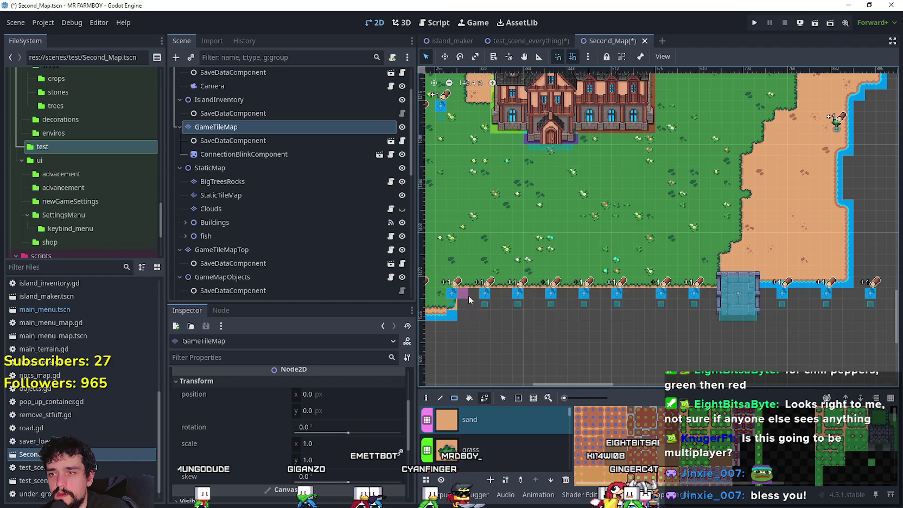
scroll(468, 295, "left", 4)
left_click_drag(677, 328, 465, 305)
Zoom around the bottom edge to check the cleared row.
scroll(479, 267, "up", 1)
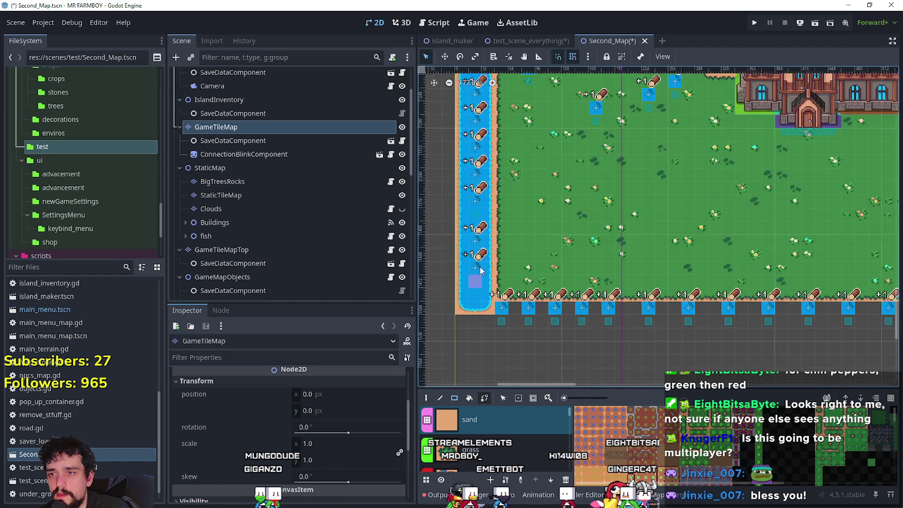
scroll(481, 249, "down", 1)
scroll(481, 238, "up", 4)
scroll(488, 255, "down", 4)
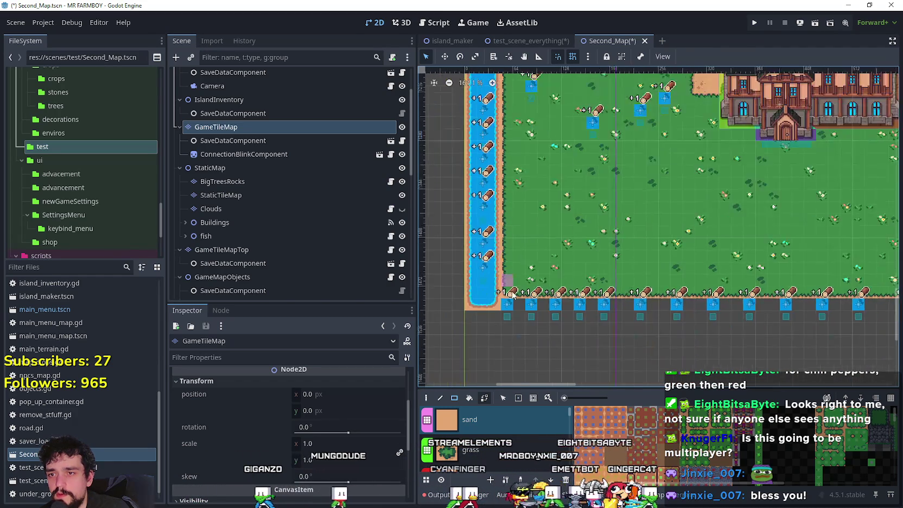
scroll(546, 343, "down", 5)
scroll(605, 309, "up", 2)
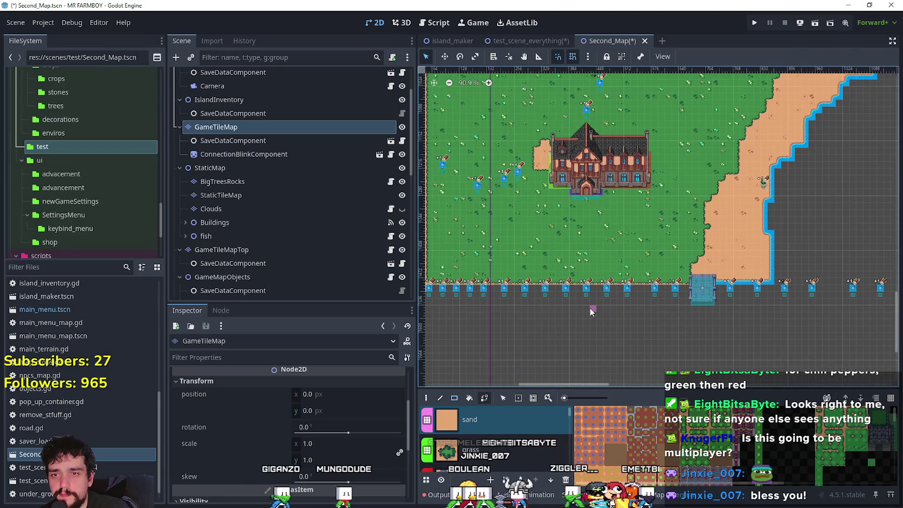
left_click_drag(592, 310, 675, 308)
scroll(679, 307, "down", 2)
scroll(258, 139, "up", 2)
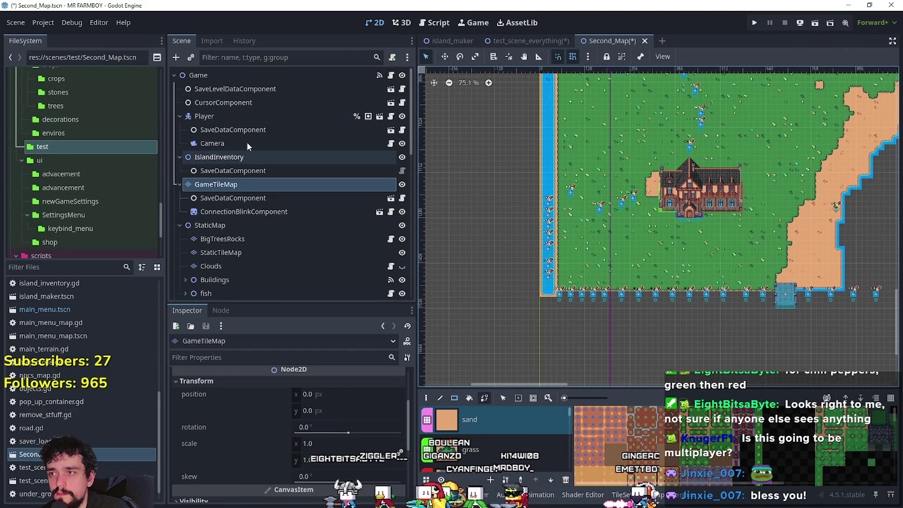
left_click(265, 254)
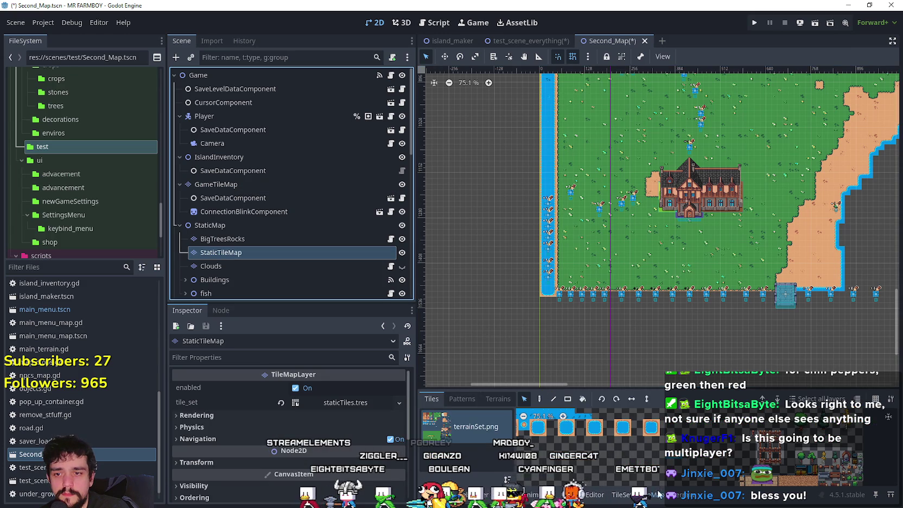
left_click(627, 494)
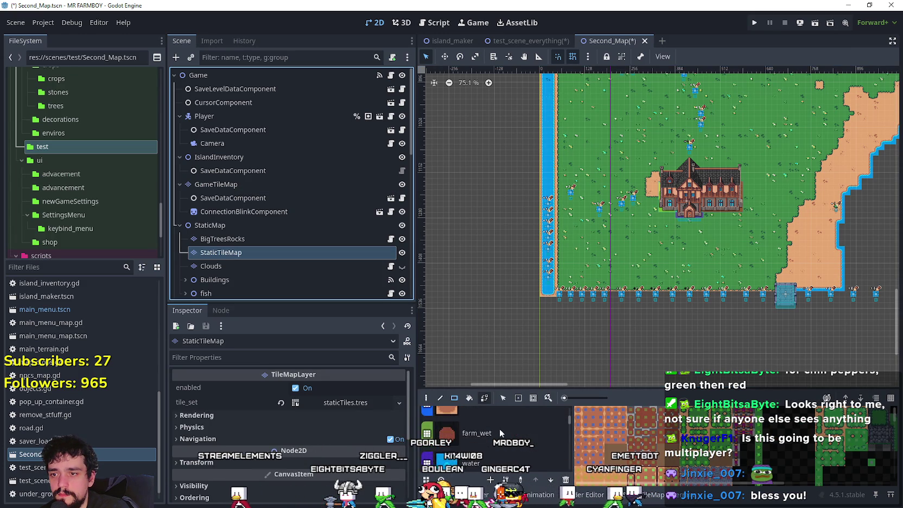
scroll(499, 428, "down", 1)
left_click(491, 422)
scroll(562, 284, "up", 5)
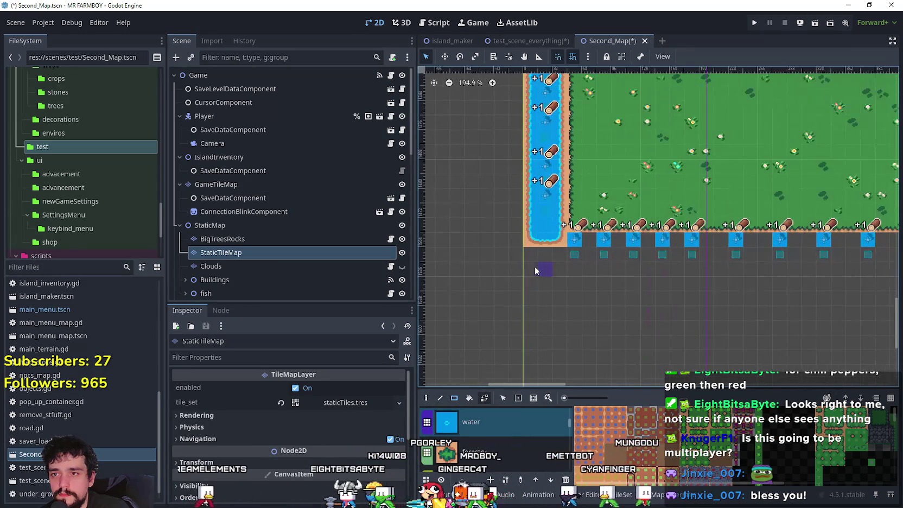
left_click_drag(535, 270, 748, 246)
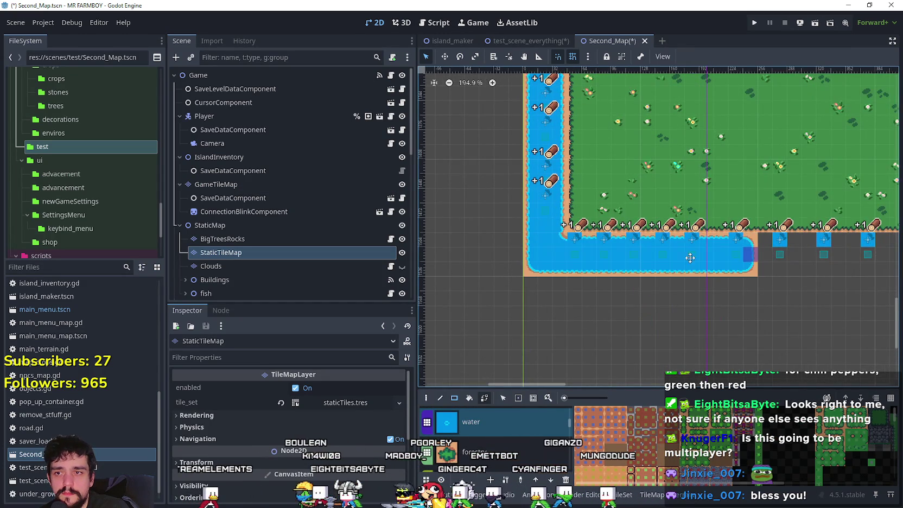
scroll(690, 257, "down", 5)
scroll(501, 257, "up", 4)
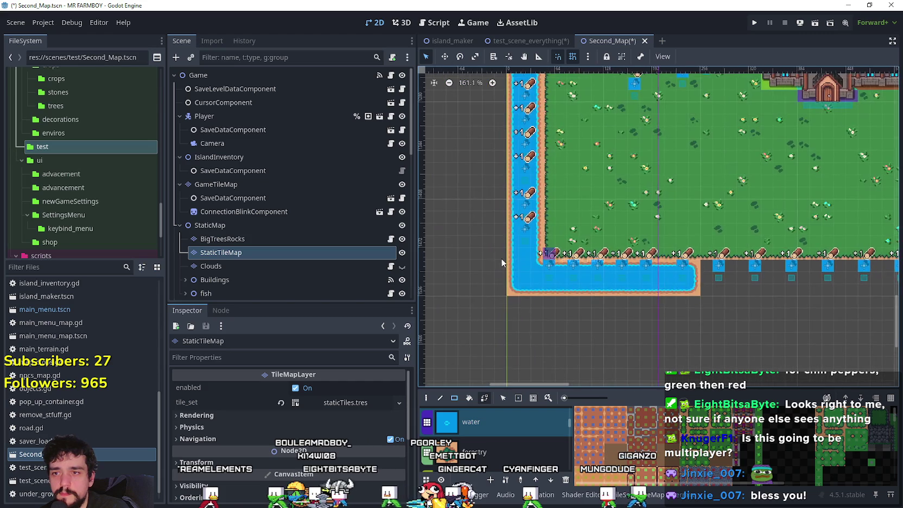
scroll(500, 257, "up", 2)
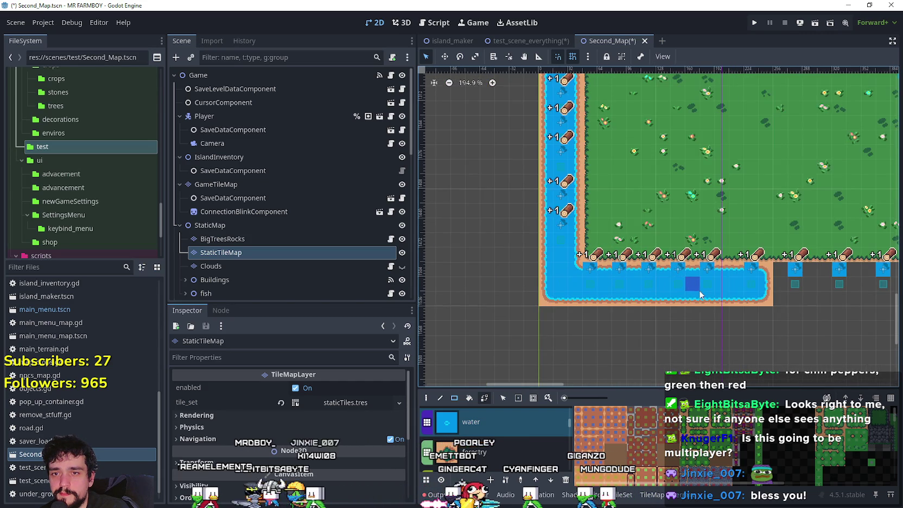
scroll(607, 292, "down", 2)
key("ctrl+z")
scroll(607, 292, "down", 1)
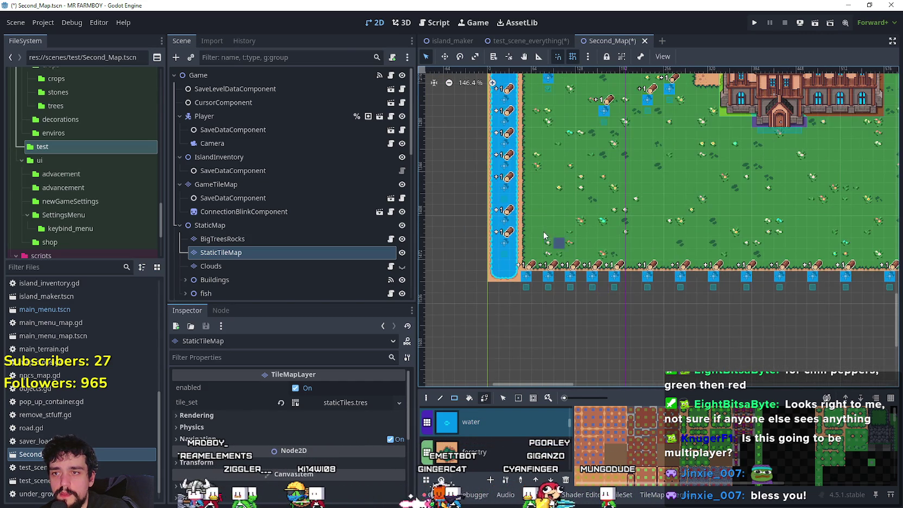
scroll(544, 235, "down", 2)
scroll(539, 231, "up", 2)
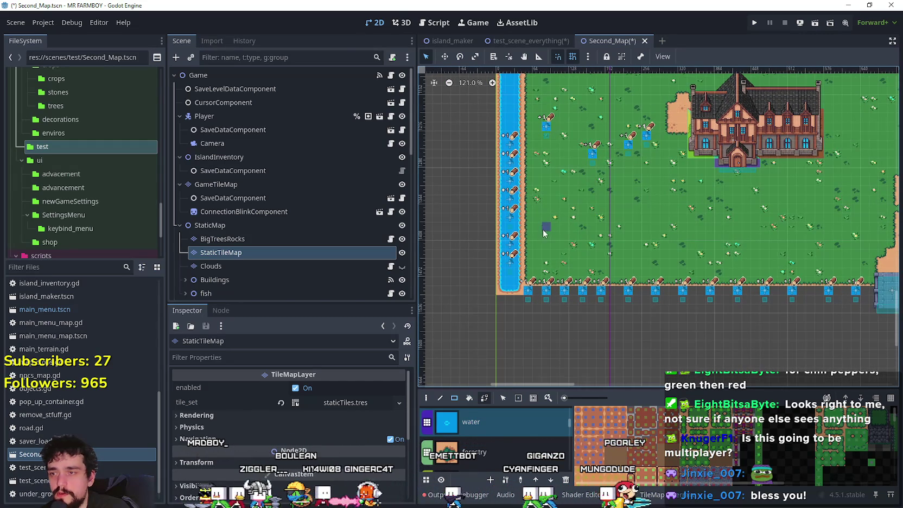
scroll(542, 229, "up", 3)
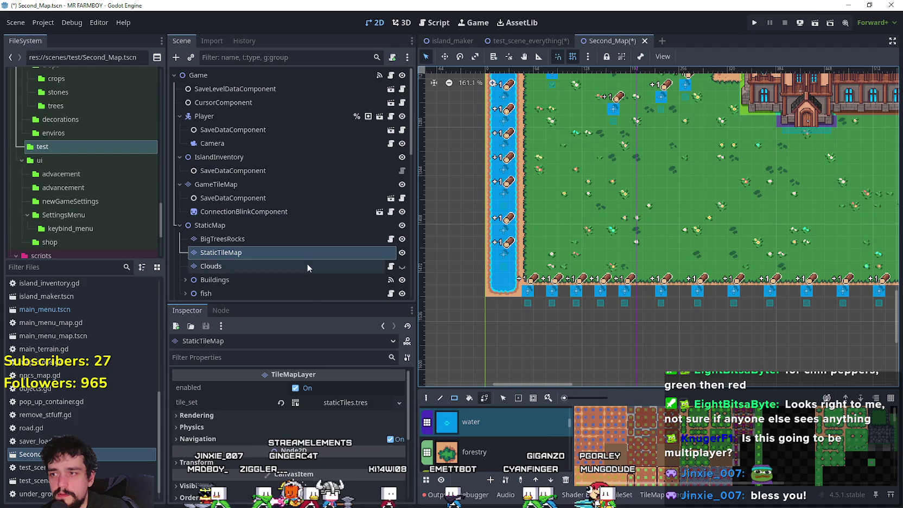
On GameTileMap, paint sand along the river's right bank and the bottom log row.
left_click(237, 183)
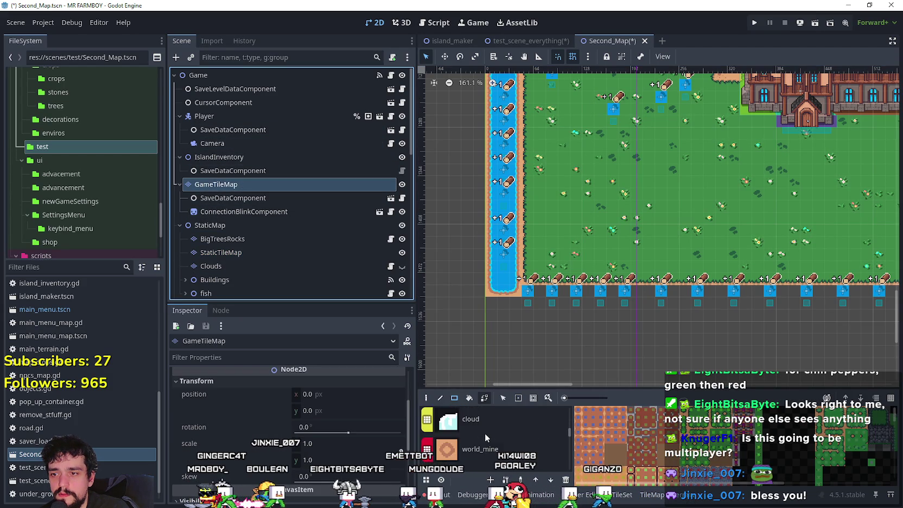
scroll(485, 428, "down", 5)
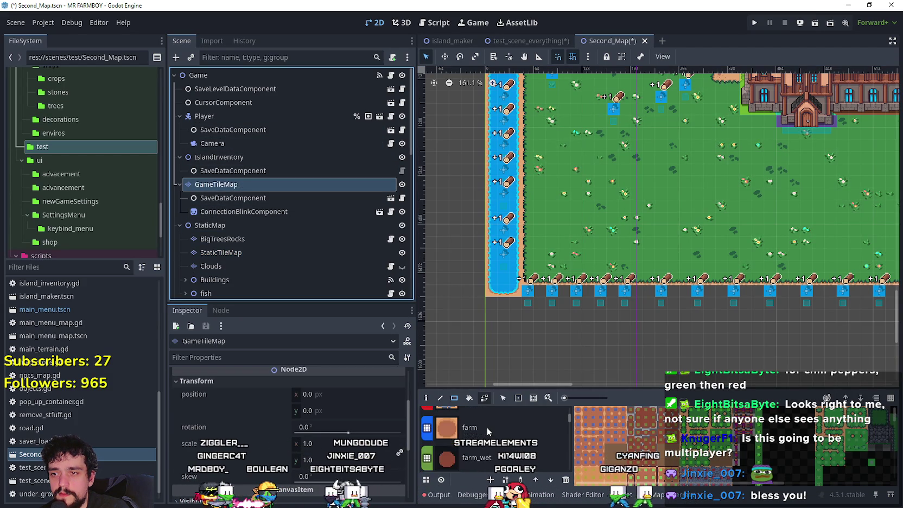
scroll(487, 426, "up", 5)
left_click(492, 414)
scroll(516, 273, "up", 1)
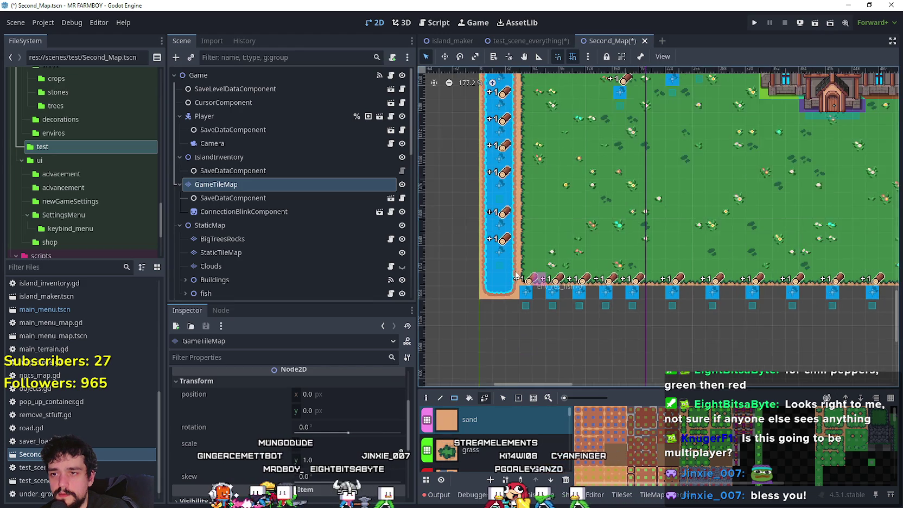
scroll(516, 275, "up", 3)
left_click_drag(524, 247, 528, 190)
left_click_drag(523, 280, 679, 281)
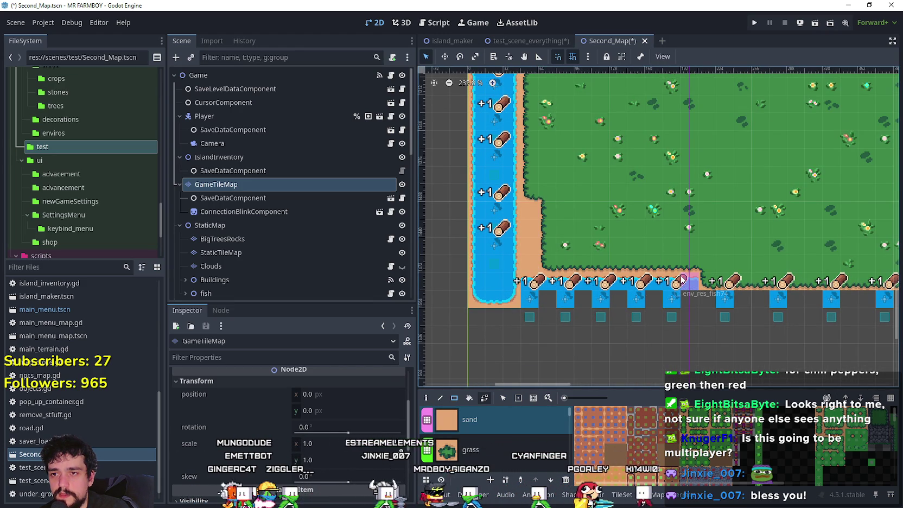
left_click_drag(767, 280, 805, 280)
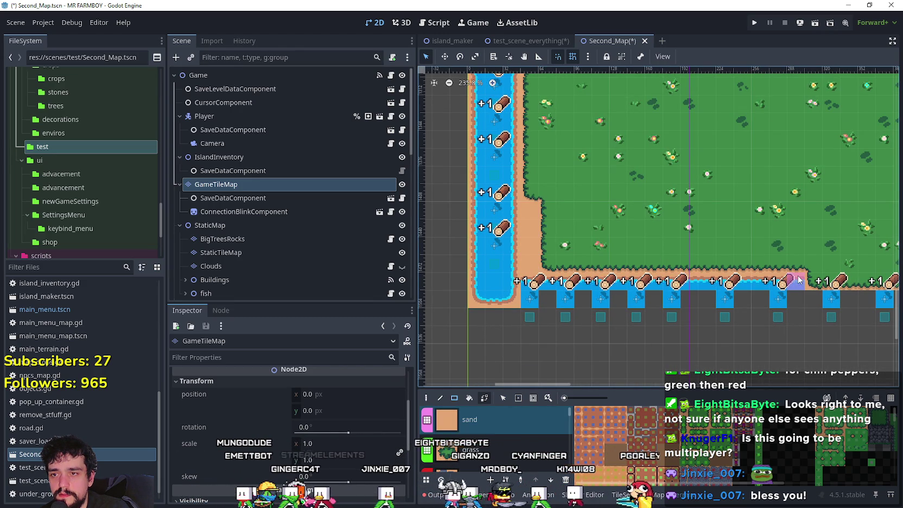
Stretch sand along the bottom shoreline and beside the river's lower-left edge.
scroll(575, 289, "right", 1)
scroll(576, 289, "right", 10)
scroll(576, 290, "down", 1)
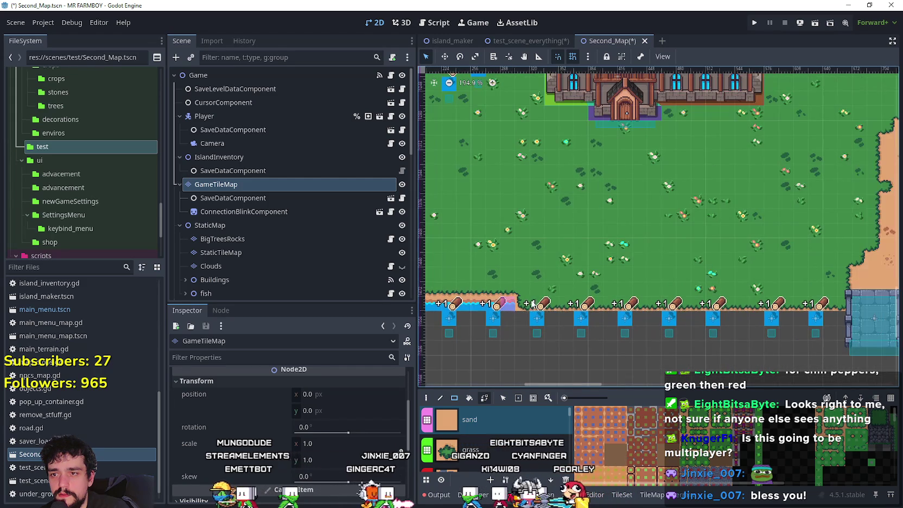
left_click_drag(510, 303, 857, 307)
scroll(857, 306, "down", 2)
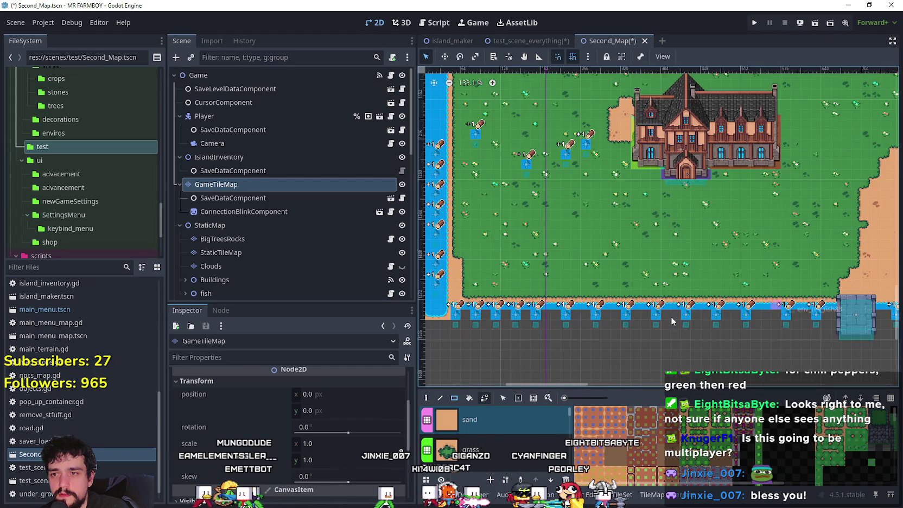
scroll(592, 310, "left", 5)
scroll(592, 310, "up", 2)
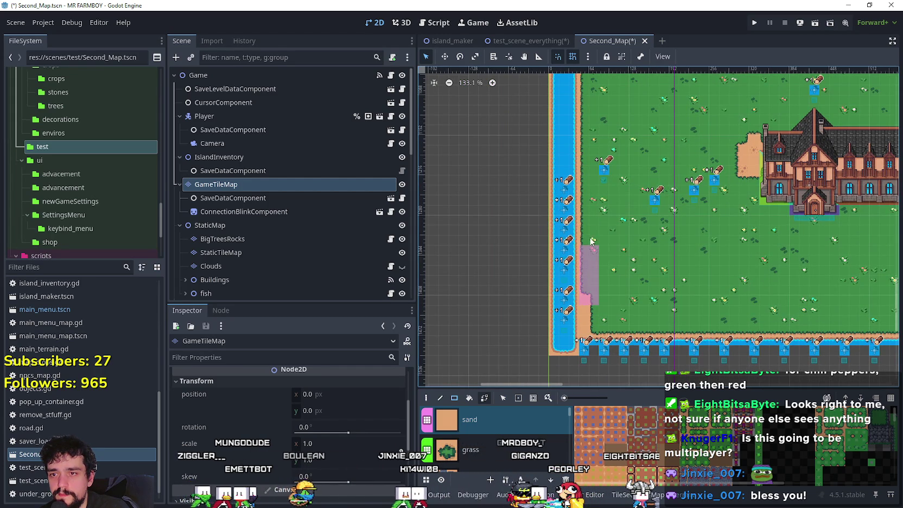
scroll(584, 310, "up", 3)
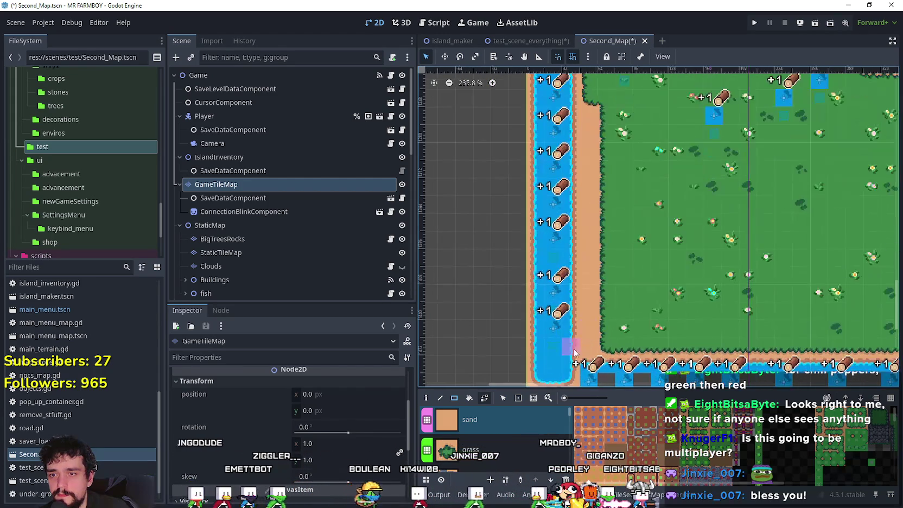
left_click_drag(580, 274, 581, 292)
Follow the river up toward the rocks and paint sand along the grass's top edge.
scroll(582, 291, "down", 2)
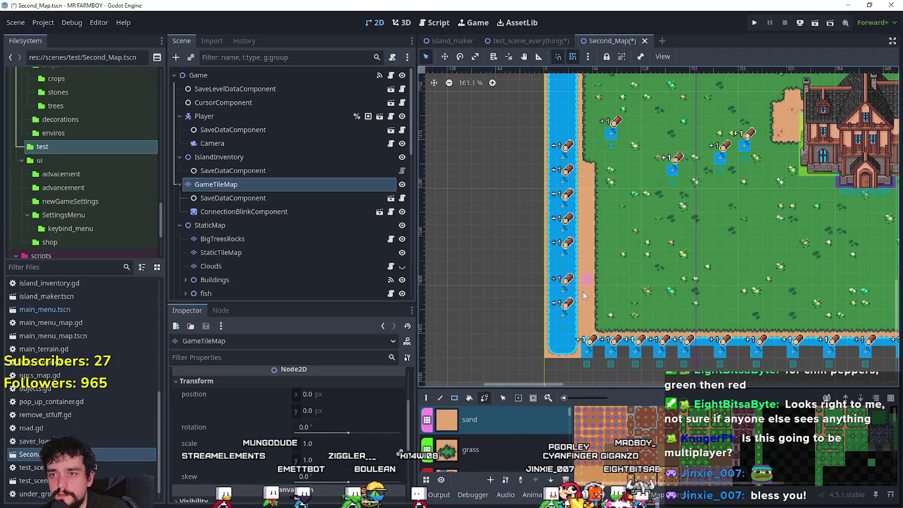
scroll(590, 255, "down", 1)
scroll(584, 310, "up", 4)
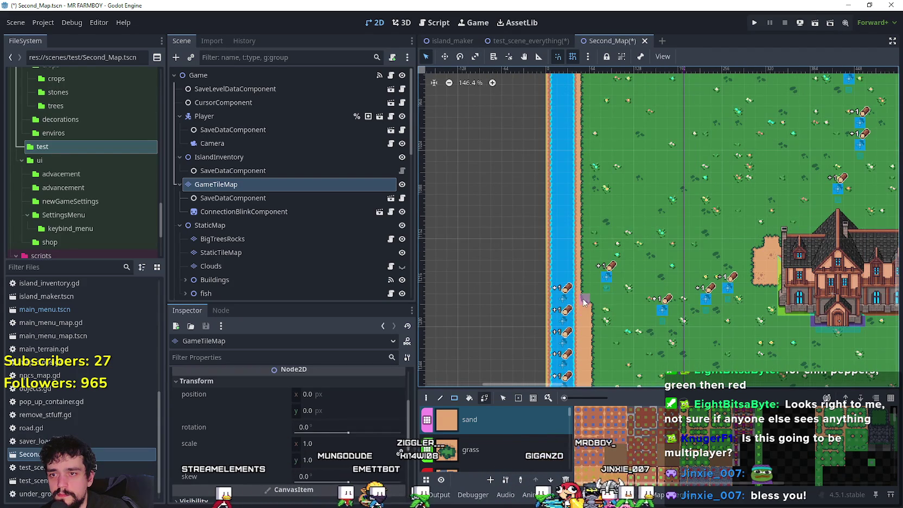
left_click_drag(586, 191, 578, 320)
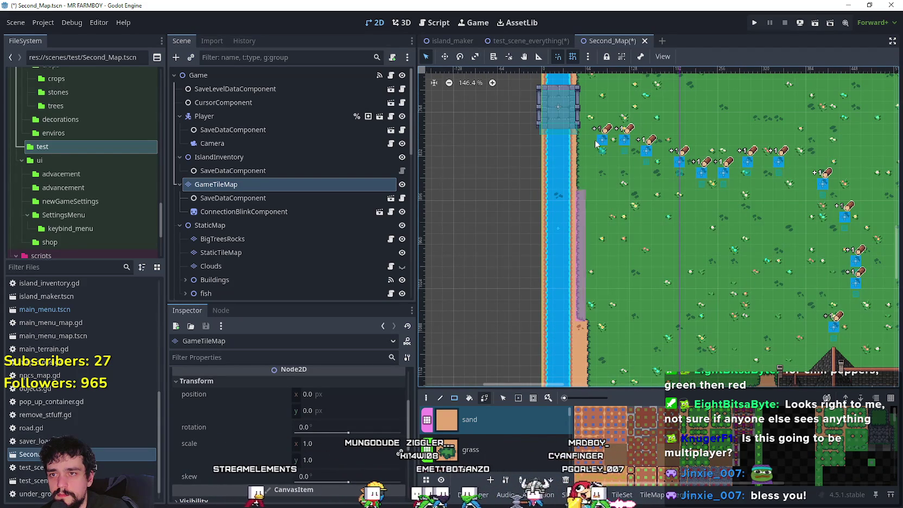
left_click_drag(581, 118, 584, 343)
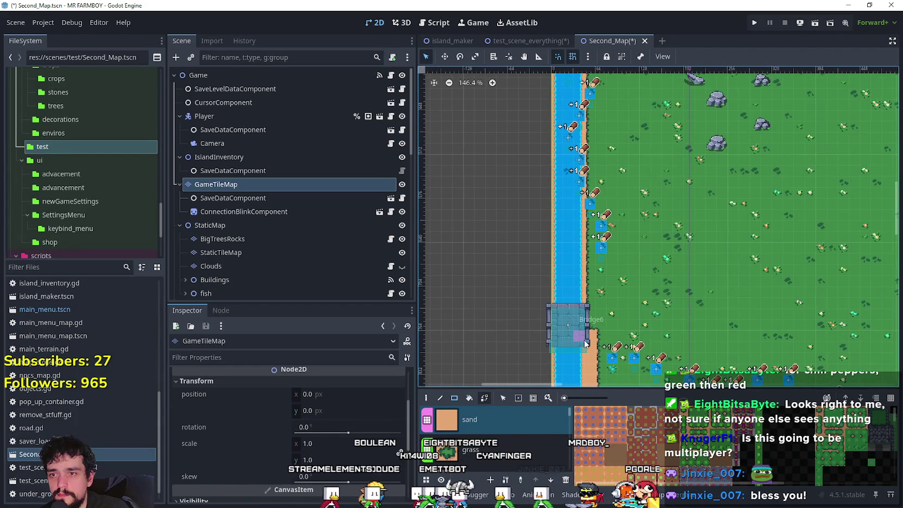
mouse_move(591, 136)
left_mouse_down()
mouse_move(578, 339)
mouse_move(591, 138)
mouse_move(564, 364)
left_mouse_up()
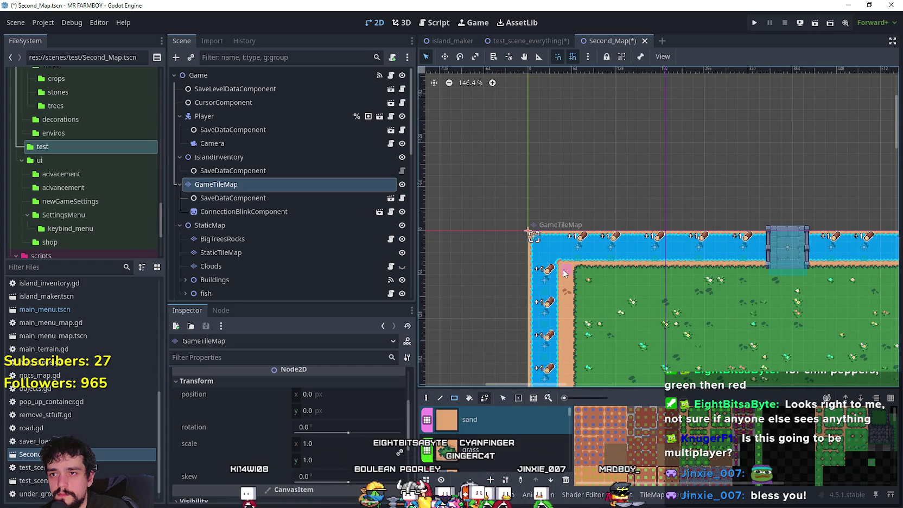
mouse_move(563, 269)
left_mouse_down()
mouse_move(804, 265)
mouse_move(850, 274)
mouse_move(581, 281)
mouse_move(776, 275)
left_mouse_up()
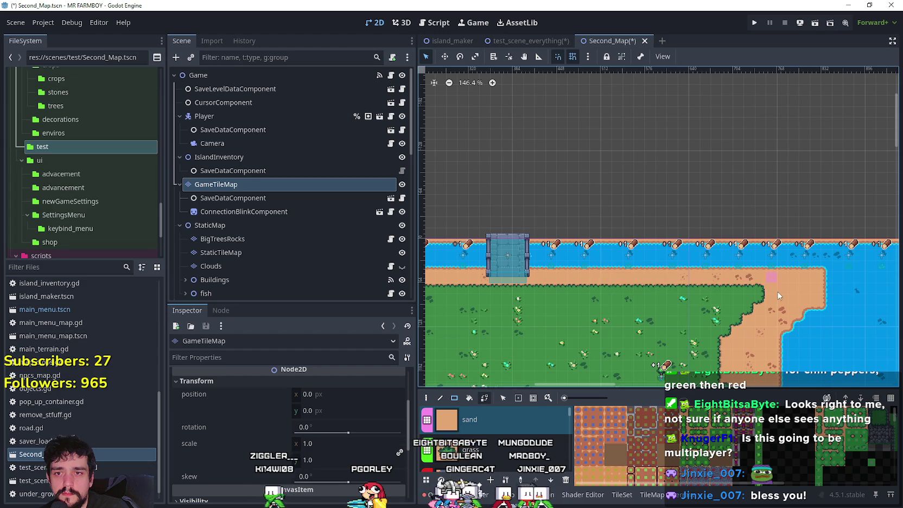
Finish the sand strip along the shore and stretch a sand block along the shoreline strip.
scroll(712, 313, "down", 5)
left_click_drag(679, 335, 577, 134)
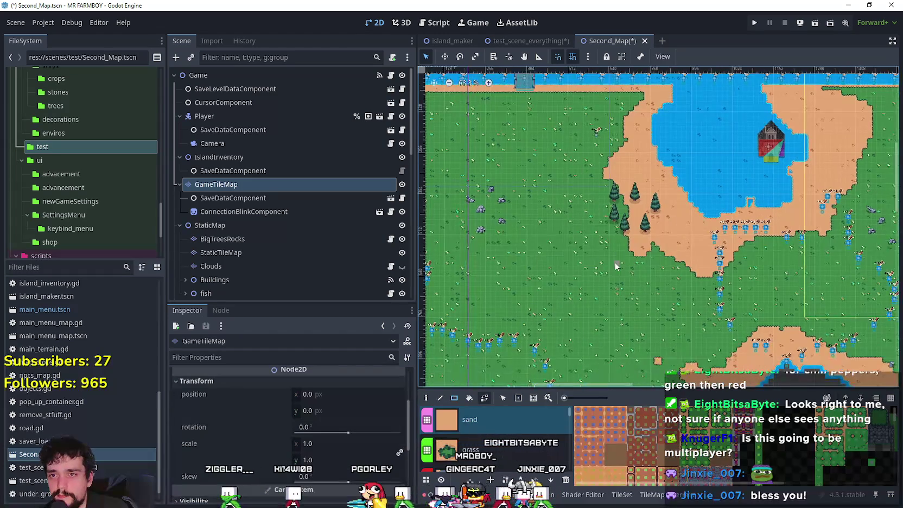
scroll(544, 322, "up", 3)
scroll(545, 323, "down", 5)
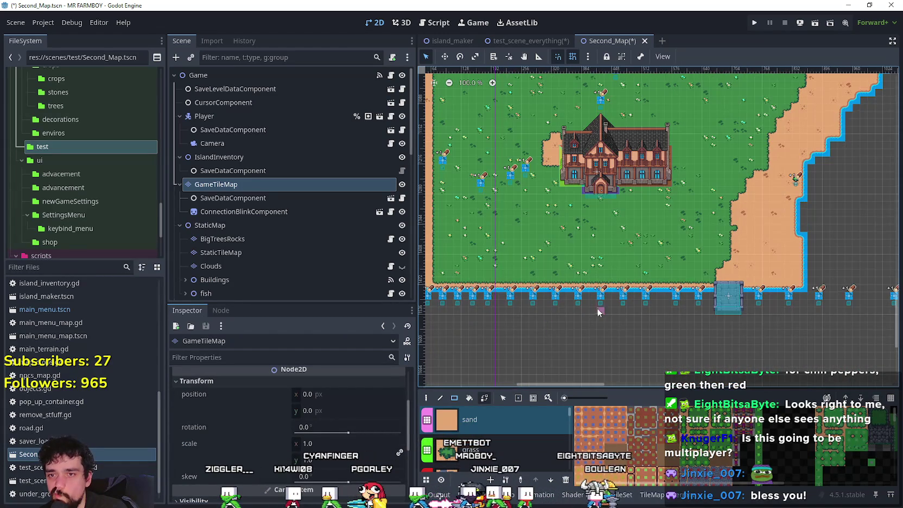
scroll(586, 299, "left", 5)
scroll(575, 288, "up", 3)
scroll(539, 274, "up", 5)
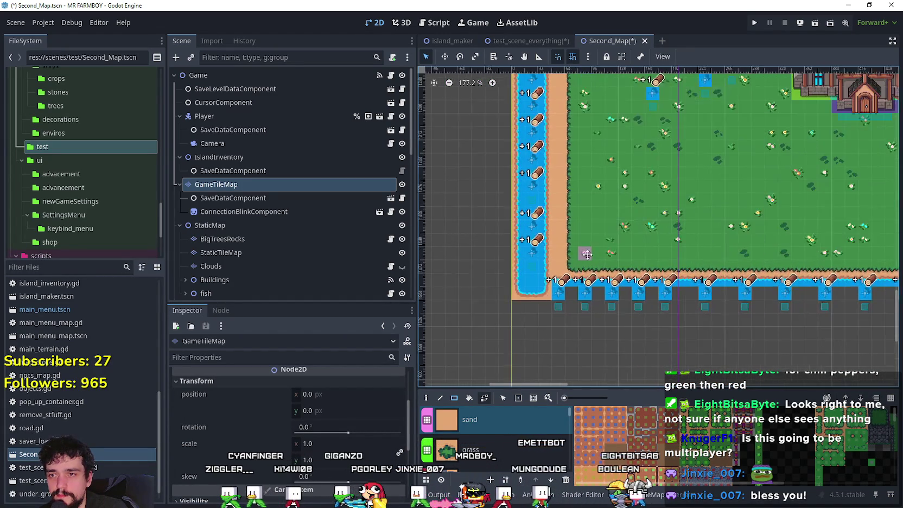
left_click_drag(529, 271, 758, 272)
Pan along the bottom shoreline past the bridge to the grass area's right edge.
scroll(760, 273, "up", 1)
scroll(690, 277, "right", 5)
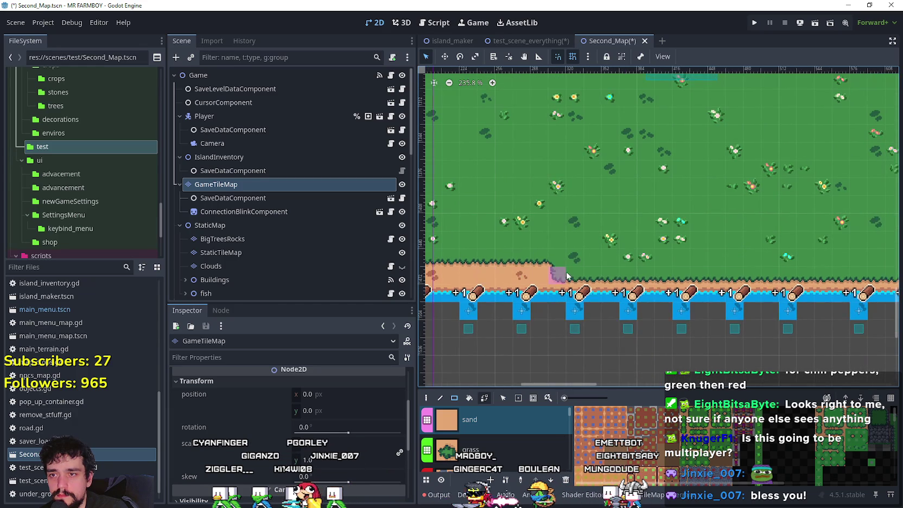
scroll(575, 261, "right", 3)
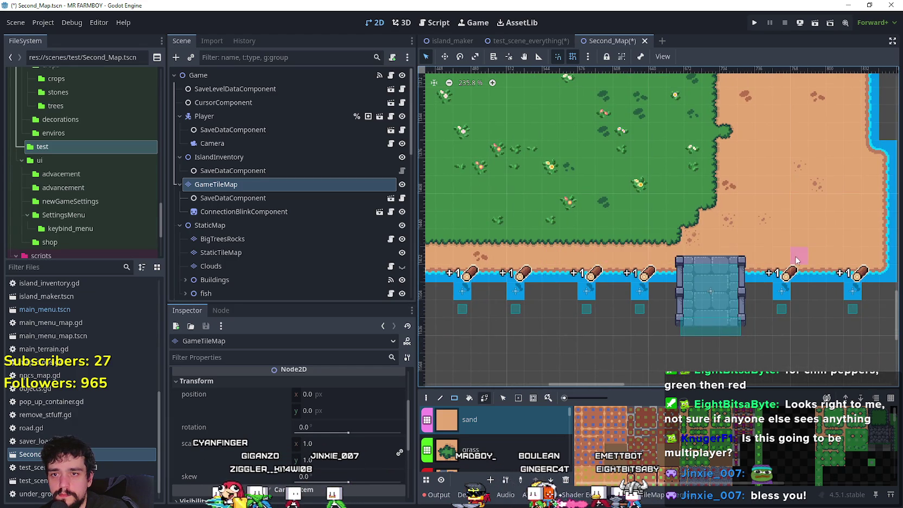
scroll(534, 247, "down", 9)
scroll(533, 248, "right", 5)
scroll(535, 248, "up", 5)
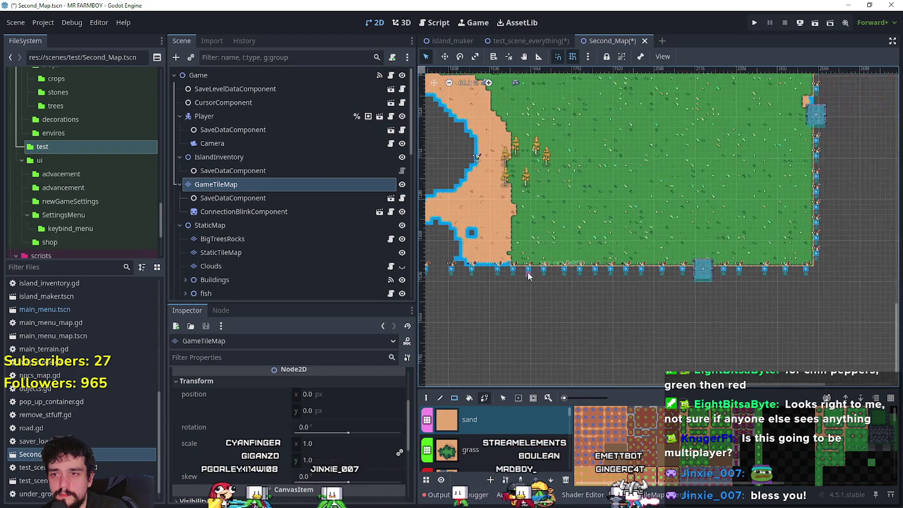
scroll(535, 248, "left", 3)
scroll(516, 248, "up", 1)
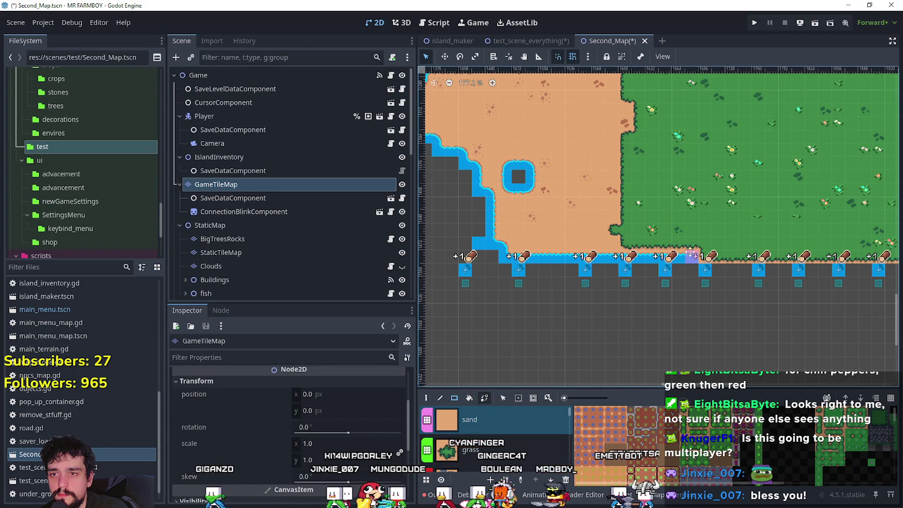
left_click_drag(689, 251, 603, 253)
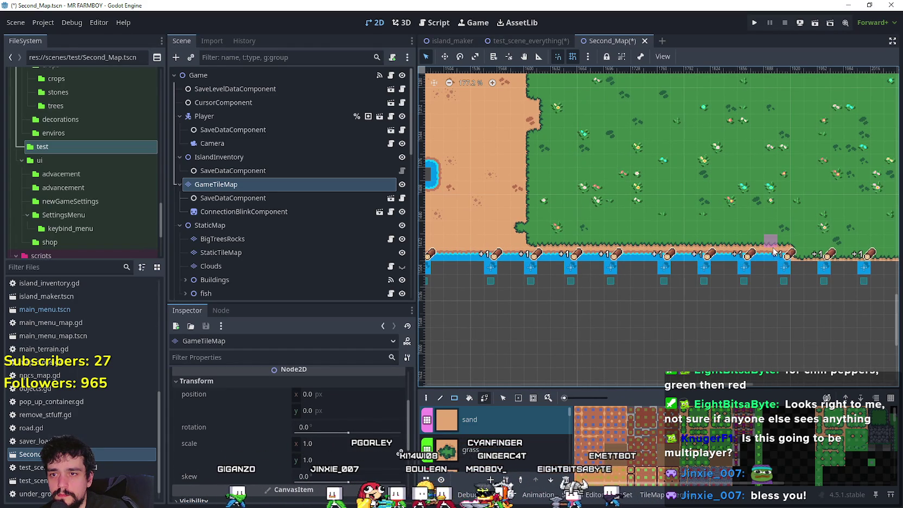
left_click_drag(773, 249, 569, 266)
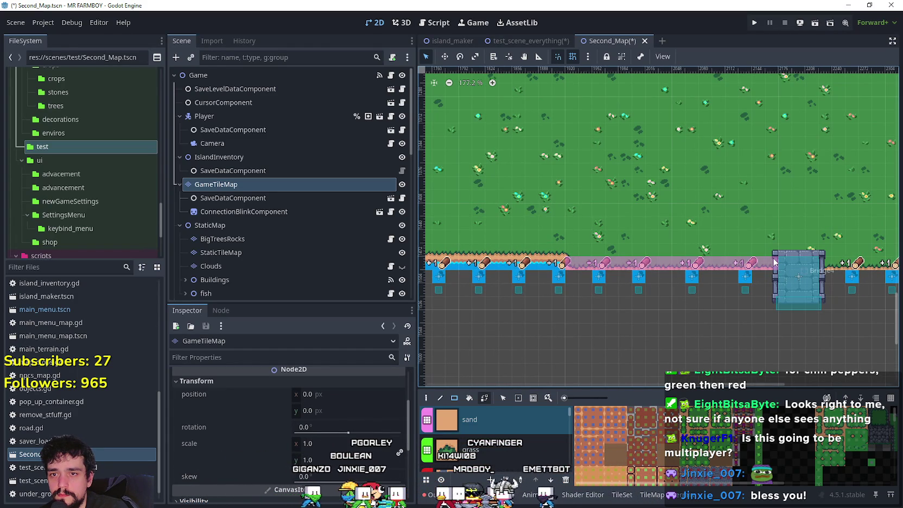
left_click_drag(772, 262, 610, 264)
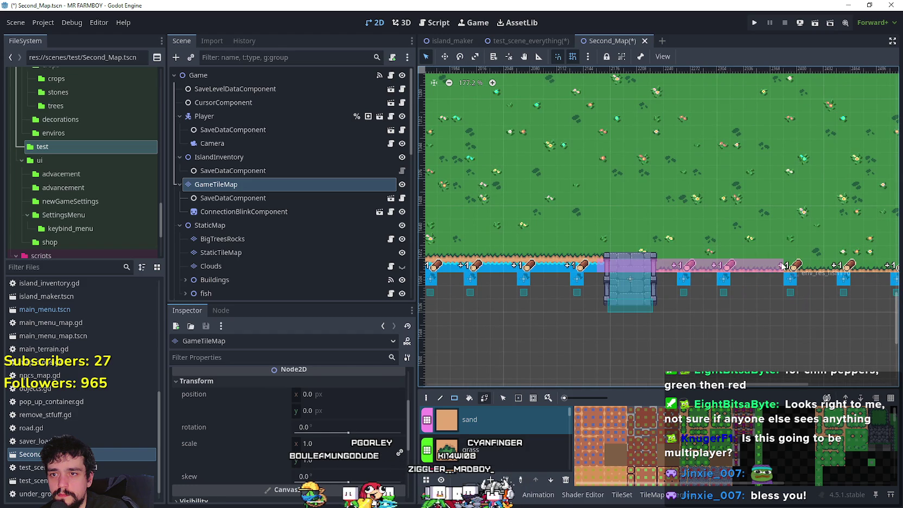
left_click_drag(783, 266, 546, 267)
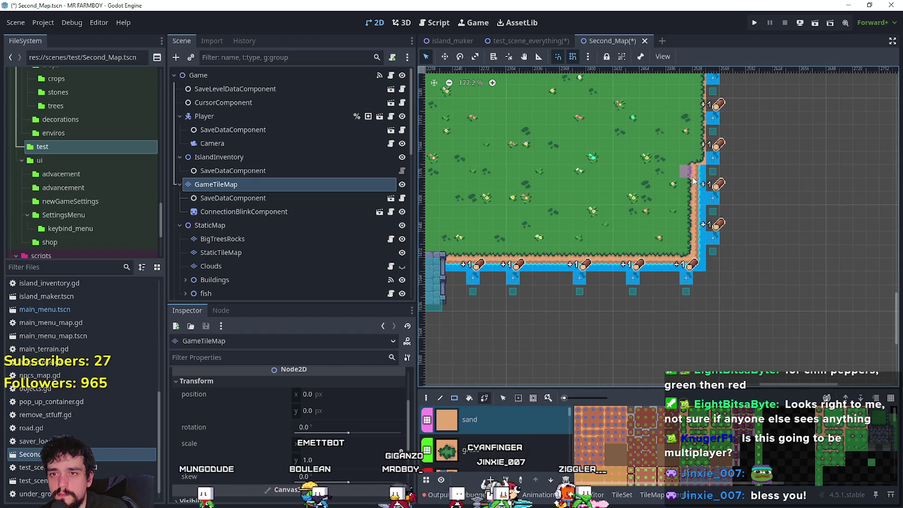
Paint a sand strip along the bank just below the river.
scroll(694, 285, "down", 2)
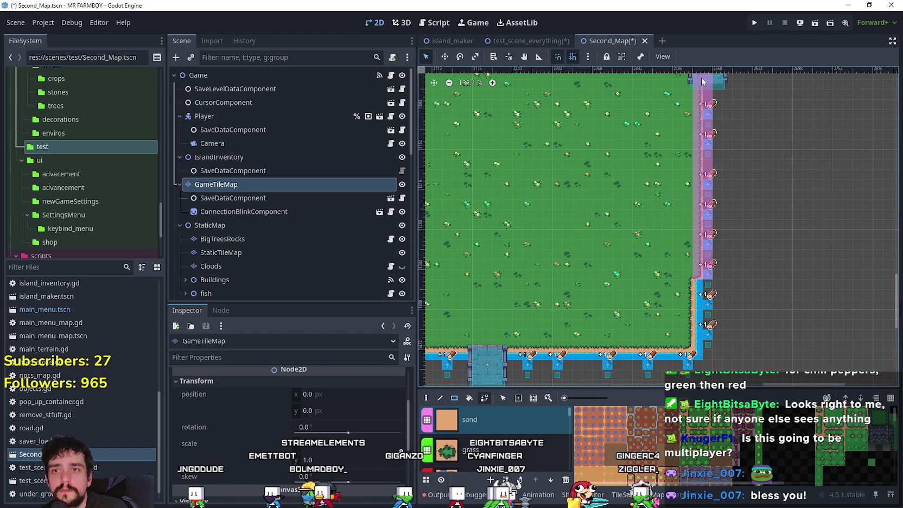
scroll(661, 308, "up", 4)
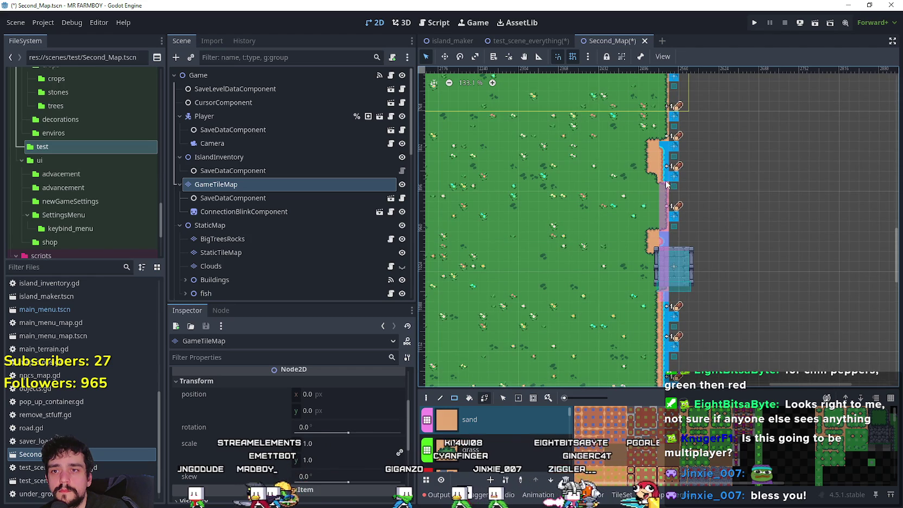
scroll(655, 296, "up", 3)
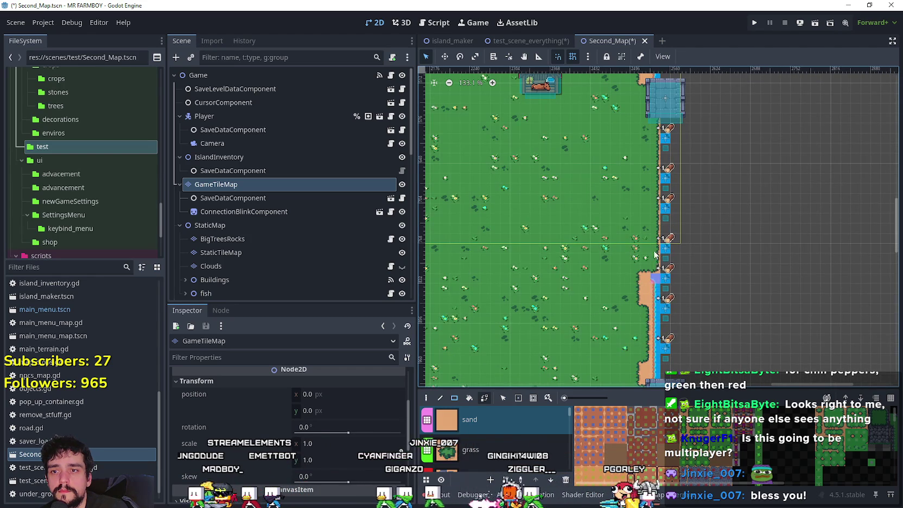
scroll(646, 327, "up", 4)
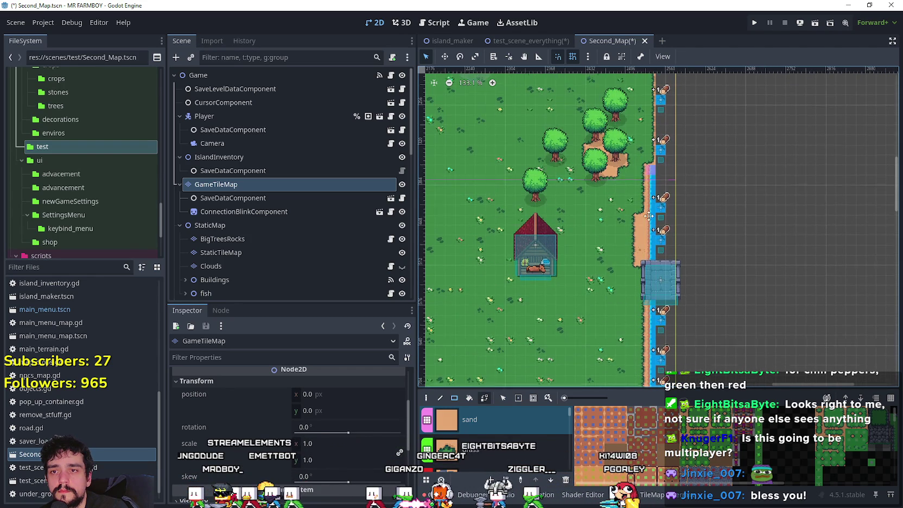
left_click_drag(649, 168, 638, 314)
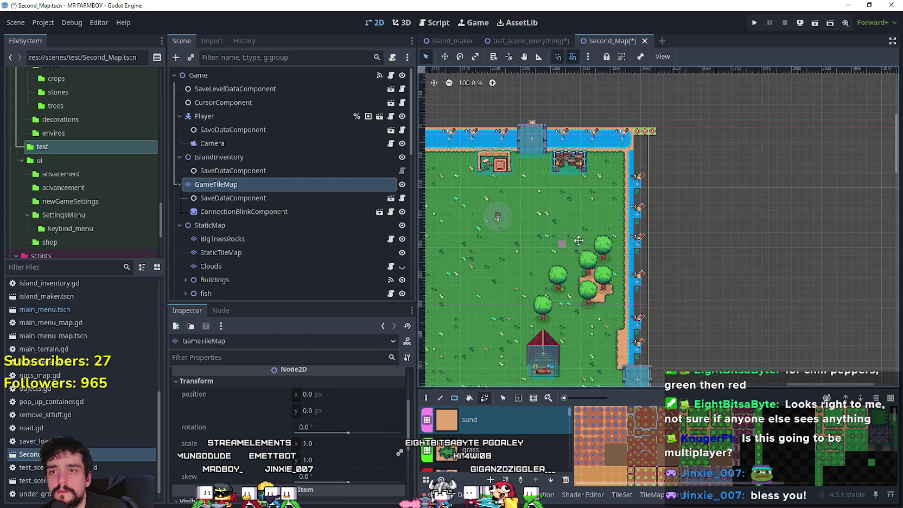
scroll(600, 241, "up", 2)
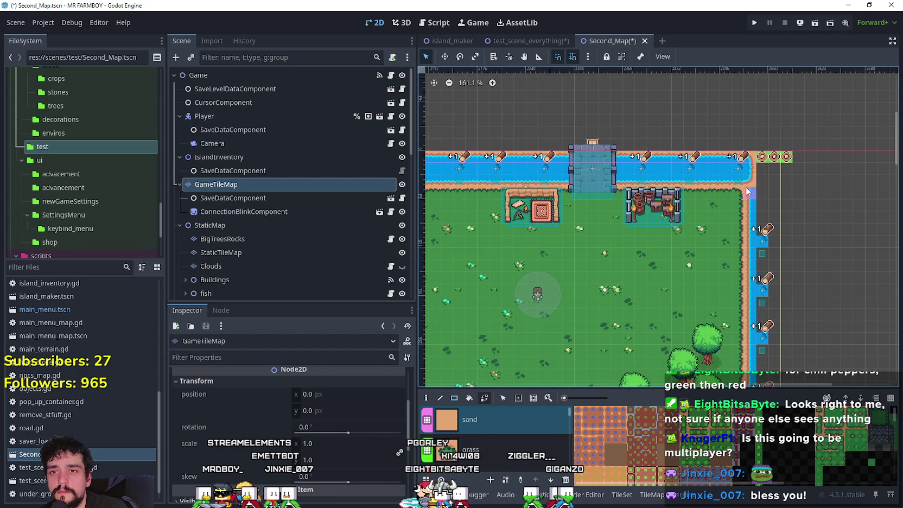
scroll(746, 187, "up", 4)
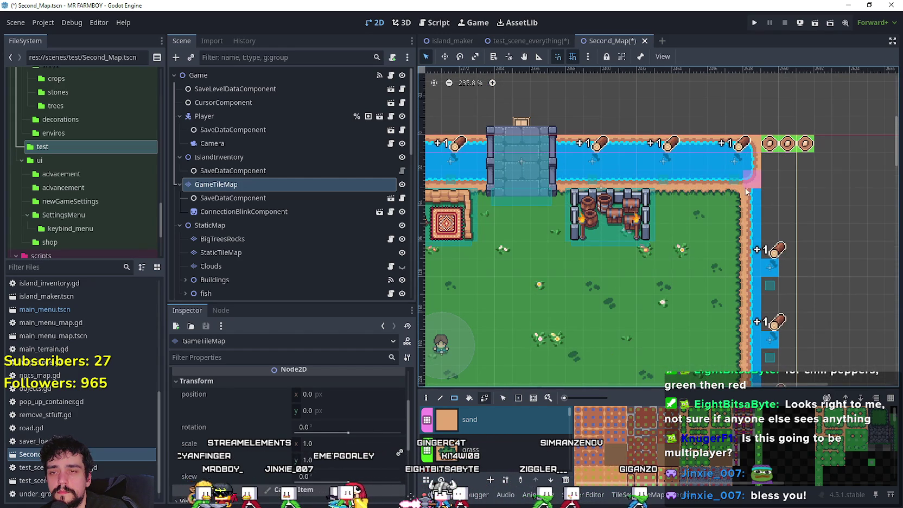
left_click_drag(672, 199, 568, 197)
Pan west along the northern riverbank to the sandy lake beach, then survey the whole map.
left_click_drag(476, 195, 677, 216)
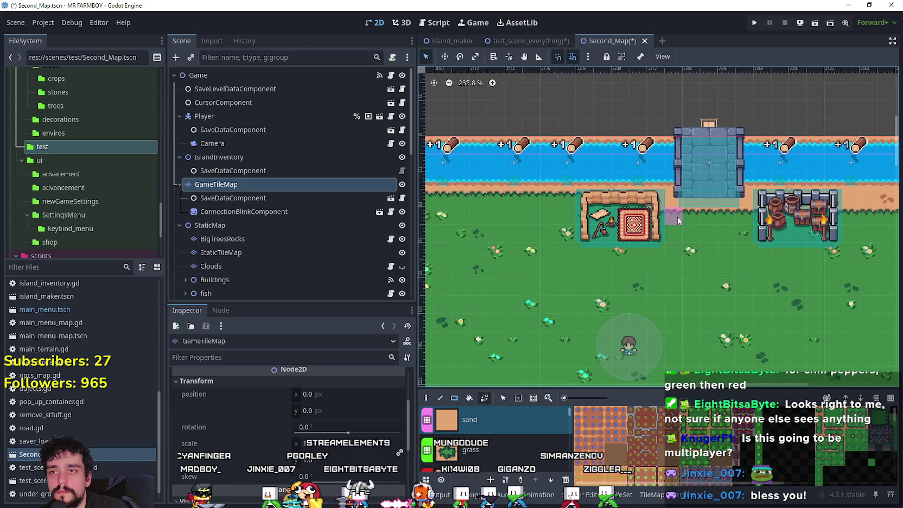
left_click_drag(543, 201, 753, 214)
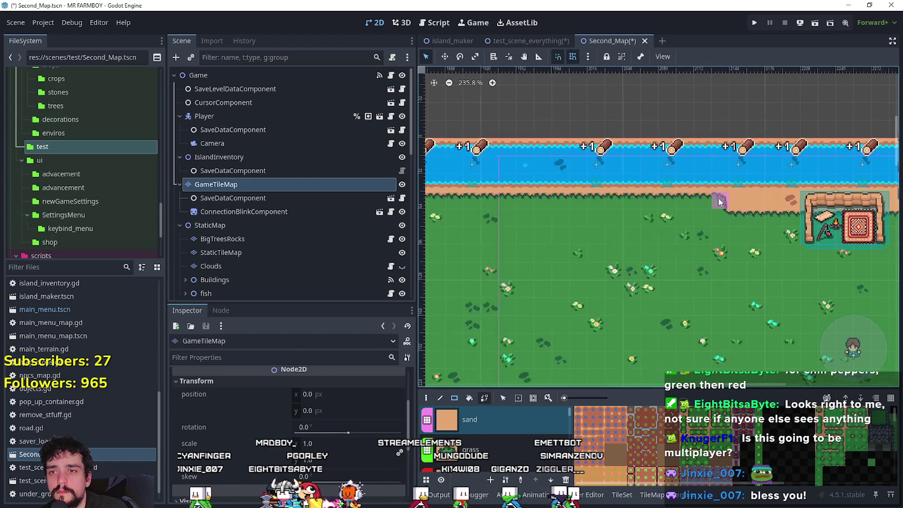
scroll(502, 218, "down", 3)
left_click_drag(502, 219, 715, 216)
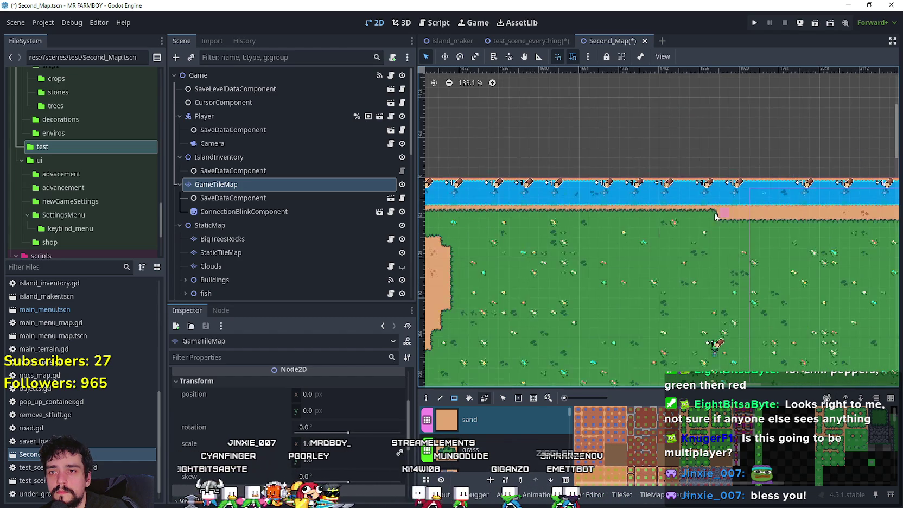
left_click_drag(455, 218, 703, 216)
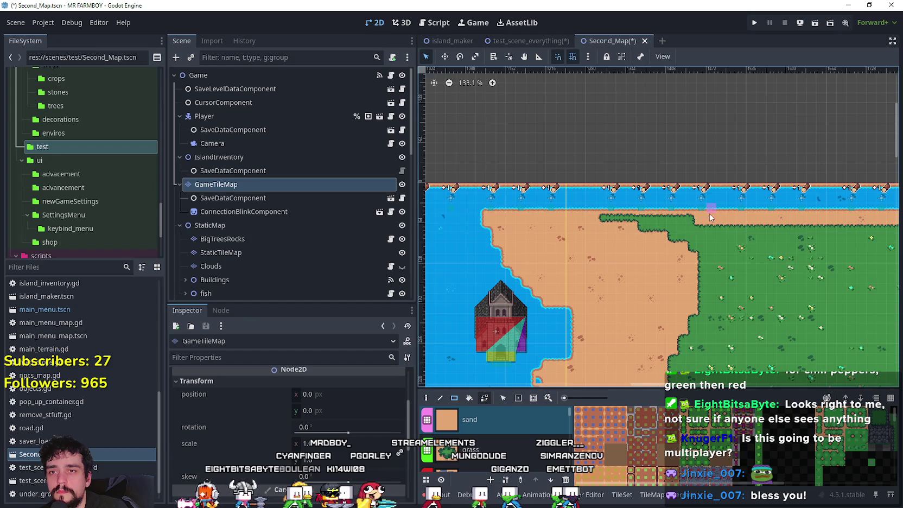
scroll(543, 244, "down", 7)
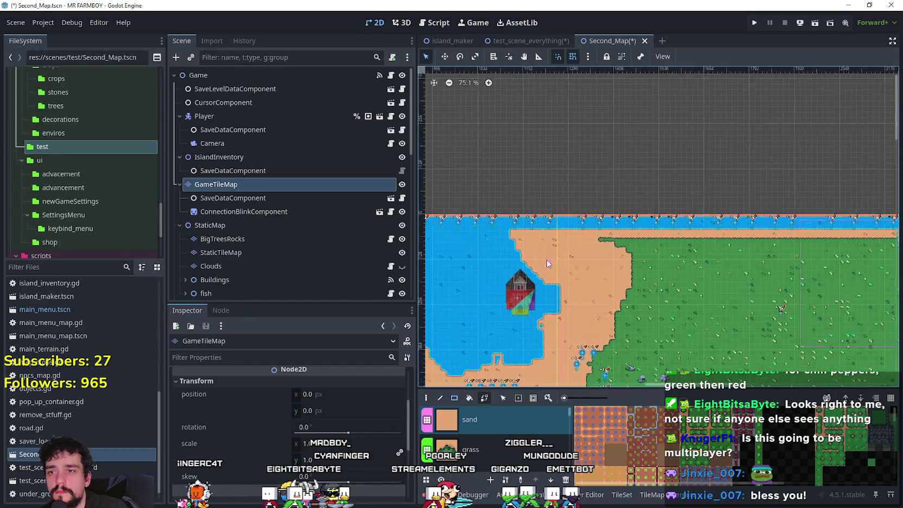
mouse_move(578, 293)
left_mouse_down()
mouse_move(708, 294)
mouse_move(637, 143)
left_mouse_up()
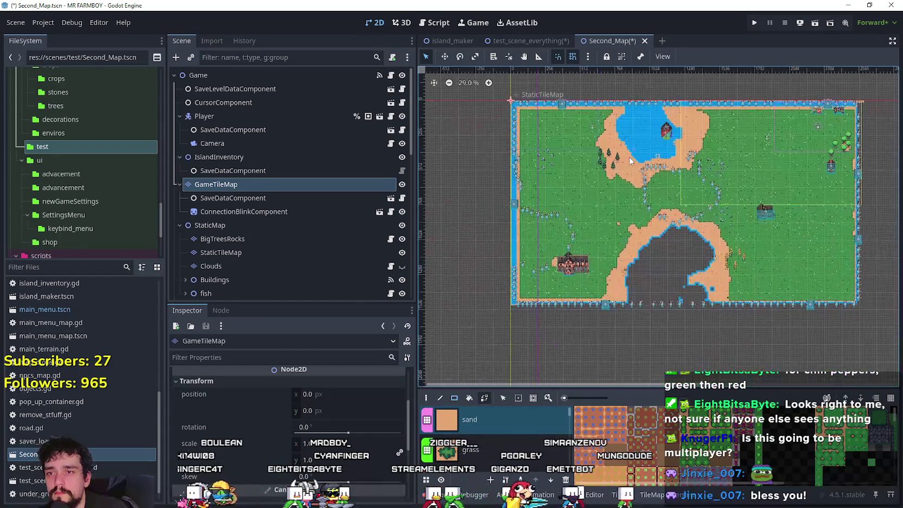
scroll(592, 325, "up", 3)
scroll(631, 286, "up", 6)
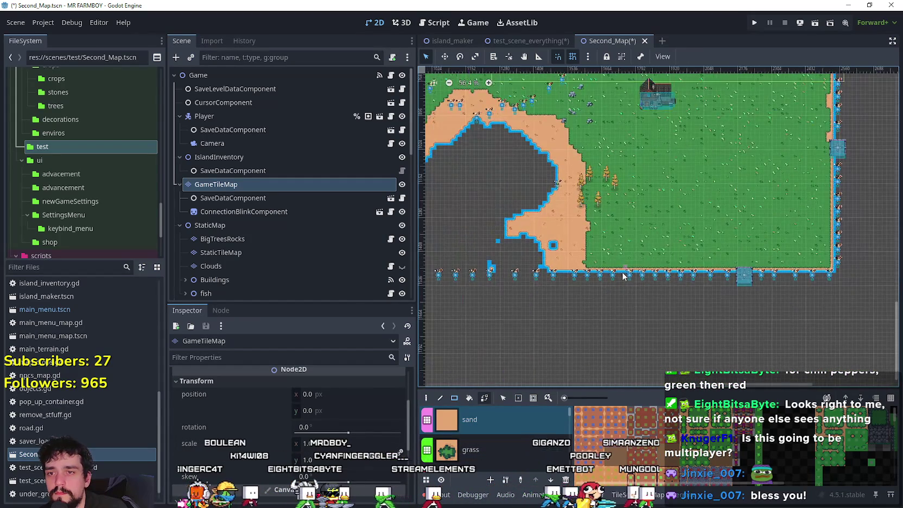
Paint sand along the south shore edge, extending it to the east corner.
left_click_drag(549, 256, 851, 241)
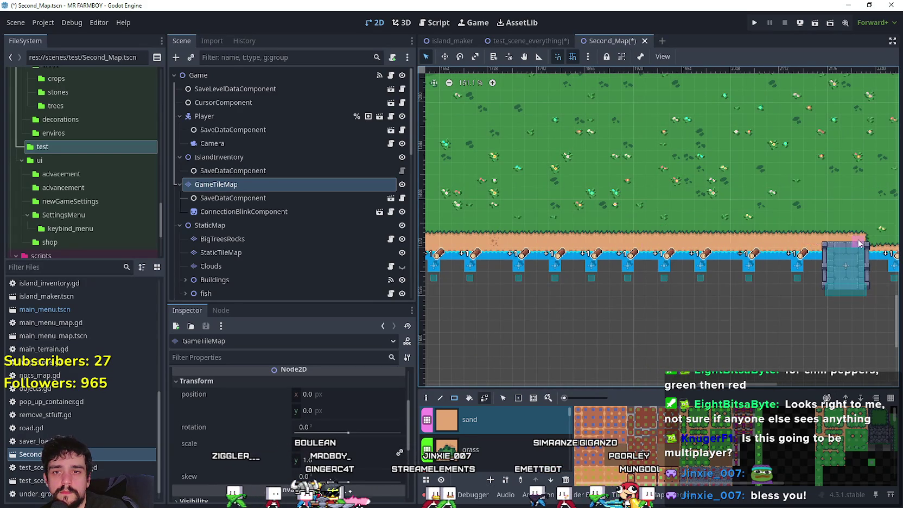
scroll(852, 241, "right", 5)
left_click_drag(581, 227, 807, 232)
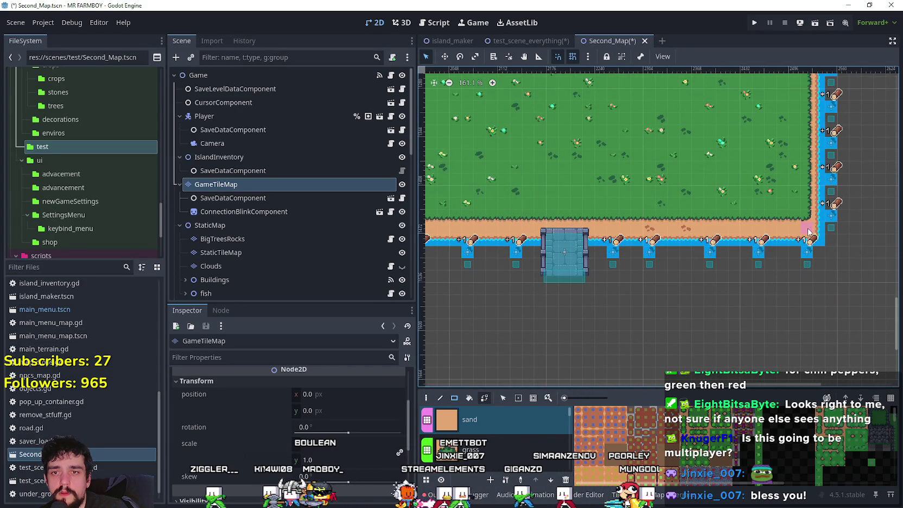
scroll(808, 131, "up", 3)
scroll(759, 190, "right", 3)
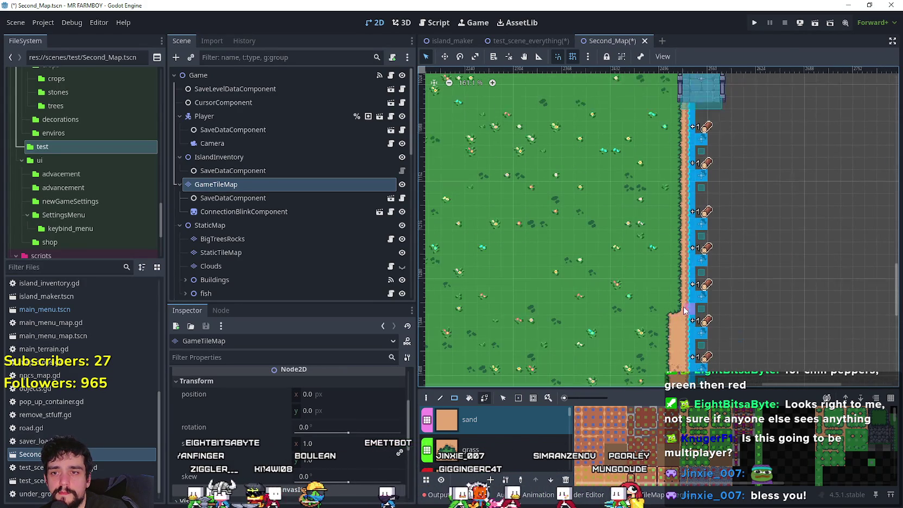
Paint sand up the east shoreline to meet the northern strip.
left_click_drag(683, 292, 681, 108)
scroll(678, 310, "up", 4)
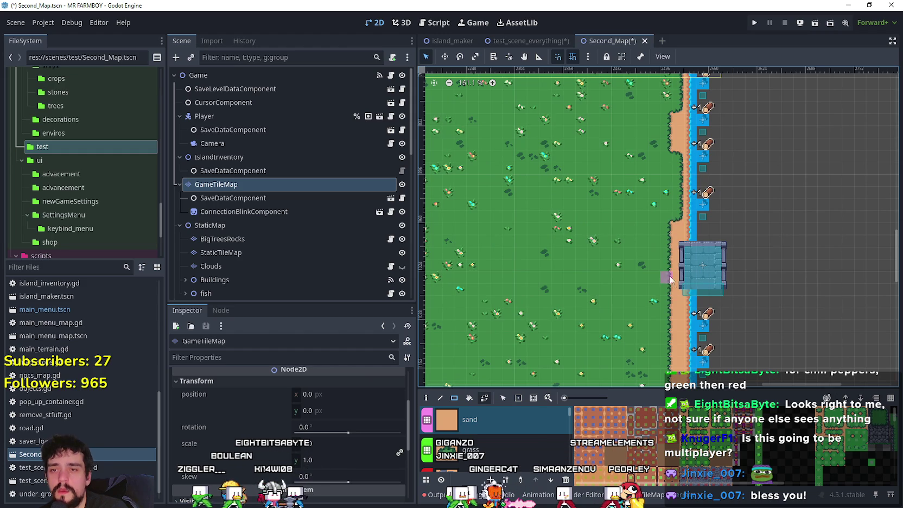
scroll(645, 182, "up", 3)
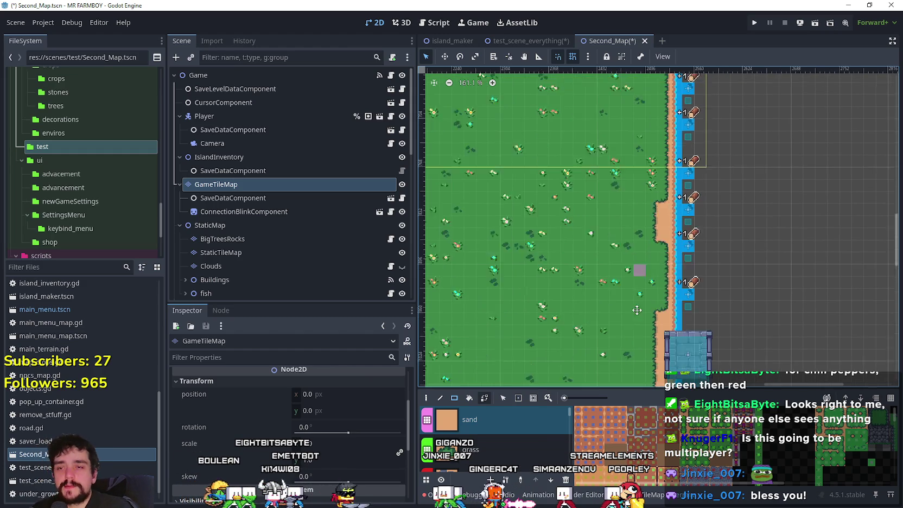
left_click_drag(665, 297, 665, 298)
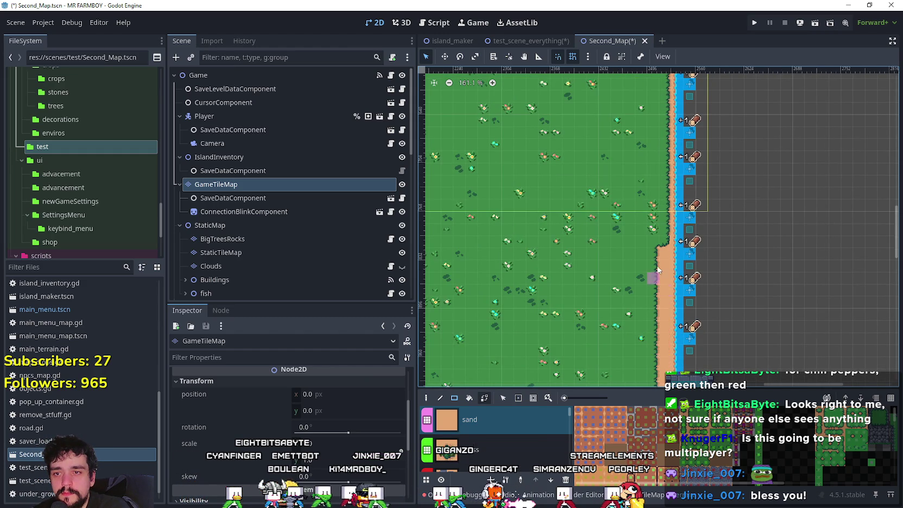
scroll(656, 326, "up", 3)
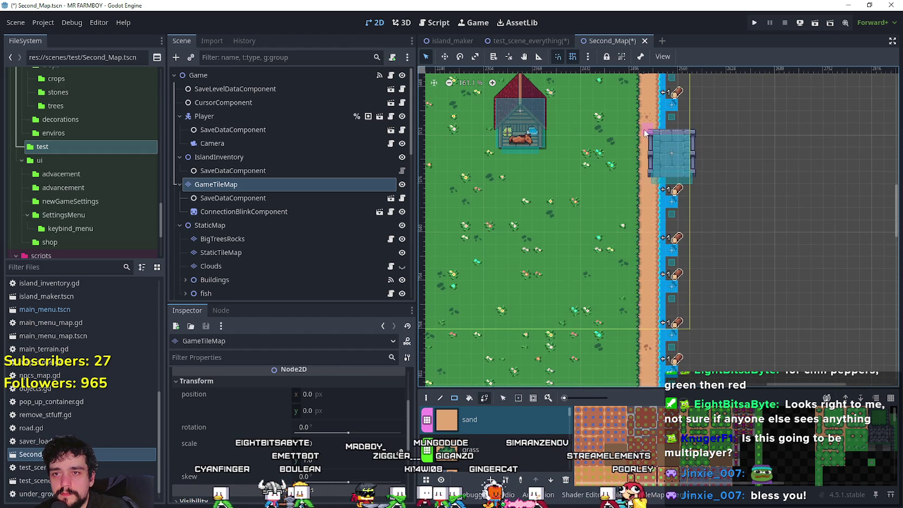
scroll(629, 331, "up", 4)
scroll(618, 315, "down", 1)
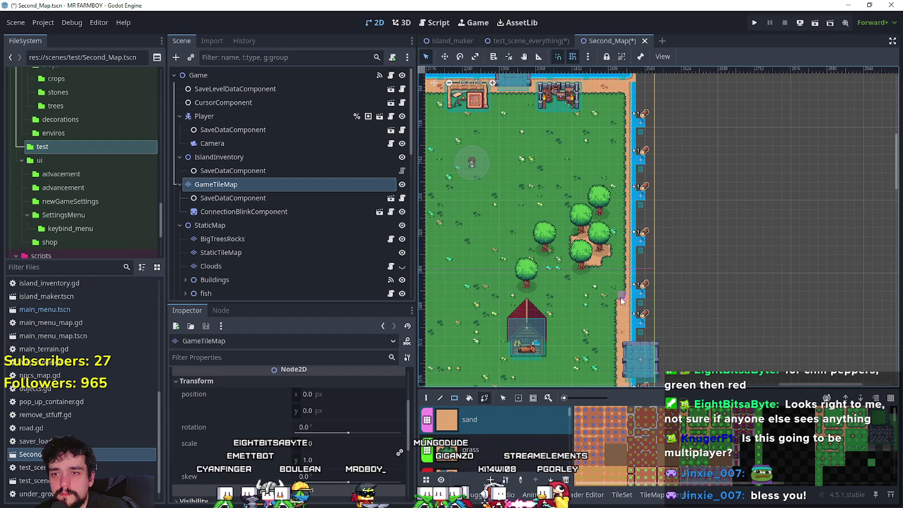
scroll(621, 96, "up", 3)
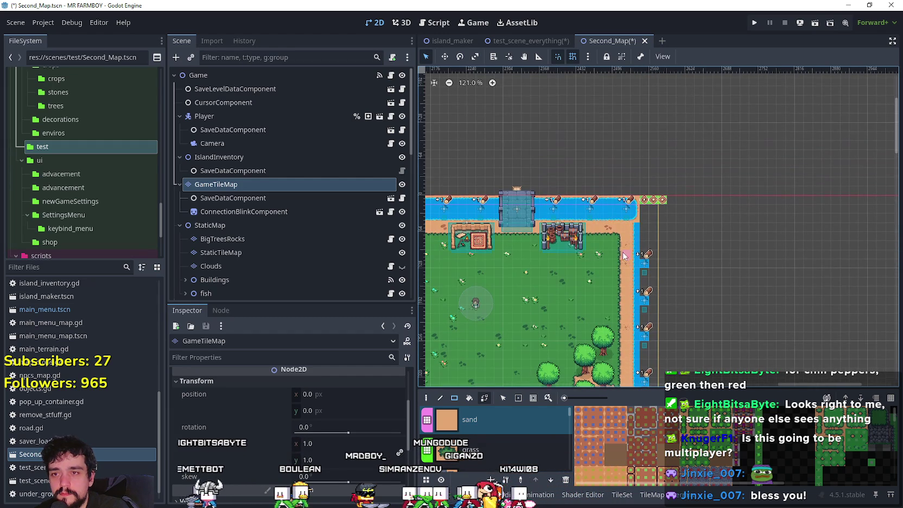
scroll(627, 224, "up", 8)
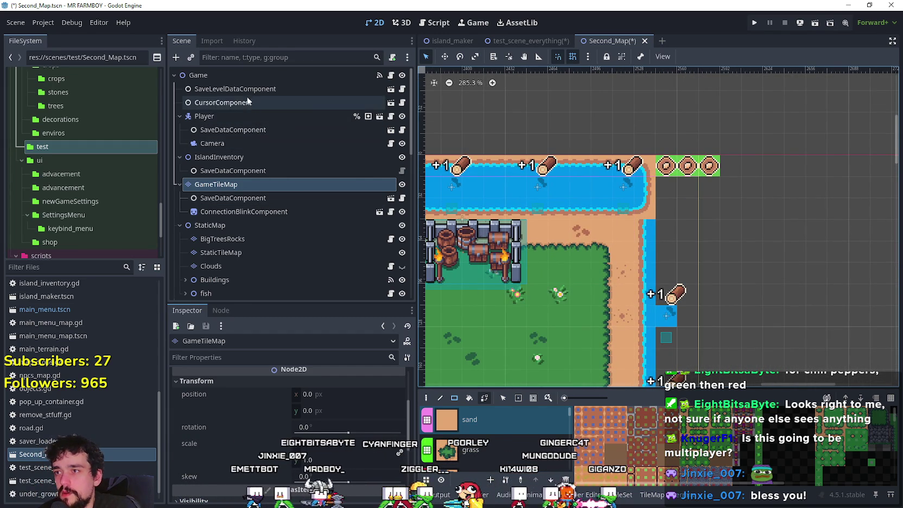
Select the StaticTileMap layer and choose the water terrain for painting.
left_click(282, 234)
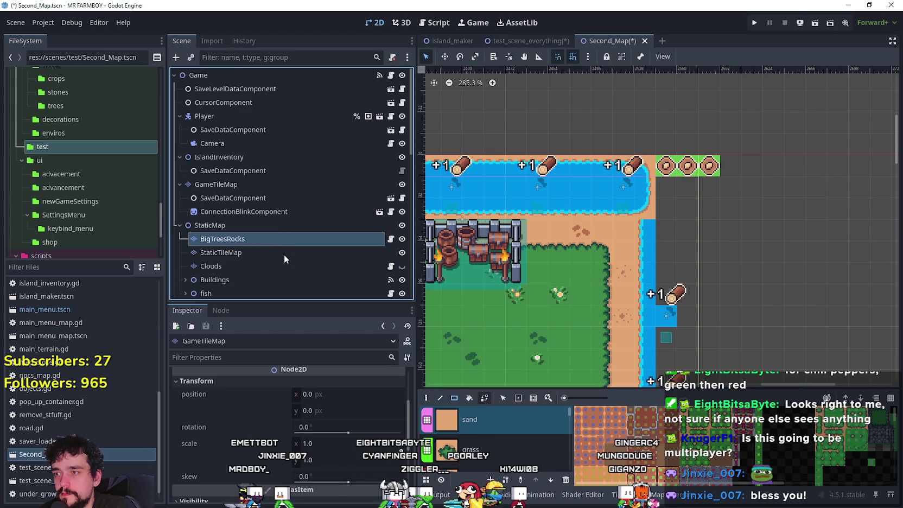
left_click(245, 253)
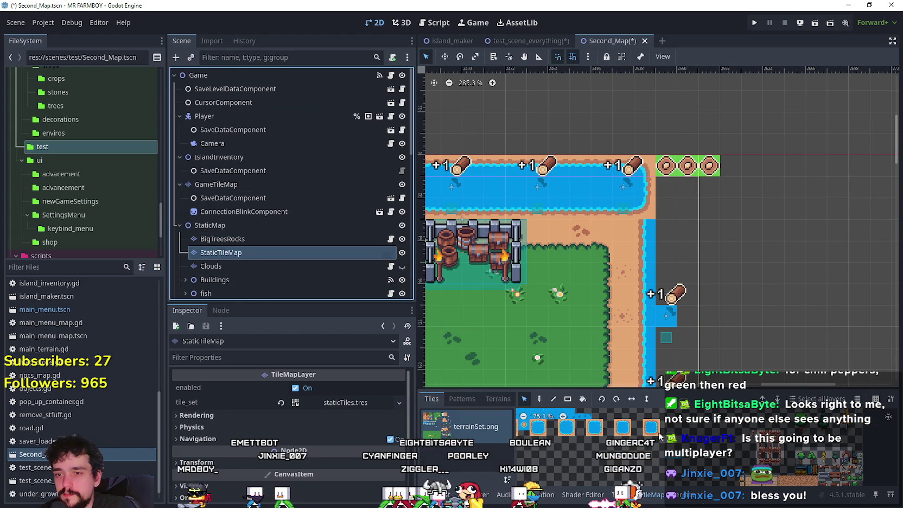
left_click(687, 499)
left_click(490, 417)
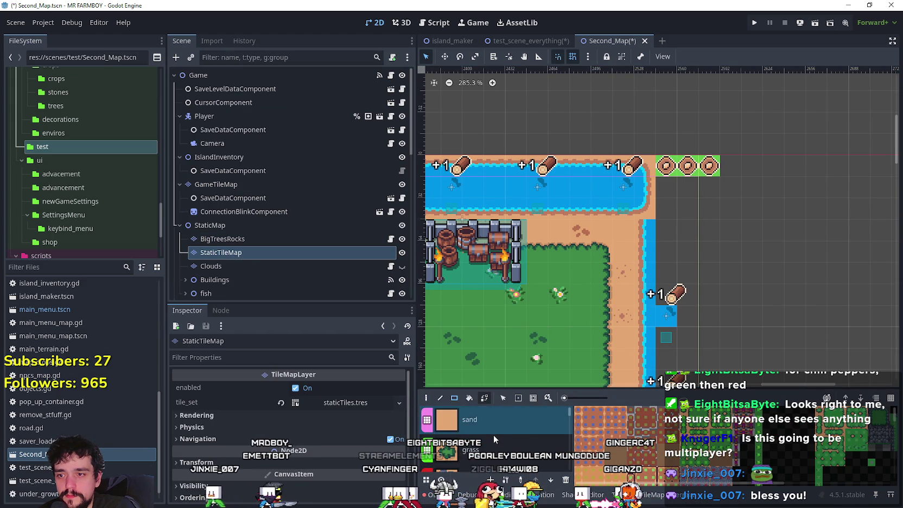
scroll(493, 435, "down", 3)
scroll(491, 433, "down", 1)
left_click(491, 433)
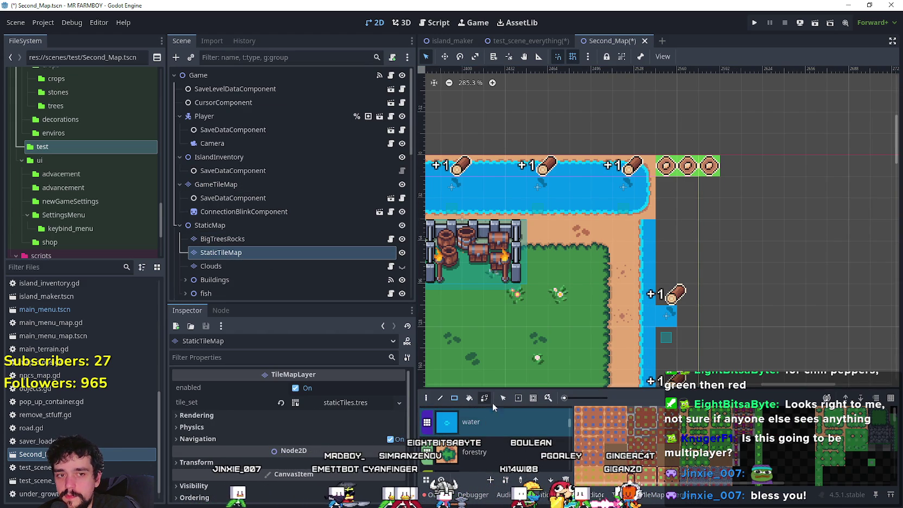
scroll(660, 173, "down", 1)
scroll(684, 241, "down", 1)
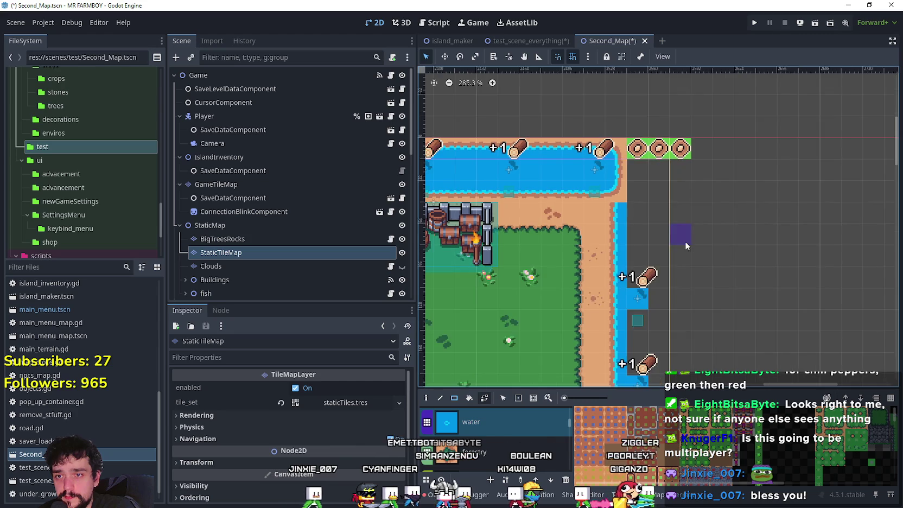
Fill the river corner, east channel and river column gaps with water.
left_click_drag(681, 176, 681, 179)
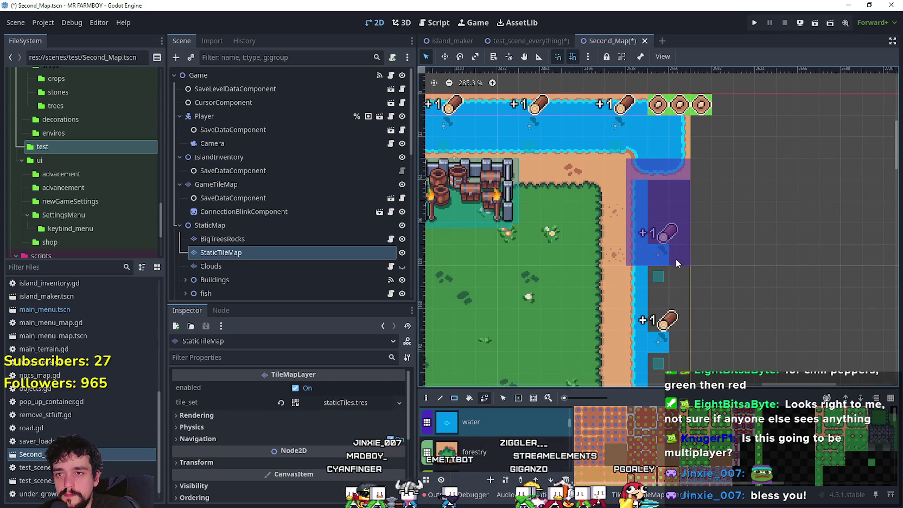
scroll(676, 258, "down", 3)
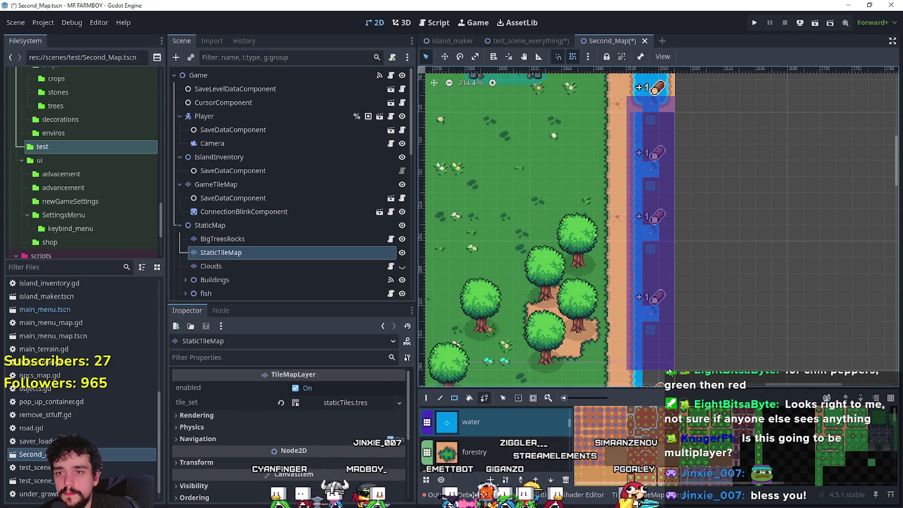
scroll(674, 344, "down", 3)
mouse_move(674, 344)
left_mouse_down()
mouse_move(623, 144)
mouse_move(638, 345)
mouse_move(618, 255)
mouse_move(578, 152)
left_mouse_up()
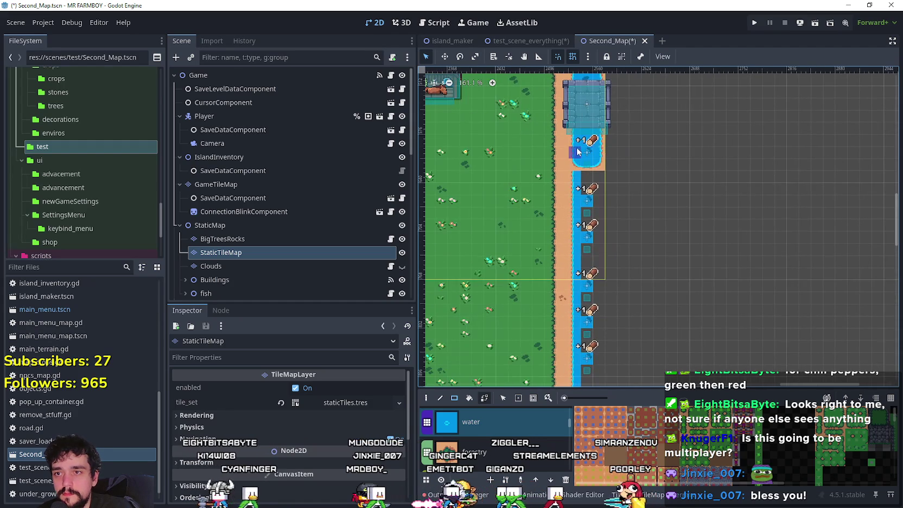
left_click_drag(600, 328, 600, 329)
mouse_move(571, 103)
left_mouse_down()
mouse_move(612, 328)
mouse_move(644, 348)
left_mouse_up()
left_click_drag(644, 348, 612, 206)
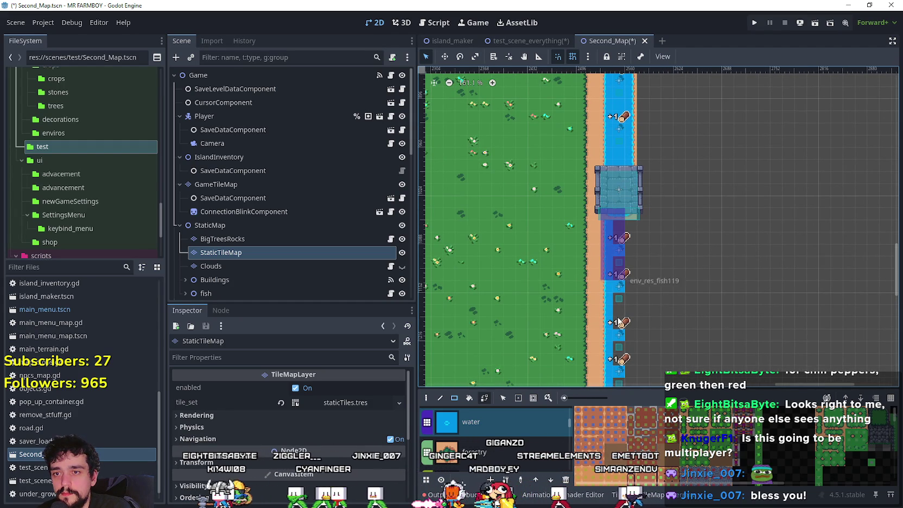
left_click_drag(633, 345, 633, 345)
left_click_drag(601, 317, 601, 198)
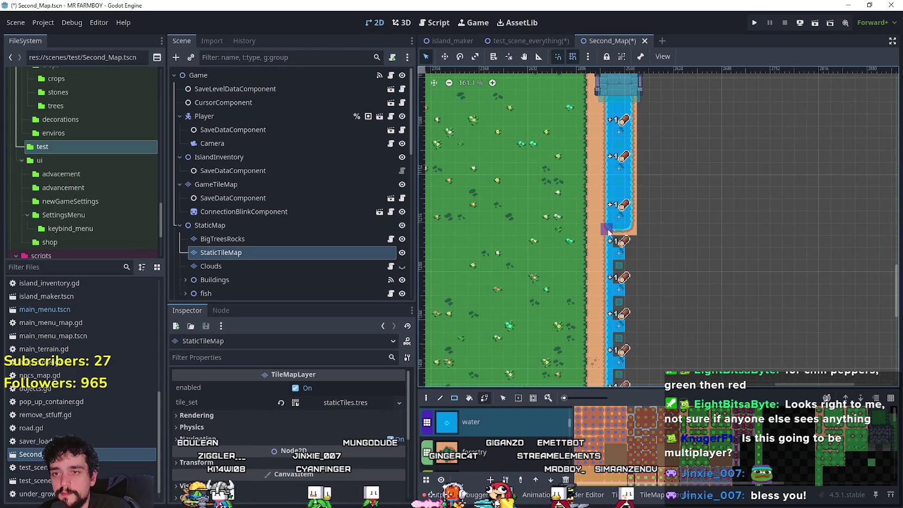
mouse_move(608, 230)
left_mouse_down()
mouse_move(619, 347)
mouse_move(632, 349)
left_mouse_up()
left_click_drag(608, 304, 576, 172)
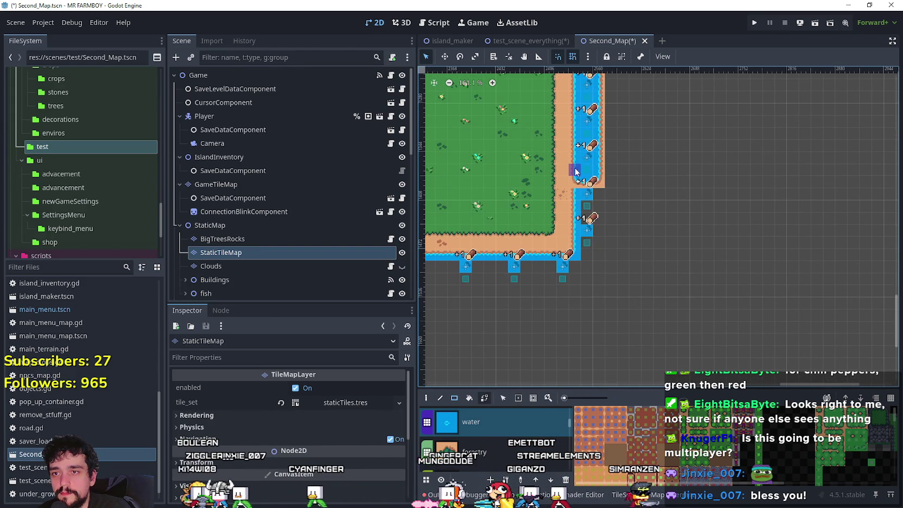
mouse_move(594, 255)
left_mouse_down()
mouse_move(604, 288)
mouse_move(705, 276)
mouse_move(540, 258)
mouse_move(670, 274)
mouse_move(510, 269)
mouse_move(491, 255)
left_mouse_up()
Fill the bottom river row with water all the way to its left end.
left_click_drag(490, 274, 653, 277)
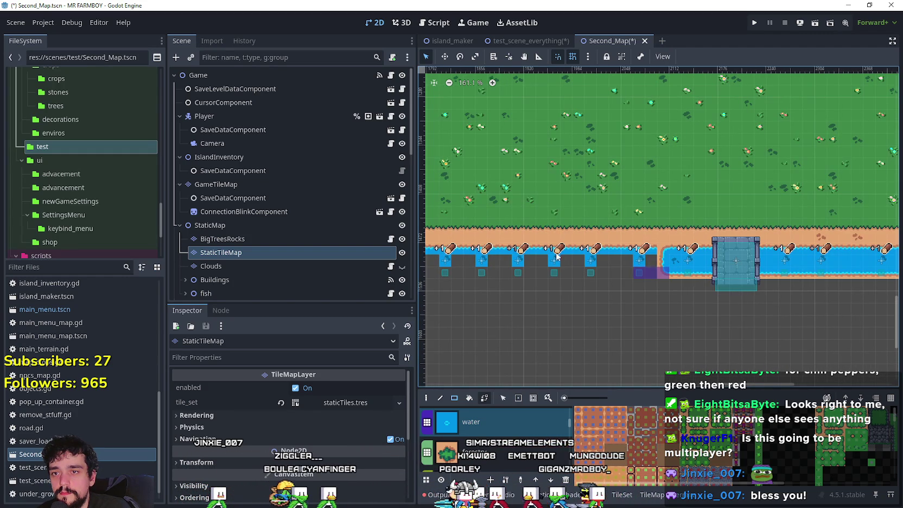
left_click_drag(556, 256, 529, 260)
mouse_move(562, 262)
left_mouse_down()
mouse_move(730, 262)
mouse_move(557, 254)
mouse_move(700, 272)
left_mouse_up()
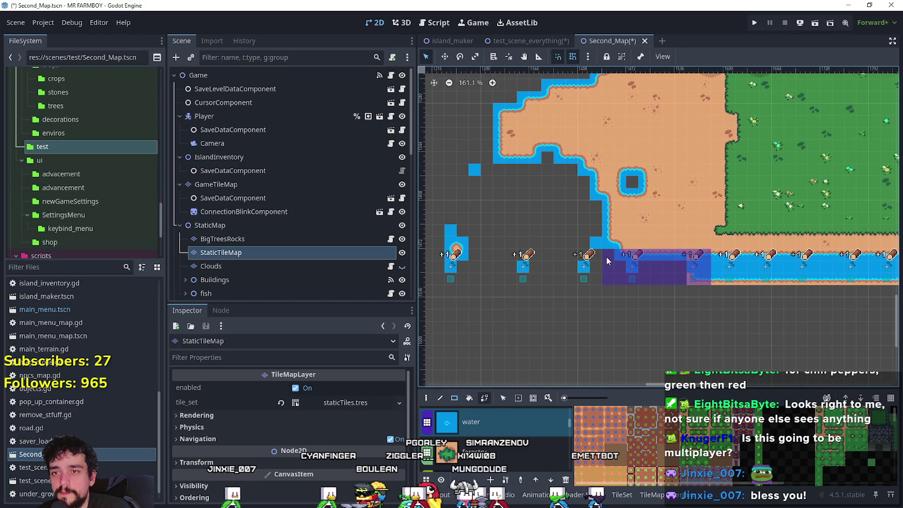
mouse_move(620, 256)
left_mouse_down()
mouse_move(520, 255)
mouse_move(718, 271)
left_mouse_up()
mouse_move(619, 261)
left_mouse_down()
mouse_move(566, 258)
mouse_move(693, 258)
mouse_move(524, 265)
mouse_move(727, 266)
mouse_move(500, 250)
mouse_move(721, 266)
mouse_move(451, 267)
left_mouse_up()
left_click_drag(451, 267, 593, 292)
Widen the river inlet below the shoreline with water.
scroll(637, 249, "down", 10)
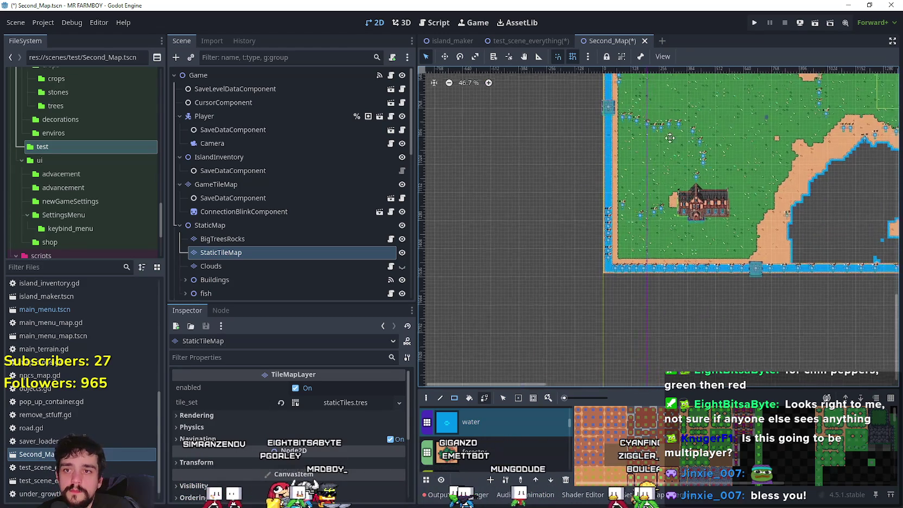
scroll(713, 271, "up", 6)
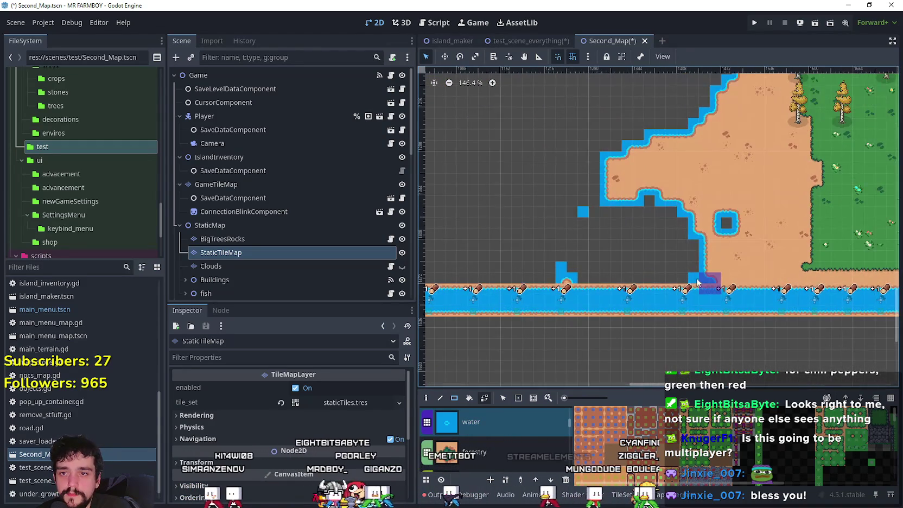
scroll(698, 281, "up", 3)
left_click_drag(678, 214, 666, 216)
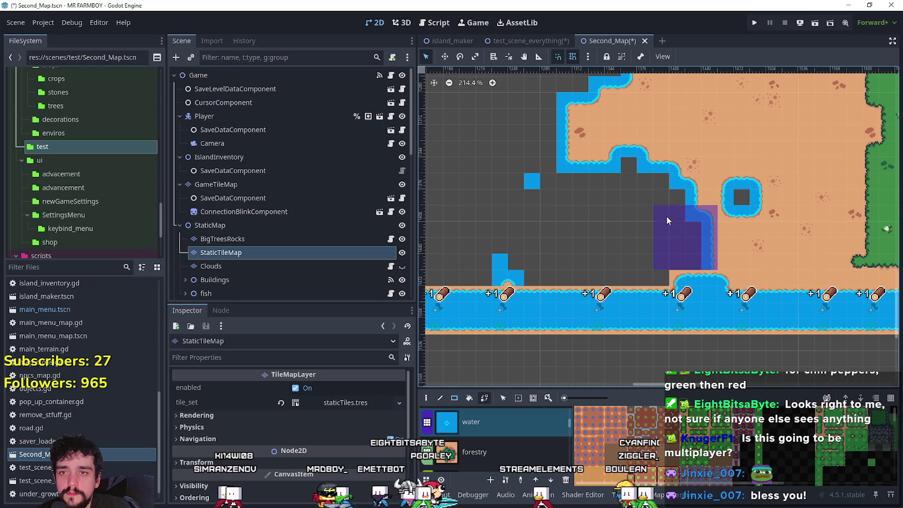
left_click_drag(678, 287, 632, 250)
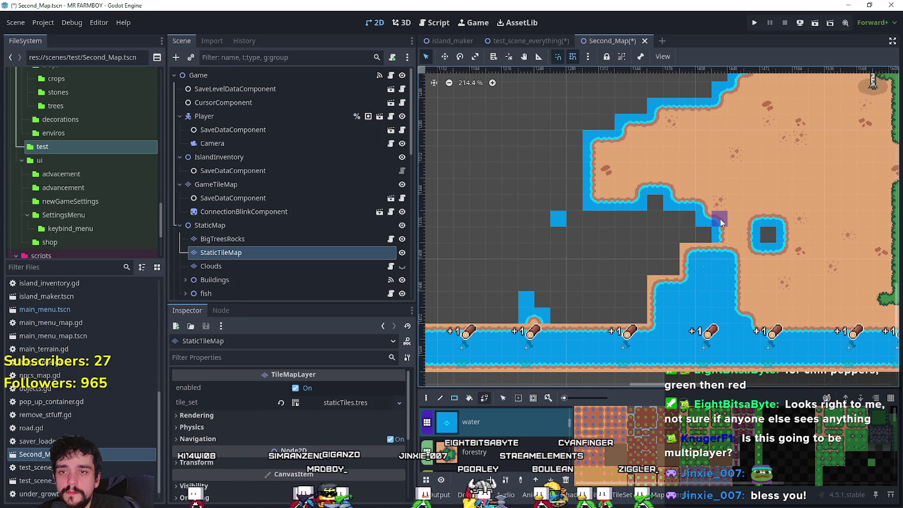
left_click_drag(721, 222, 634, 290)
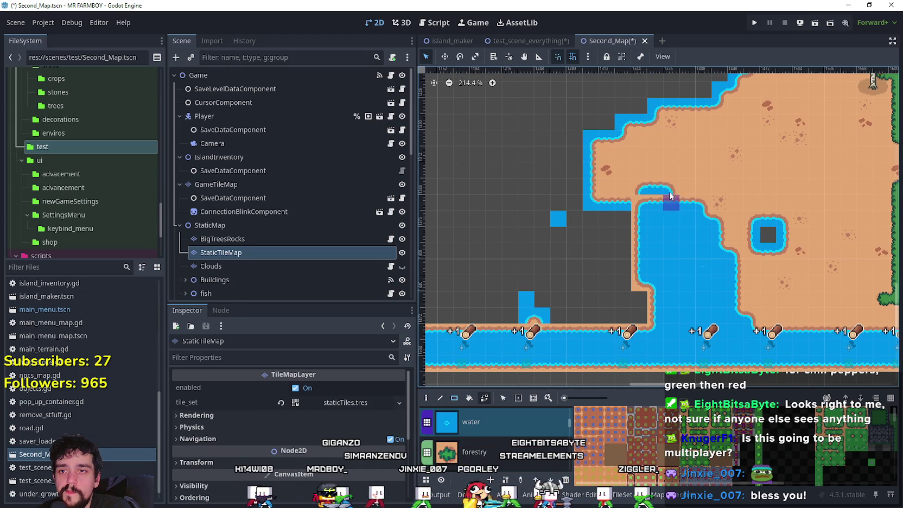
mouse_move(670, 196)
left_mouse_down()
mouse_move(644, 203)
mouse_move(635, 219)
left_mouse_up()
Turn the grey inlet and lower-left area into water, joining it to the lower water.
left_click_drag(655, 332, 585, 270)
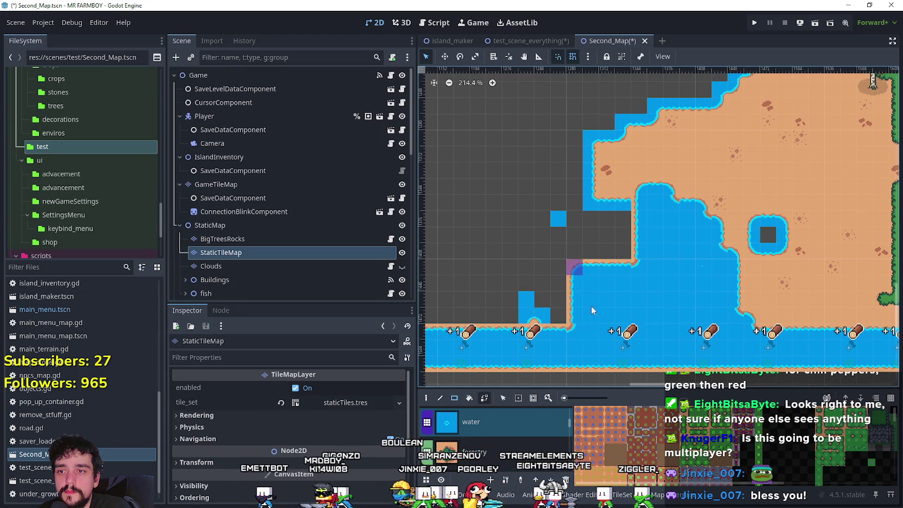
left_click_drag(564, 332, 505, 277)
left_click_drag(639, 203, 584, 287)
left_click_drag(585, 288, 657, 336)
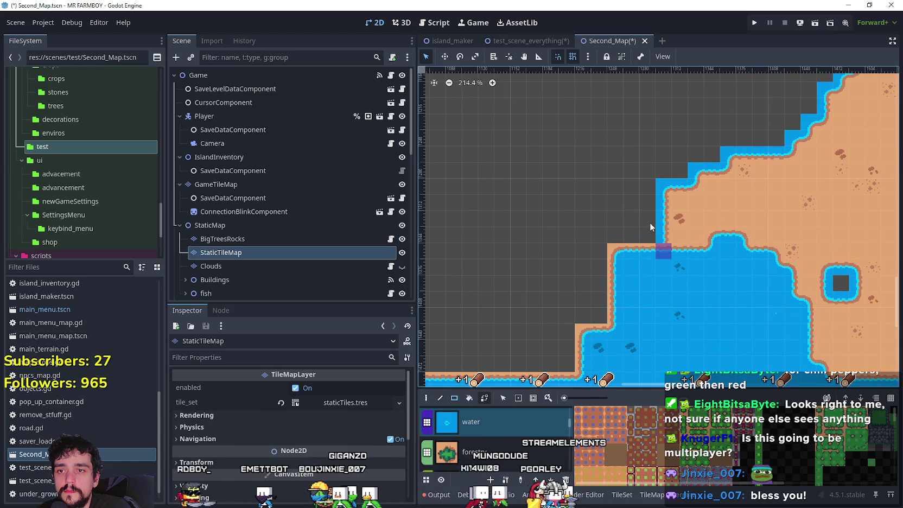
left_click_drag(664, 251, 613, 165)
scroll(672, 300, "down", 3)
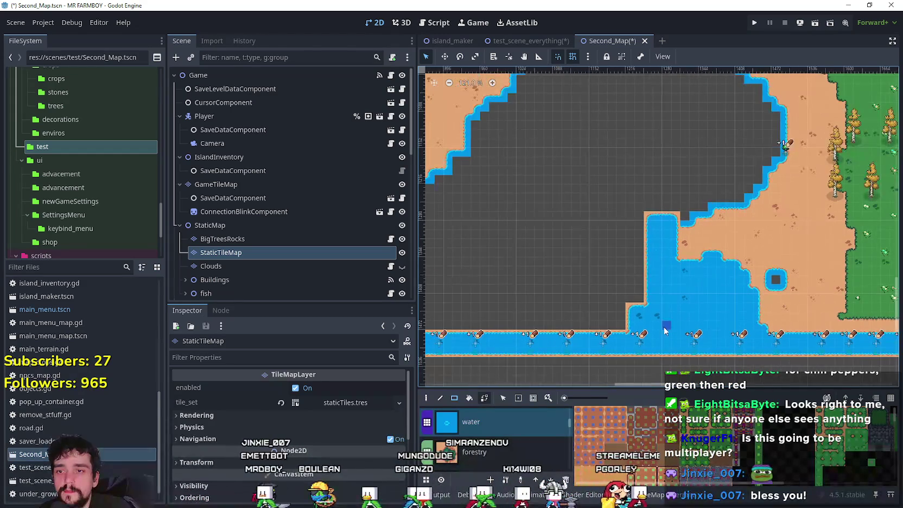
left_click_drag(665, 330, 548, 241)
scroll(581, 251, "left", 5)
left_click_drag(688, 323, 590, 243)
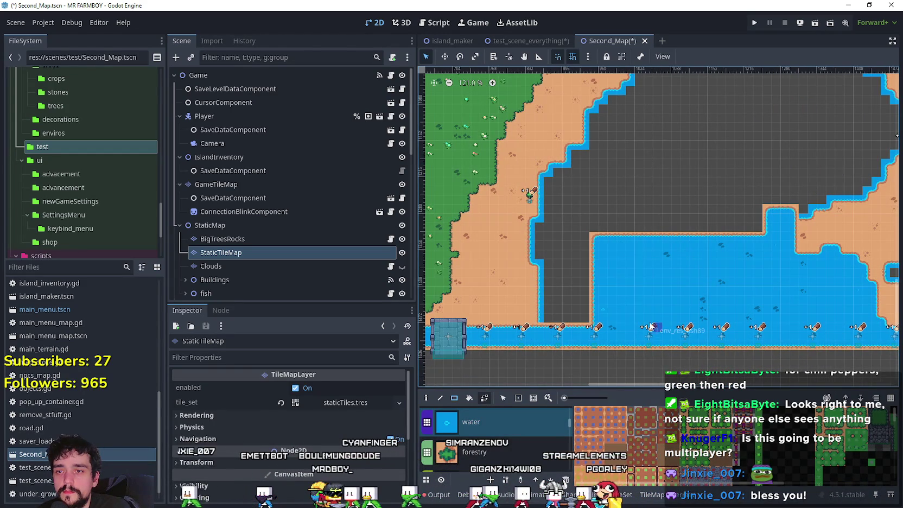
left_click_drag(605, 328, 543, 270)
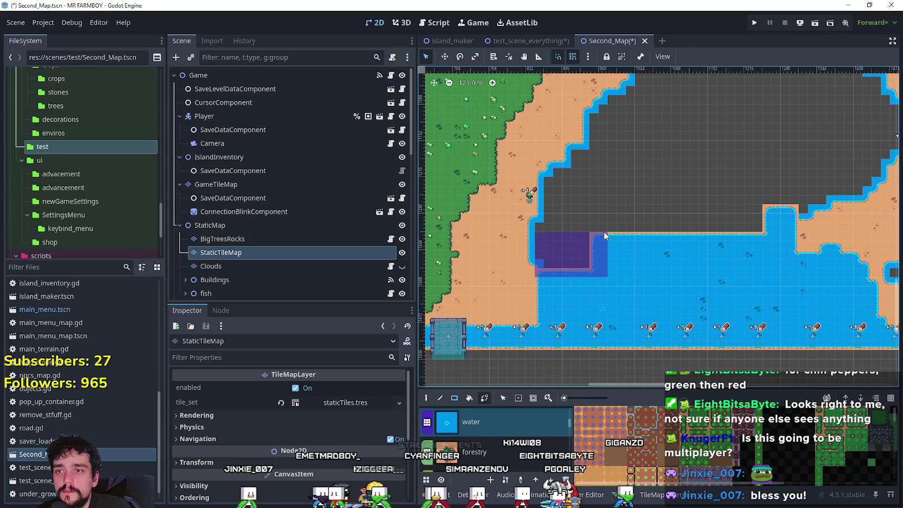
Fill the grey and beach notches with water and add a top row to the lake.
left_click_drag(603, 234, 603, 235)
scroll(525, 226, "up", 2)
mouse_move(531, 216)
left_mouse_down()
mouse_move(563, 268)
mouse_move(574, 266)
left_mouse_up()
left_click_drag(548, 173, 595, 237)
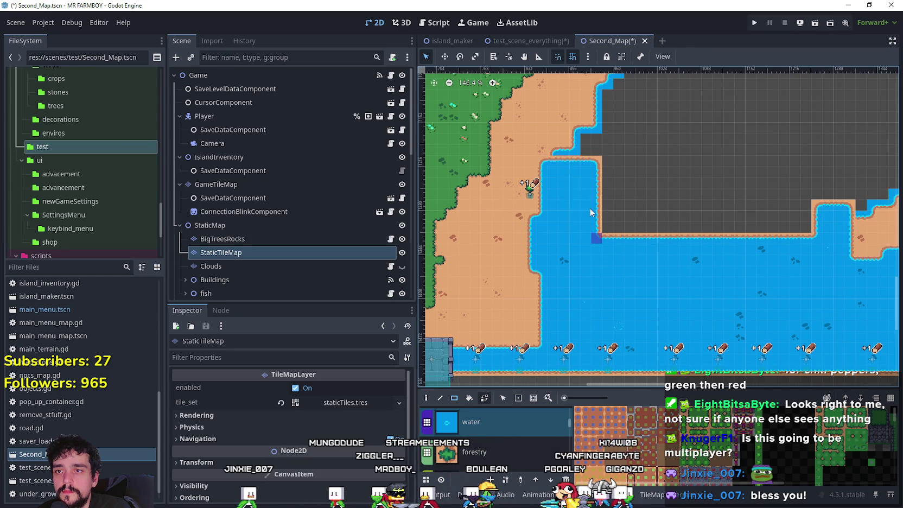
left_click_drag(597, 203, 605, 238)
scroll(597, 203, "up", 3)
scroll(604, 237, "right", 2)
left_click_drag(528, 195, 597, 255)
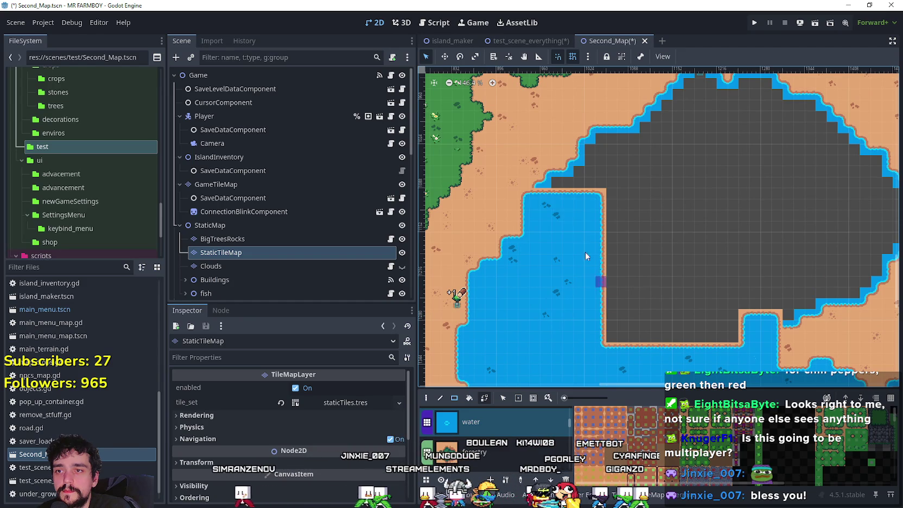
left_click_drag(534, 181, 558, 185)
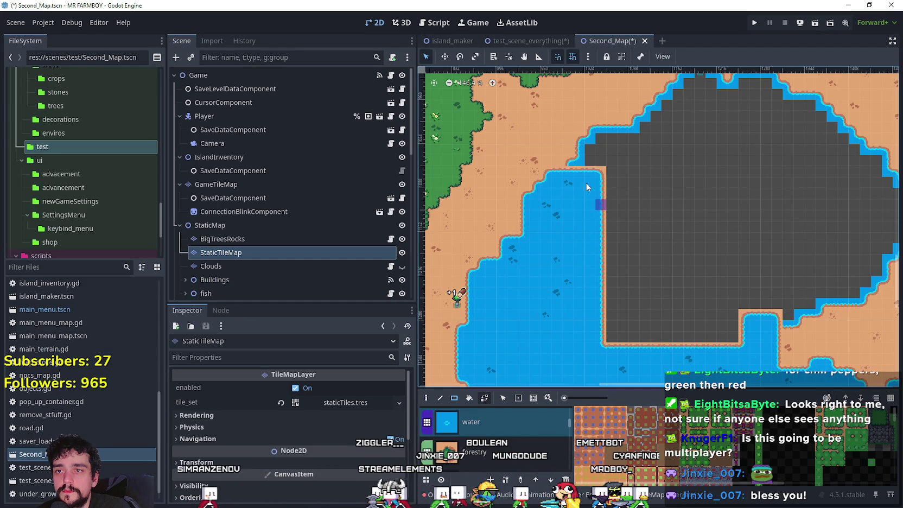
Extend the lake water up and right over the grey area.
mouse_move(624, 348)
left_mouse_down()
mouse_move(754, 268)
mouse_move(773, 247)
left_mouse_up()
scroll(604, 254, "up", 3)
scroll(603, 254, "left", 1)
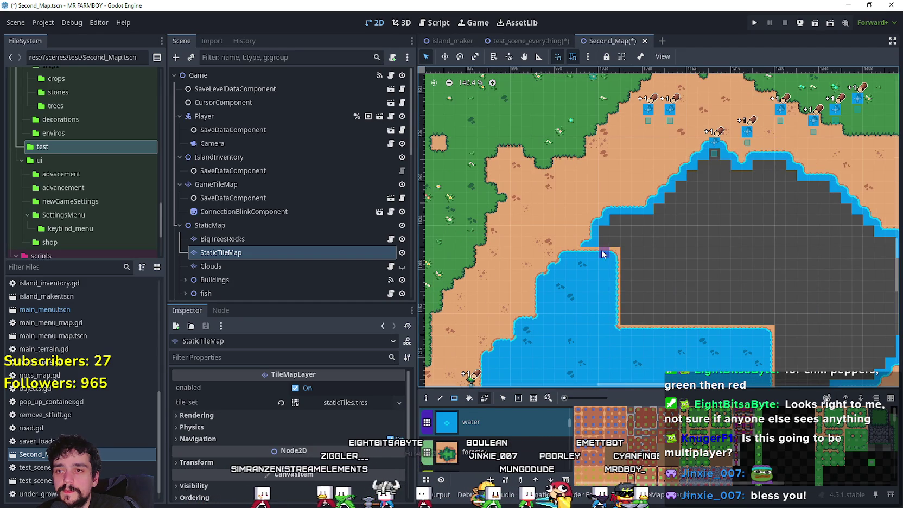
left_click_drag(586, 244, 673, 326)
left_click_drag(591, 217, 672, 254)
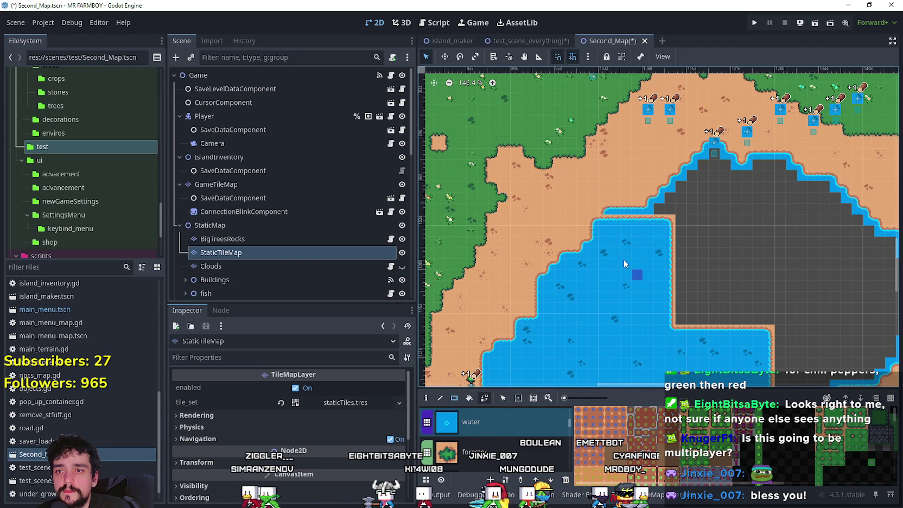
left_click_drag(607, 214, 698, 309)
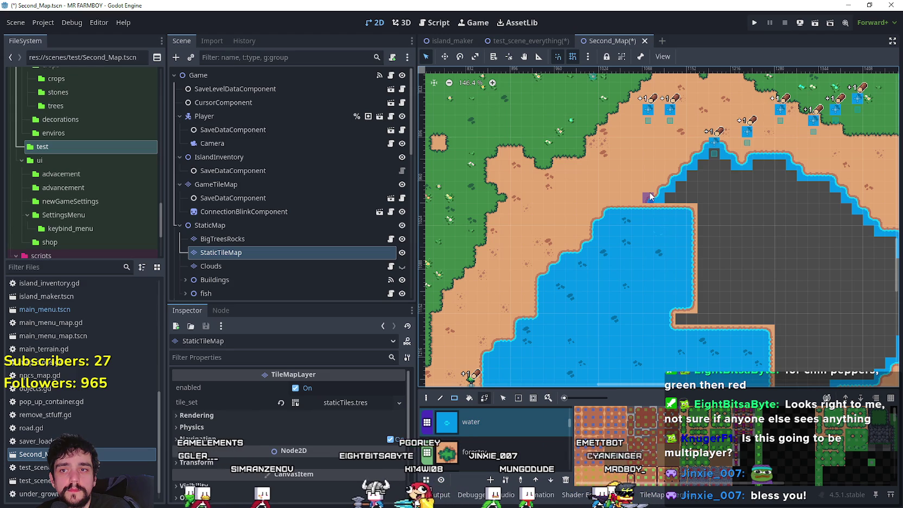
left_click_drag(651, 196, 746, 369)
scroll(635, 233, "up", 2)
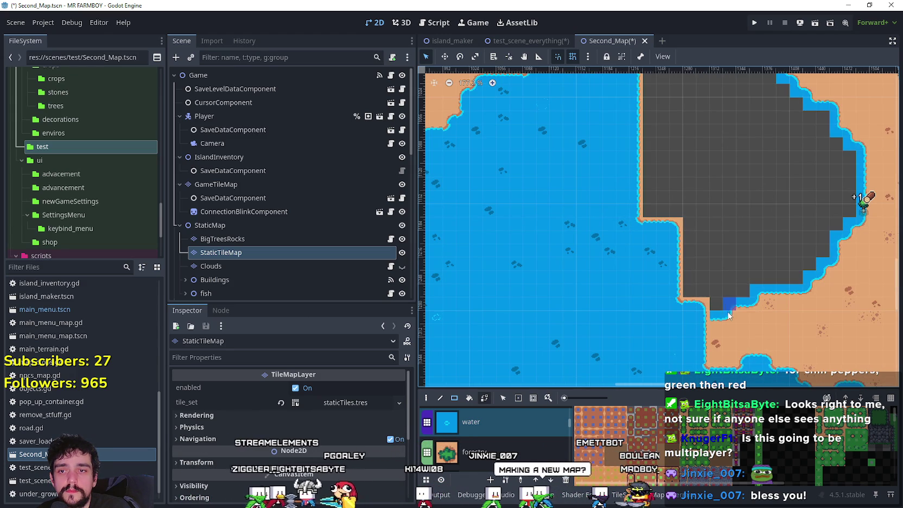
left_click_drag(728, 315, 624, 189)
scroll(605, 266, "up", 1)
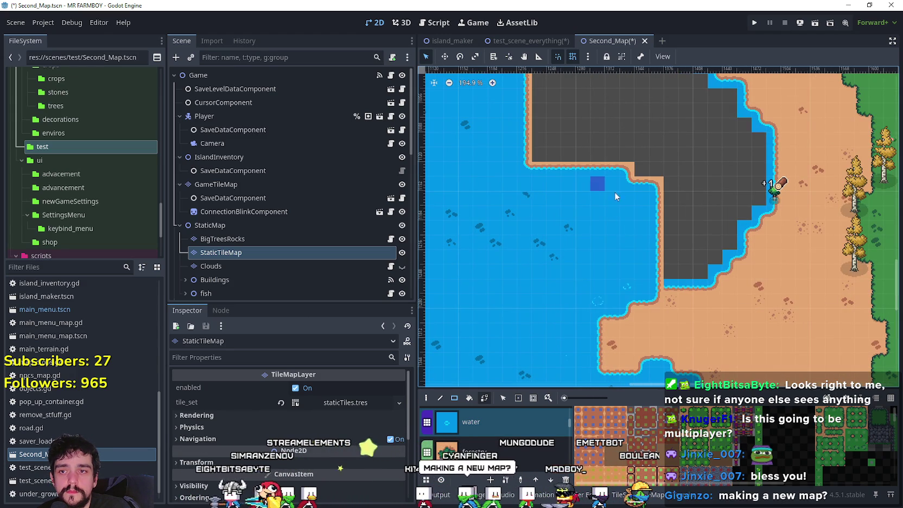
mouse_move(715, 285)
left_mouse_down()
mouse_move(602, 164)
mouse_move(572, 249)
left_mouse_up()
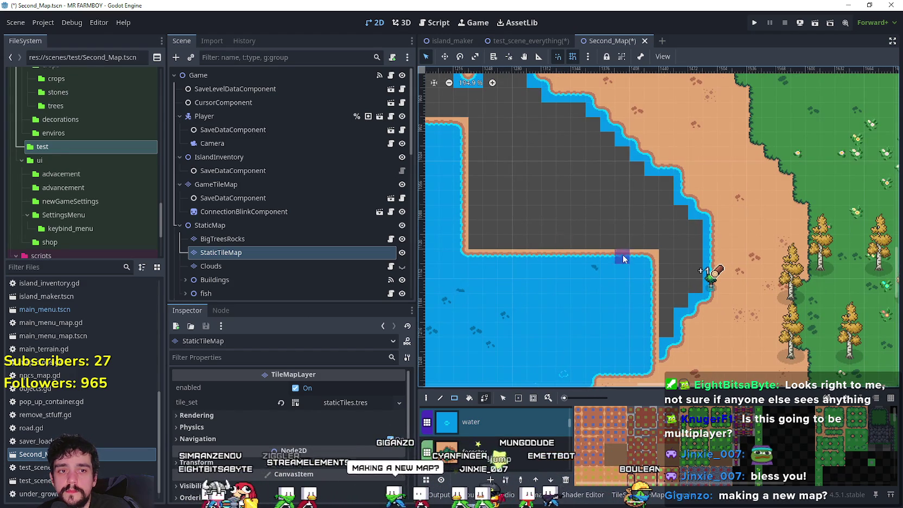
Fill the grey gap and larger grey block beside the lake with water.
scroll(623, 255, "down", 3)
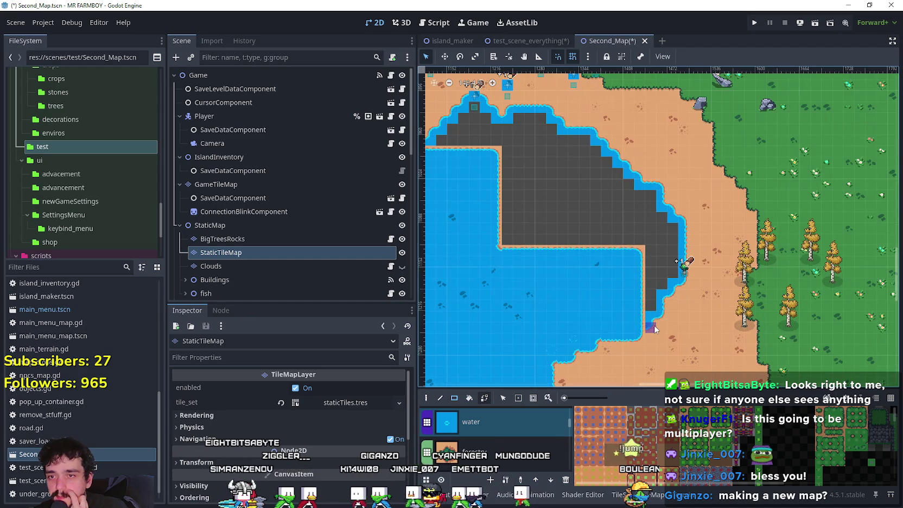
scroll(606, 267, "up", 4)
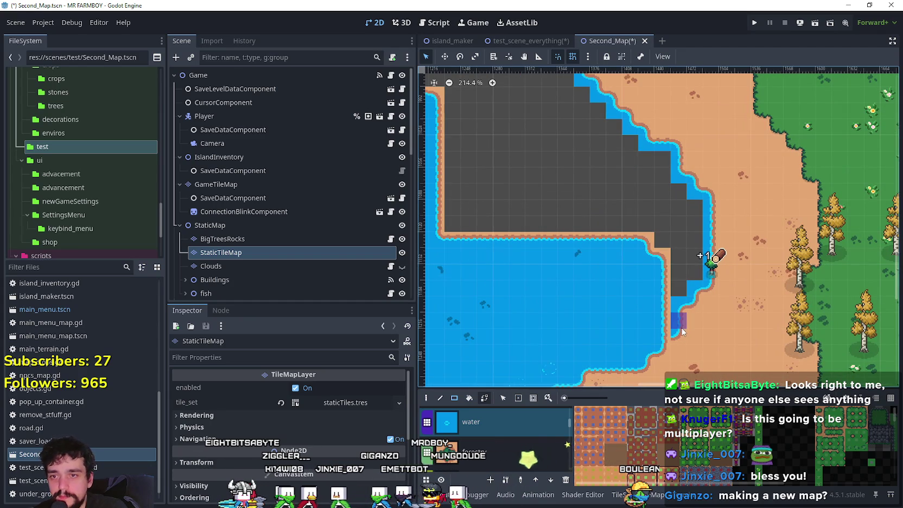
mouse_move(694, 307)
left_mouse_down()
mouse_move(693, 266)
mouse_move(650, 178)
left_mouse_up()
scroll(702, 280, "up", 2)
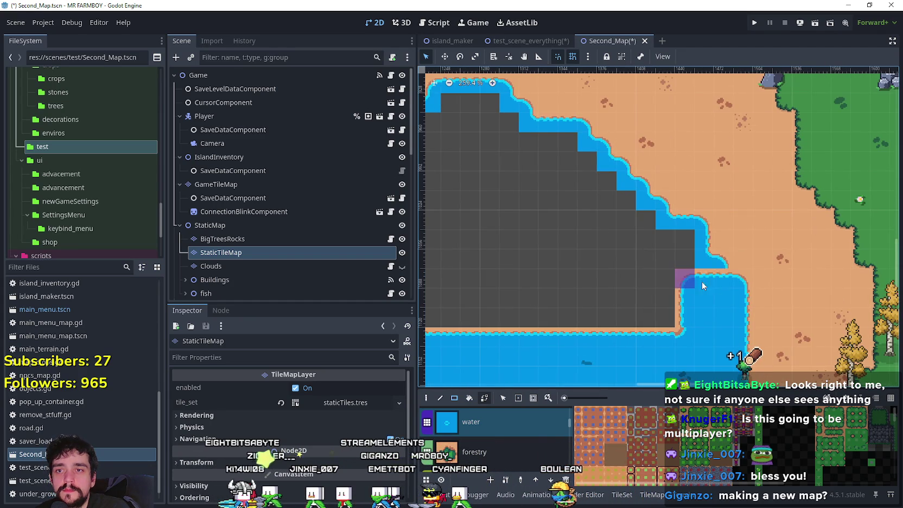
left_click_drag(670, 323, 640, 253)
left_click_drag(698, 220, 579, 309)
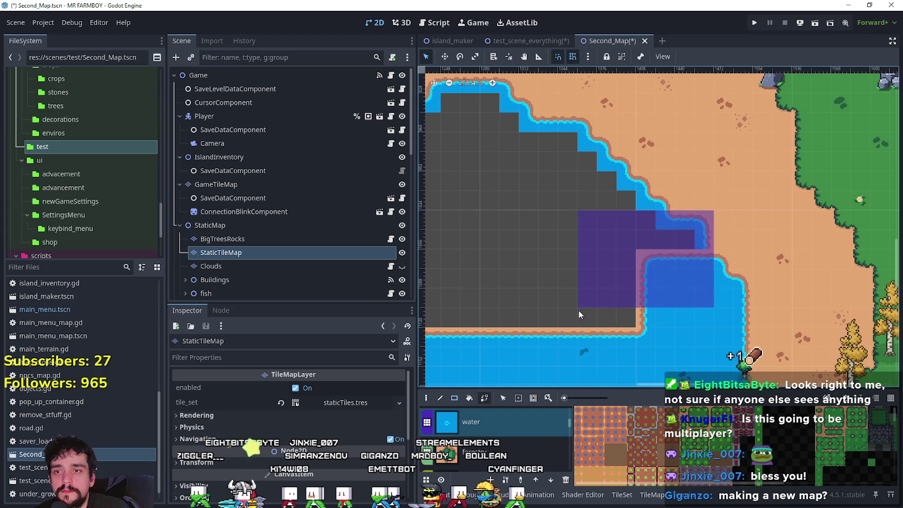
left_click_drag(618, 241, 707, 224)
Cover the remaining lower grey tiles of the block with water.
scroll(733, 186, "down", 3)
left_click_drag(639, 300, 515, 237)
left_click_drag(727, 261, 618, 290)
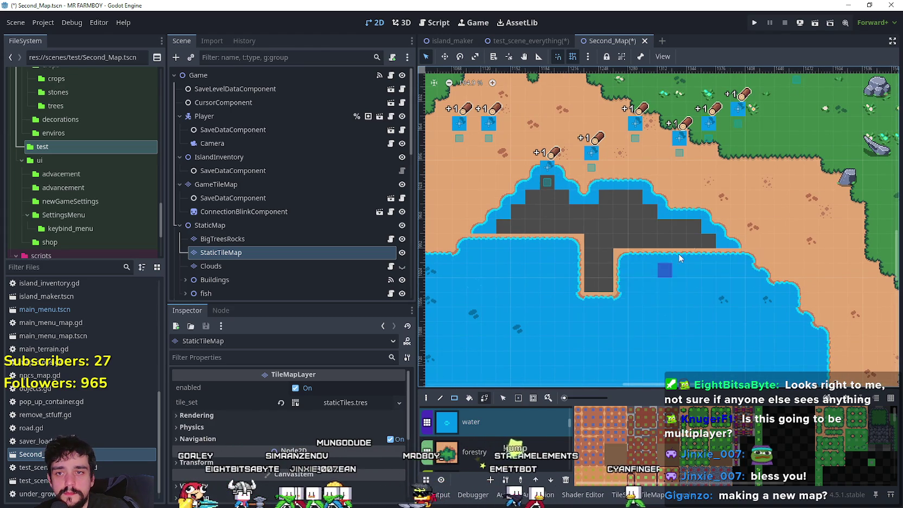
scroll(728, 240, "up", 1)
left_click_drag(742, 242, 568, 304)
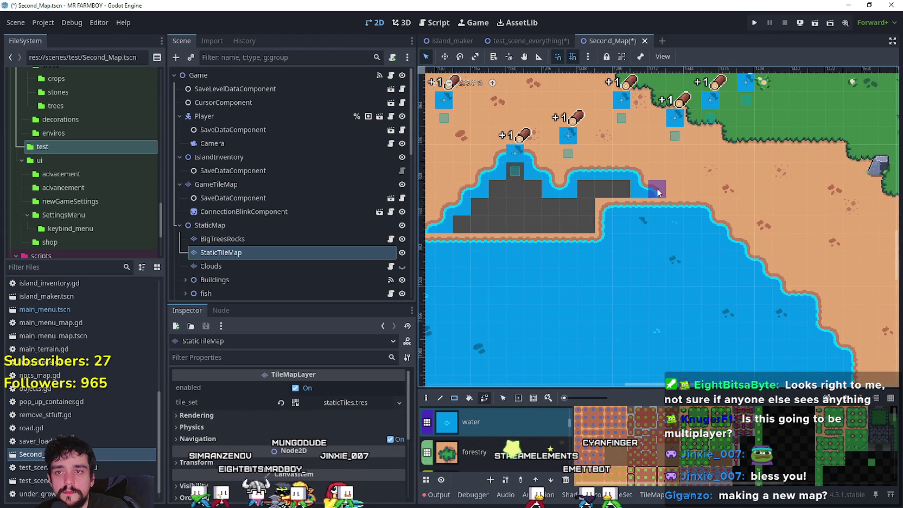
scroll(623, 189, "up", 3)
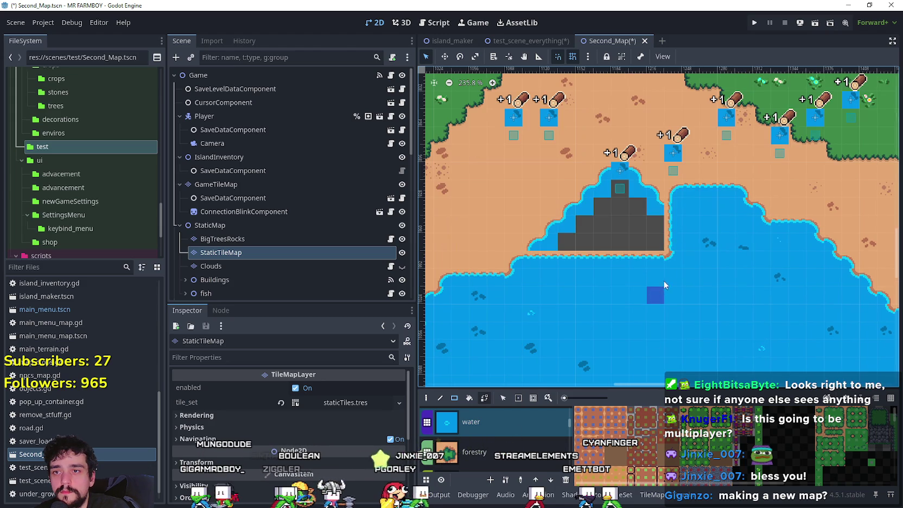
Fill the grey stair block, inlet leftovers, purple gap tile and shore strip with water.
mouse_move(615, 263)
left_mouse_down()
mouse_move(670, 201)
mouse_move(597, 249)
left_mouse_up()
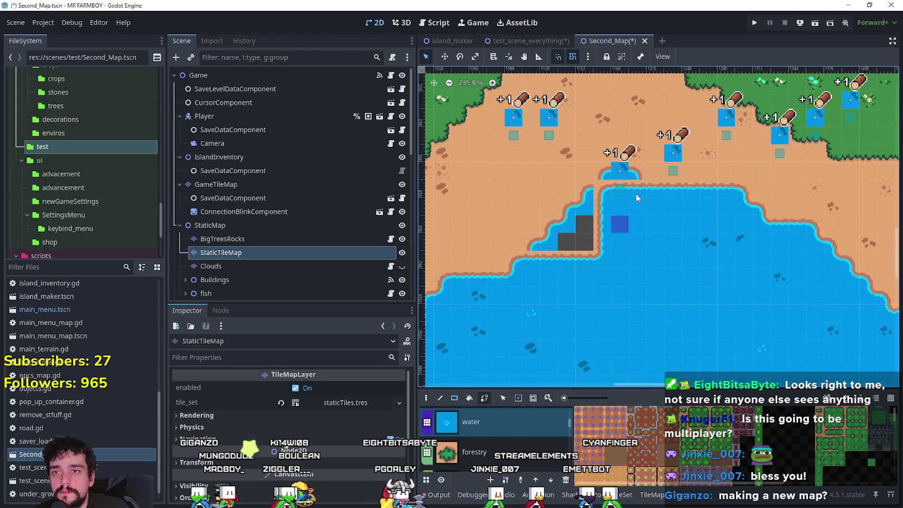
left_click_drag(593, 211, 599, 268)
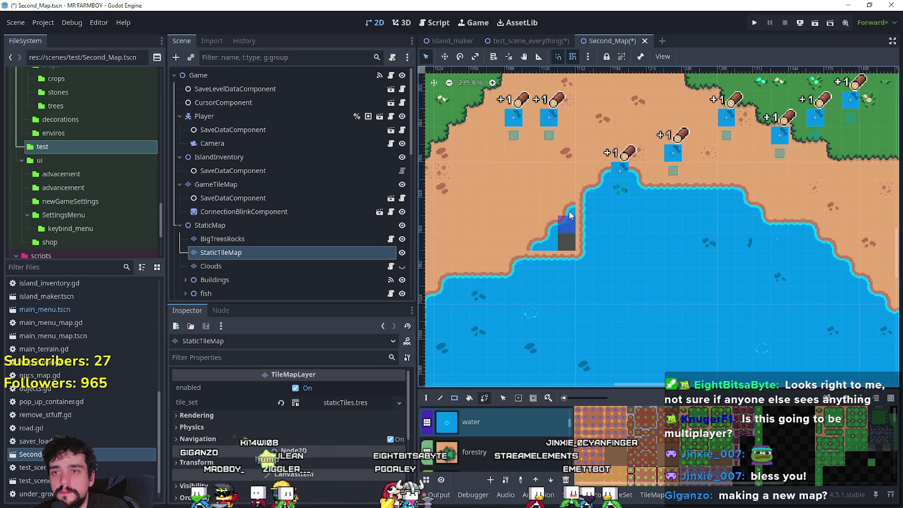
left_click_drag(569, 215, 544, 239)
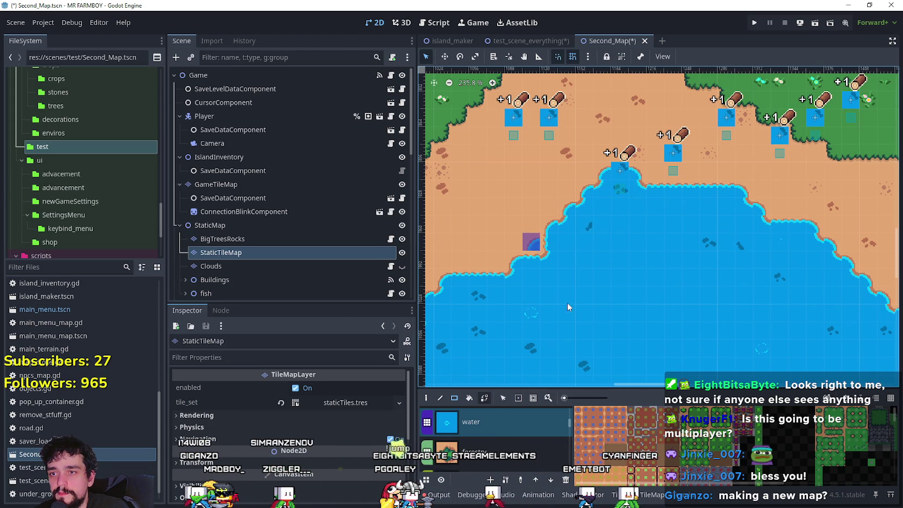
left_click(531, 241)
left_click_drag(506, 284, 450, 260)
scroll(551, 328, "down", 7)
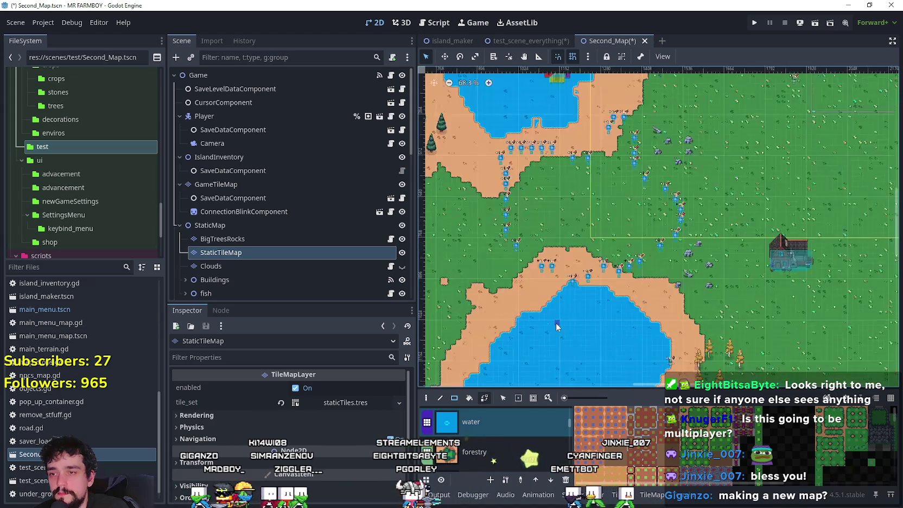
Hide the StaticTileMap layer to expose the tiles beneath around the lower lake.
scroll(555, 322, "down", 2)
scroll(581, 184, "up", 3)
left_click_drag(581, 183, 583, 212)
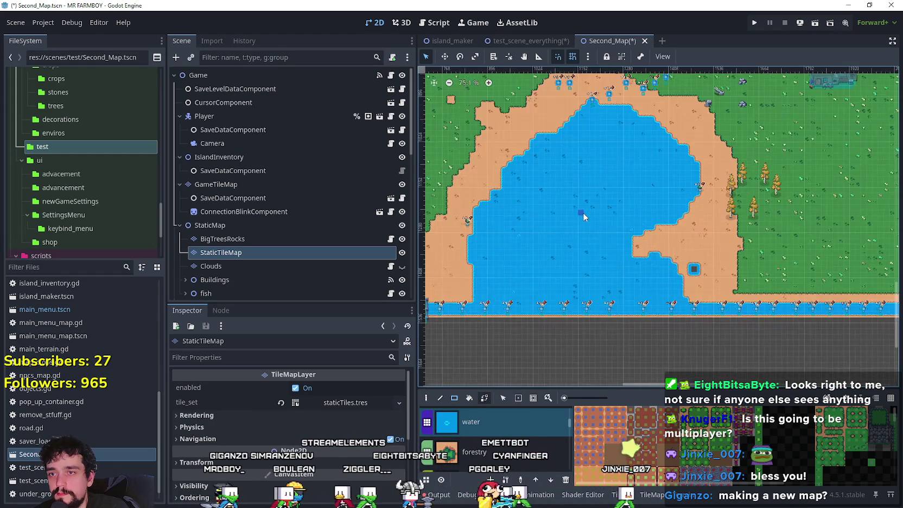
scroll(582, 208, "down", 2)
scroll(687, 251, "up", 4)
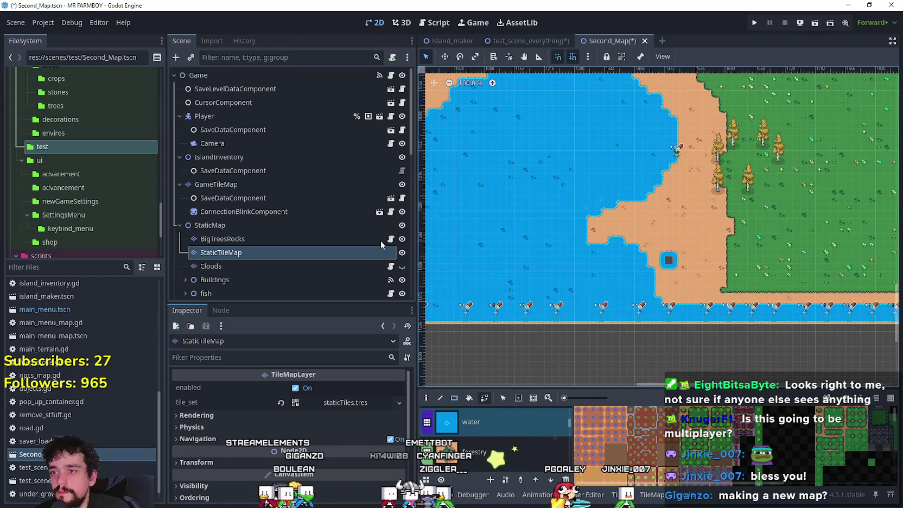
left_click(401, 252)
scroll(659, 220, "up", 3)
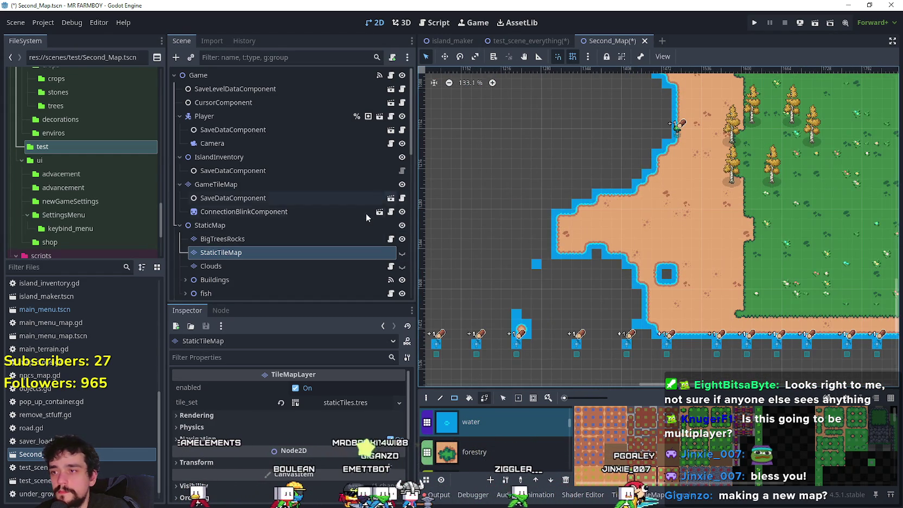
scroll(336, 179, "down", 2)
Select GameTileMap, pick the sand terrain, and paint sand over the small pond.
left_click(253, 155)
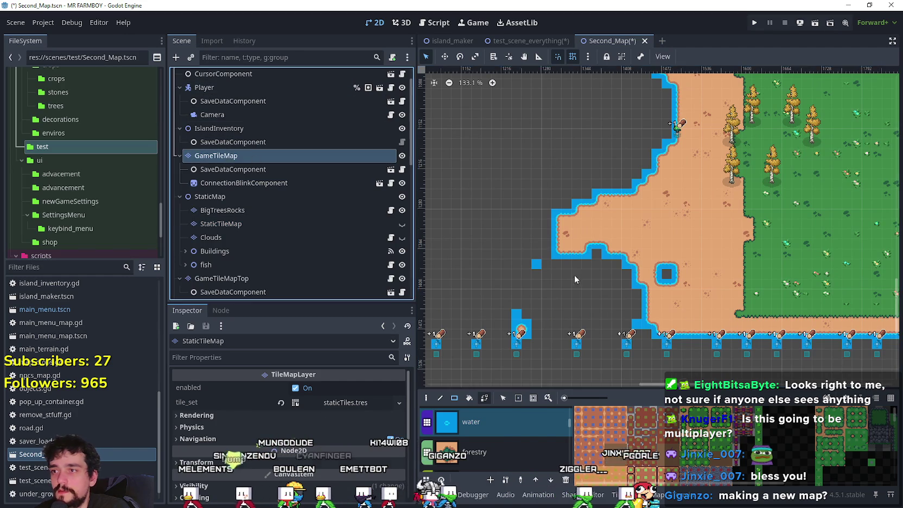
left_click(497, 399)
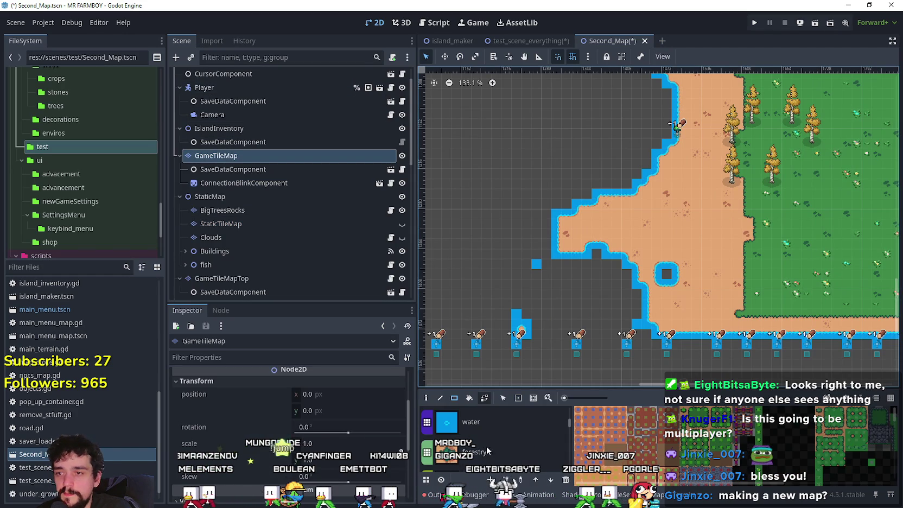
scroll(505, 439, "down", 3)
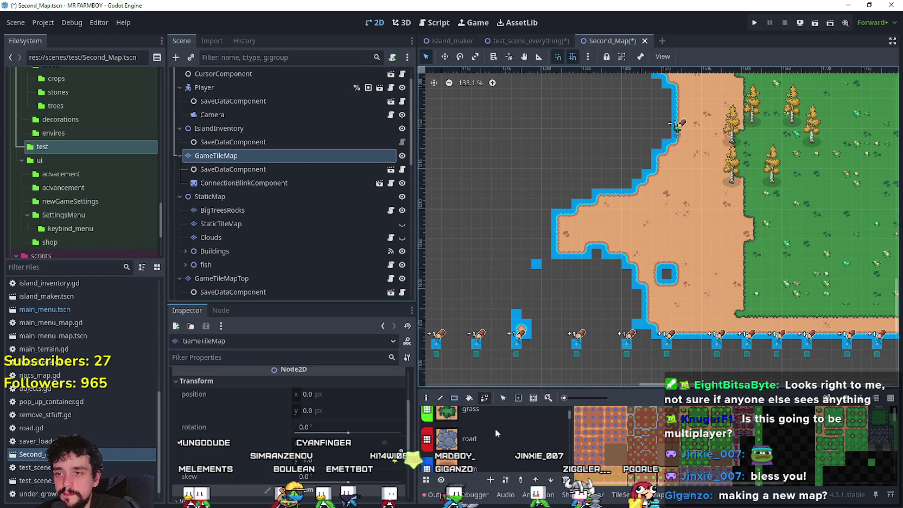
left_click(498, 428)
scroll(601, 265, "down", 1)
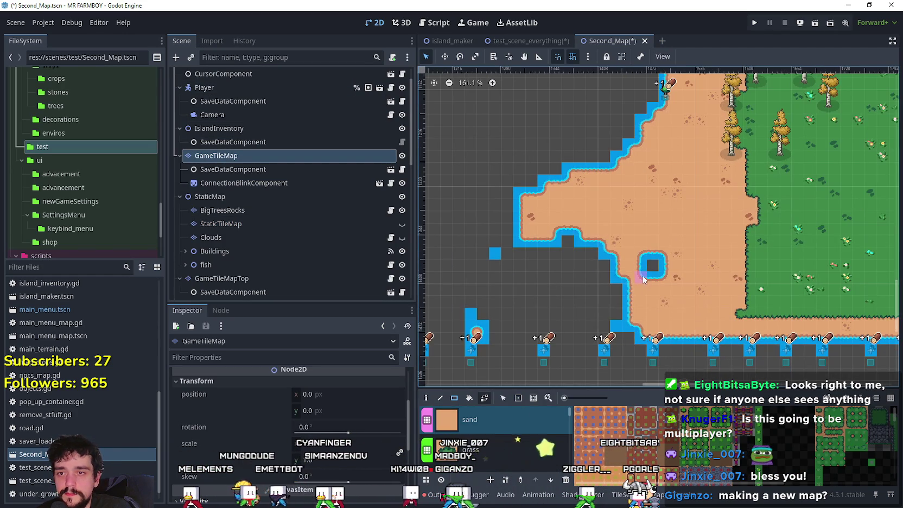
left_click(658, 268)
scroll(686, 299, "down", 2)
Fill the sand notch on the lower lake's top shore.
left_click_drag(685, 299, 763, 323)
scroll(673, 177, "up", 10)
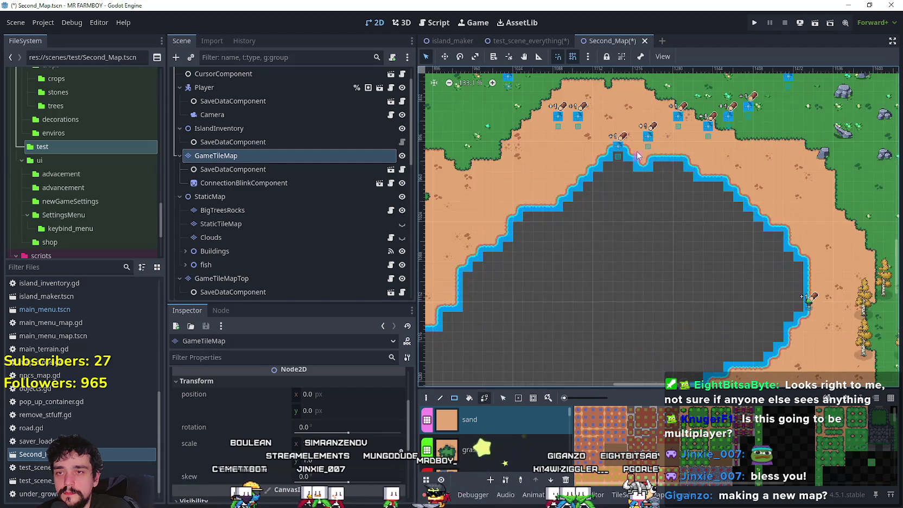
left_click(640, 180)
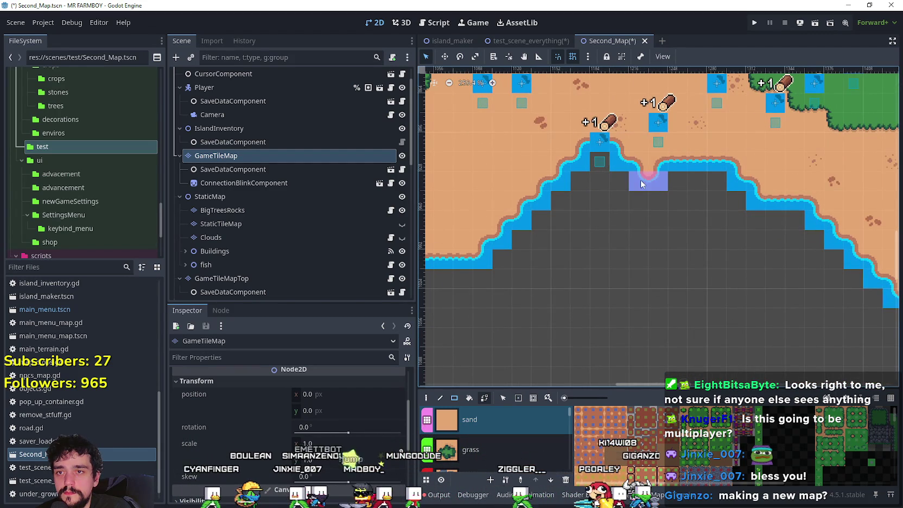
scroll(643, 237, "down", 2)
scroll(636, 249, "down", 8)
scroll(617, 326, "up", 2)
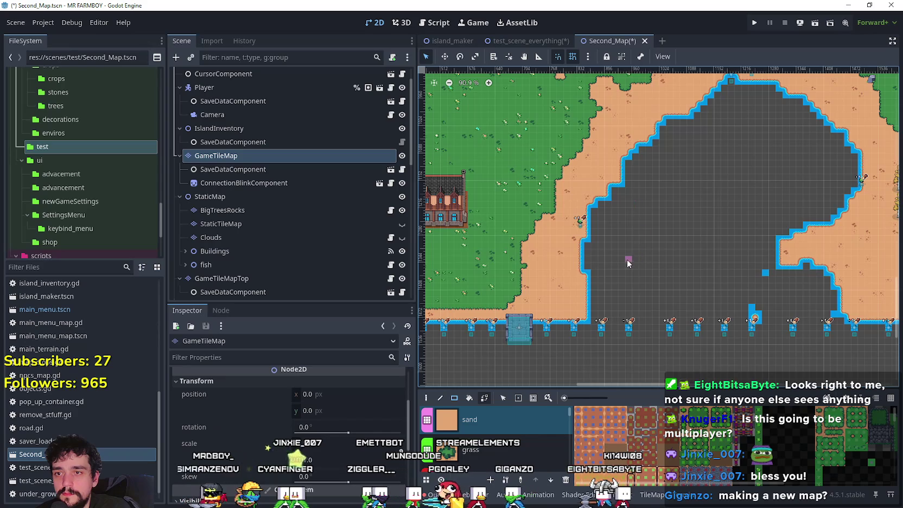
scroll(626, 259, "up", 1)
scroll(621, 282, "right", 5)
scroll(620, 282, "down", 6)
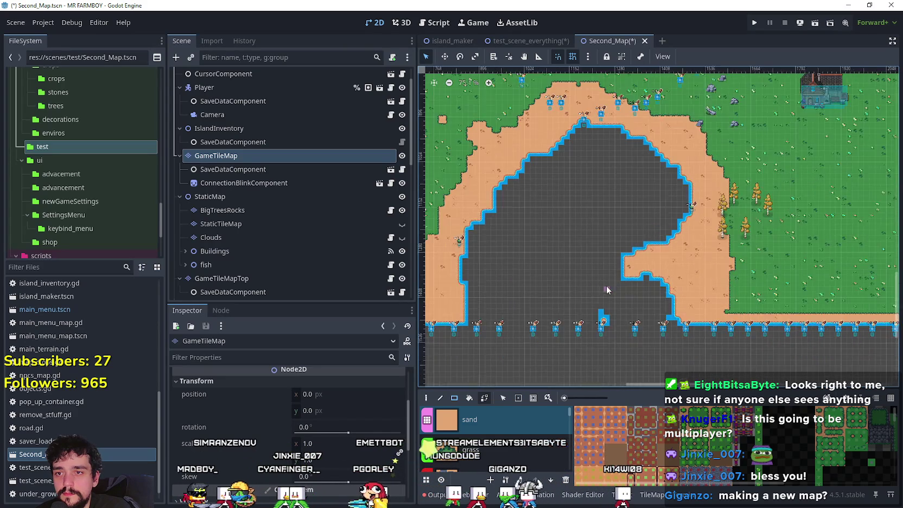
Paint along the upper lake's top shoreline to open it into the map's top edge.
mouse_move(604, 213)
left_mouse_down()
mouse_move(585, 241)
mouse_move(556, 222)
mouse_move(537, 254)
left_mouse_up()
scroll(561, 296, "up", 10)
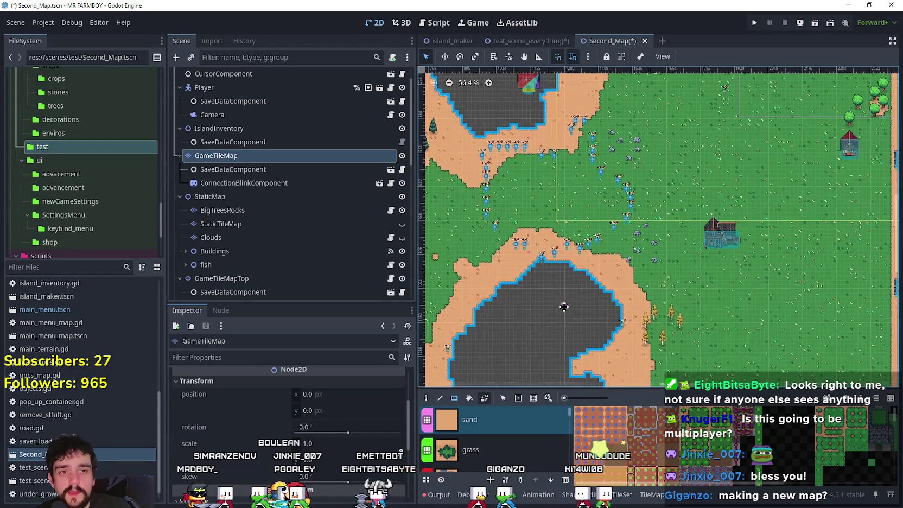
scroll(576, 355, "left", 5)
scroll(648, 196, "up", 5)
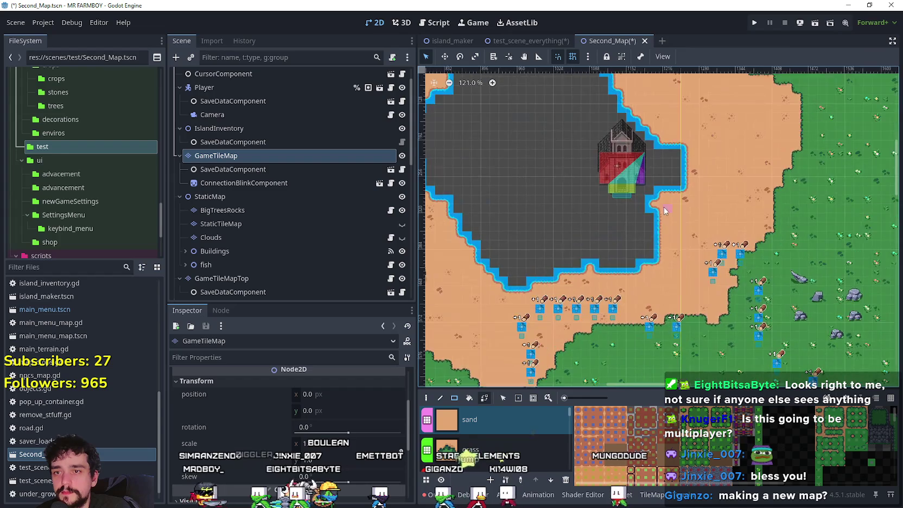
scroll(630, 287, "up", 1)
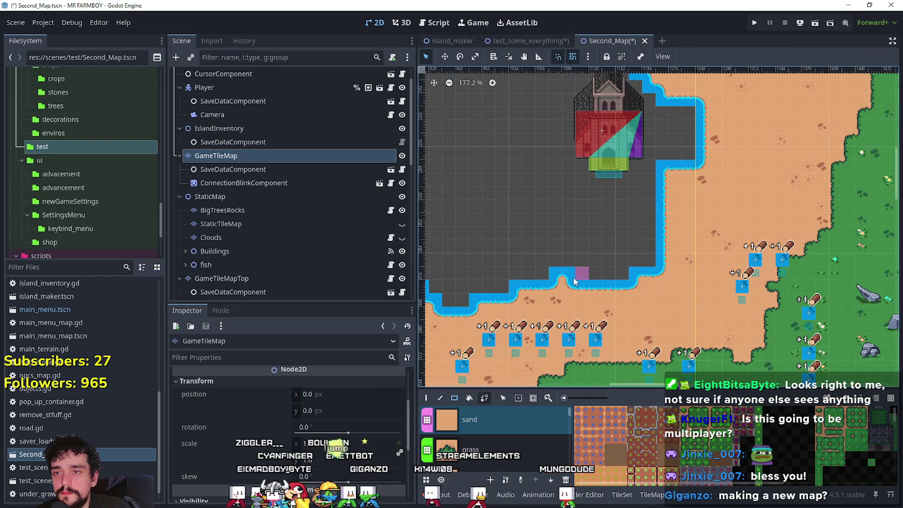
scroll(597, 255, "left", 5)
scroll(659, 232, "up", 3)
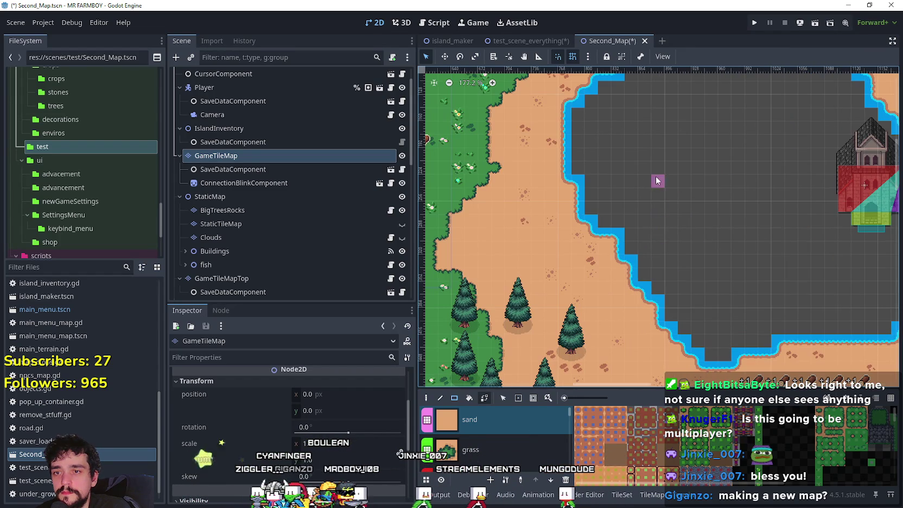
scroll(686, 228, "up", 4)
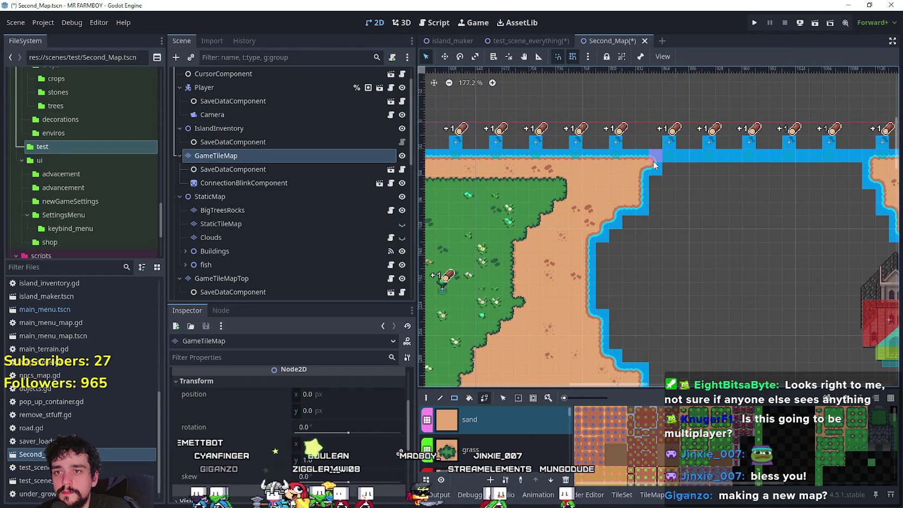
scroll(658, 166, "down", 1)
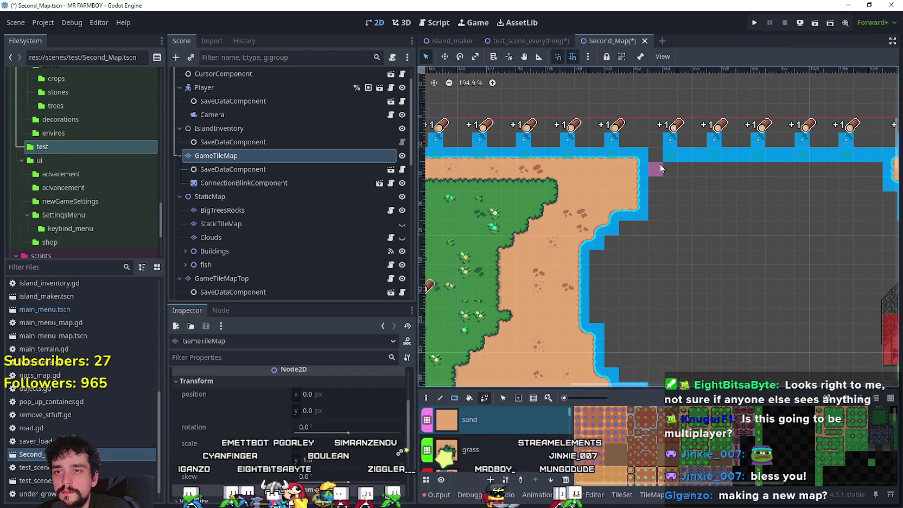
scroll(672, 171, "down", 3)
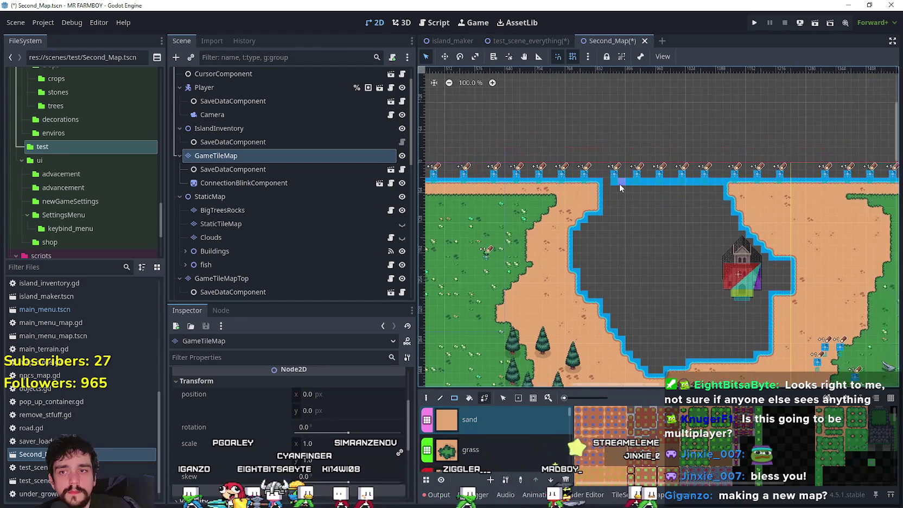
scroll(619, 183, "up", 1)
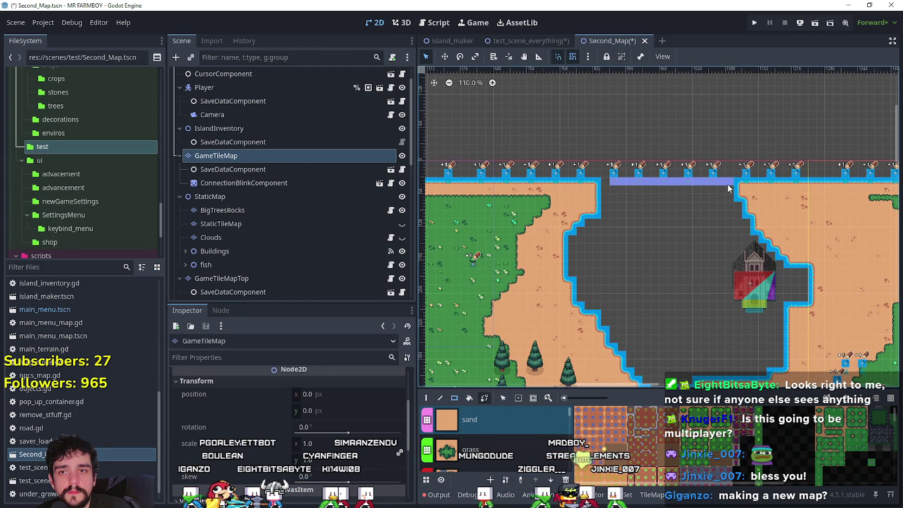
left_click_drag(610, 181, 691, 182)
scroll(686, 212, "down", 3)
scroll(685, 212, "down", 3)
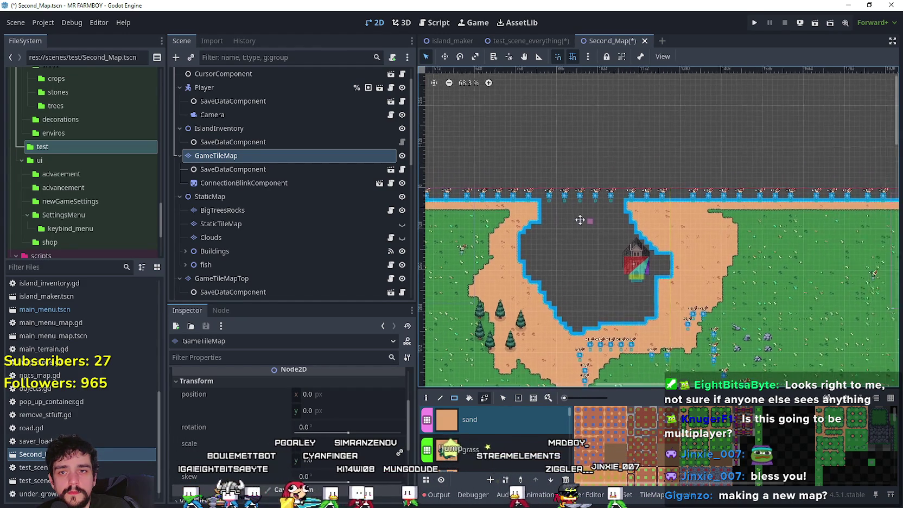
mouse_move(582, 241)
left_mouse_down()
mouse_move(746, 181)
mouse_move(738, 76)
mouse_move(734, 381)
left_mouse_up()
mouse_move(719, 89)
left_mouse_down()
mouse_move(516, 178)
mouse_move(469, 166)
mouse_move(615, 216)
mouse_move(534, 218)
left_mouse_up()
left_click_drag(827, 248, 737, 253)
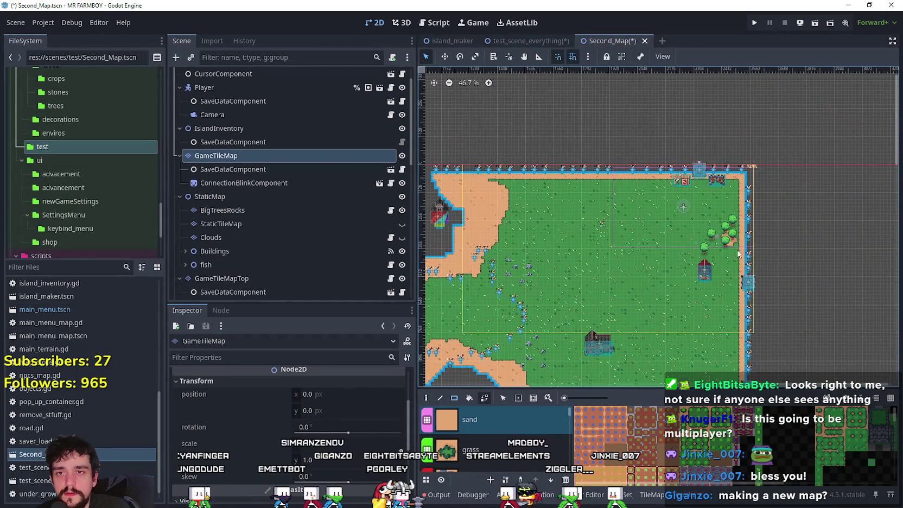
scroll(792, 304, "up", 5)
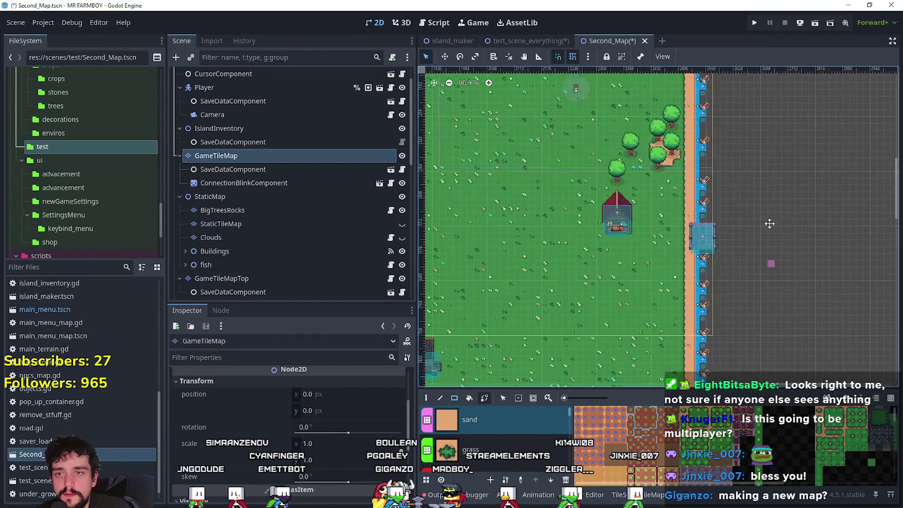
scroll(710, 200, "down", 4)
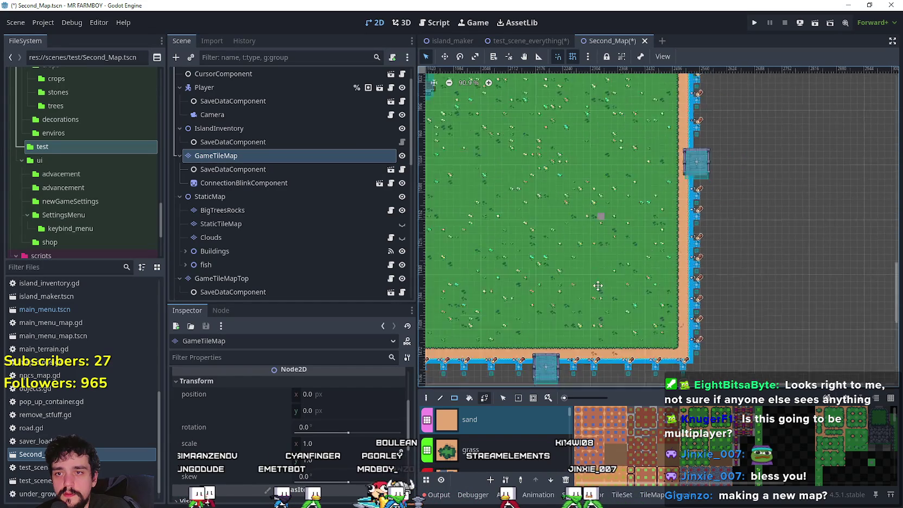
scroll(609, 288, "up", 4)
scroll(609, 279, "up", 3)
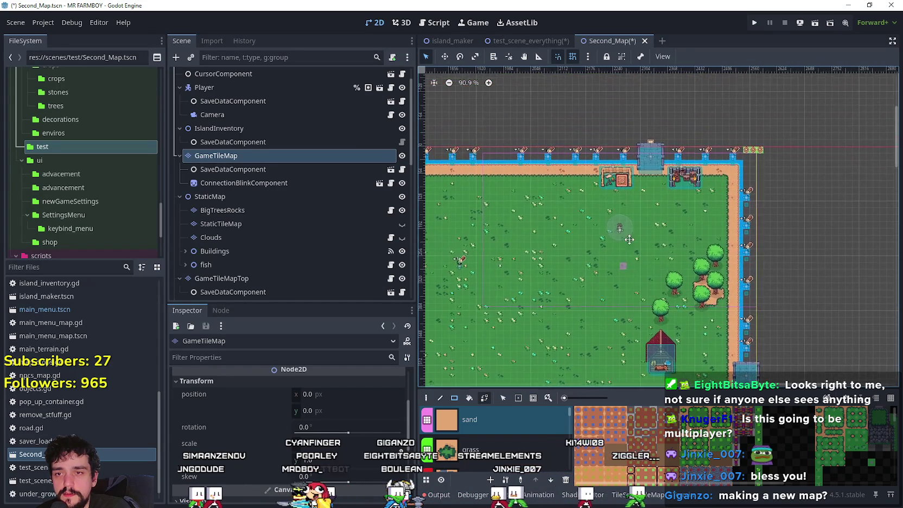
scroll(596, 232, "down", 2)
scroll(586, 217, "left", 8)
scroll(583, 210, "down", 5)
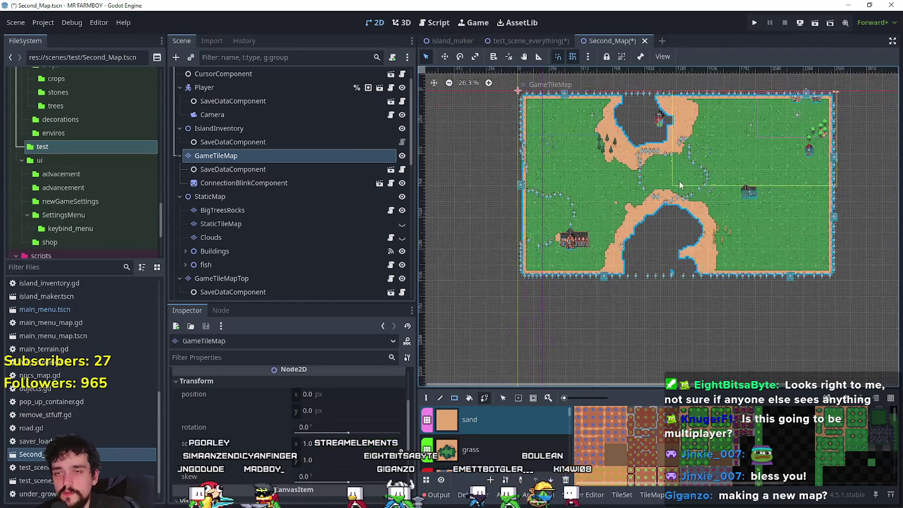
scroll(621, 210, "up", 4)
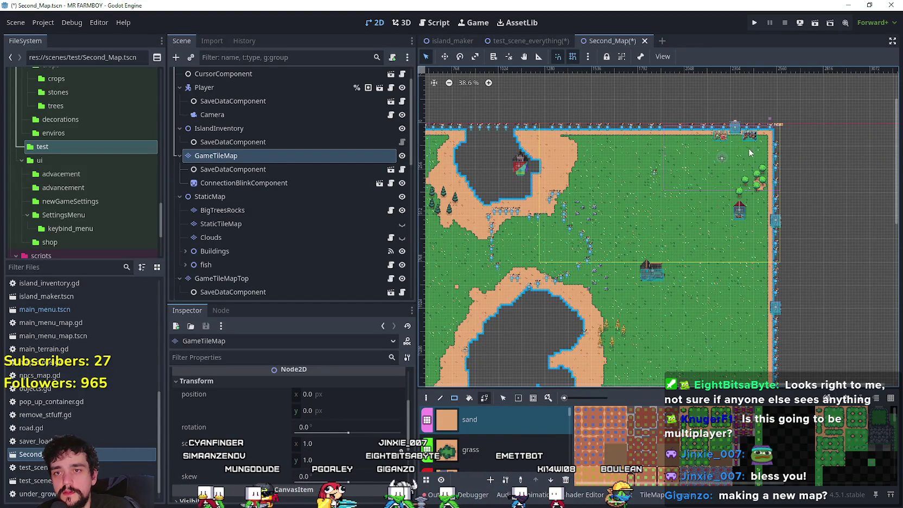
scroll(773, 143, "down", 2)
scroll(598, 215, "left", 4)
scroll(599, 214, "down", 2)
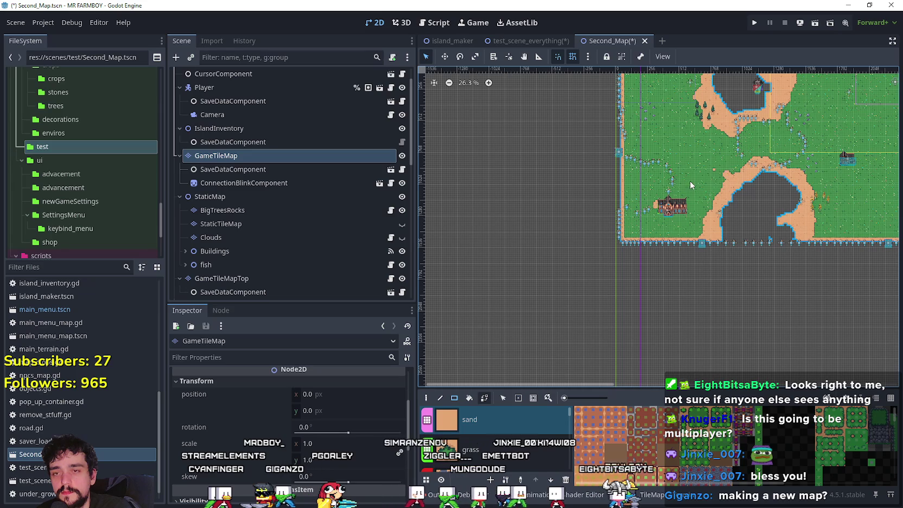
scroll(607, 226, "up", 2)
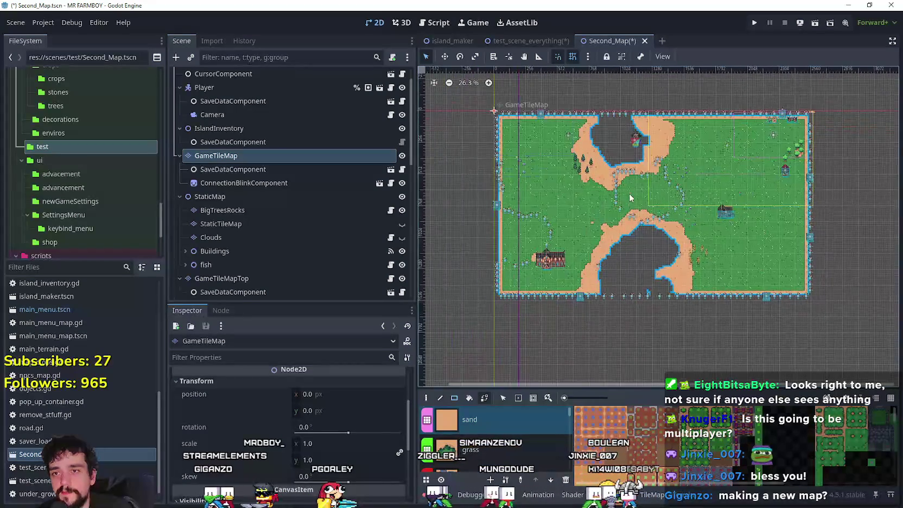
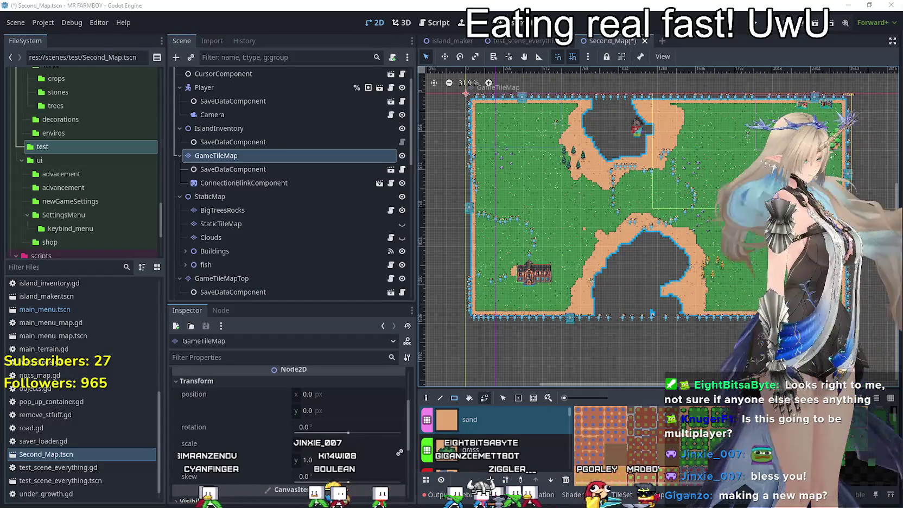
Change options in the right-hand panel for Second_Map's tile map layers.
right_click(766, 238)
left_click(762, 236)
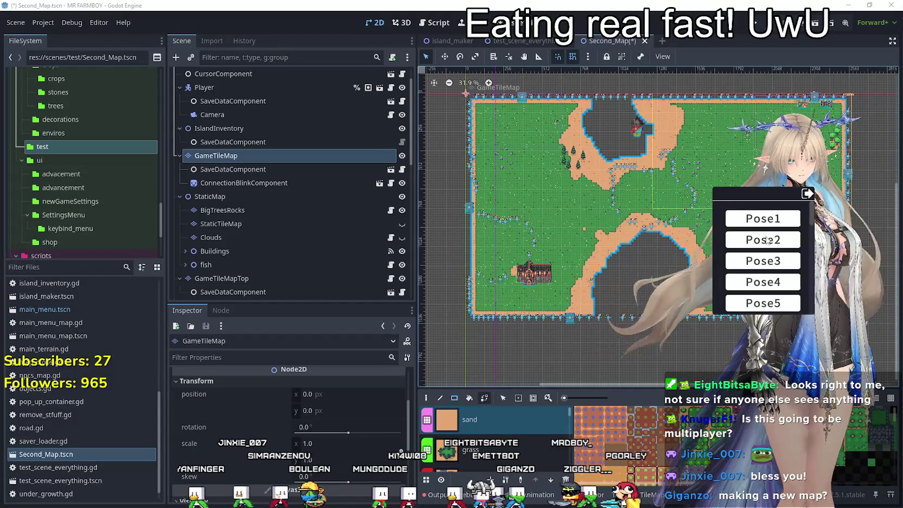
scroll(767, 241, "down", 2)
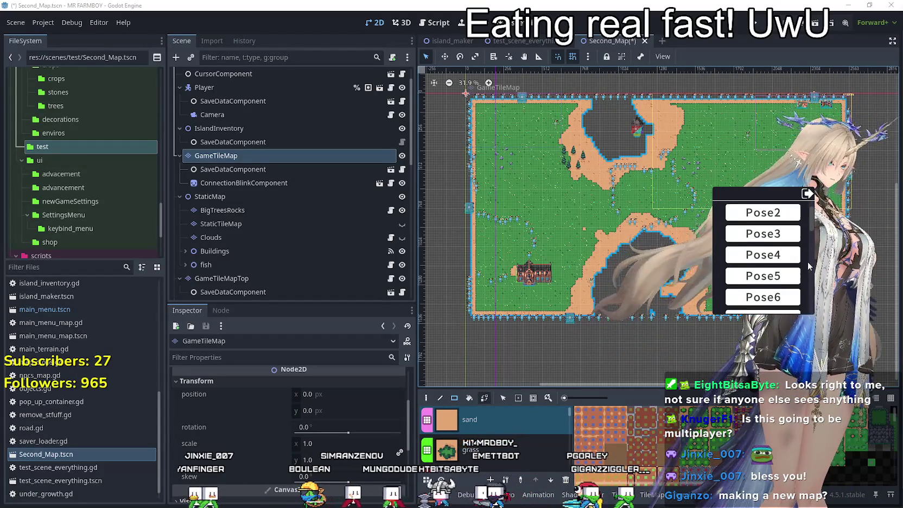
scroll(806, 282, "up", 1)
scroll(771, 279, "down", 4)
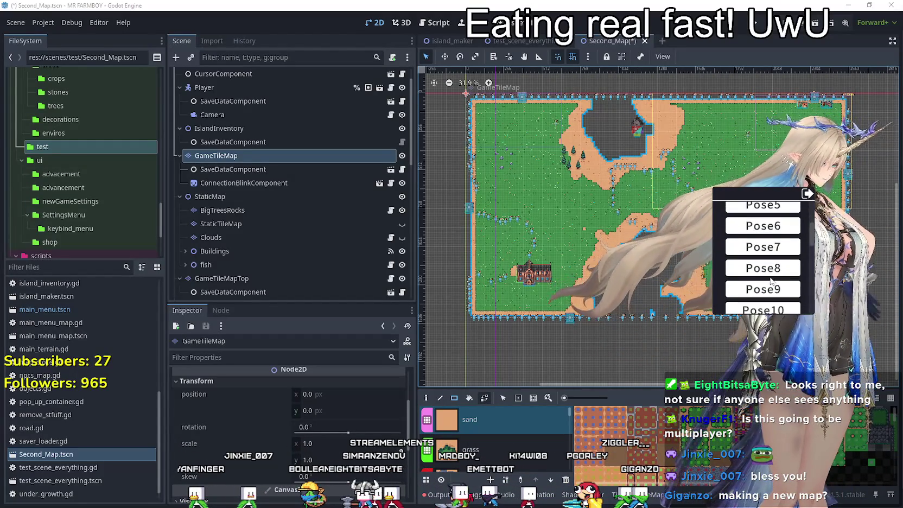
scroll(769, 282, "down", 12)
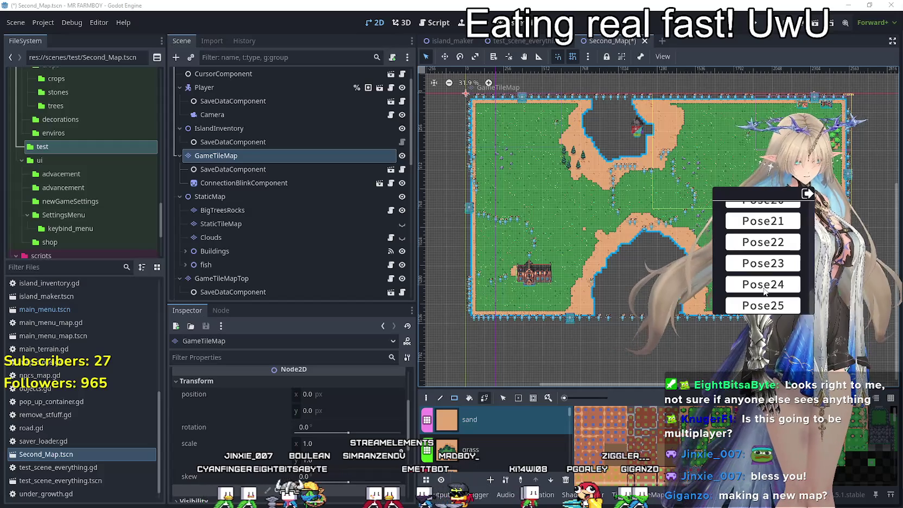
left_click(763, 263)
left_click(763, 242)
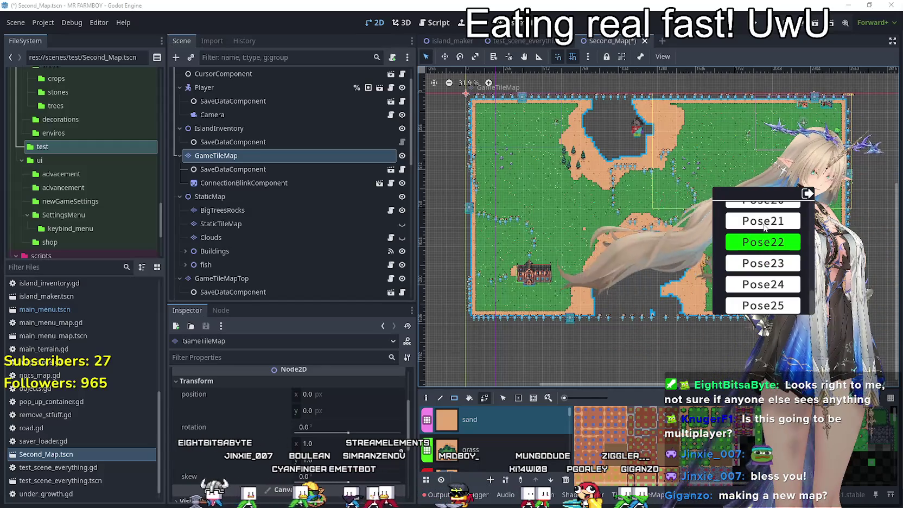
left_click(763, 221)
left_click(764, 242)
left_click(807, 194)
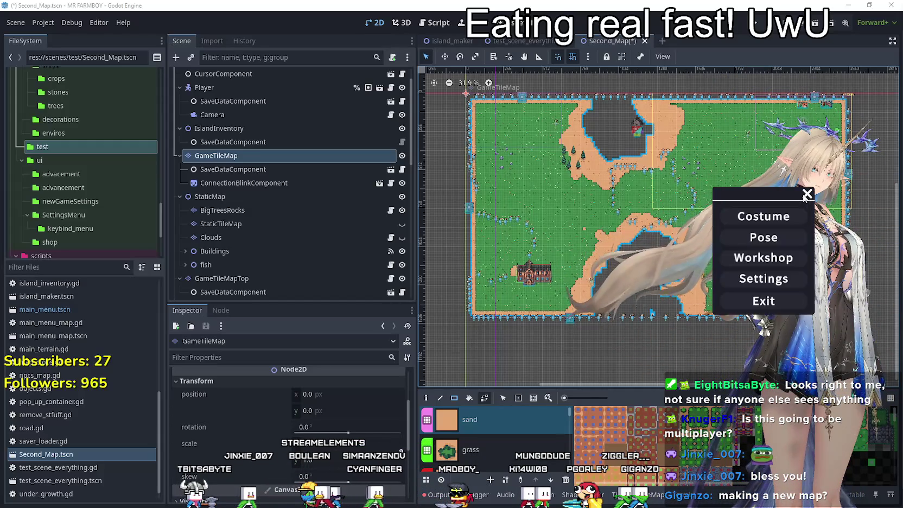
left_click(806, 194)
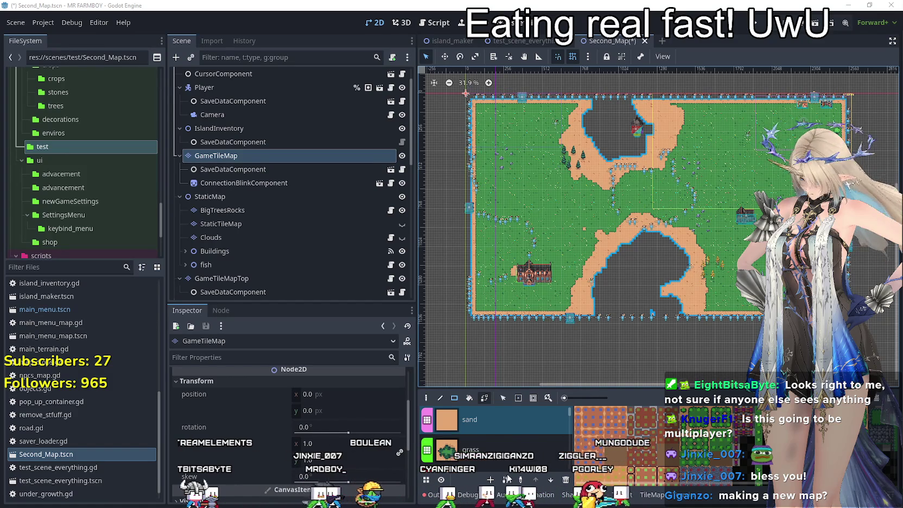
Pan and zoom around Second_Map to inspect the lakes and the grassland right of the lake.
scroll(646, 247, "down", 3)
scroll(647, 248, "up", 2)
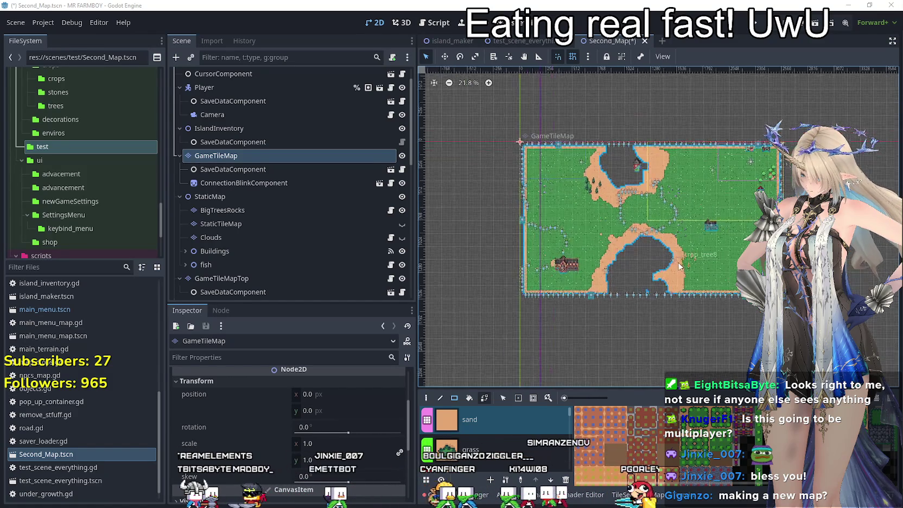
scroll(671, 311, "up", 1)
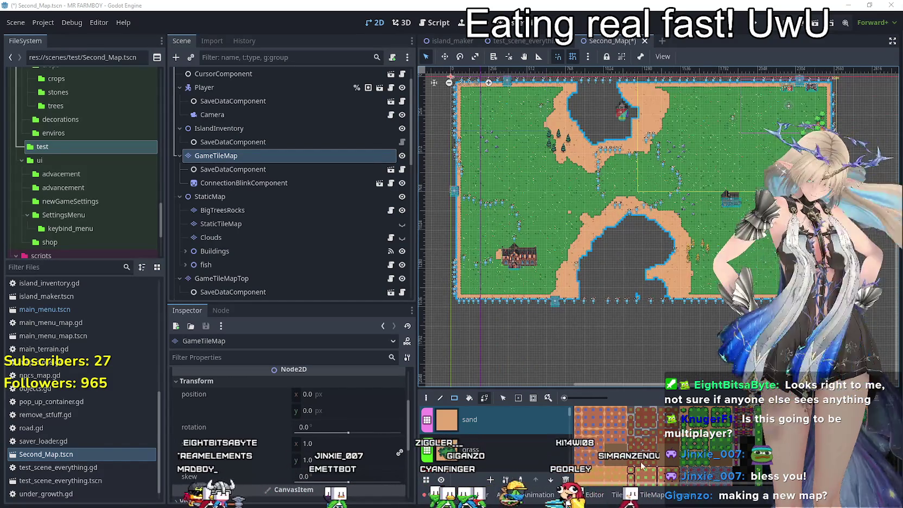
scroll(696, 331, "up", 2)
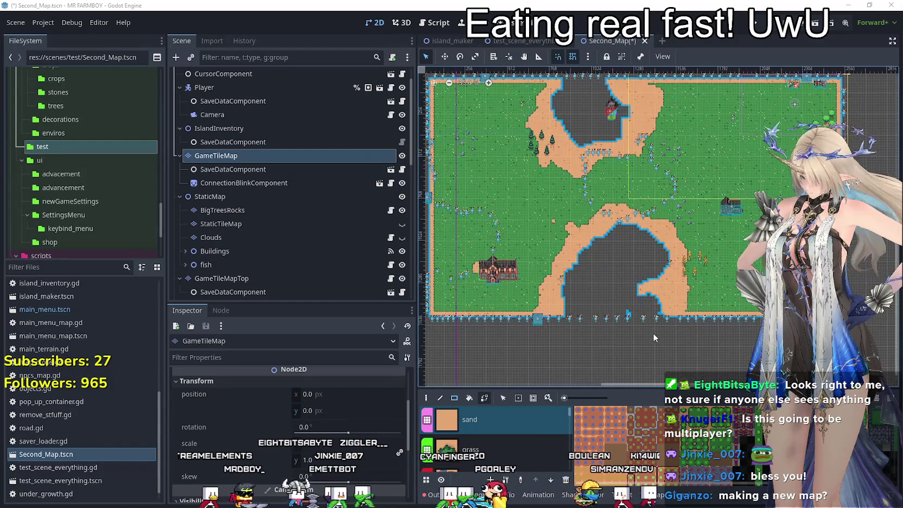
scroll(651, 258, "down", 2)
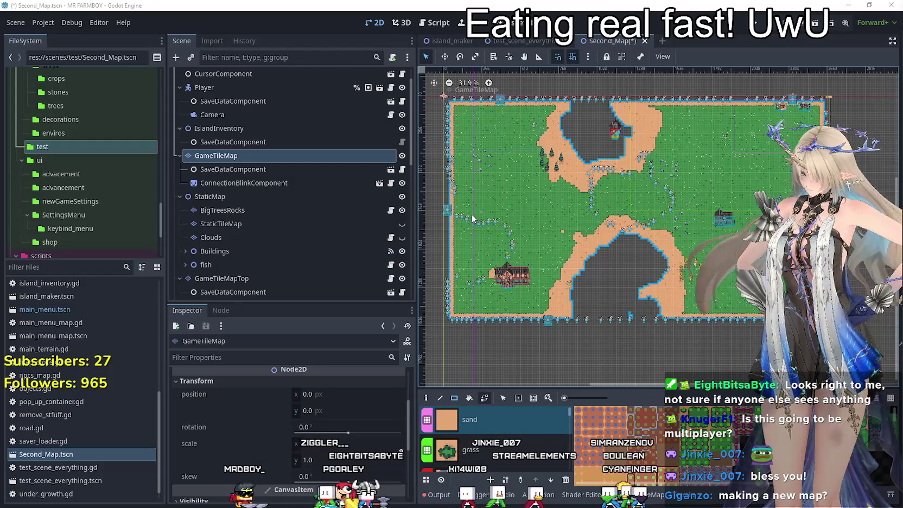
scroll(598, 322, "up", 1)
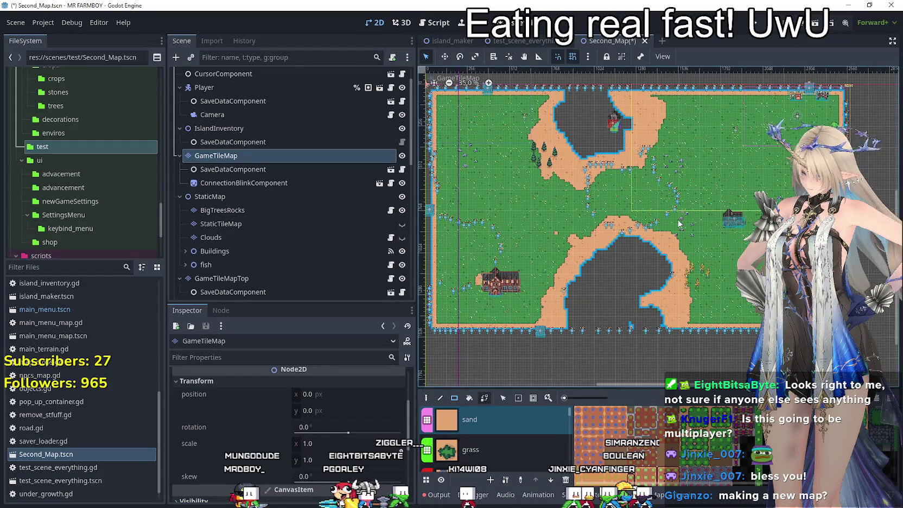
scroll(653, 223, "up", 1)
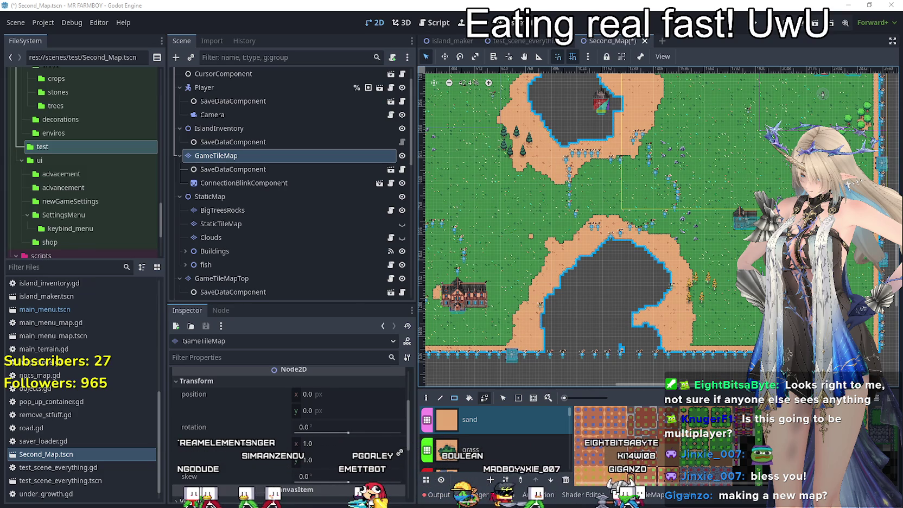
scroll(612, 280, "up", 3)
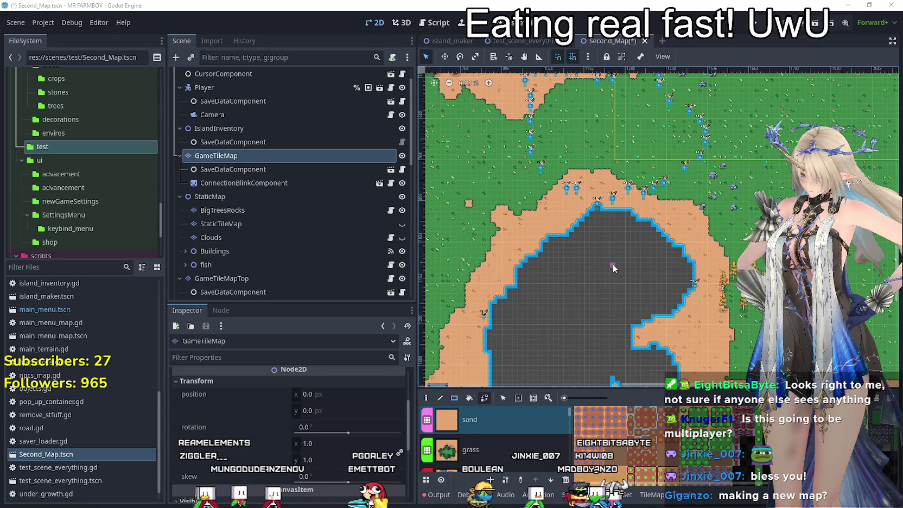
scroll(605, 237, "down", 3)
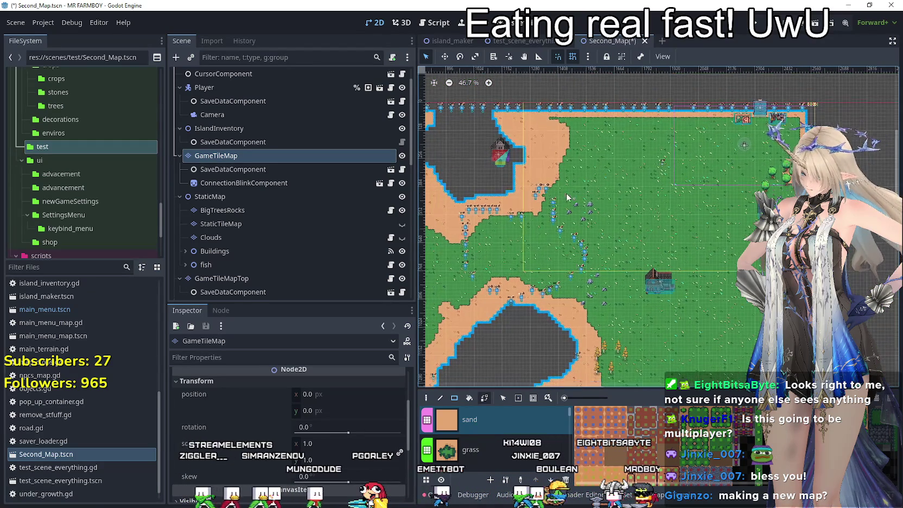
scroll(568, 197, "up", 2)
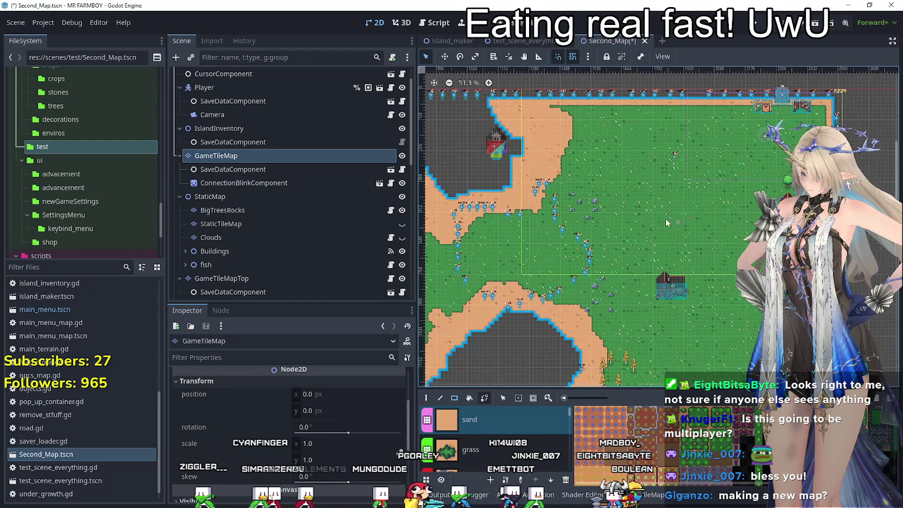
scroll(666, 222, "down", 1)
scroll(586, 206, "left", 5)
scroll(513, 195, "up", 2)
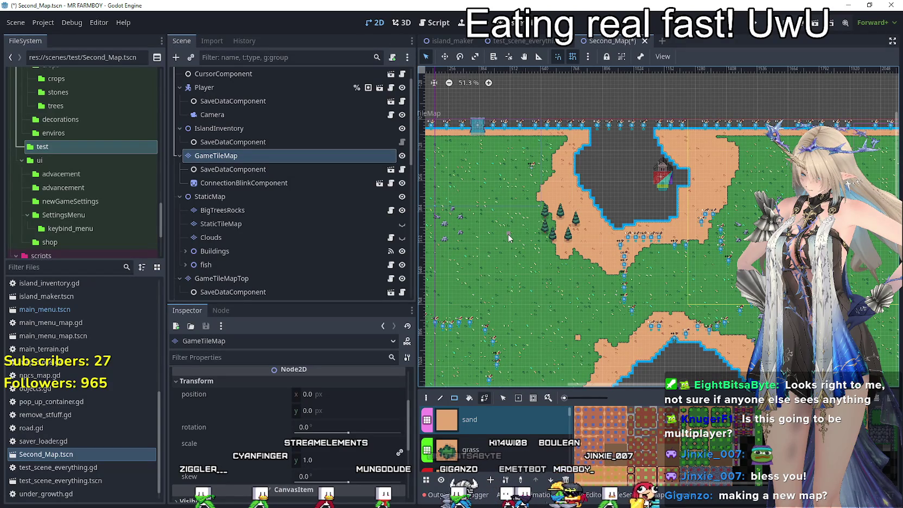
scroll(638, 248, "down", 2)
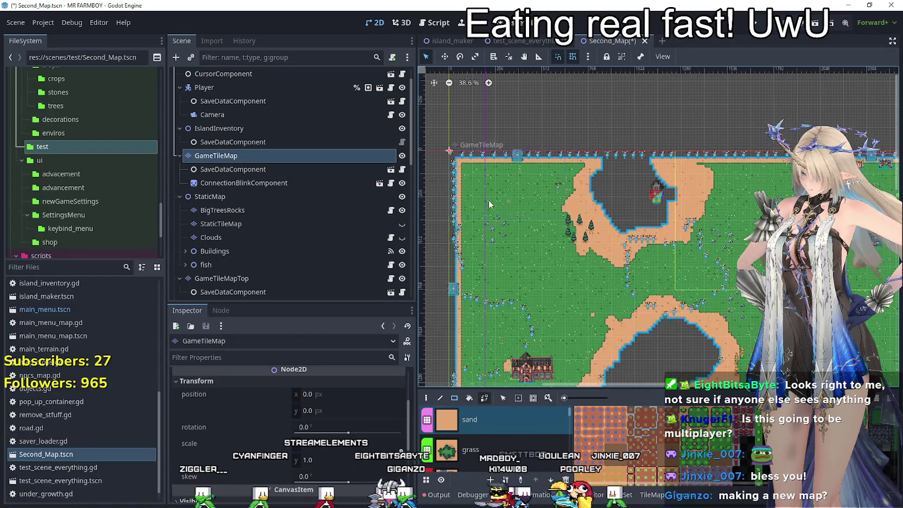
scroll(523, 194, "up", 6)
scroll(635, 184, "up", 5)
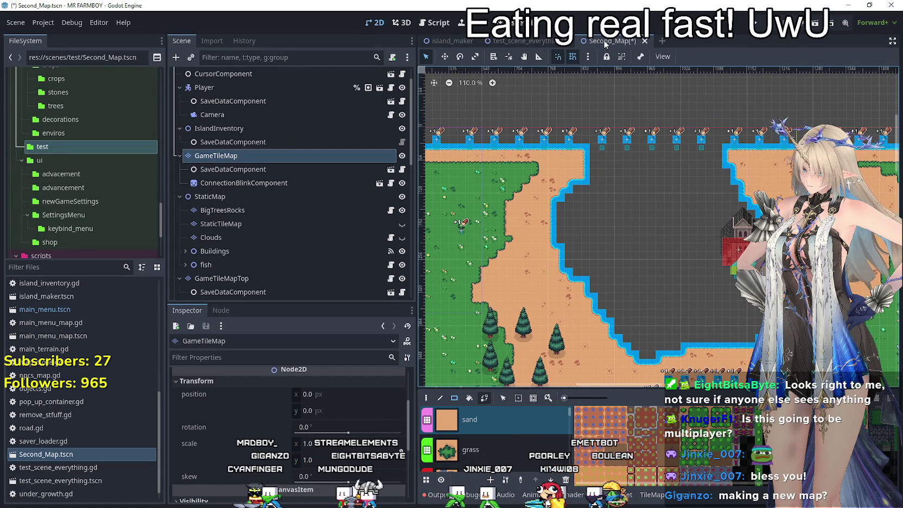
scroll(691, 277, "down", 8)
mouse_move(798, 238)
left_mouse_down()
mouse_move(688, 246)
mouse_move(507, 224)
left_mouse_up()
scroll(688, 247, "up", 3)
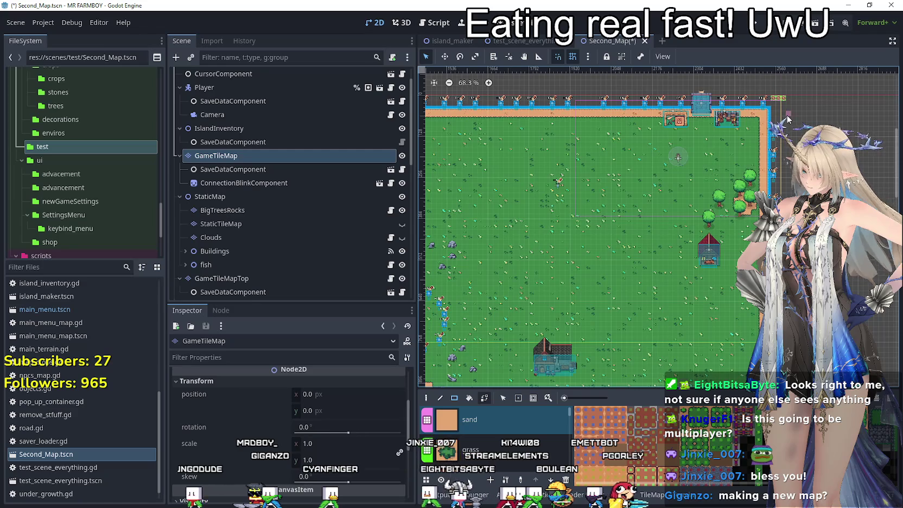
scroll(788, 119, "up", 6)
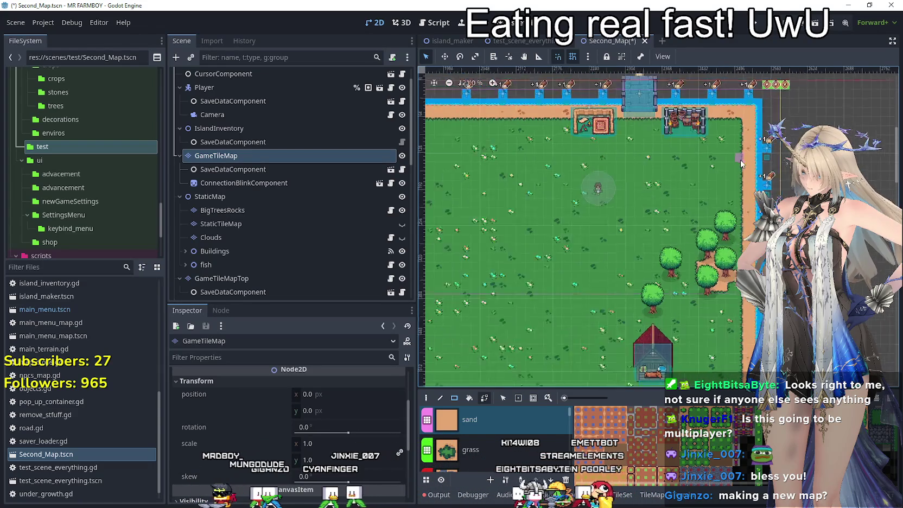
scroll(650, 198, "down", 14)
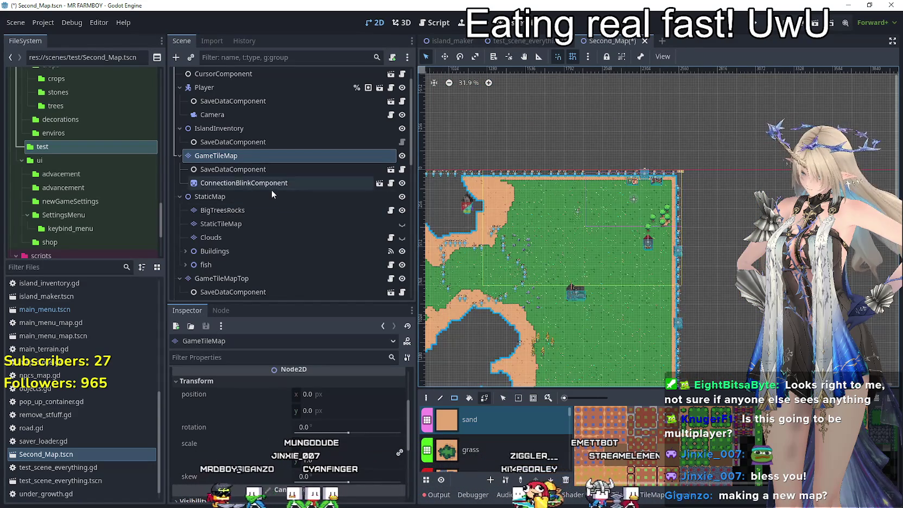
Show the StaticTileMap water layer, then toggle GameTileMap and StaticTileMap to compare the shoreline.
left_click(401, 223)
scroll(503, 277, "down", 1)
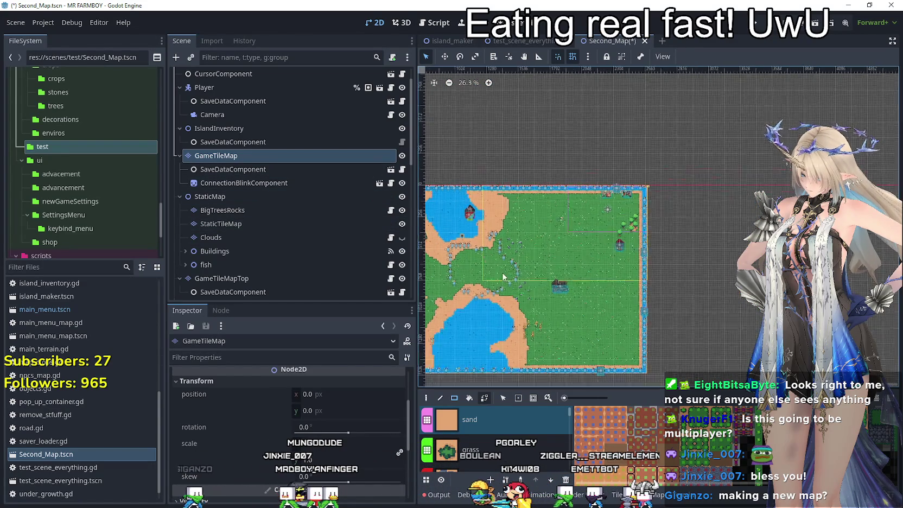
scroll(502, 276, "up", 12)
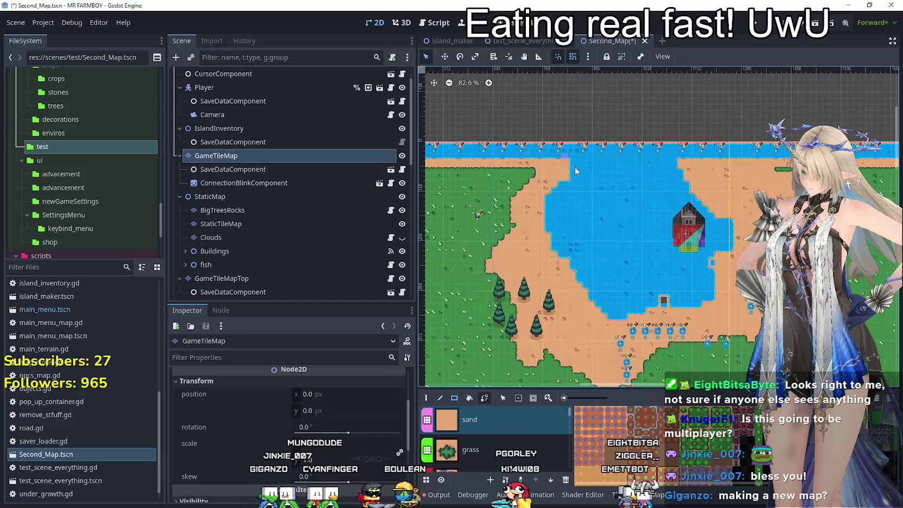
scroll(575, 171, "up", 4)
left_click(402, 156)
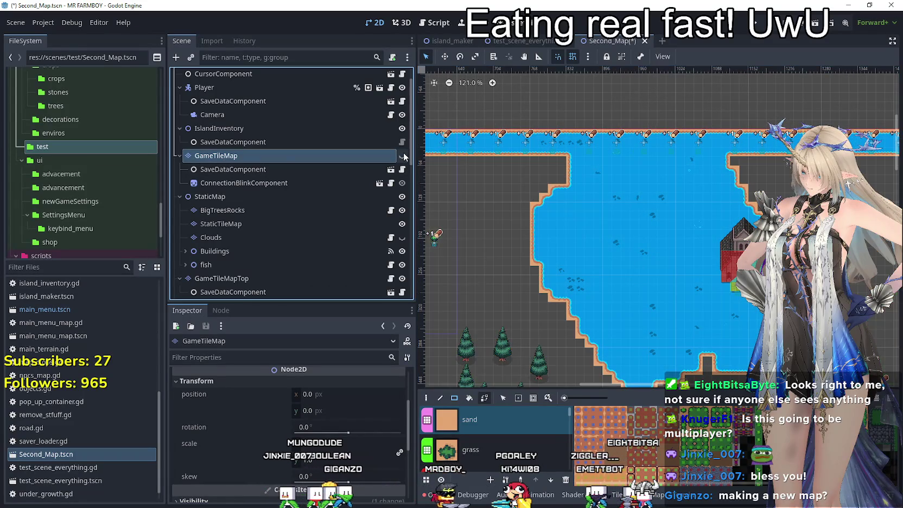
left_click(403, 157)
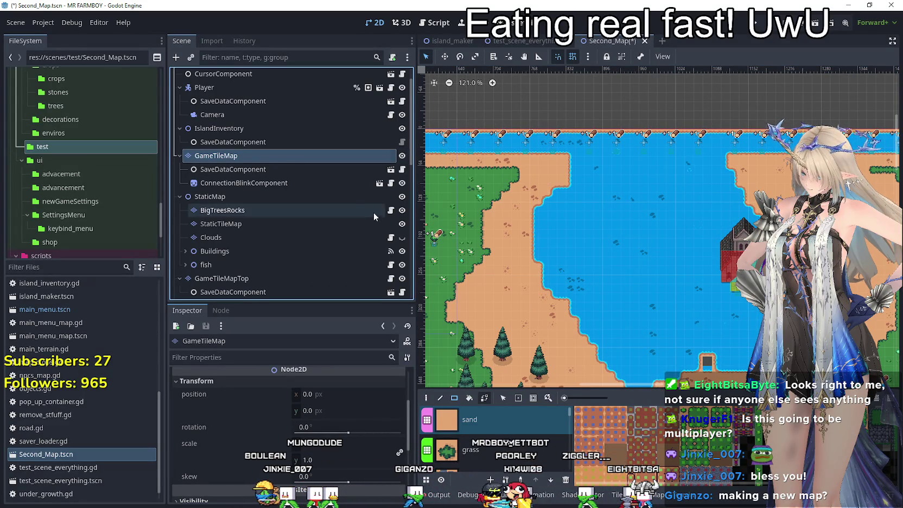
left_click(403, 224)
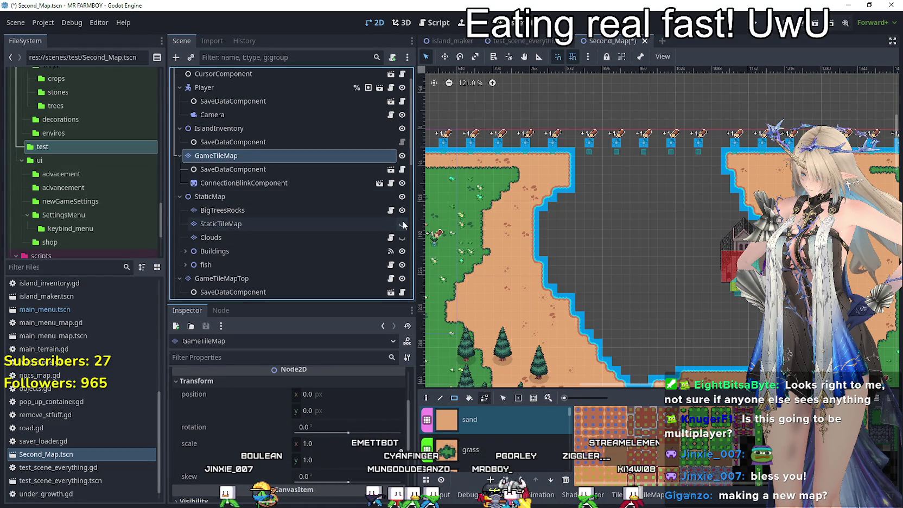
left_click(402, 224)
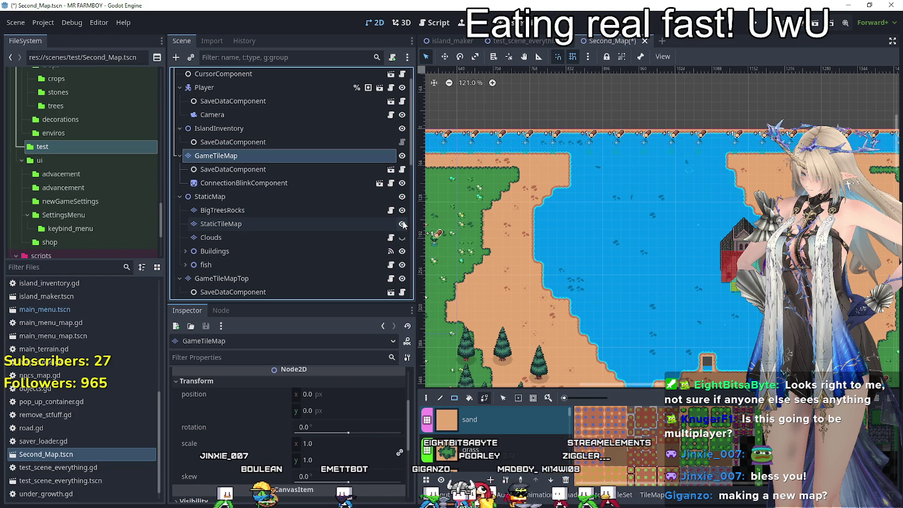
Frame the church and pier on the lake, recheck the water layer, and select StaticTileMap.
left_click_drag(735, 296, 615, 234)
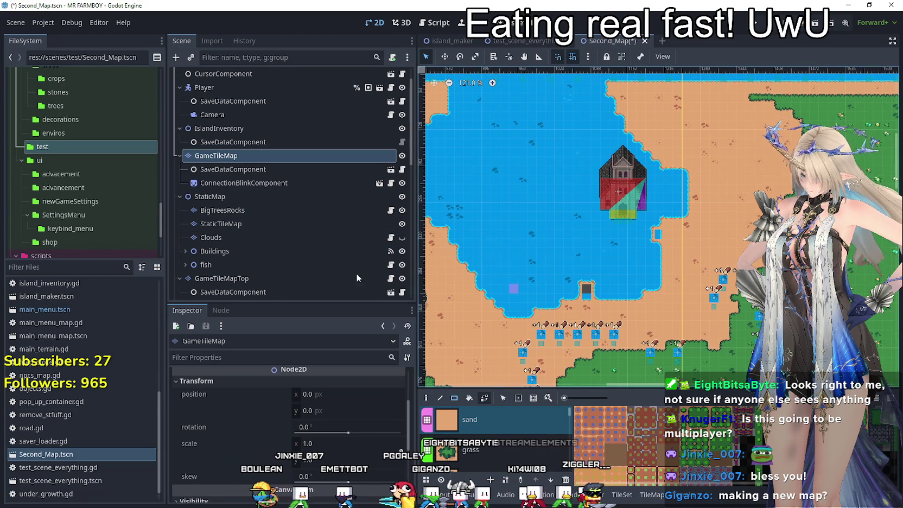
left_click(401, 224)
left_click(401, 224)
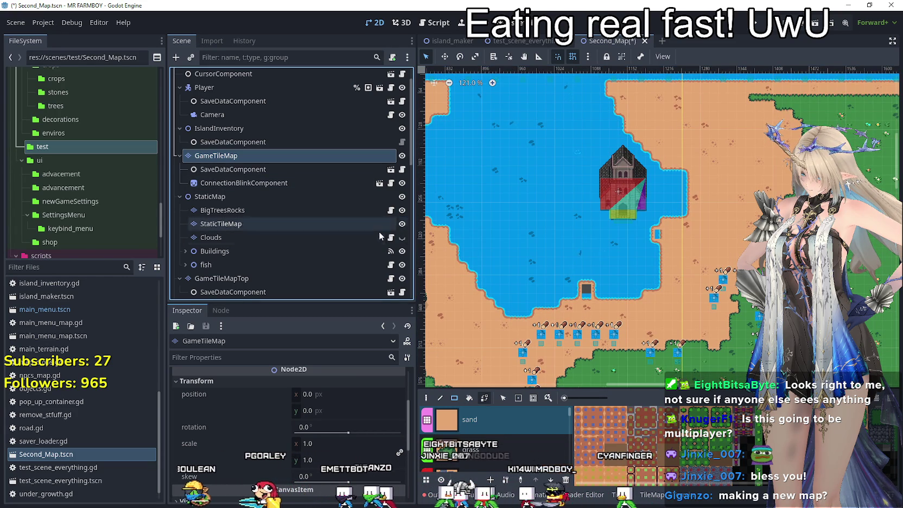
left_click(373, 224)
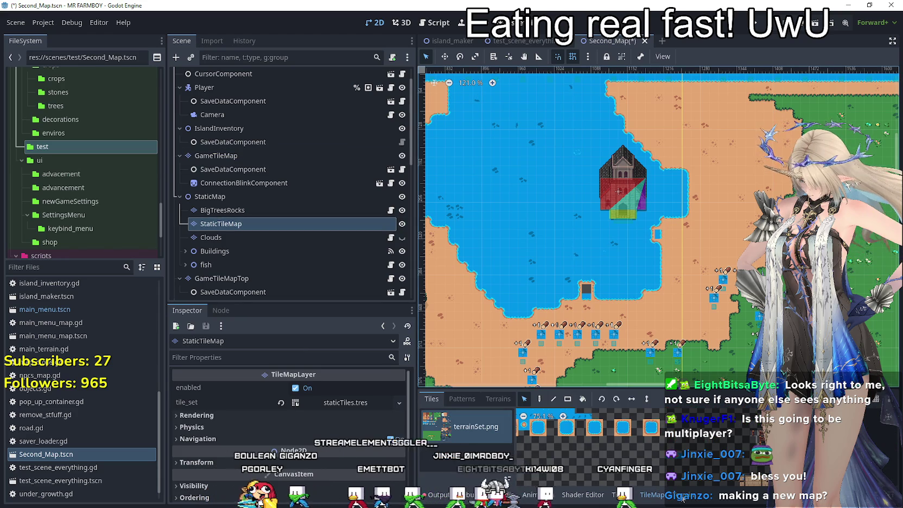
Switch to the Terrains list and briefly hide the water layer to see beneath.
left_click(498, 399)
scroll(475, 448, "down", 5)
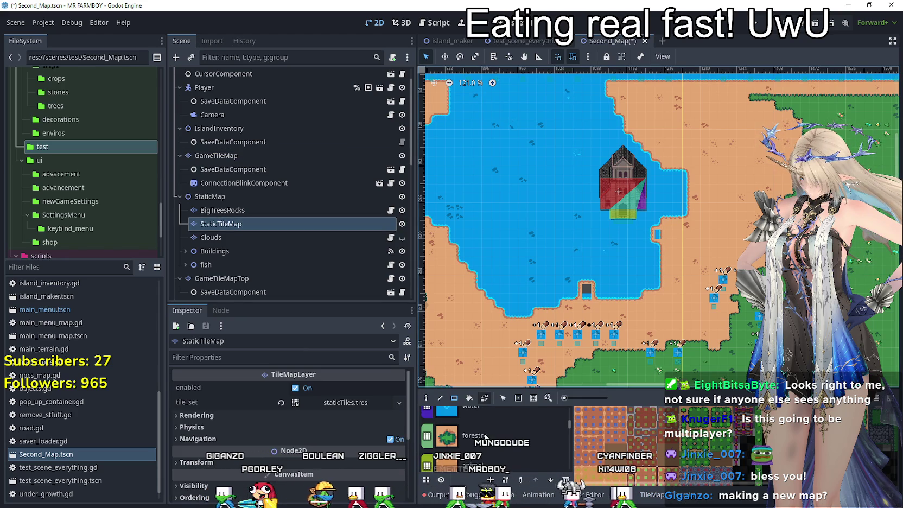
scroll(564, 310, "up", 4)
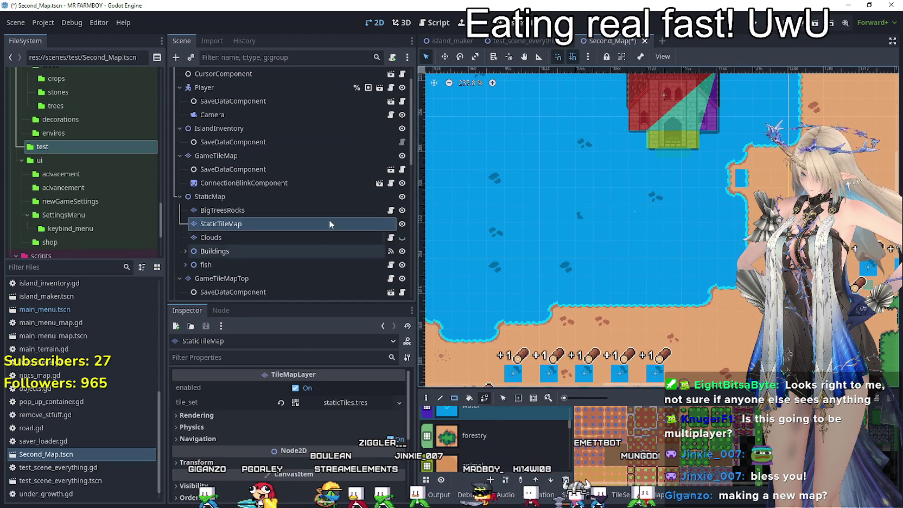
left_click(402, 224)
left_click(402, 223)
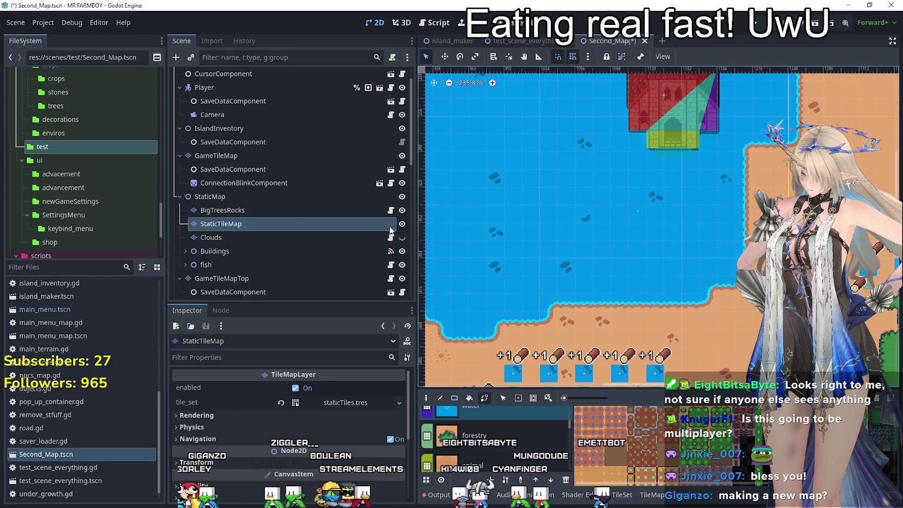
Frame the whole lake and flick the StaticTileMap water layer off and on to inspect shore edges.
scroll(587, 184, "down", 6)
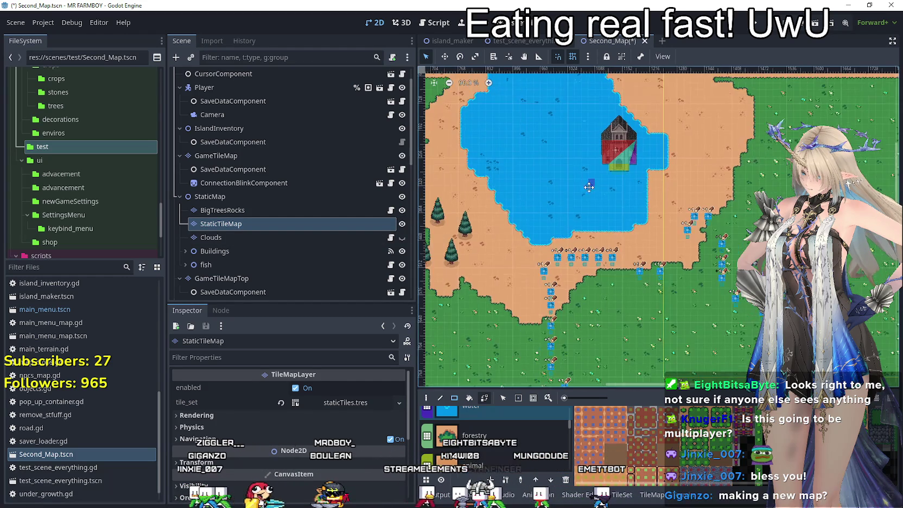
left_click_drag(588, 188, 610, 269)
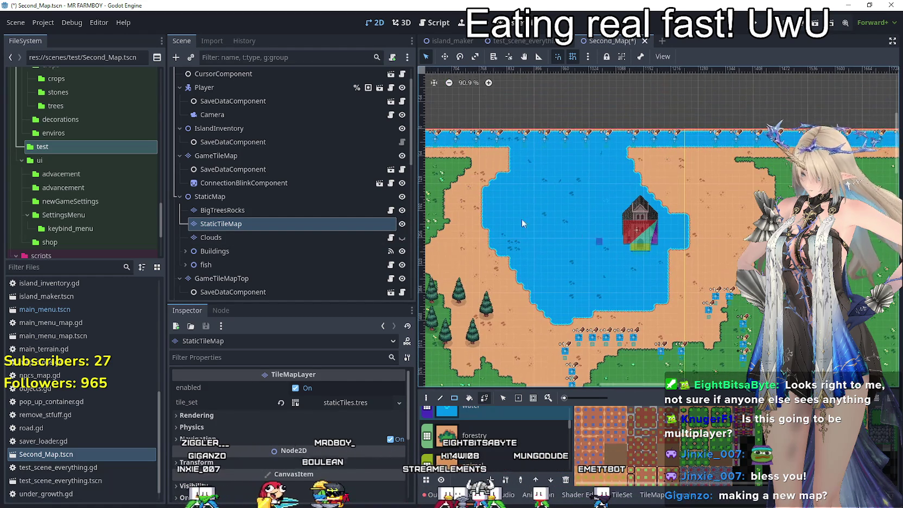
left_click(402, 224)
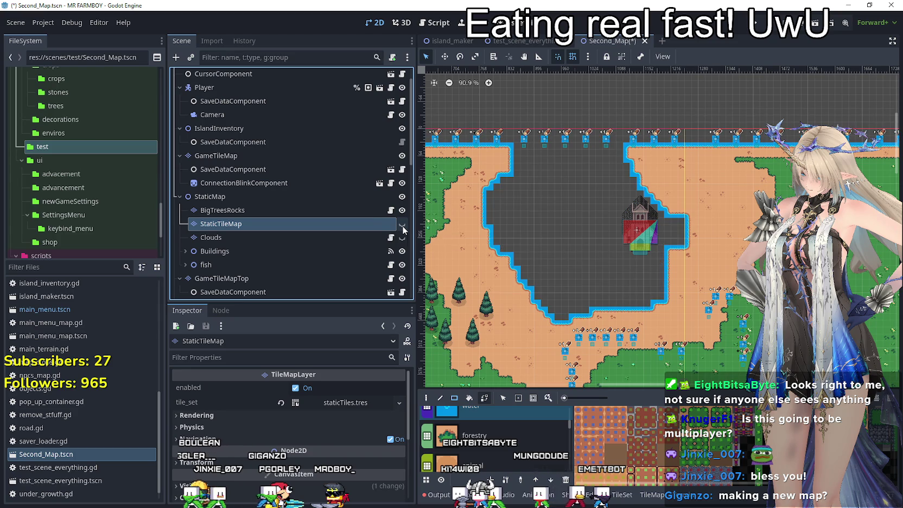
left_click(402, 224)
scroll(651, 217, "down", 6)
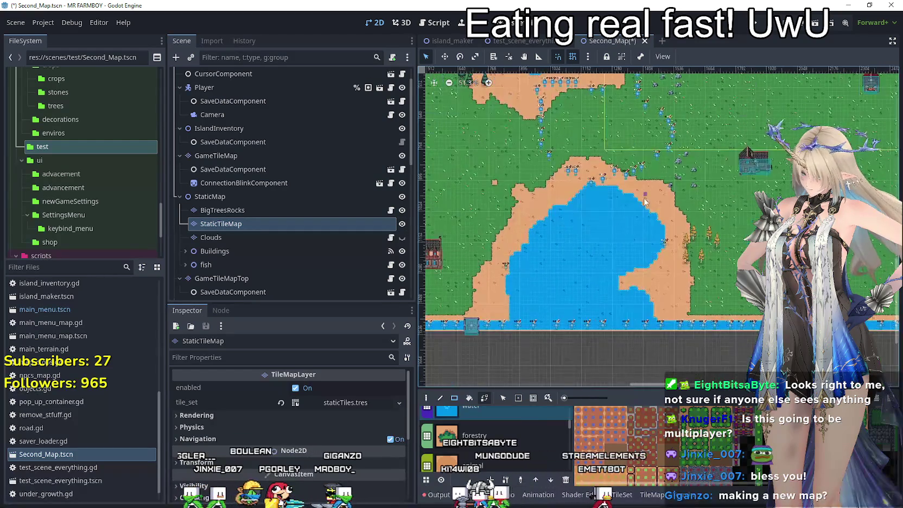
scroll(645, 202, "up", 5)
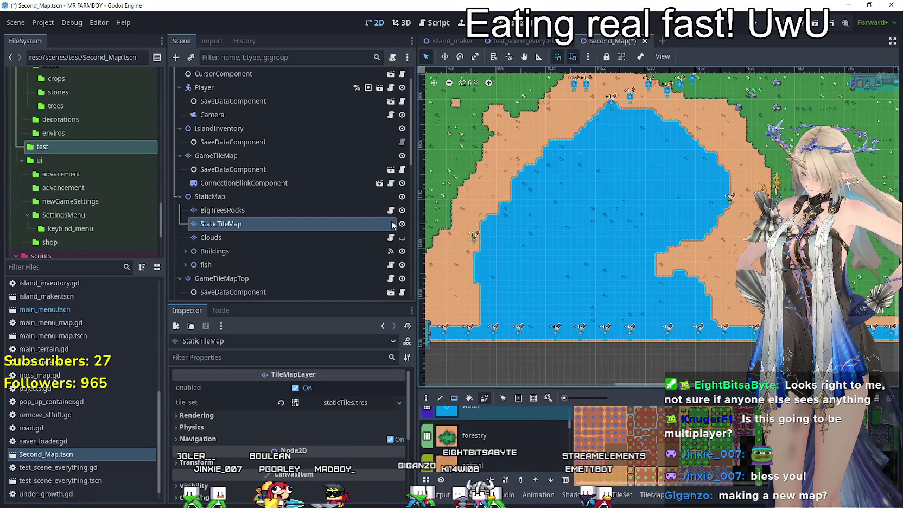
left_click(402, 224)
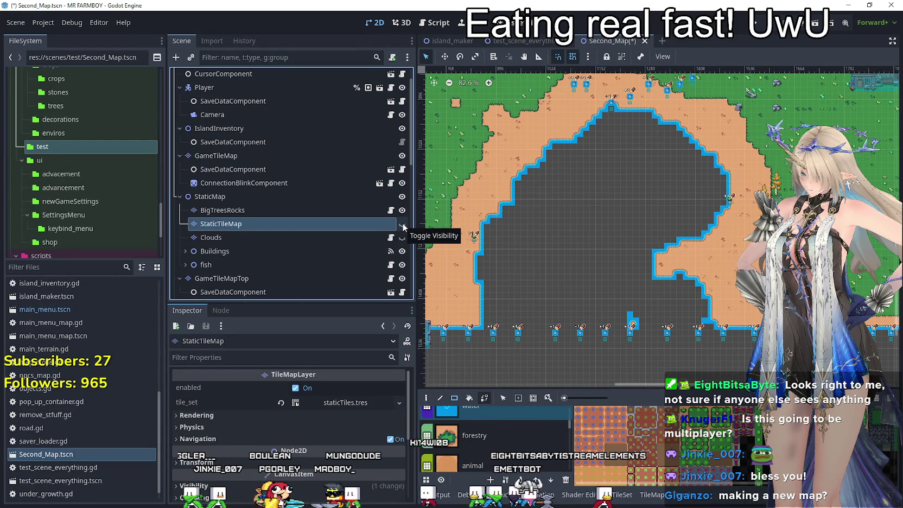
left_click(402, 224)
left_click(401, 225)
left_click(402, 224)
left_click(402, 224)
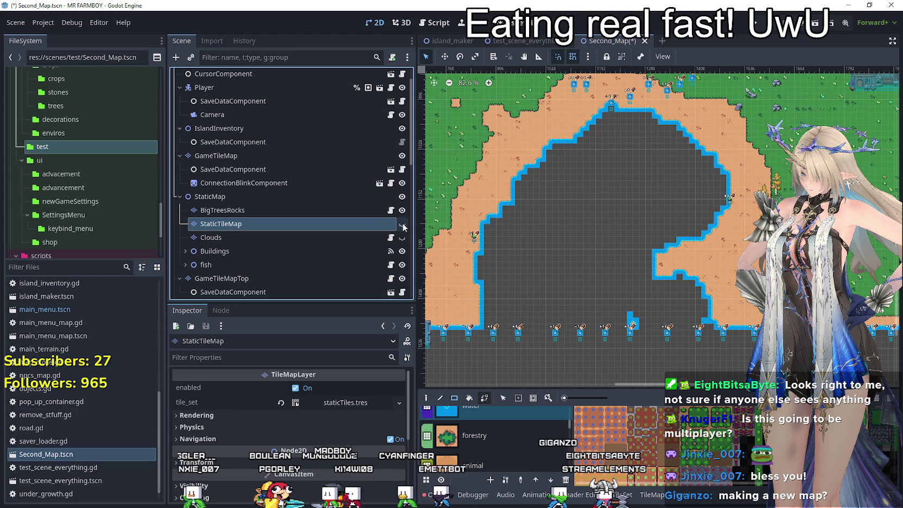
left_click(402, 225)
left_click(403, 225)
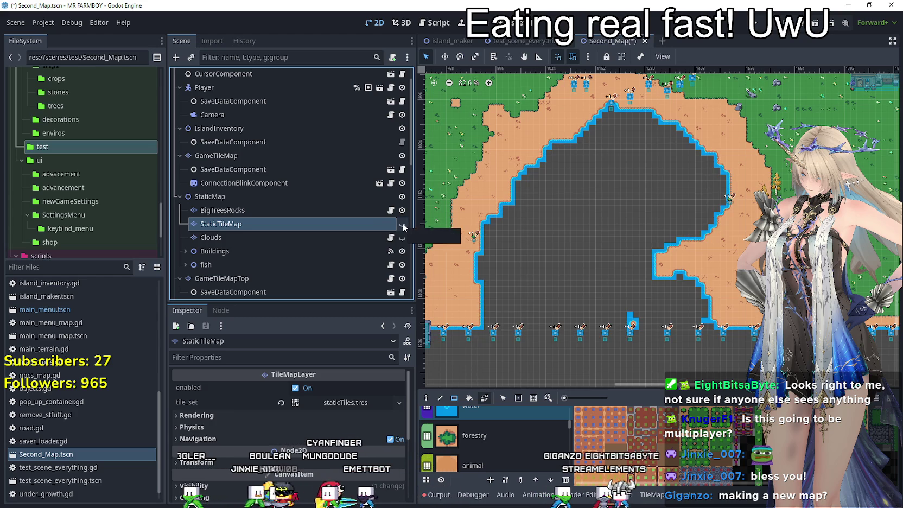
Zoom around the lake comparing water coverage, leaving the StaticTileMap layer visible.
scroll(679, 343, "up", 6)
scroll(712, 302, "up", 4)
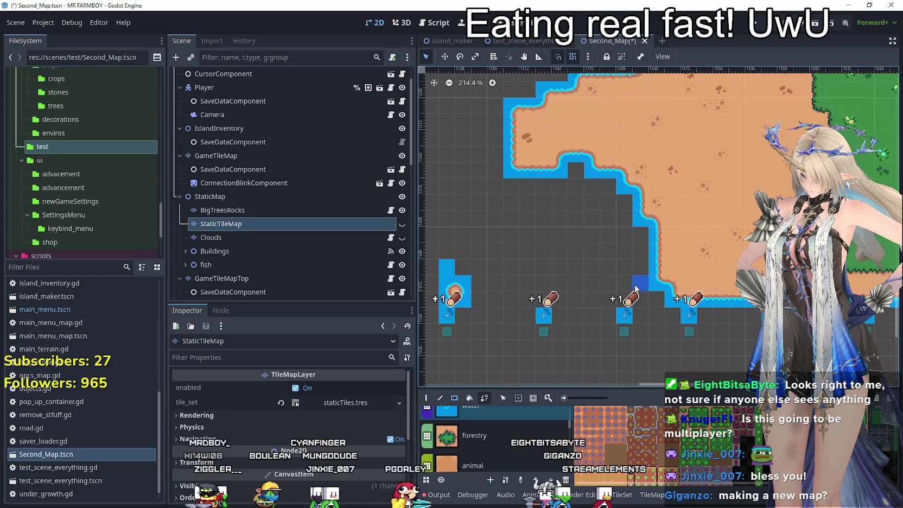
left_click(406, 223)
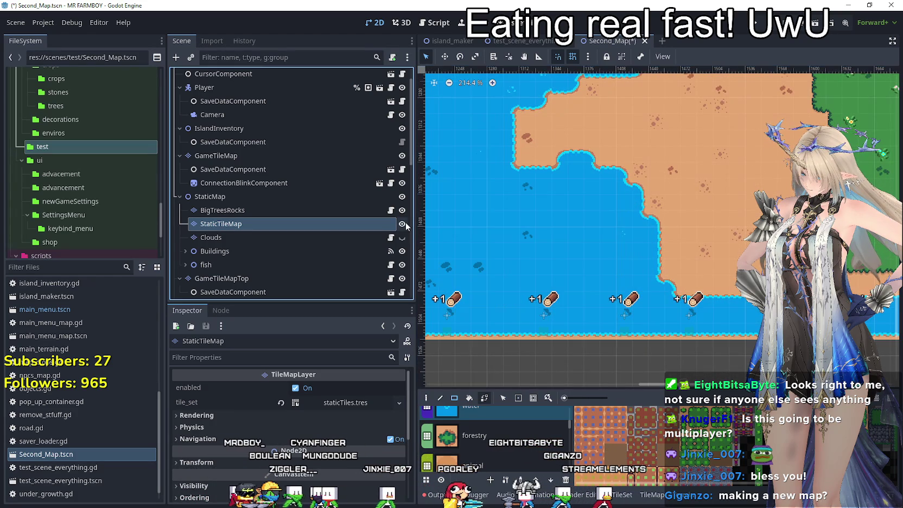
left_click(406, 223)
left_click(406, 223)
left_click(406, 223)
scroll(665, 307, "down", 8)
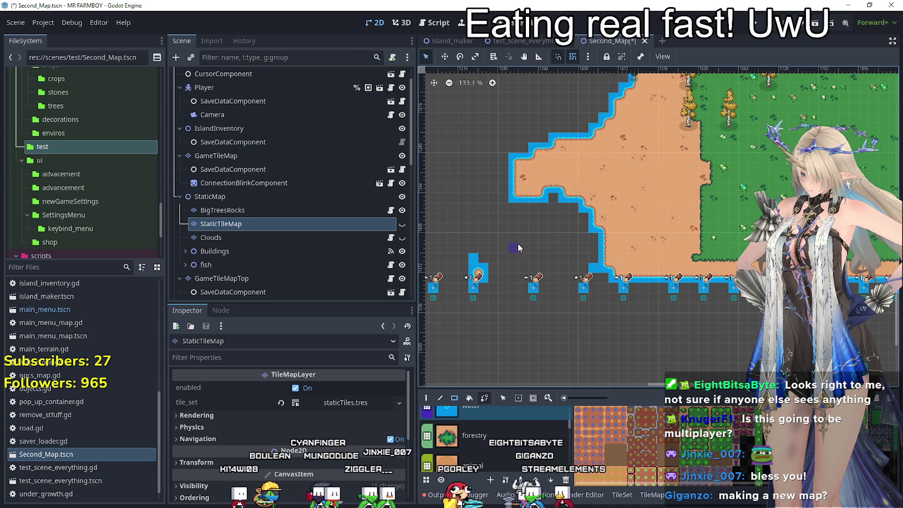
scroll(378, 252, "up", 2)
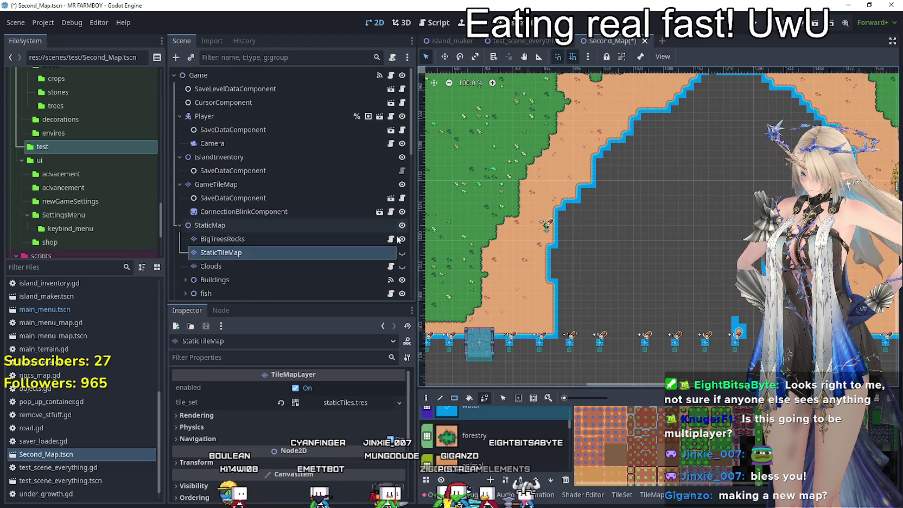
left_click(402, 252)
left_click(402, 252)
left_click(401, 252)
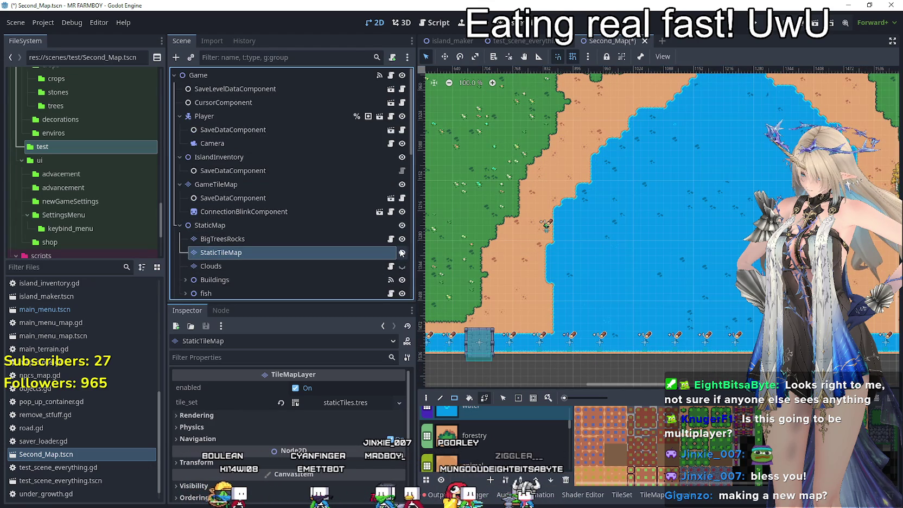
scroll(553, 237, "down", 10)
scroll(647, 267, "up", 8)
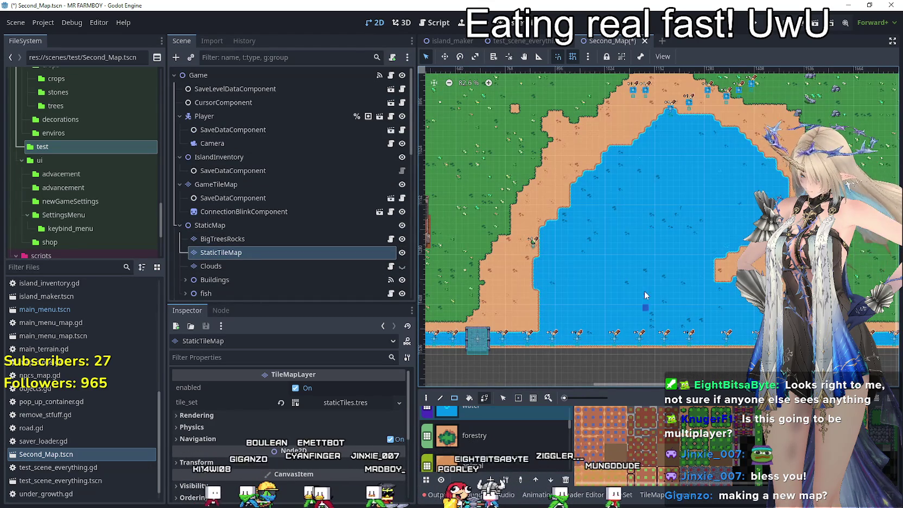
scroll(644, 248, "up", 2)
scroll(643, 246, "down", 2)
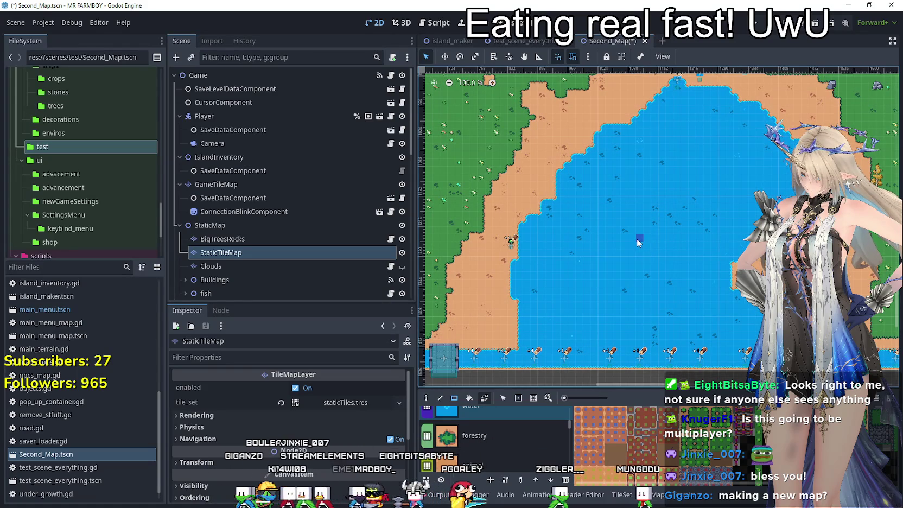
scroll(637, 239, "up", 2)
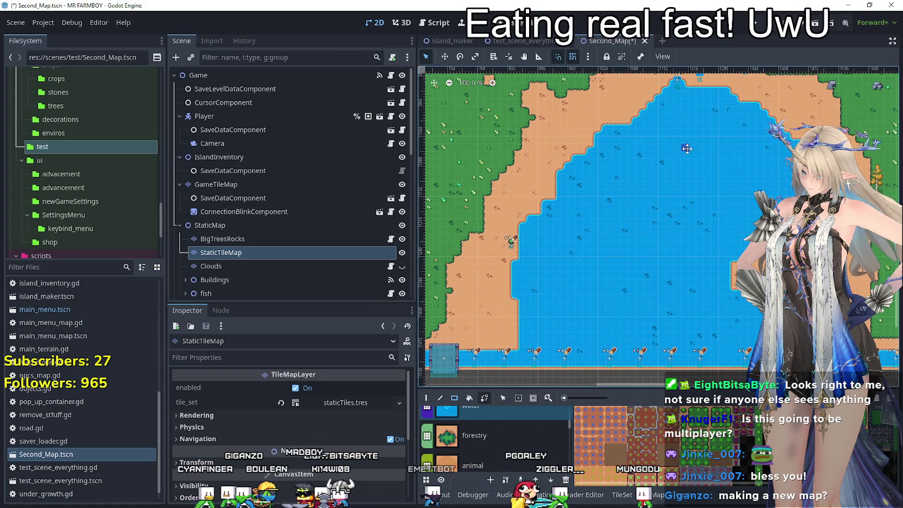
scroll(644, 161, "down", 2)
scroll(607, 133, "up", 4)
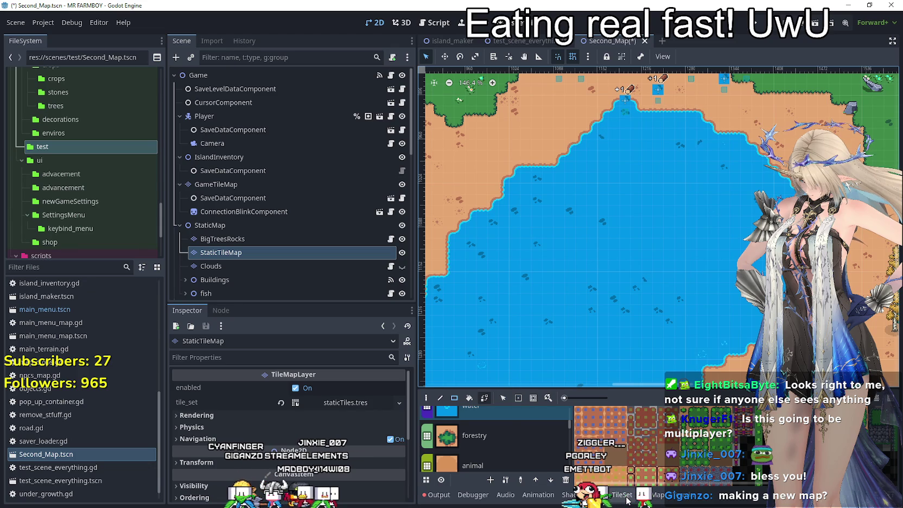
Choose a water tile from the zoomed terrainSet.png palette and switch to the paint tool (D).
left_click(653, 496)
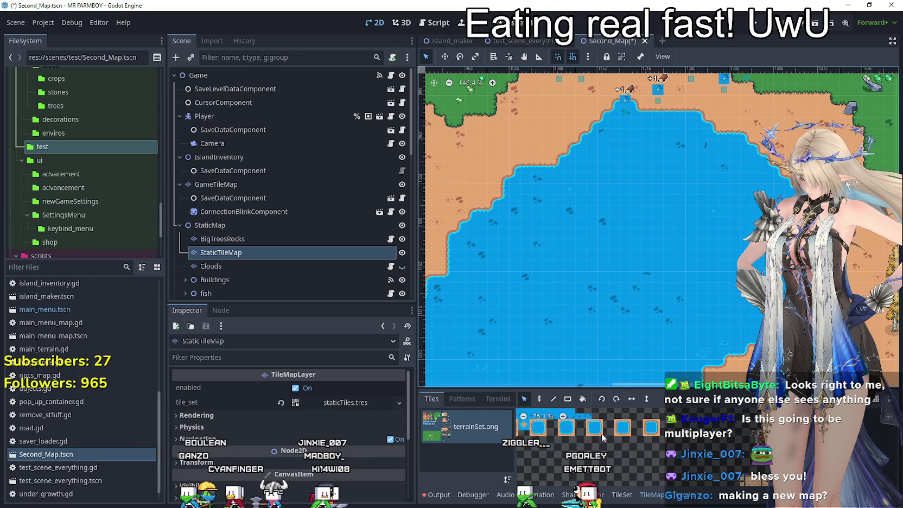
scroll(601, 432, "up", 2)
scroll(632, 445, "up", 3)
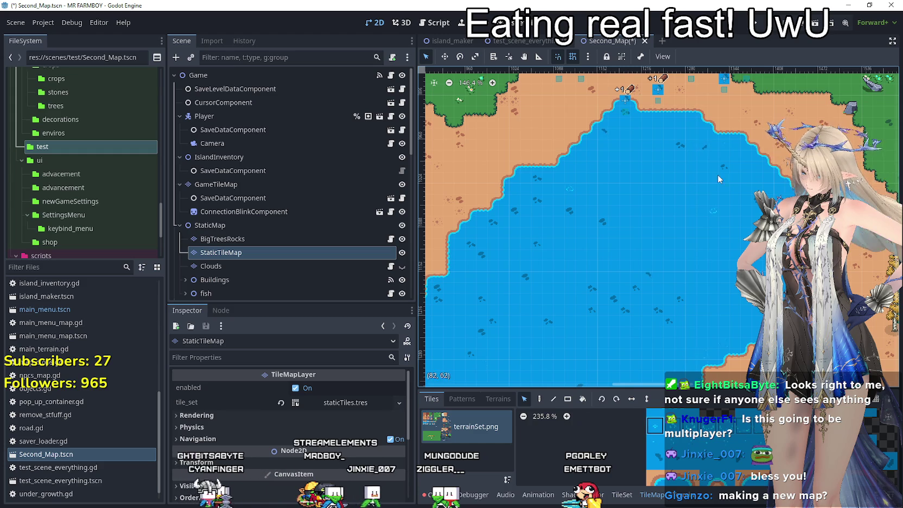
scroll(703, 140, "up", 4)
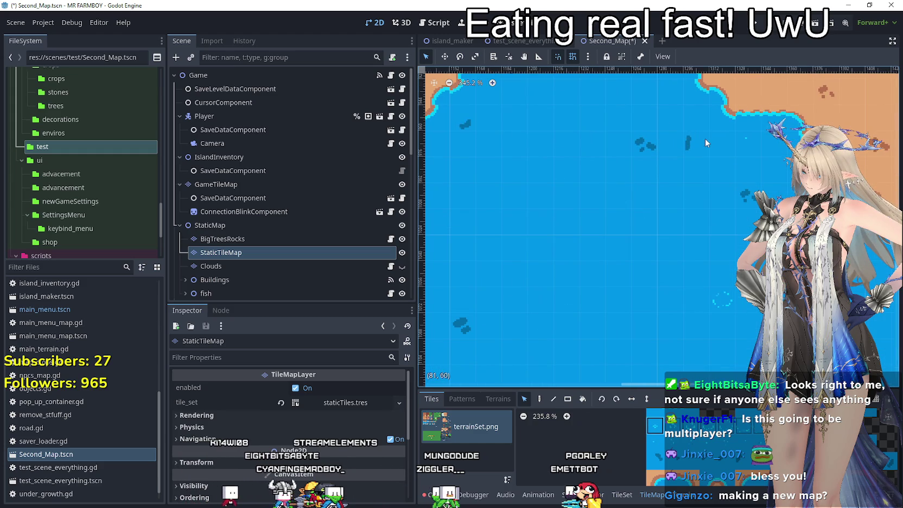
scroll(694, 151, "down", 2)
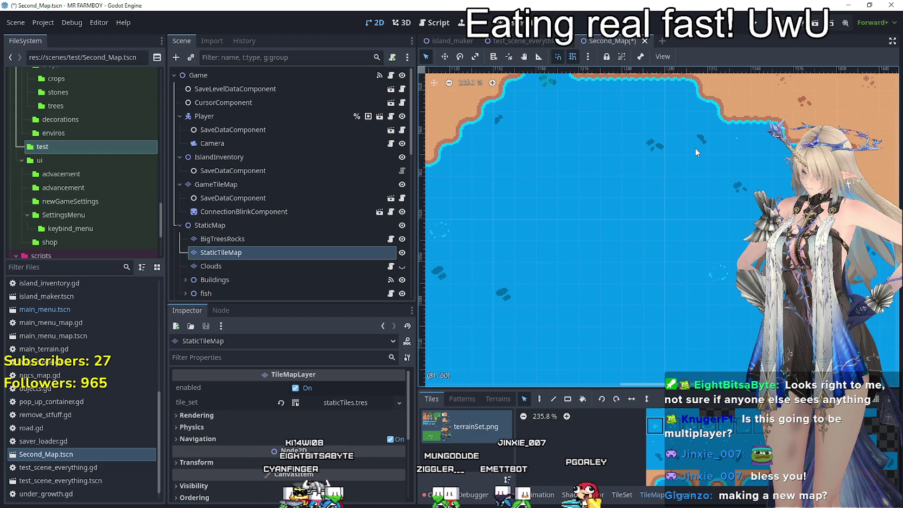
left_click(694, 144)
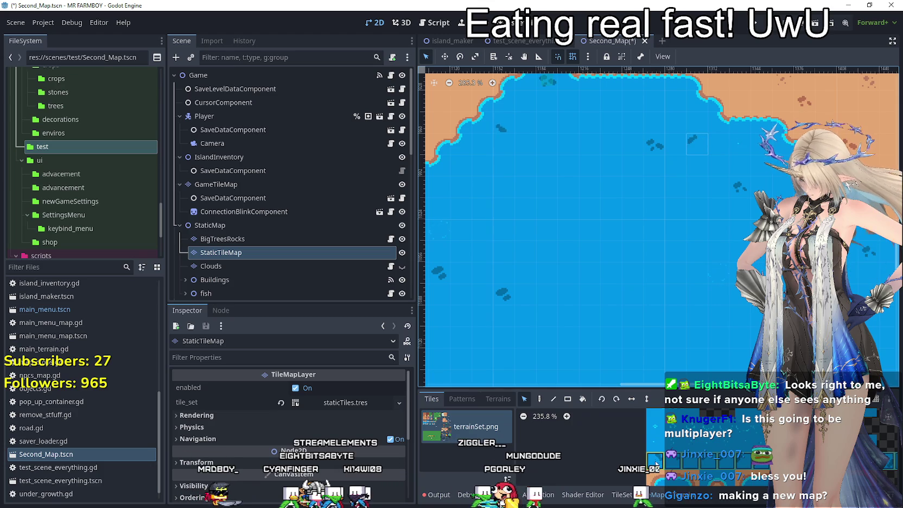
left_click(654, 425)
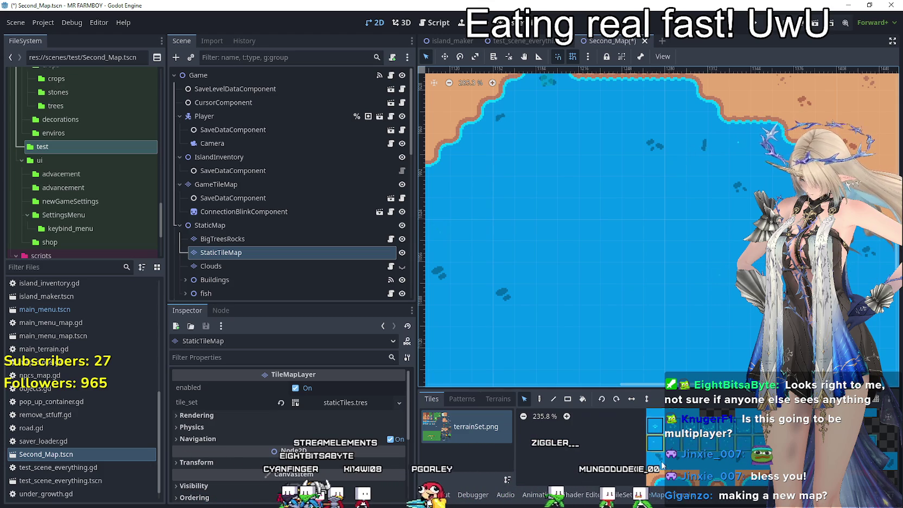
key("d")
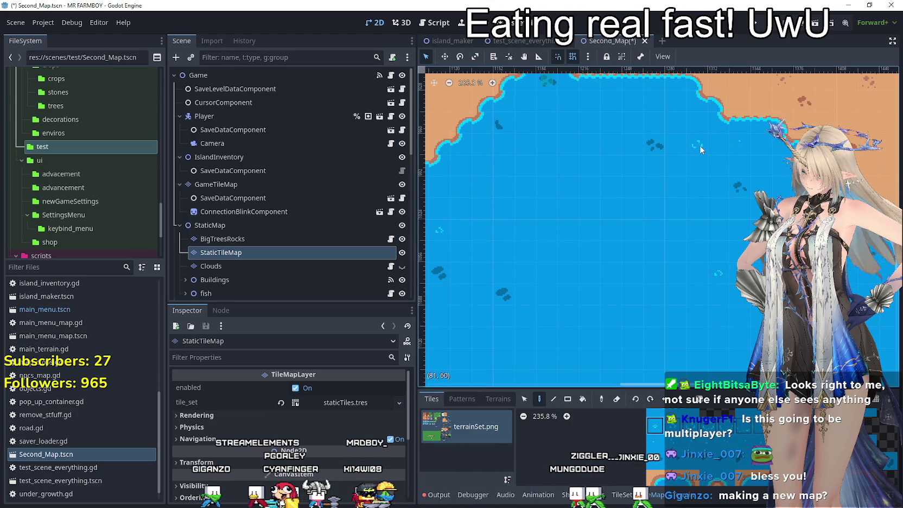
scroll(550, 206, "down", 2)
scroll(553, 256, "down", 10)
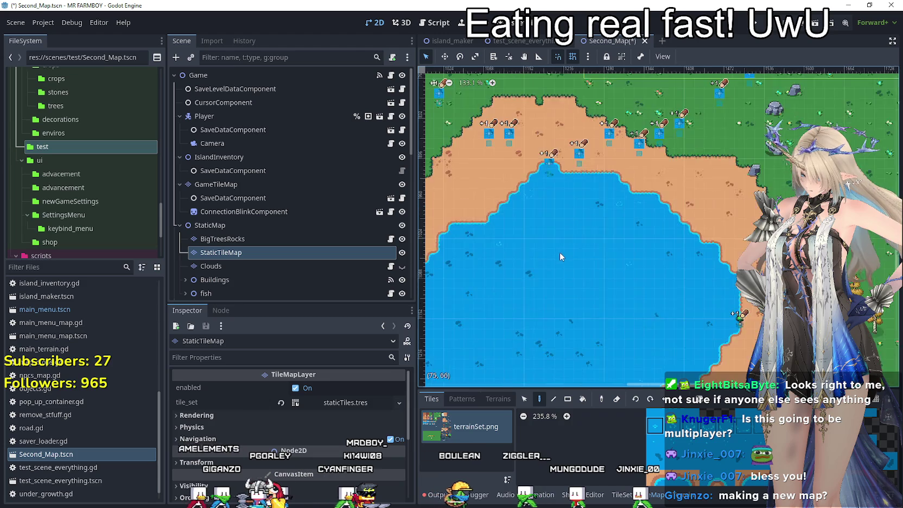
scroll(573, 285, "up", 4)
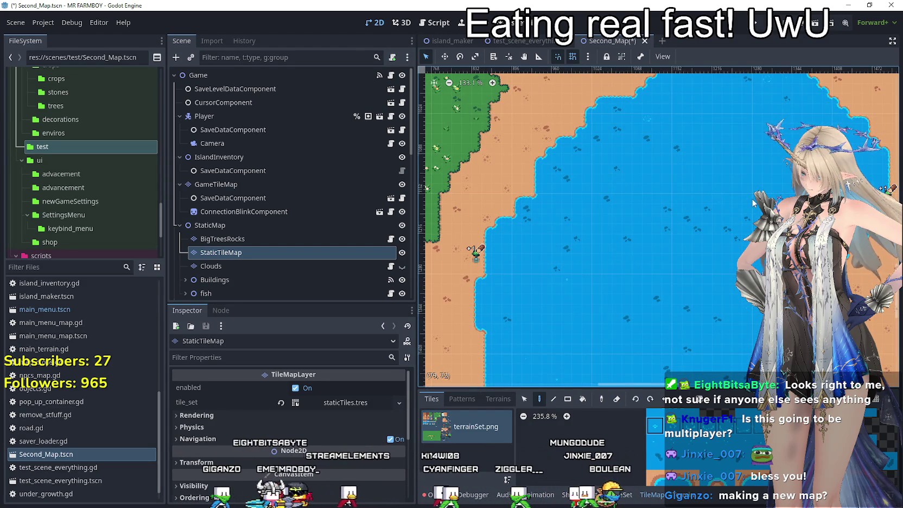
scroll(657, 237, "down", 2)
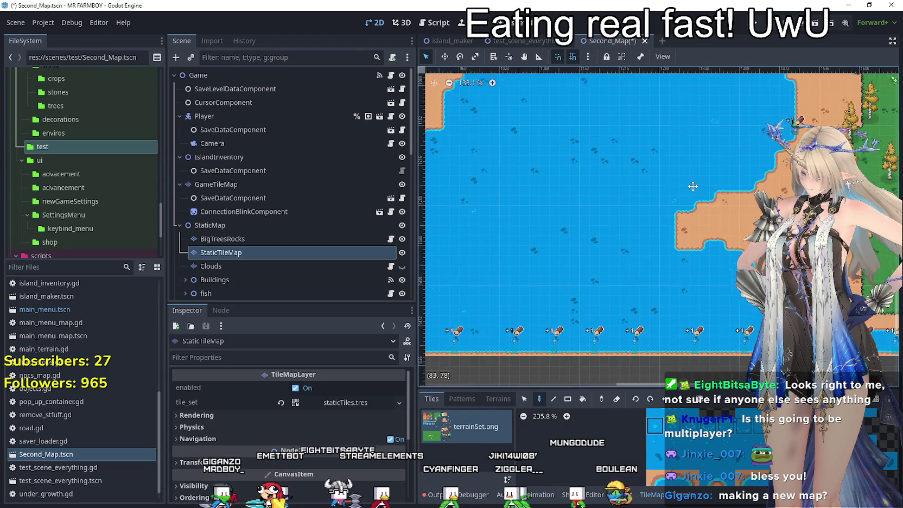
scroll(597, 300, "down", 2)
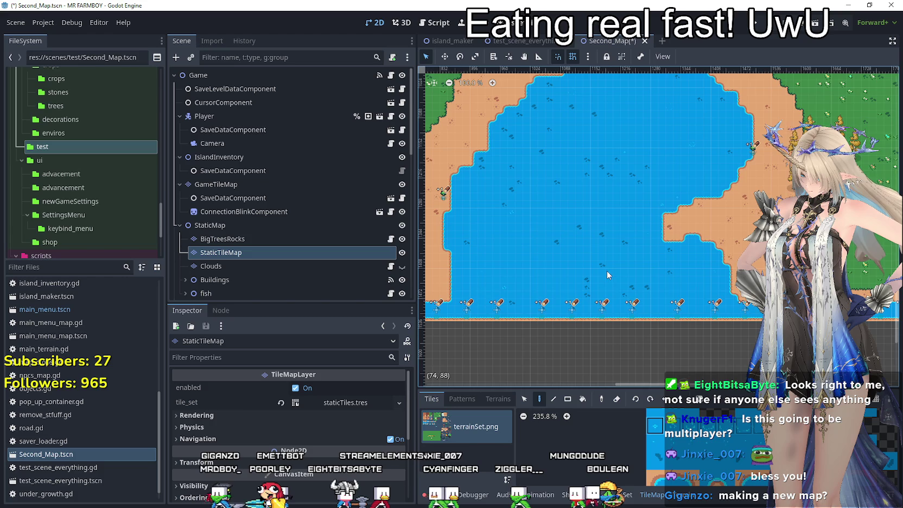
scroll(574, 282, "up", 7)
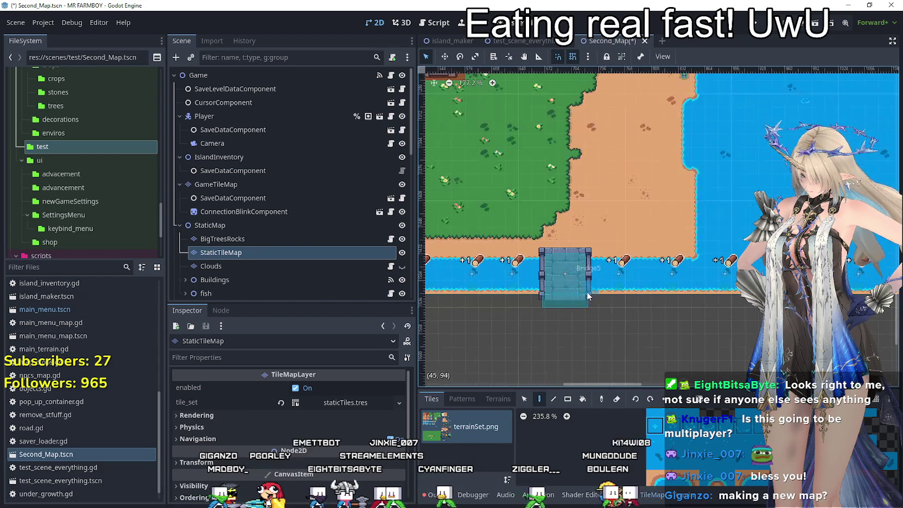
scroll(521, 320, "down", 5)
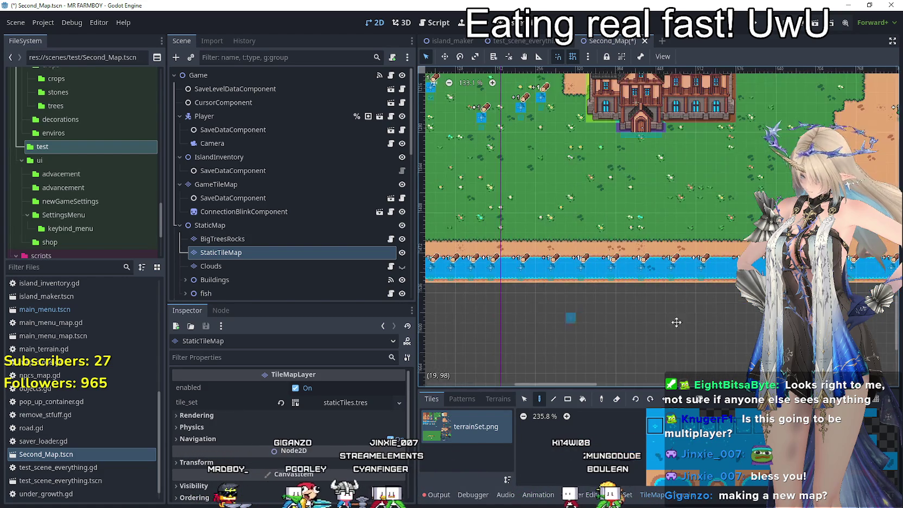
scroll(649, 308, "up", 4)
scroll(580, 176, "up", 10)
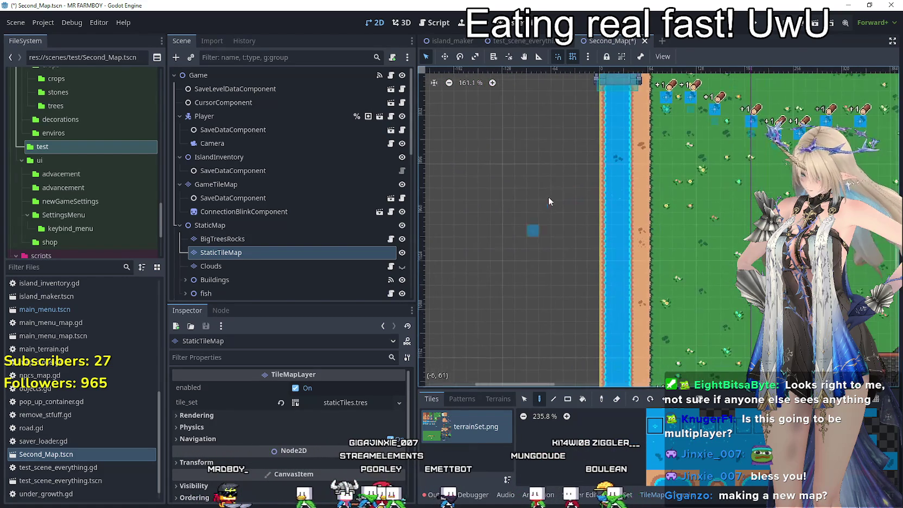
scroll(543, 195, "up", 5)
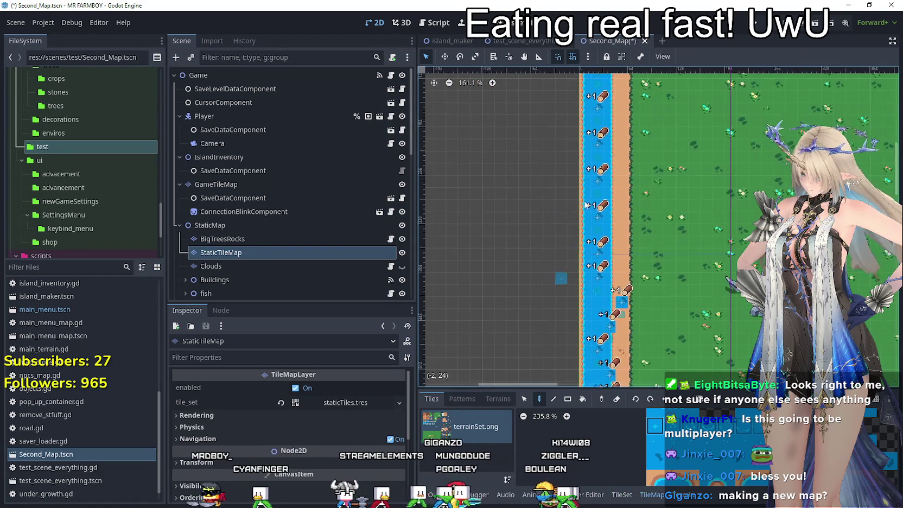
scroll(682, 136, "right", 10)
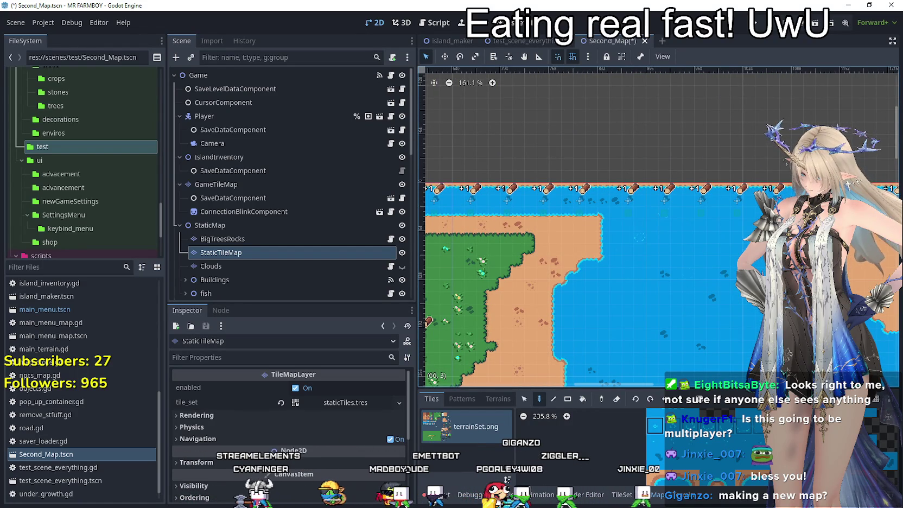
scroll(622, 234, "down", 10)
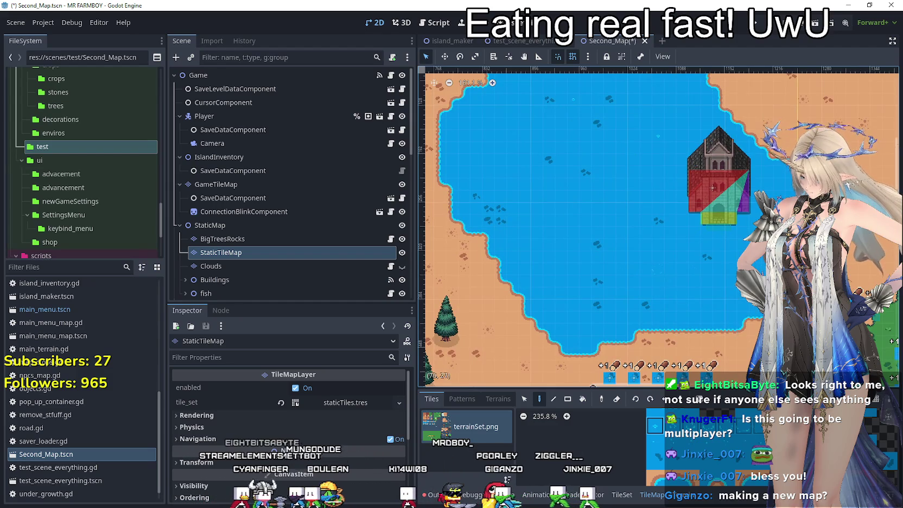
scroll(656, 275, "down", 3)
scroll(627, 265, "up", 3)
scroll(627, 261, "right", 10)
scroll(724, 258, "down", 3)
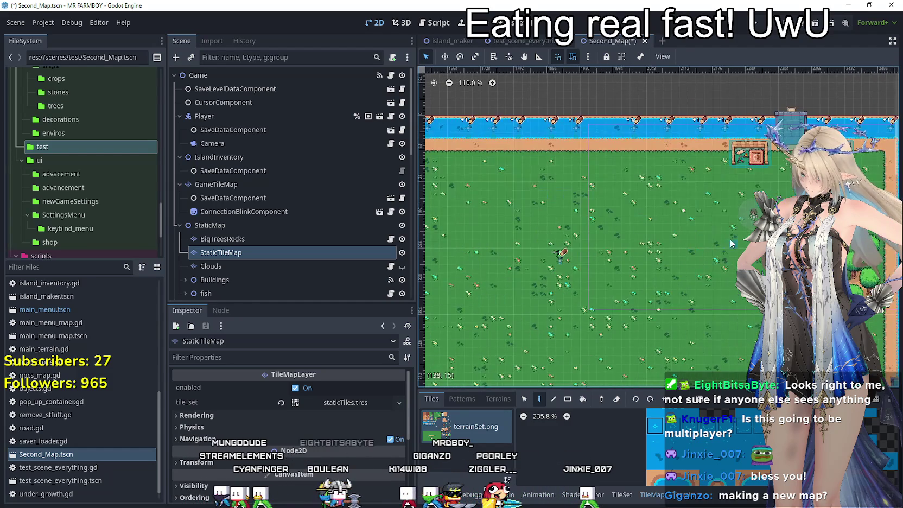
scroll(713, 146, "right", 3)
scroll(732, 142, "down", 8)
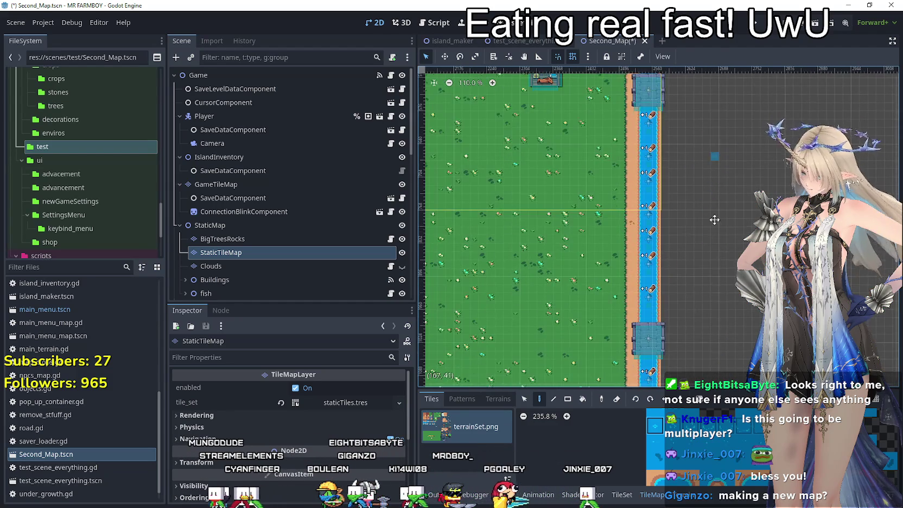
scroll(714, 221, "up", 8)
scroll(692, 107, "down", 5)
scroll(700, 254, "down", 5)
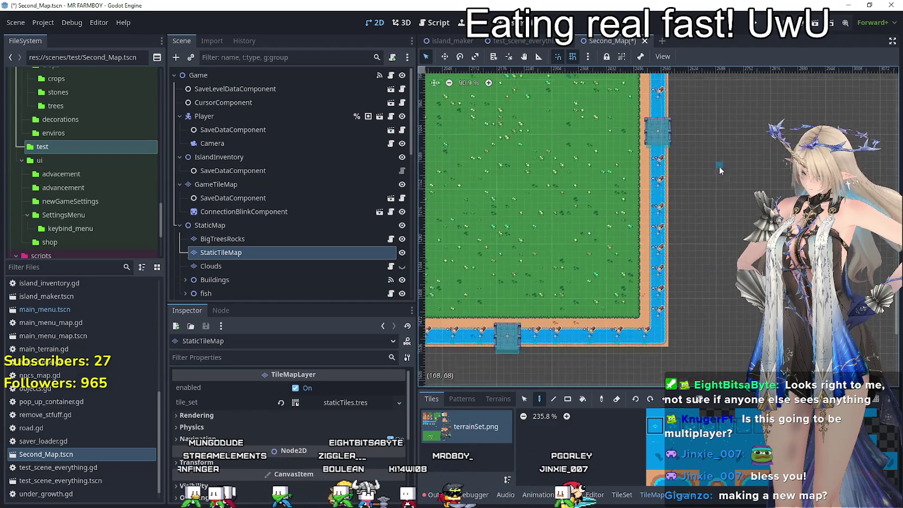
scroll(734, 122, "down", 2)
scroll(587, 272, "left", 15)
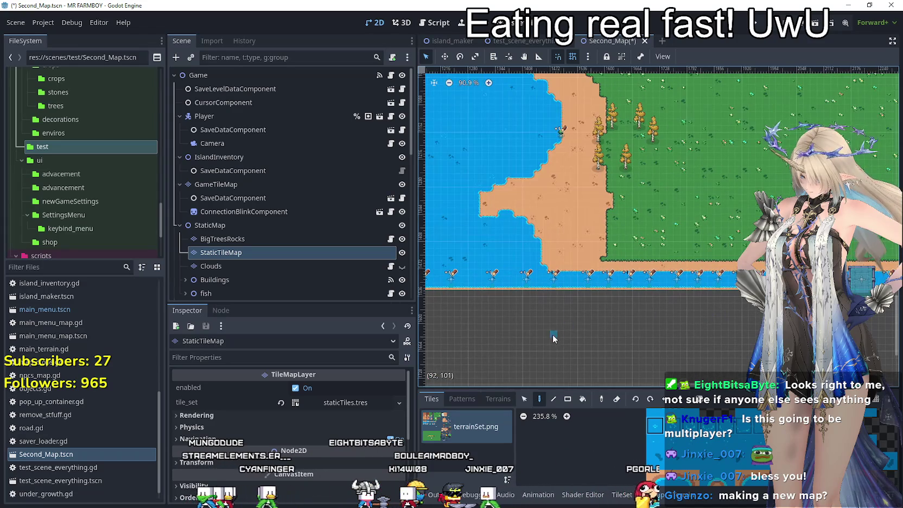
scroll(639, 346, "down", 1)
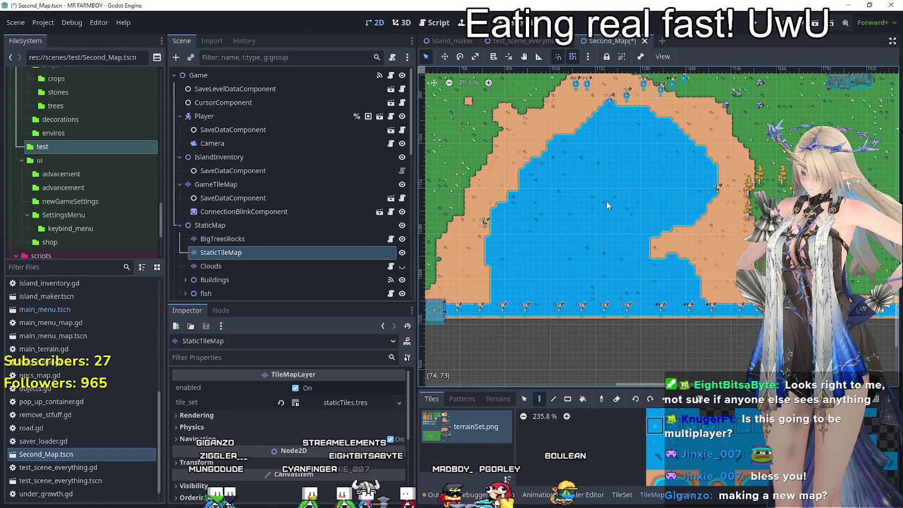
scroll(594, 203, "down", 5)
scroll(595, 160, "up", 5)
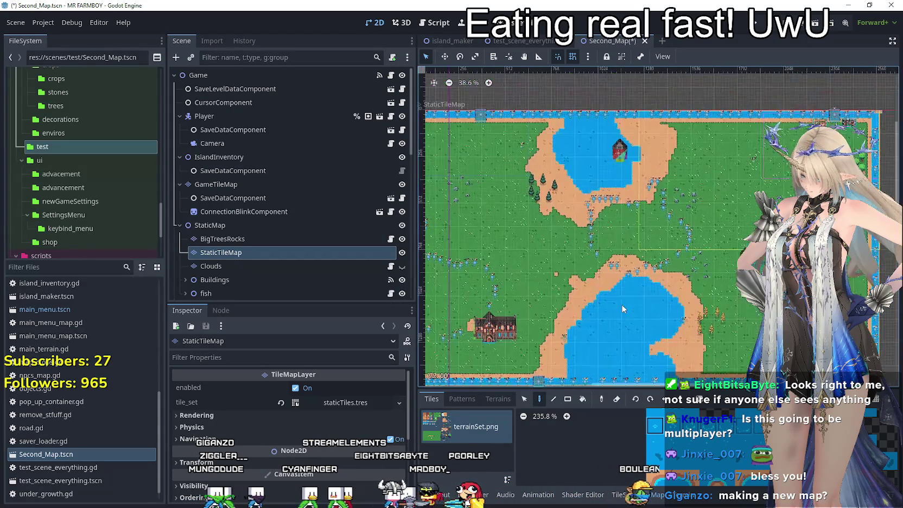
scroll(597, 196, "down", 3)
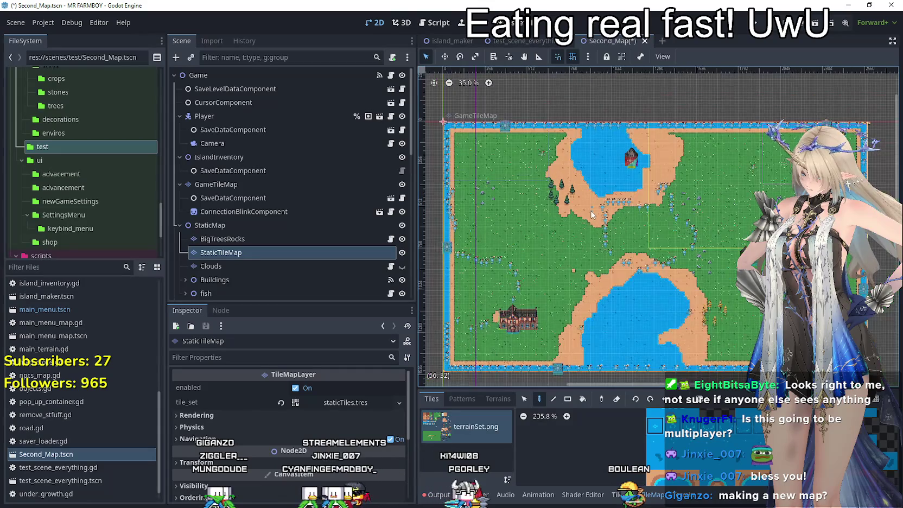
scroll(319, 261, "down", 3)
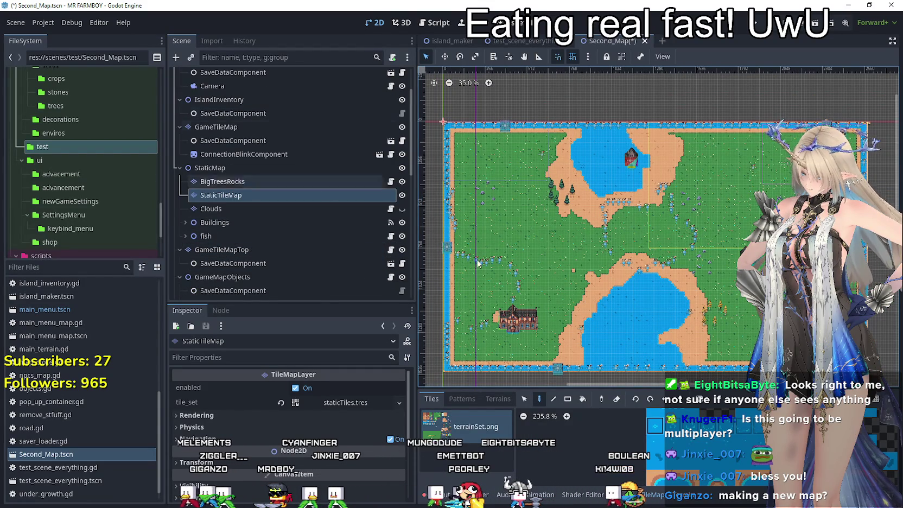
scroll(447, 152, "up", 3)
scroll(450, 152, "up", 5)
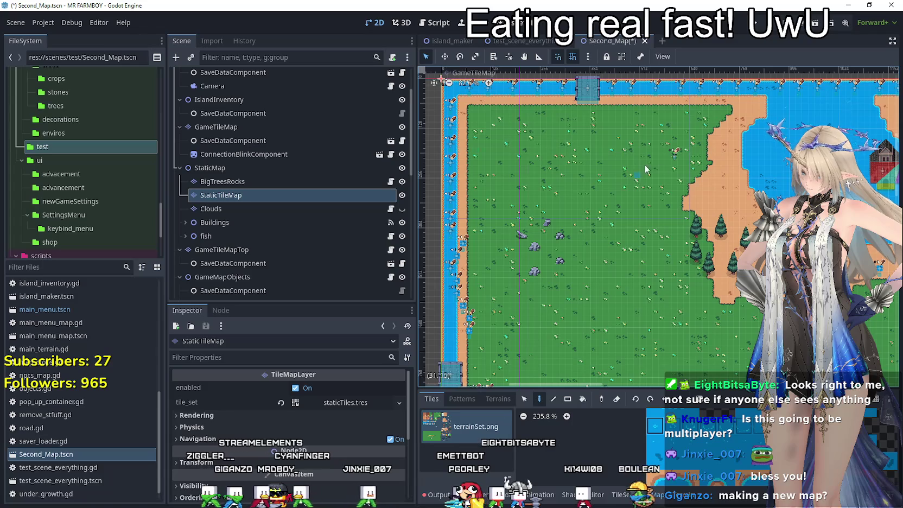
scroll(647, 177, "down", 1)
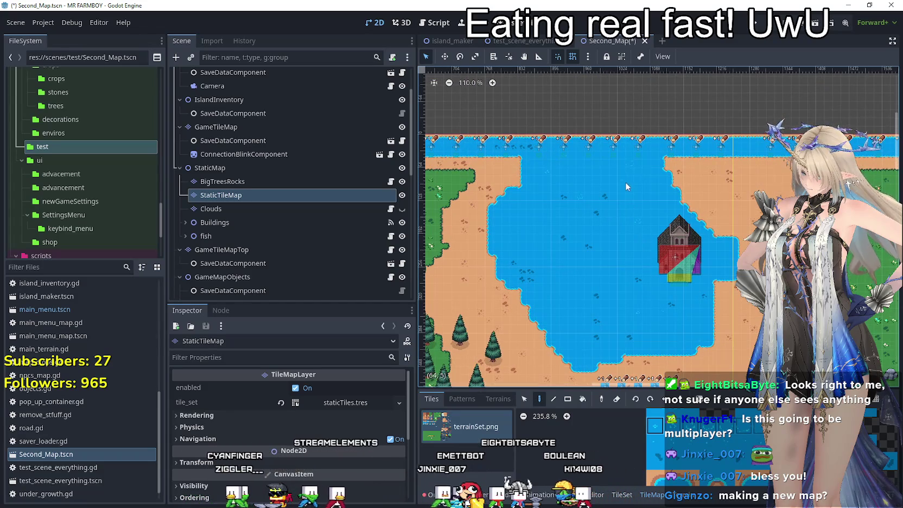
scroll(634, 185, "up", 5)
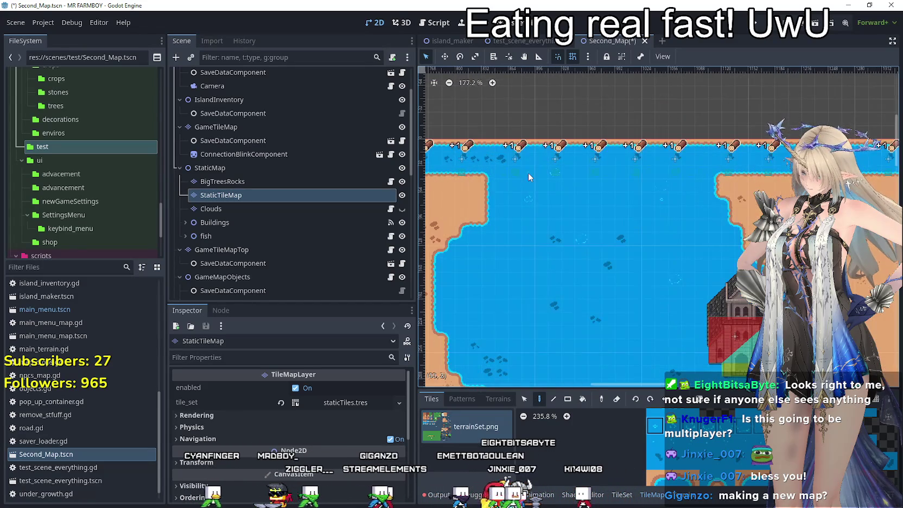
scroll(519, 179, "up", 1)
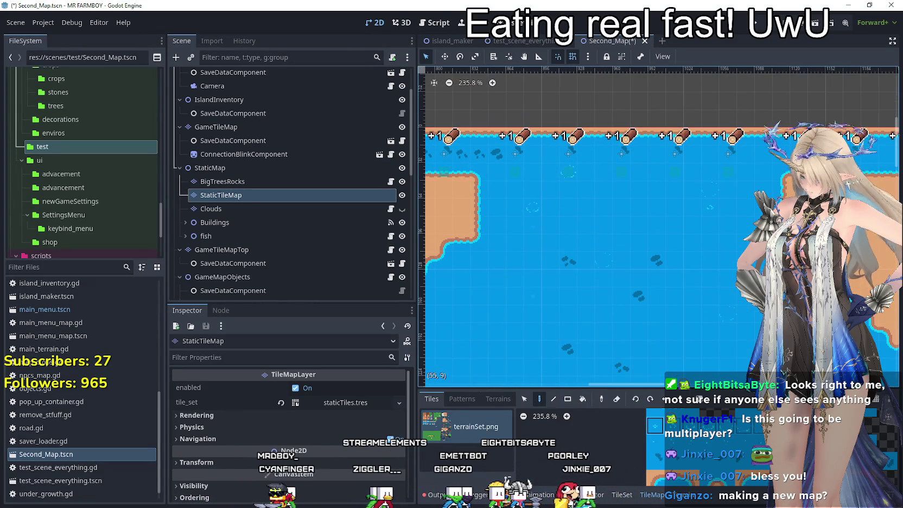
left_click(524, 398)
scroll(520, 148, "up", 1)
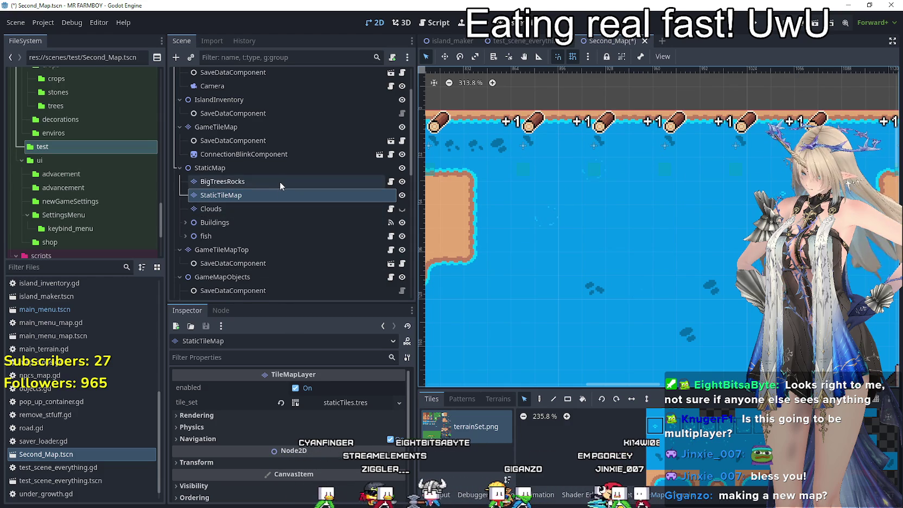
scroll(298, 217, "down", 3)
scroll(263, 176, "down", 5)
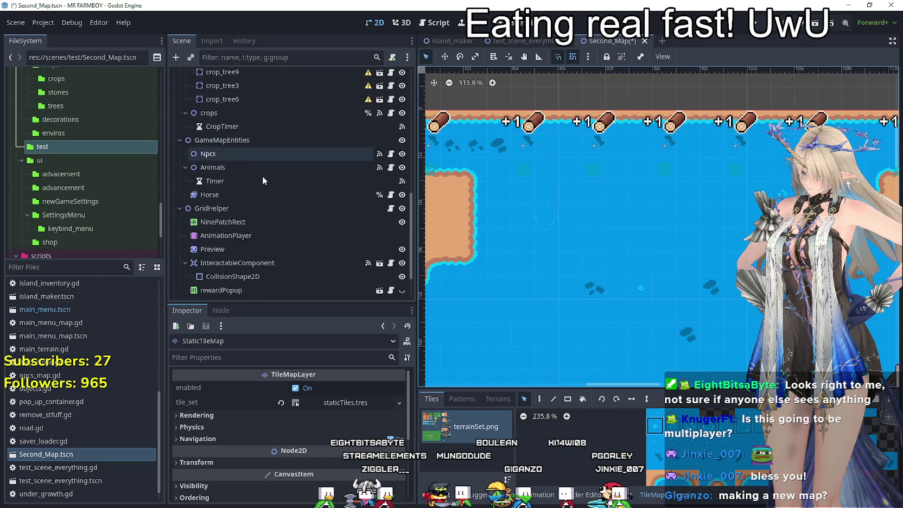
Expand the fish node and select the env_res_fish157 fishing spot.
scroll(253, 171, "up", 5)
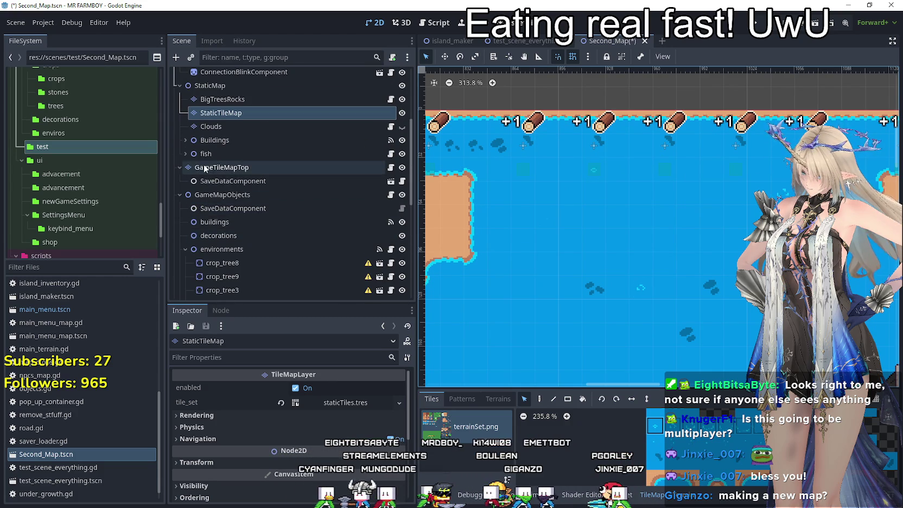
left_click(186, 154)
left_click(245, 183)
scroll(517, 152, "up", 3)
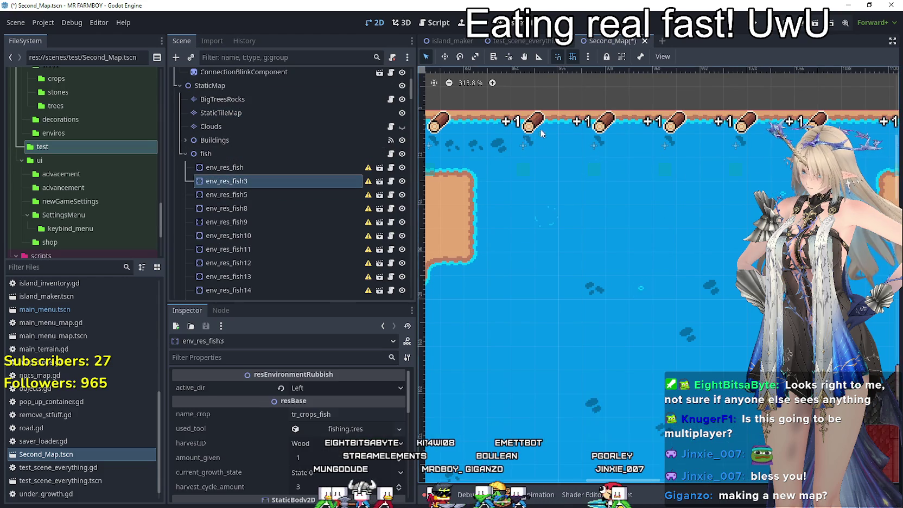
left_click(517, 153)
scroll(517, 153, "down", 6)
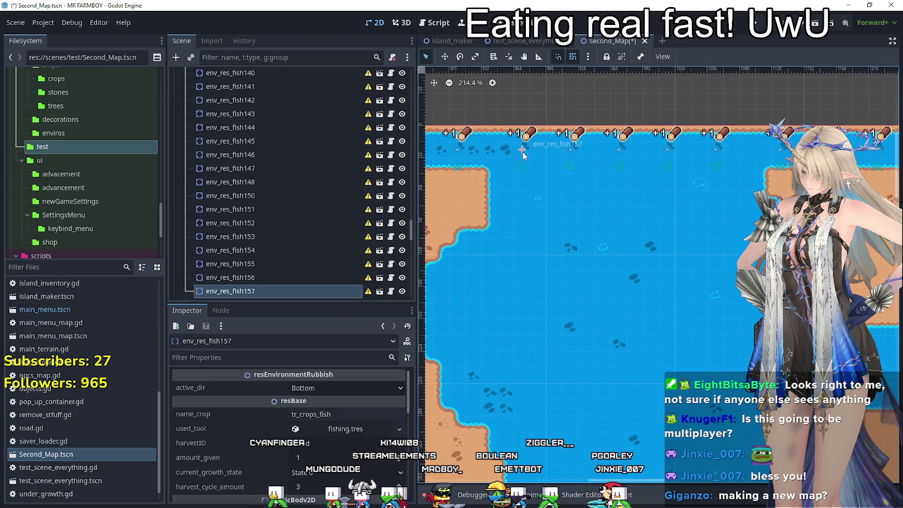
scroll(512, 152, "down", 1)
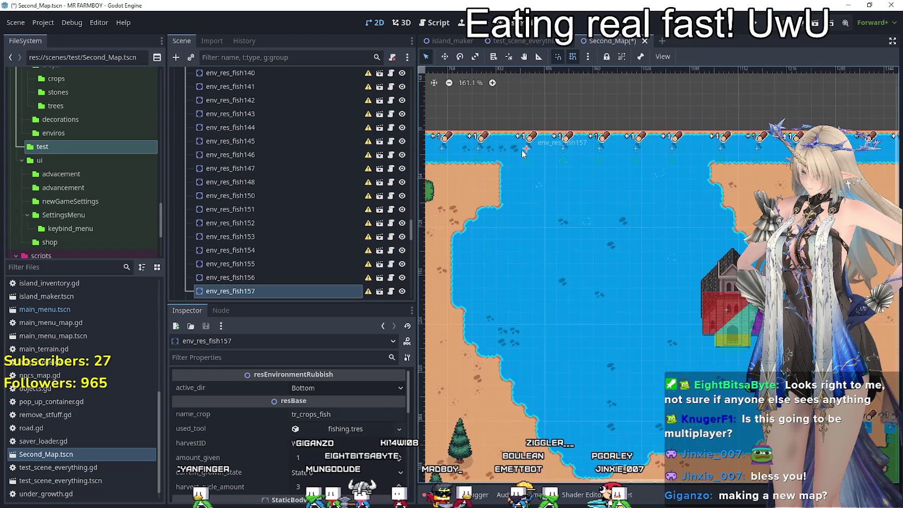
scroll(566, 178, "up", 2)
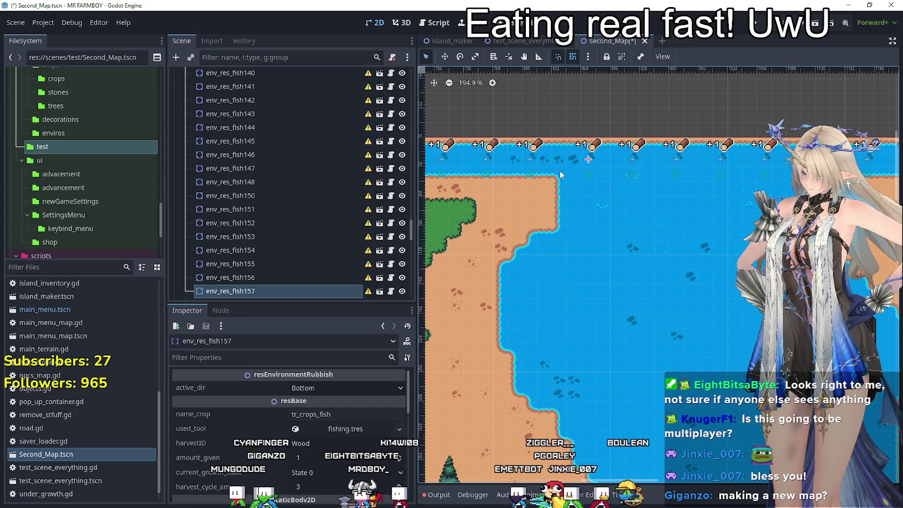
scroll(576, 173, "up", 2)
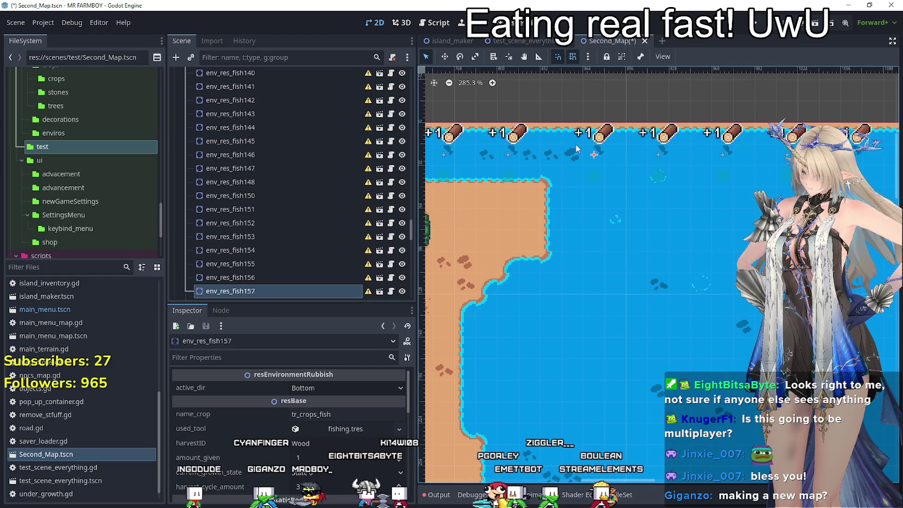
Move env_res_fish157 with the Move tool to sit just off the sandy shore corner.
left_click(444, 58)
scroll(600, 173, "up", 1)
mouse_move(596, 153)
left_mouse_down()
mouse_move(564, 217)
mouse_move(551, 218)
left_mouse_up()
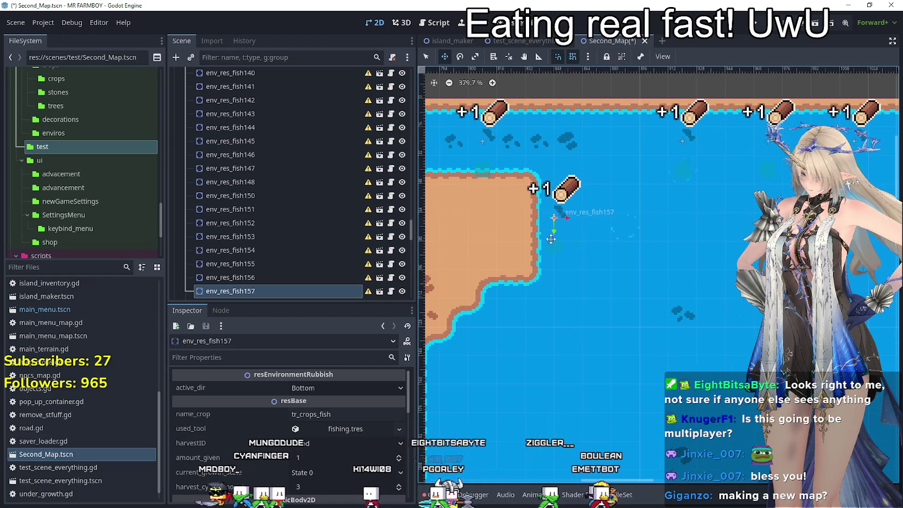
scroll(630, 249, "up", 1)
scroll(629, 249, "up", 3)
left_click_drag(625, 222, 654, 237)
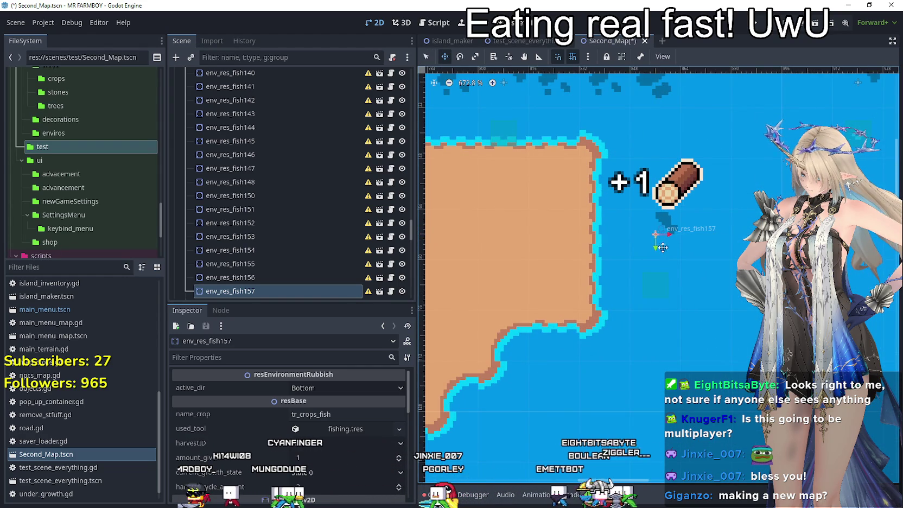
scroll(655, 242, "down", 4)
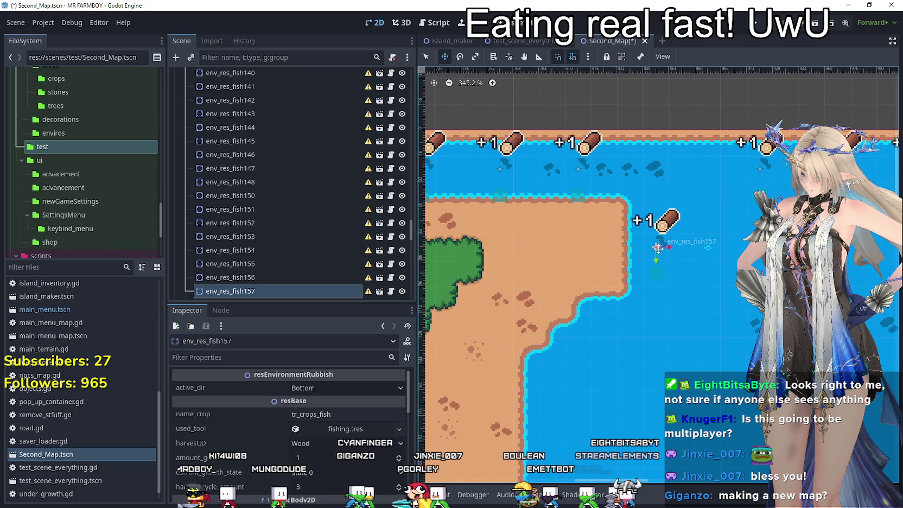
scroll(658, 248, "down", 1)
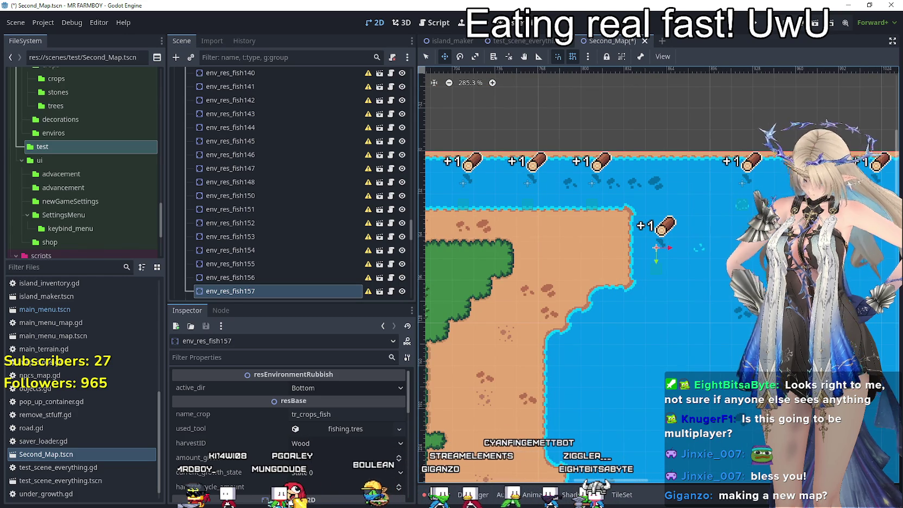
In Aseprite, try reopening recent Player.png and dismiss the file-not-found error.
key("alt+Tab")
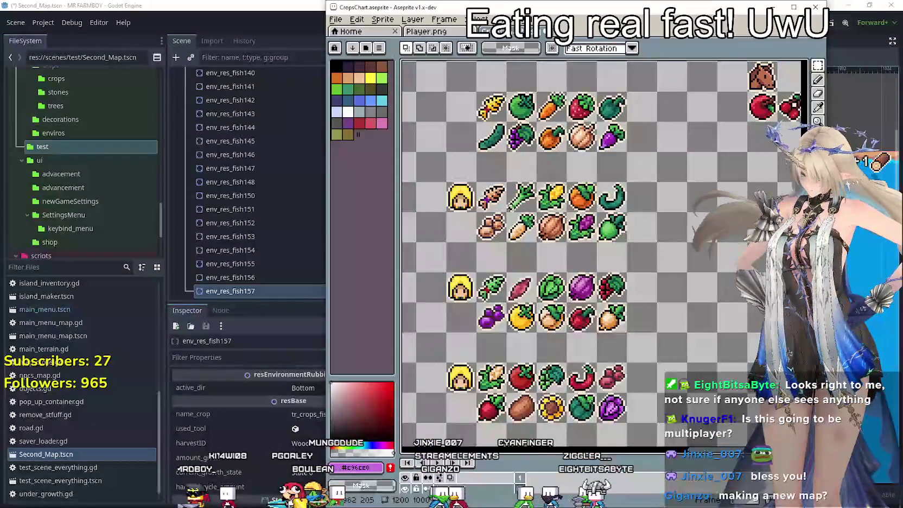
left_click(338, 22)
mouse_move(378, 50)
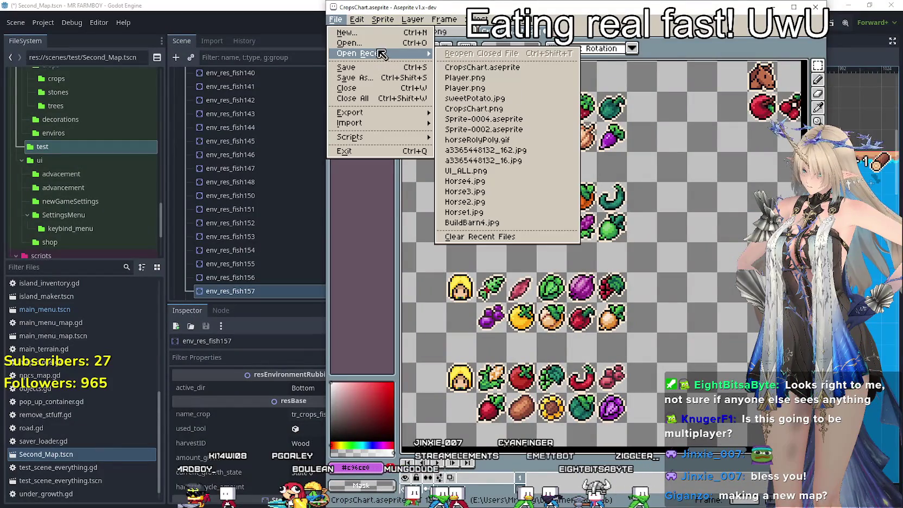
left_click(503, 78)
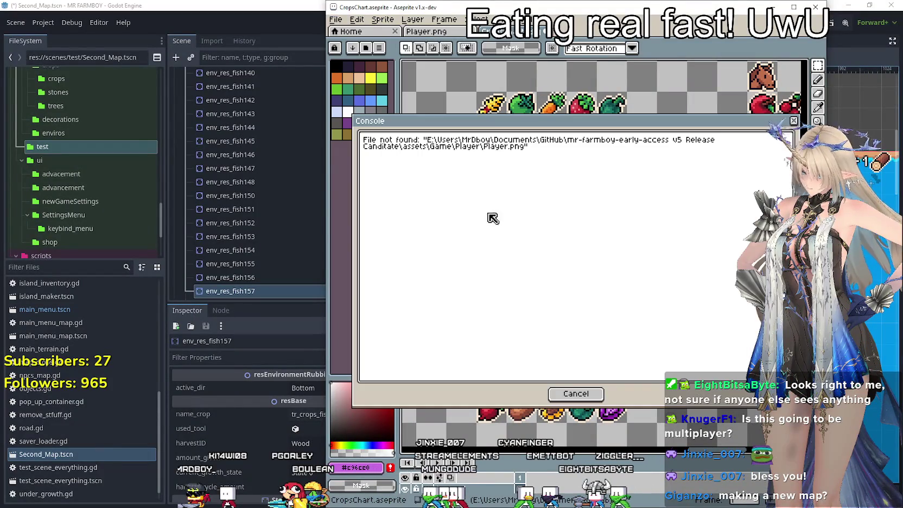
left_click(581, 394)
Open terrainSet.png from GitHub > project > assets > Game > Tiles.
left_click(345, 19)
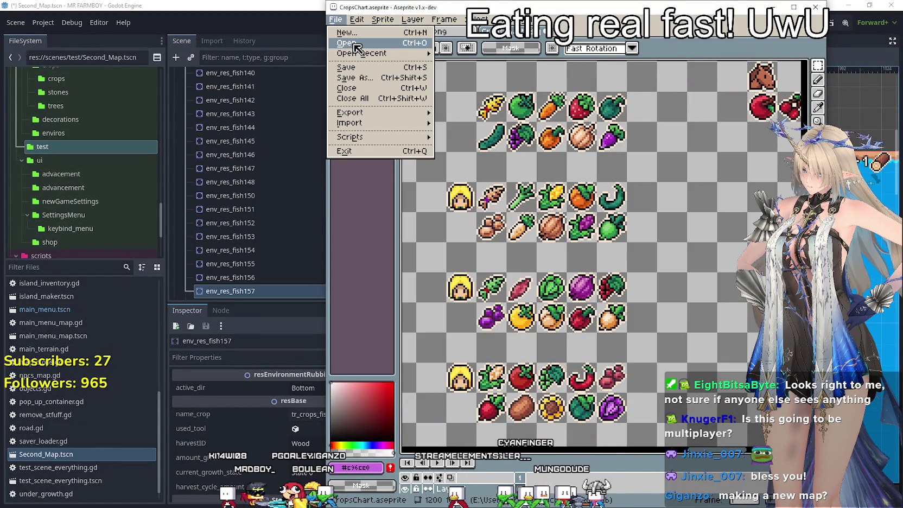
key("Return")
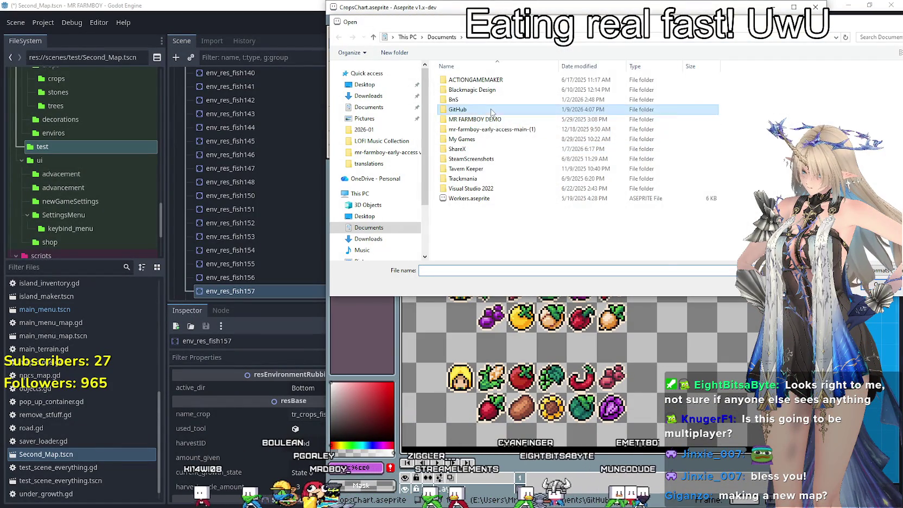
double_click(488, 238)
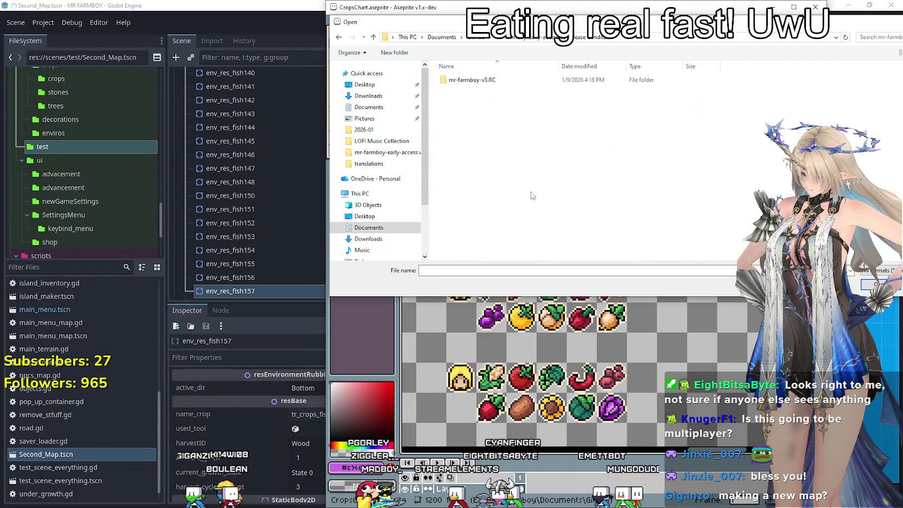
double_click(464, 80)
double_click(465, 110)
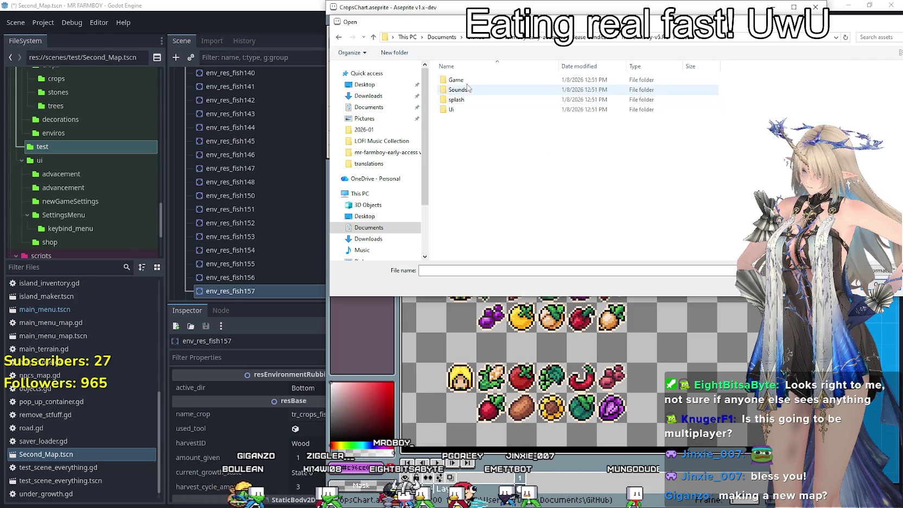
double_click(467, 90)
double_click(462, 93)
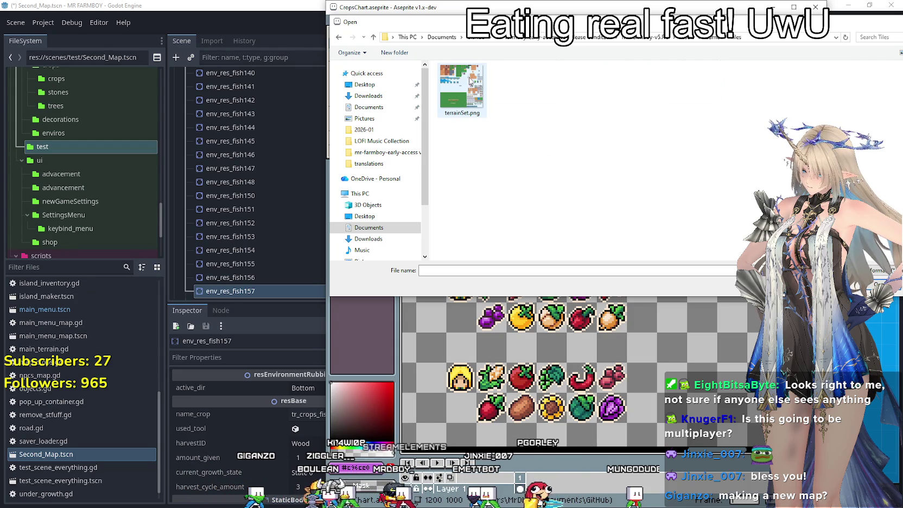
double_click(463, 86)
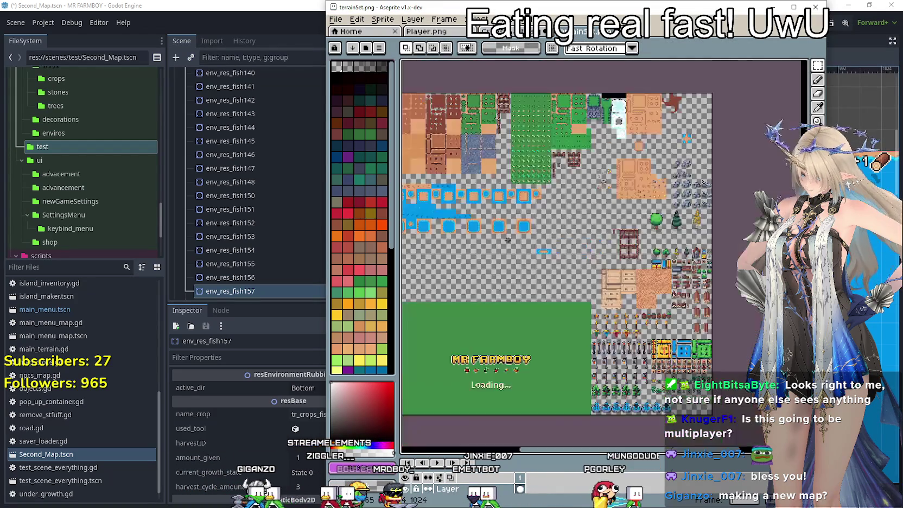
Marquee-select the fish-water tile strip and eyedrop the cyan lake-border colour.
scroll(568, 282, "up", 3)
scroll(568, 283, "down", 3)
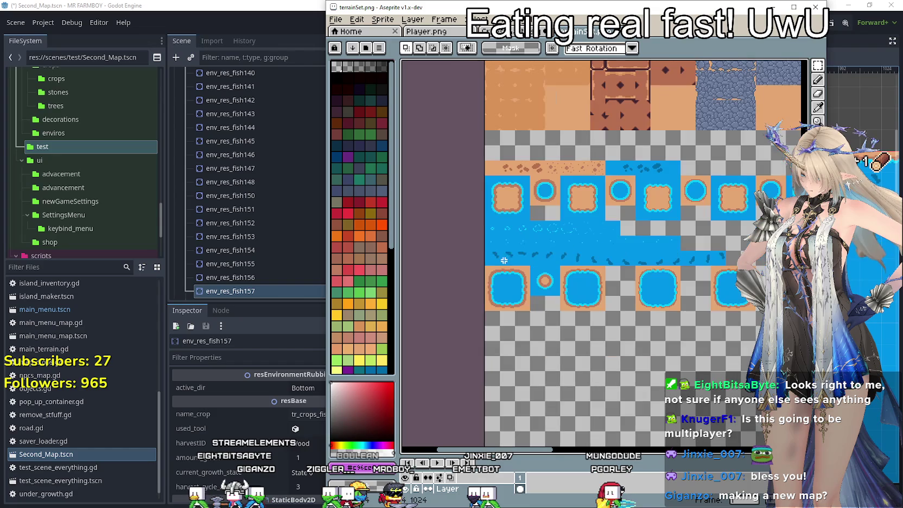
left_click(816, 66)
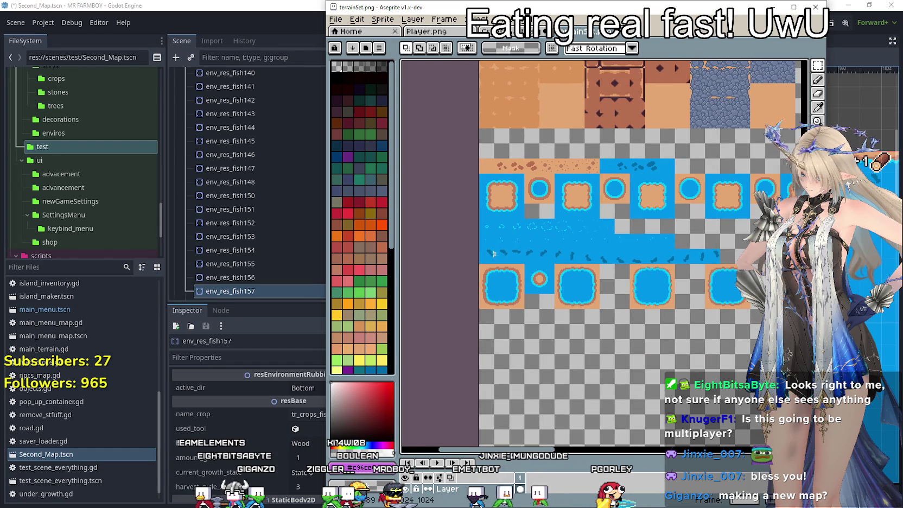
left_click_drag(715, 259, 715, 260)
scroll(716, 260, "up", 4)
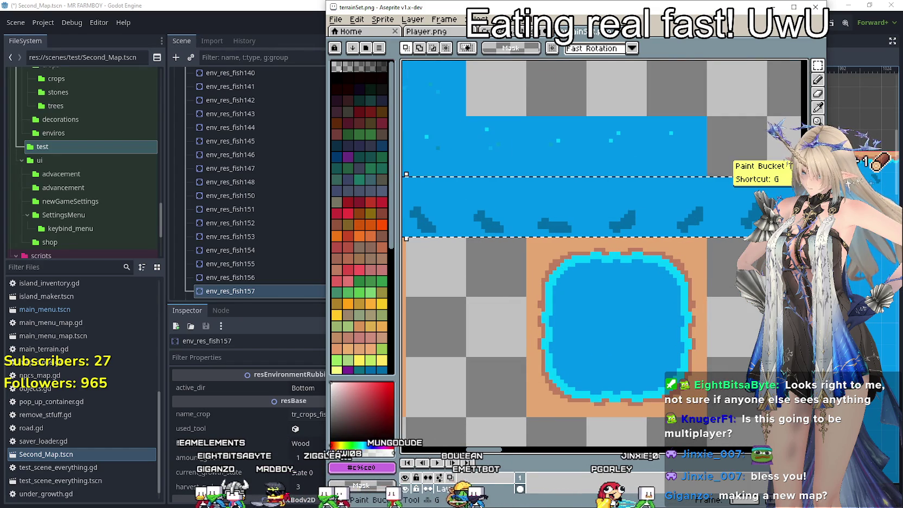
scroll(550, 234, "down", 2)
scroll(550, 234, "up", 1)
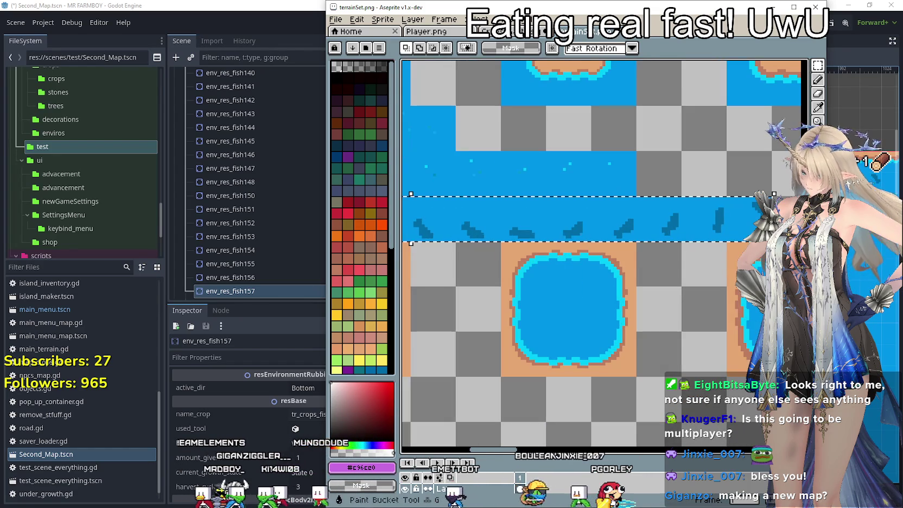
left_click(817, 108)
scroll(641, 248, "up", 2)
left_click(632, 248)
Paint Bucket fill the selection with cyan, save terrainSet.png, and return to Godot.
scroll(633, 248, "down", 2)
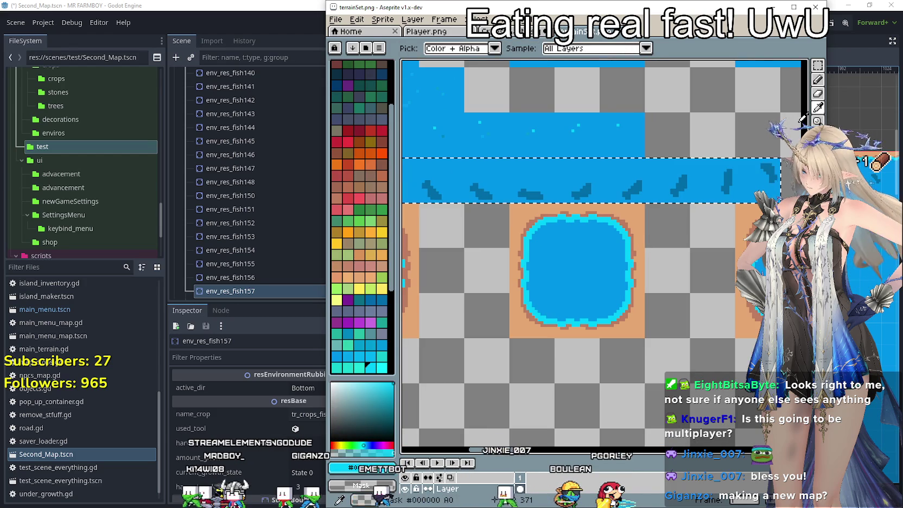
left_click(817, 178)
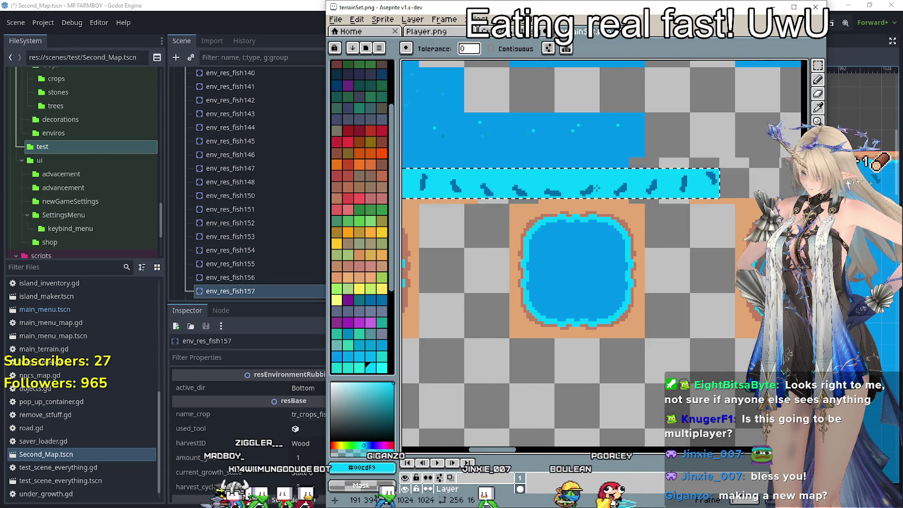
scroll(596, 189, "down", 4)
key("ctrl+s")
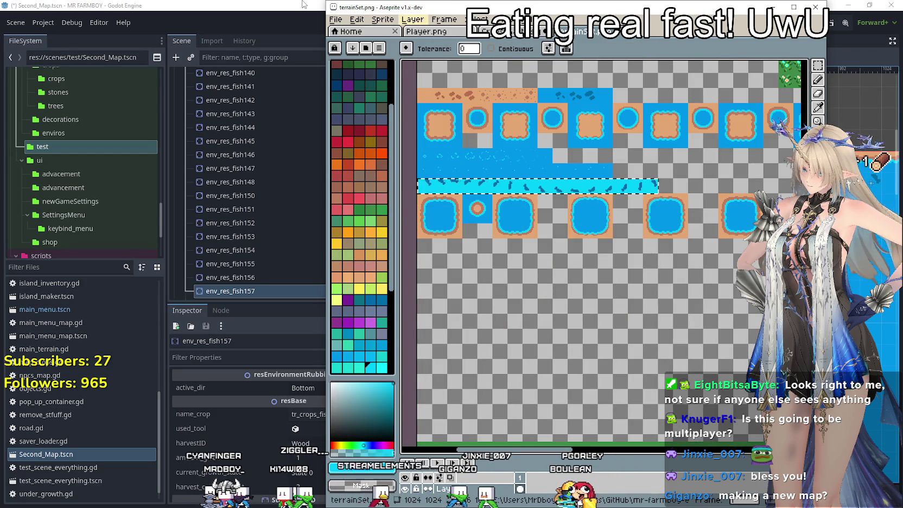
left_click(303, 4)
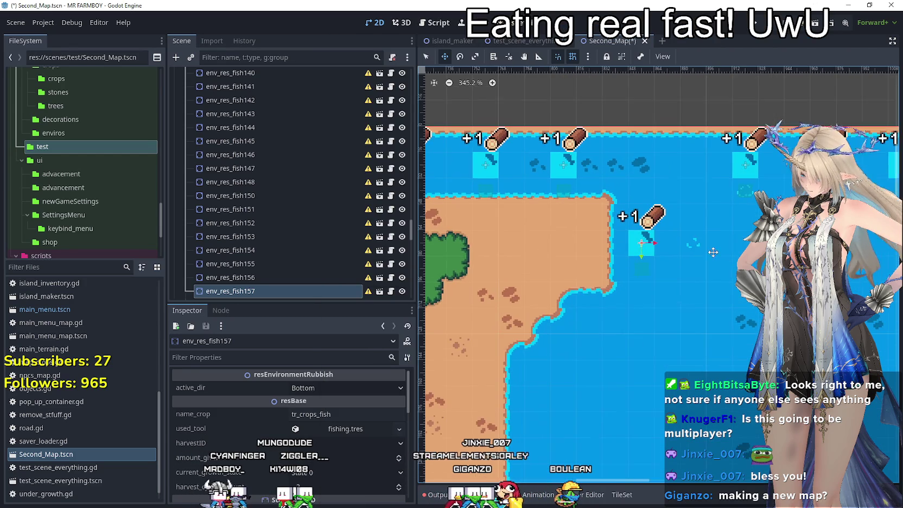
Shift env_res_fish157 slightly and set its active_dir to Left.
scroll(692, 266, "up", 2)
scroll(601, 255, "up", 5)
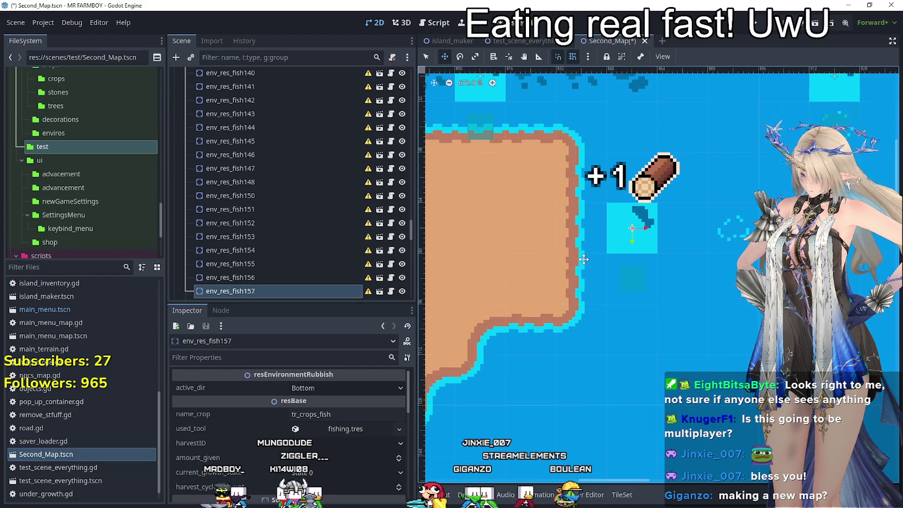
mouse_move(628, 222)
left_mouse_down()
mouse_move(675, 229)
mouse_move(616, 187)
mouse_move(814, 187)
mouse_move(631, 185)
left_mouse_up()
scroll(651, 215, "up", 4)
scroll(686, 183, "up", 2)
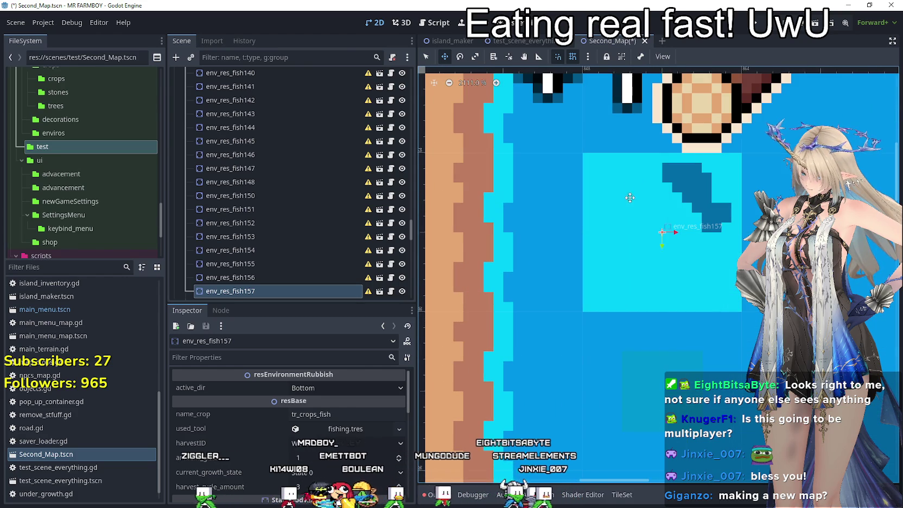
scroll(629, 197, "down", 9)
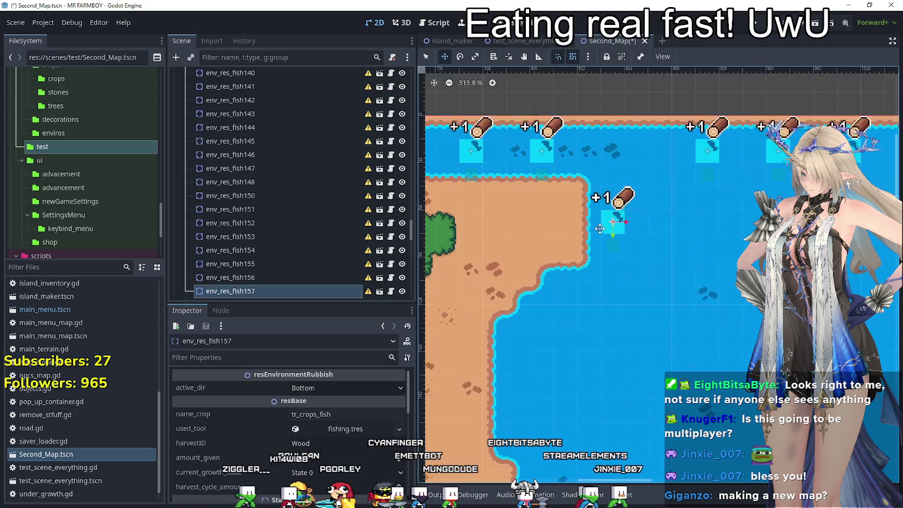
scroll(599, 229, "down", 2)
left_click(312, 387)
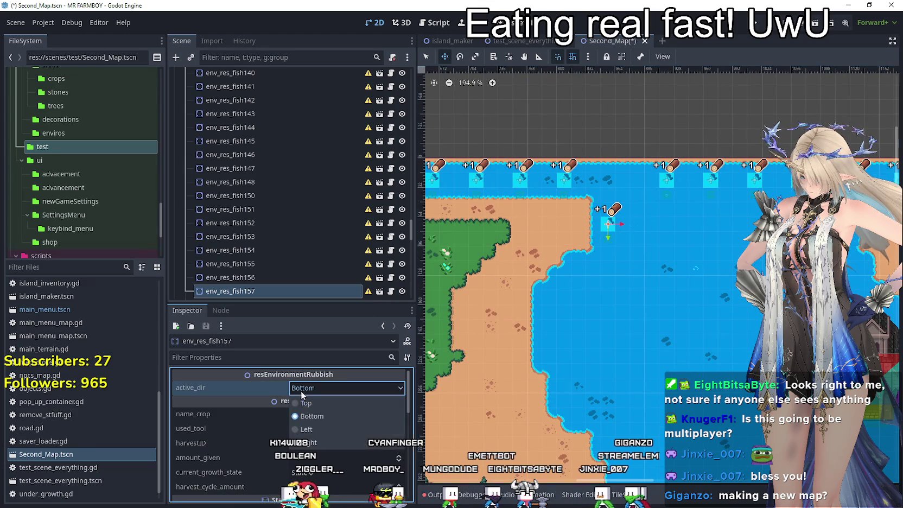
left_click(312, 428)
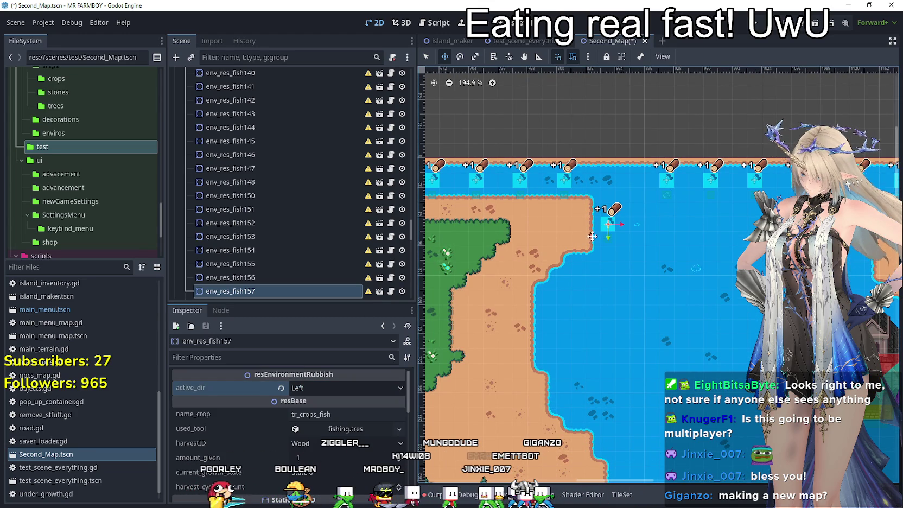
Move env_res_fish156 down-left to the island shore and set its active_dir to Top.
left_click_drag(506, 113, 493, 124)
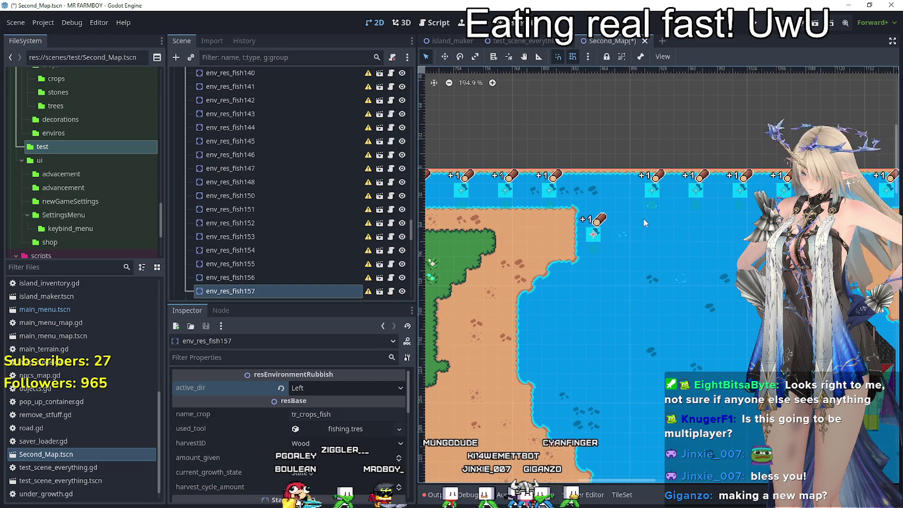
scroll(643, 218, "up", 4)
left_click(656, 178)
key("w")
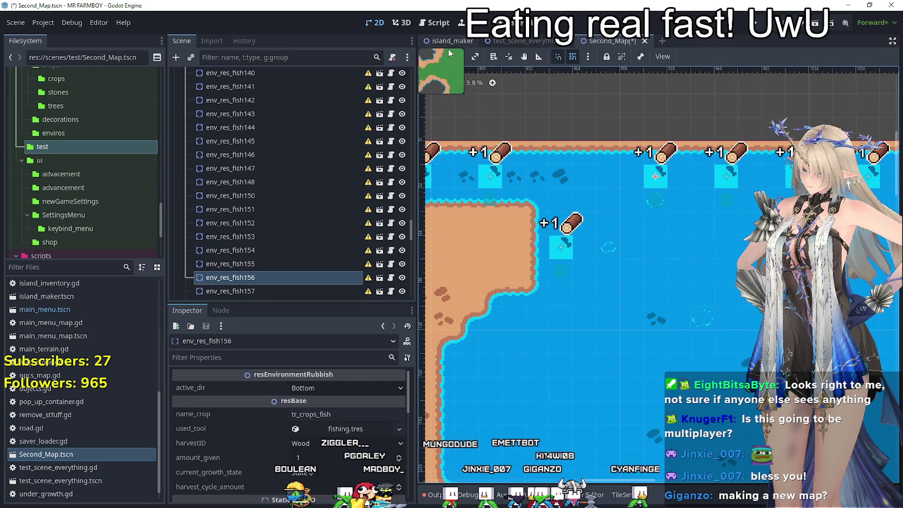
mouse_move(655, 186)
left_mouse_down()
mouse_move(618, 310)
mouse_move(511, 368)
mouse_move(524, 325)
mouse_move(519, 291)
mouse_move(514, 303)
mouse_move(522, 308)
left_mouse_up()
scroll(516, 354, "up", 5)
scroll(518, 290, "up", 1)
scroll(518, 290, "up", 9)
left_click(331, 387)
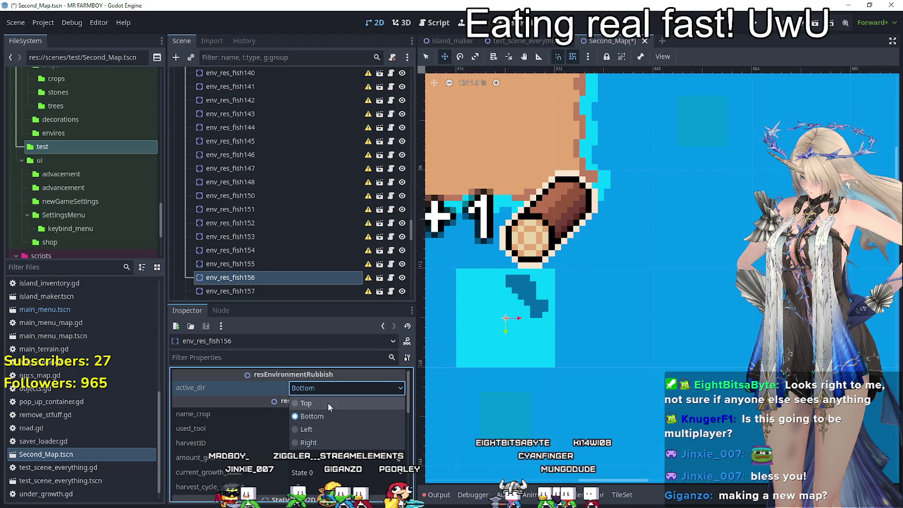
left_click(327, 403)
scroll(627, 195, "down", 16)
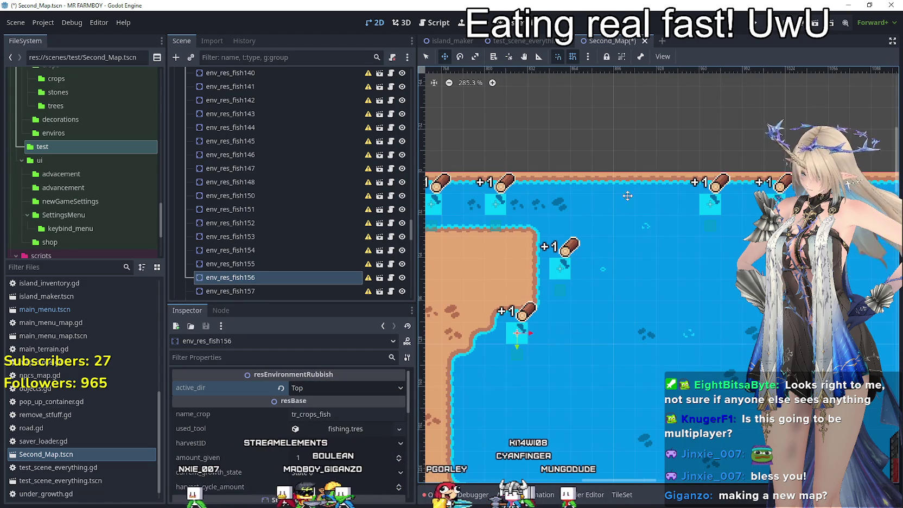
Move env_res_fish155 down-left beside the shore and set its active_dir to Left.
key("q")
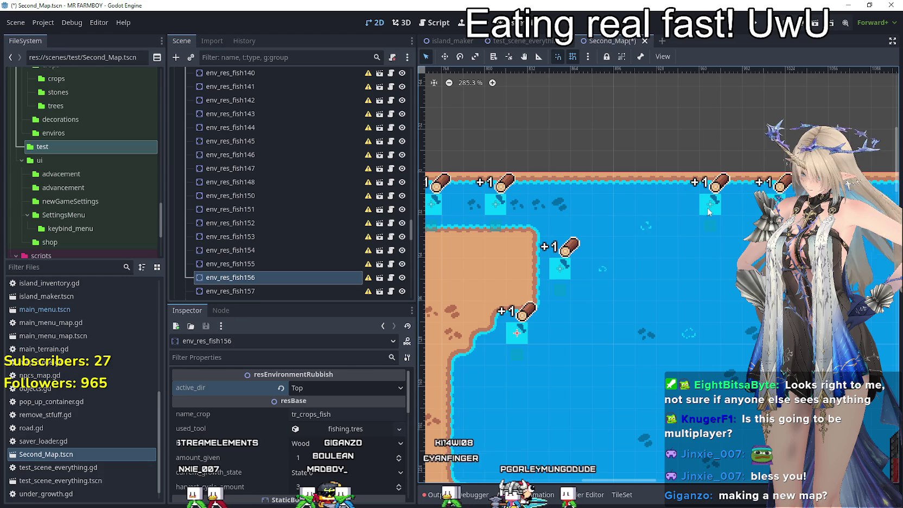
left_click(708, 205)
left_click(445, 56)
scroll(666, 209, "up", 1)
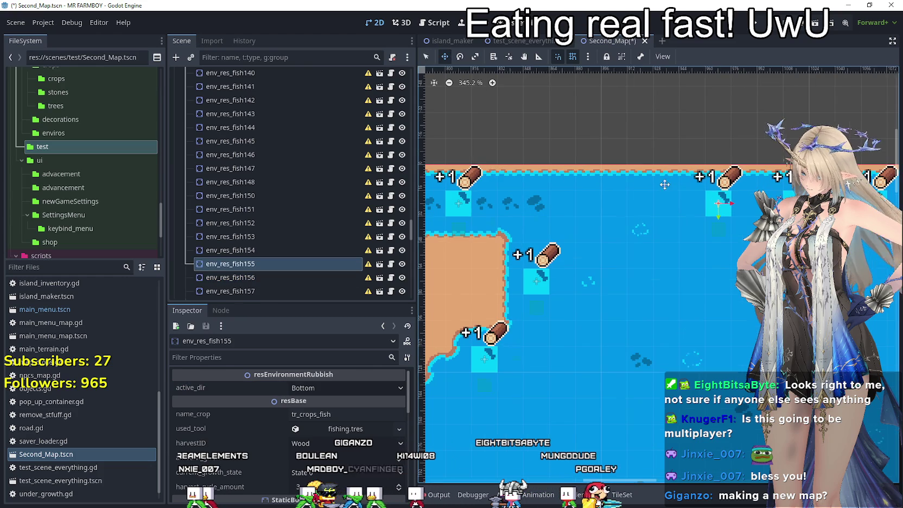
mouse_move(763, 173)
left_mouse_down()
mouse_move(492, 388)
mouse_move(722, 126)
mouse_move(681, 192)
mouse_move(692, 232)
mouse_move(598, 285)
mouse_move(602, 276)
left_mouse_up()
scroll(493, 388, "up", 3)
scroll(604, 273, "up", 3)
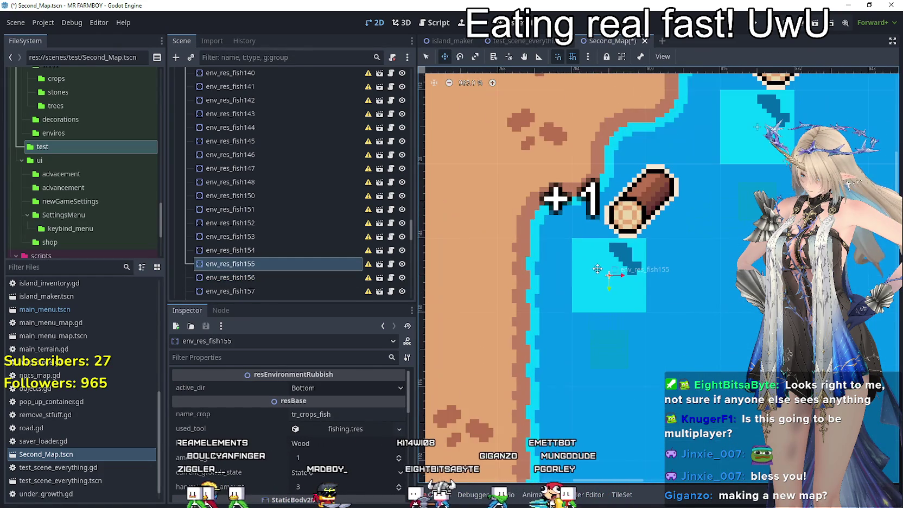
left_click(362, 387)
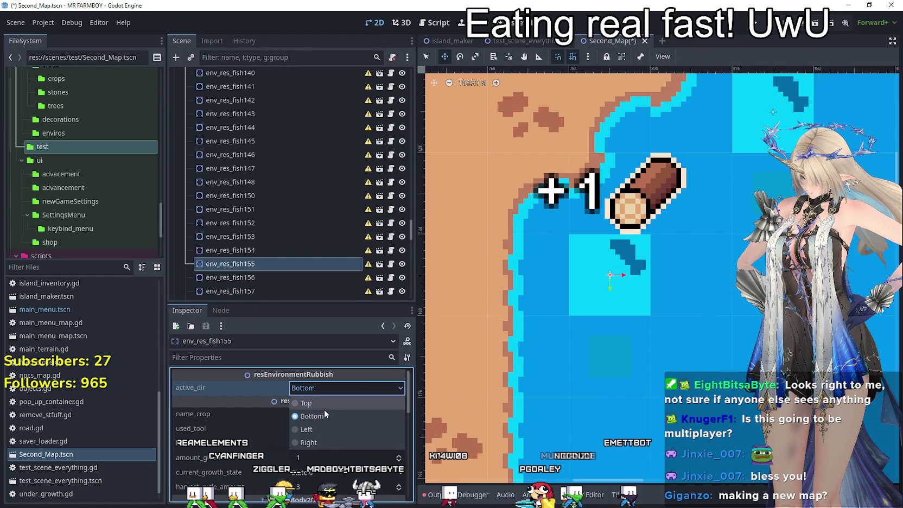
left_click(317, 428)
scroll(601, 276, "down", 9)
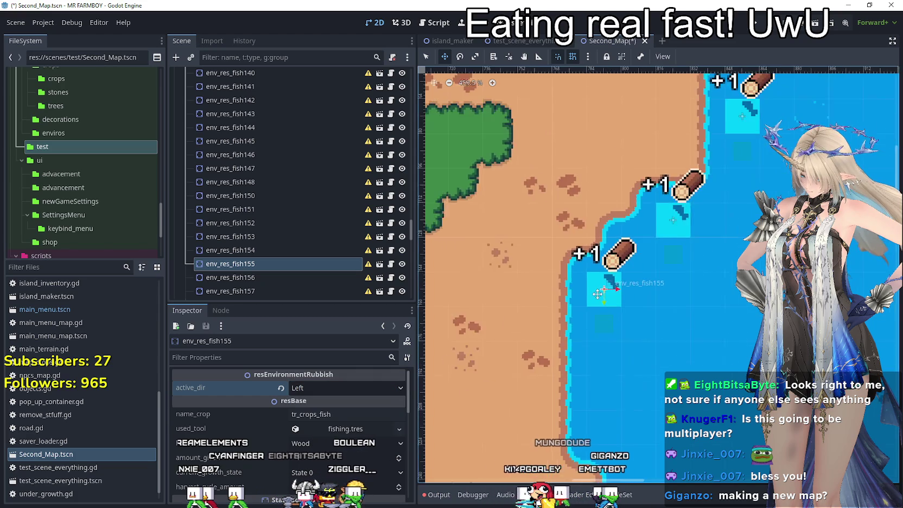
Place env_res_fish154 in the water at the lake's west shore, facing Left.
scroll(601, 276, "right", 3)
scroll(601, 275, "up", 1)
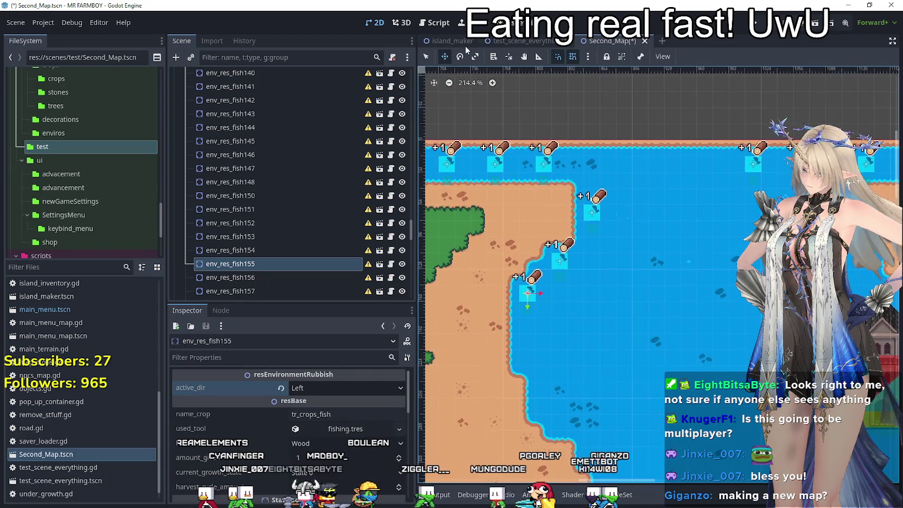
key("q")
left_click(754, 164)
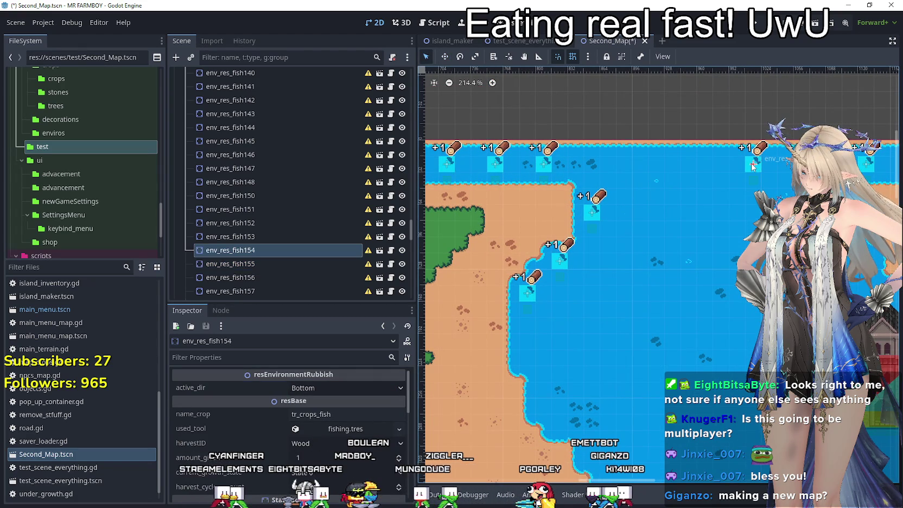
key("w")
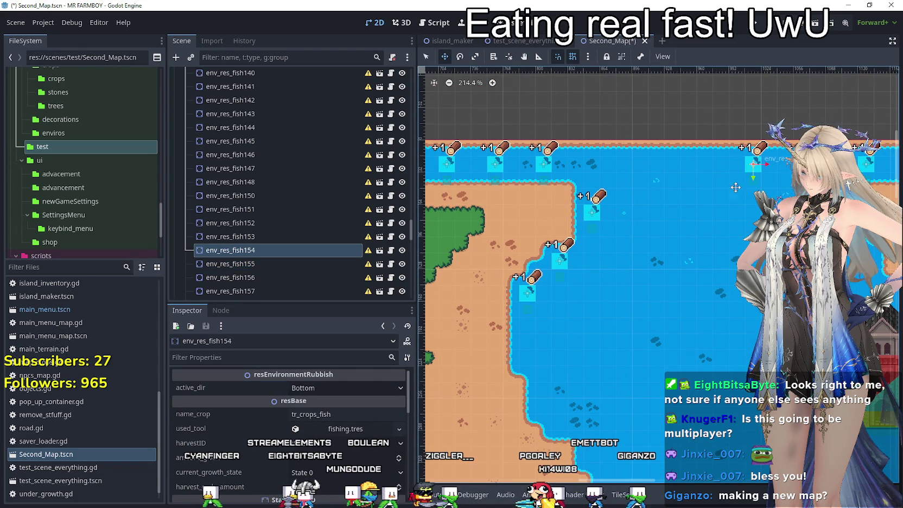
left_click_drag(735, 187, 492, 405)
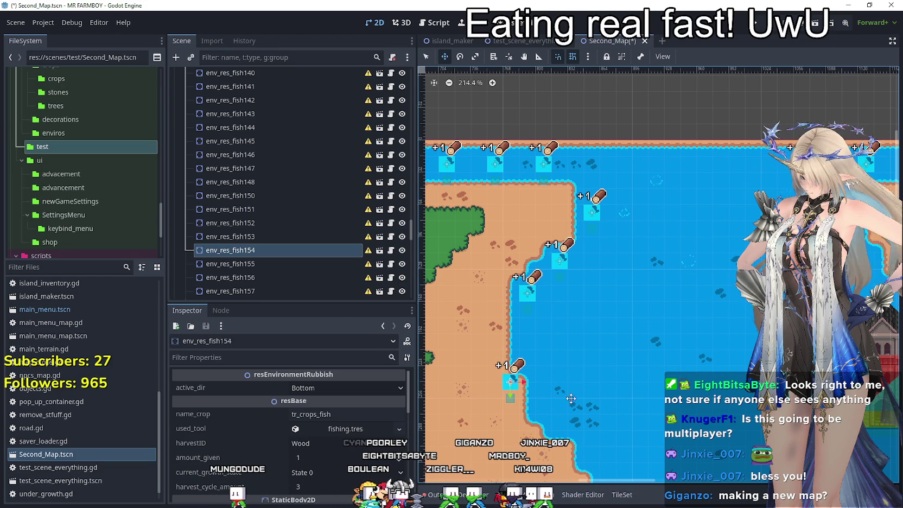
scroll(558, 388, "up", 3)
scroll(520, 427, "up", 2)
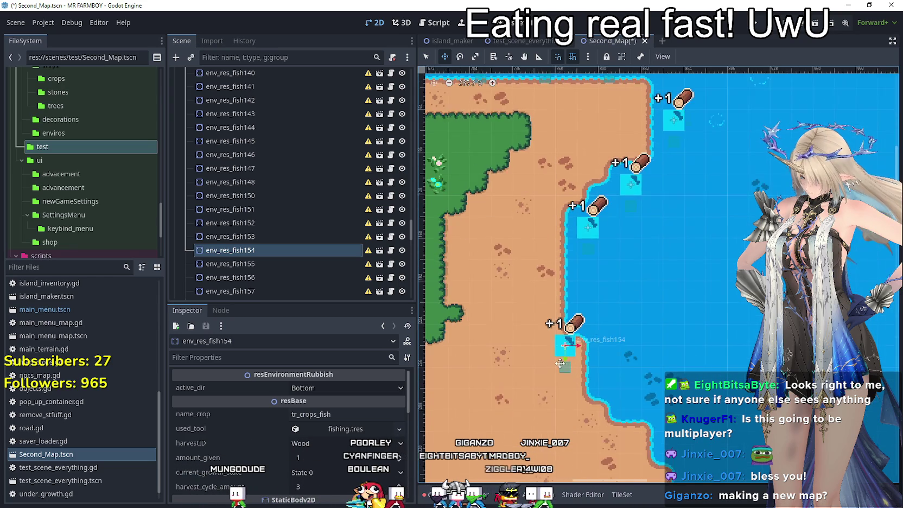
mouse_move(548, 347)
left_mouse_down()
mouse_move(591, 261)
mouse_move(589, 209)
left_mouse_up()
scroll(592, 261, "up", 1)
scroll(591, 255, "up", 1)
scroll(575, 240, "up", 3)
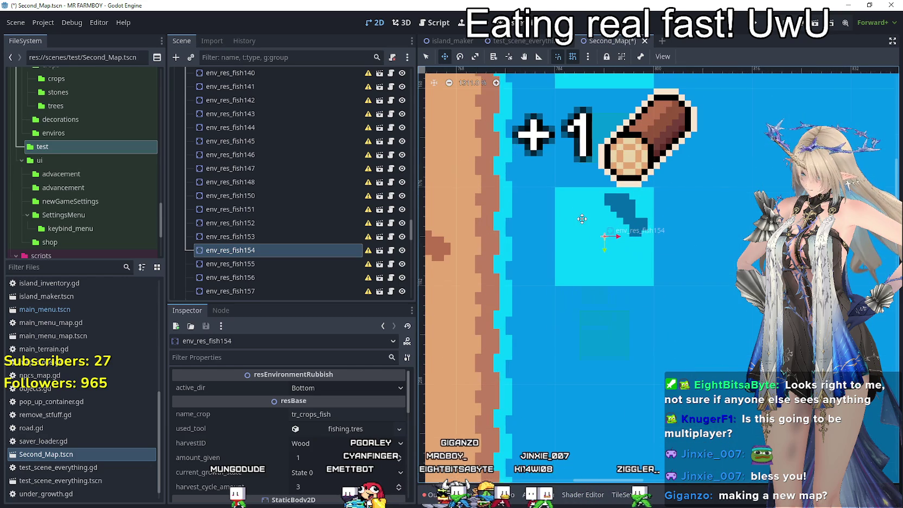
left_click(315, 387)
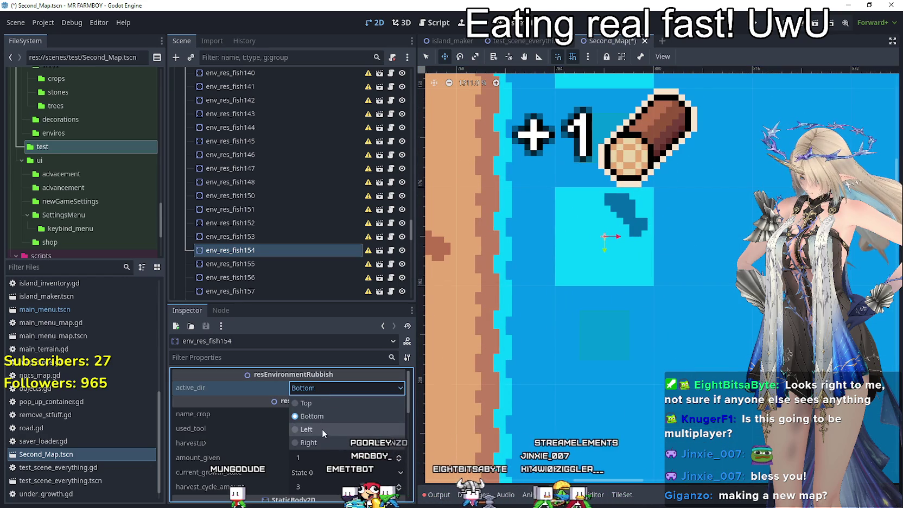
left_click(321, 428)
scroll(714, 224, "down", 5)
scroll(714, 225, "down", 3)
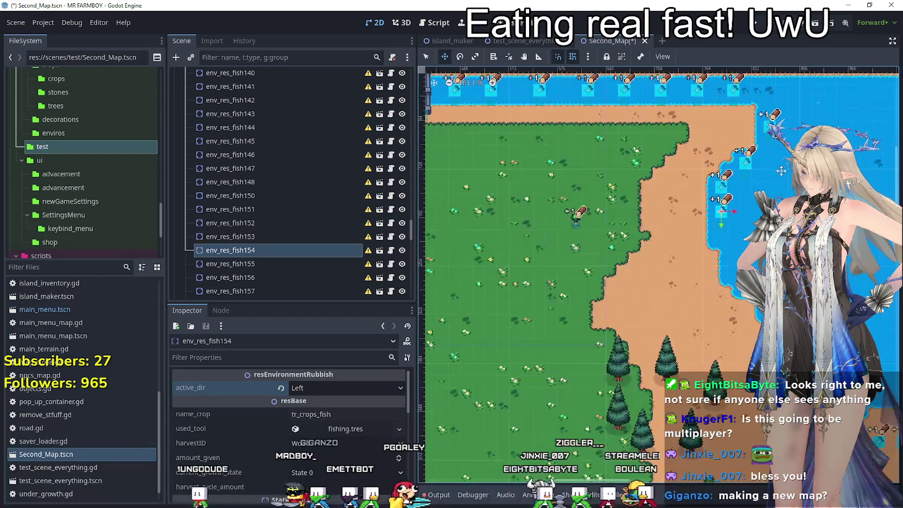
Move env_res_fish153 onto the west shore facing Left, then save Second_Map.
key("q")
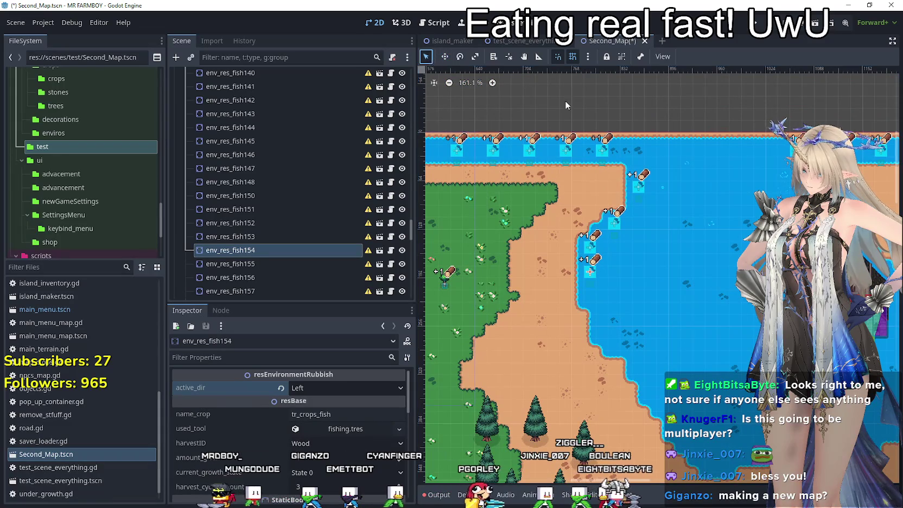
left_click(666, 135)
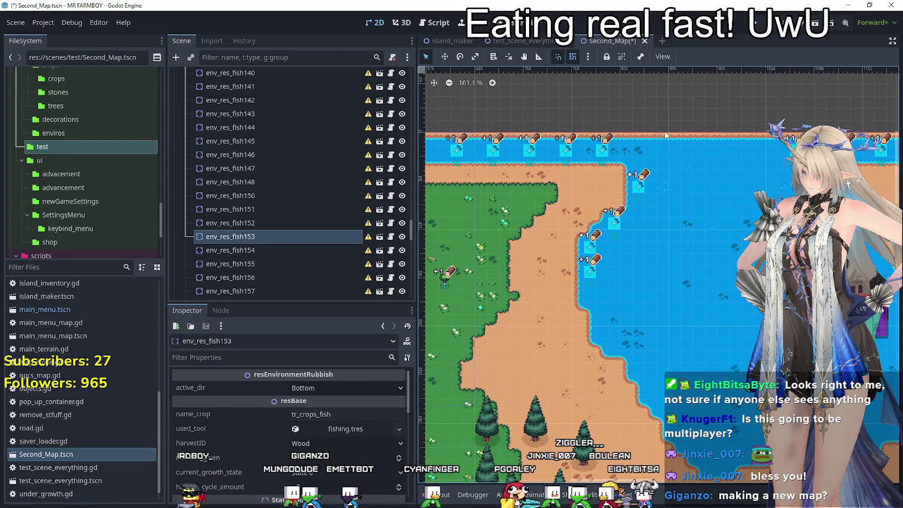
left_click(444, 56)
scroll(681, 275, "up", 2)
mouse_move(749, 353)
left_mouse_down()
mouse_move(544, 358)
mouse_move(534, 239)
left_mouse_up()
scroll(544, 358, "up", 4)
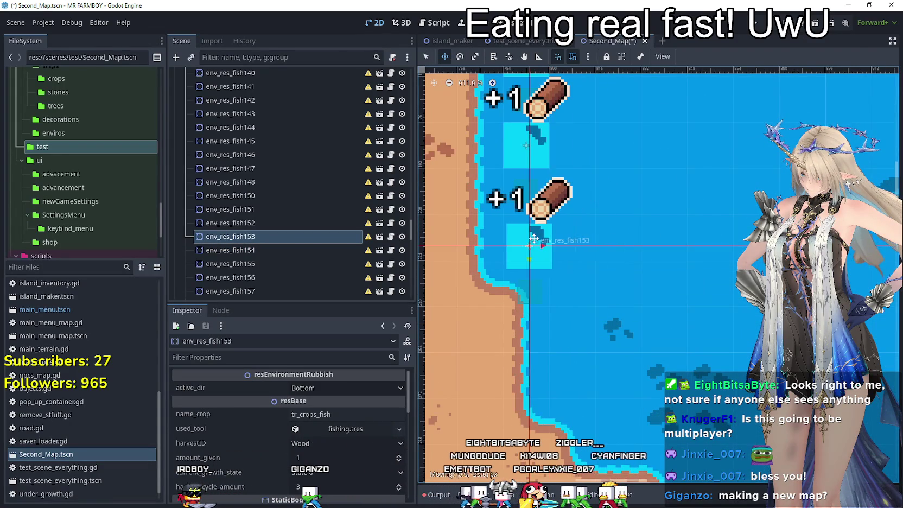
scroll(531, 246, "up", 3)
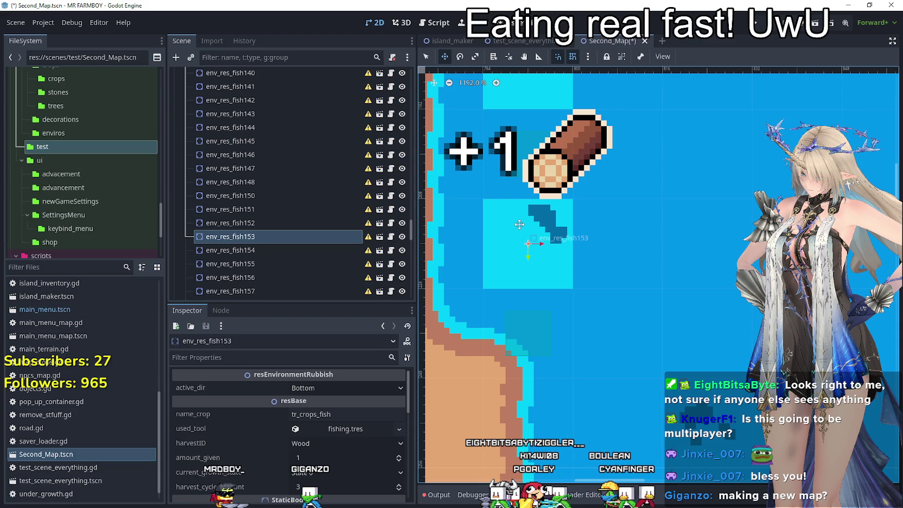
scroll(519, 224, "down", 1)
left_click(336, 389)
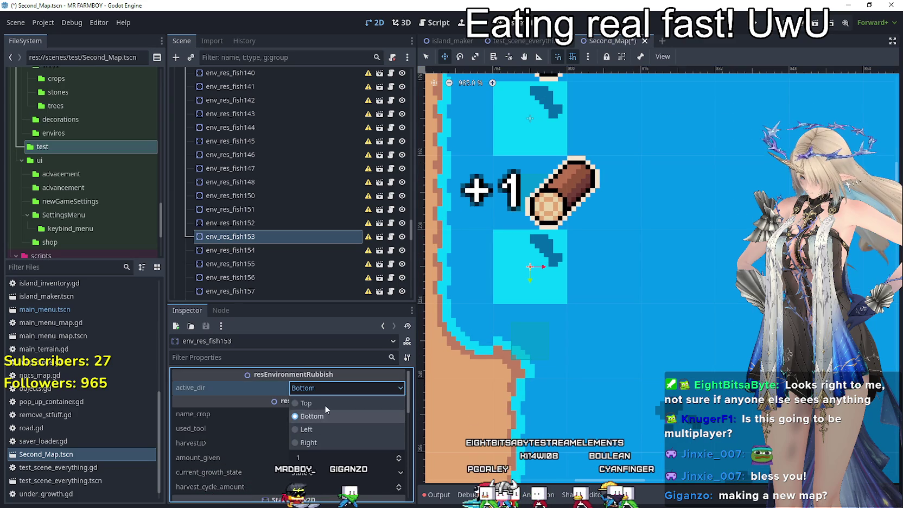
left_click(328, 428)
scroll(678, 284, "down", 6)
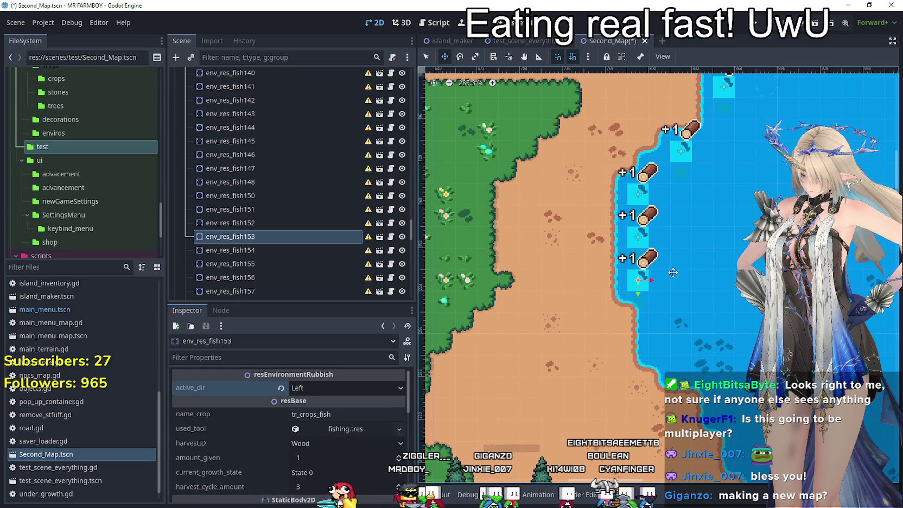
key("ctrl+s")
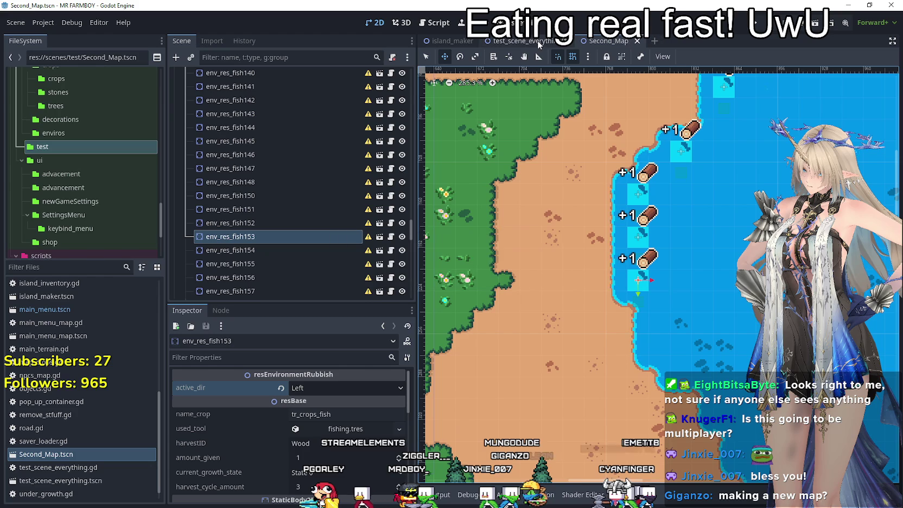
Switch to test_scene_everything, turn on the Clouds layer's visibility, and save the scene.
key("ctrl+shift+Tab")
scroll(619, 188, "down", 5)
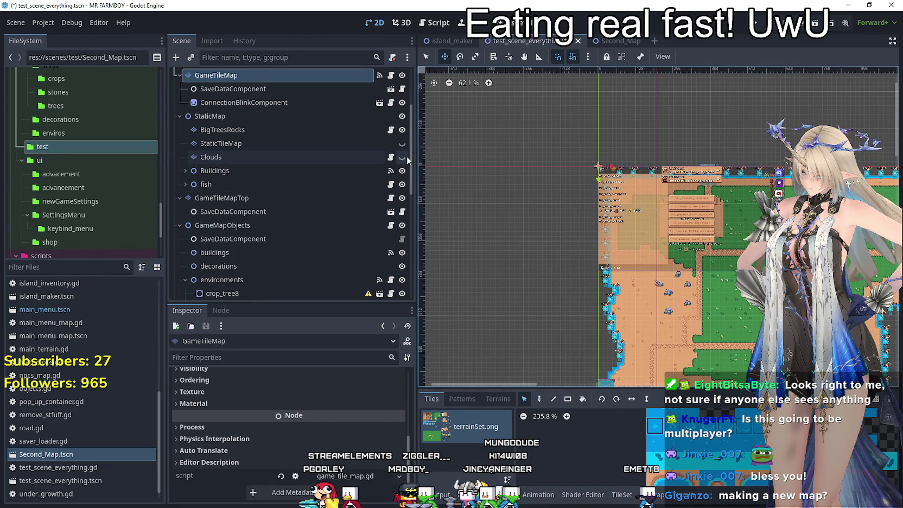
left_click(402, 157)
scroll(645, 250, "down", 6)
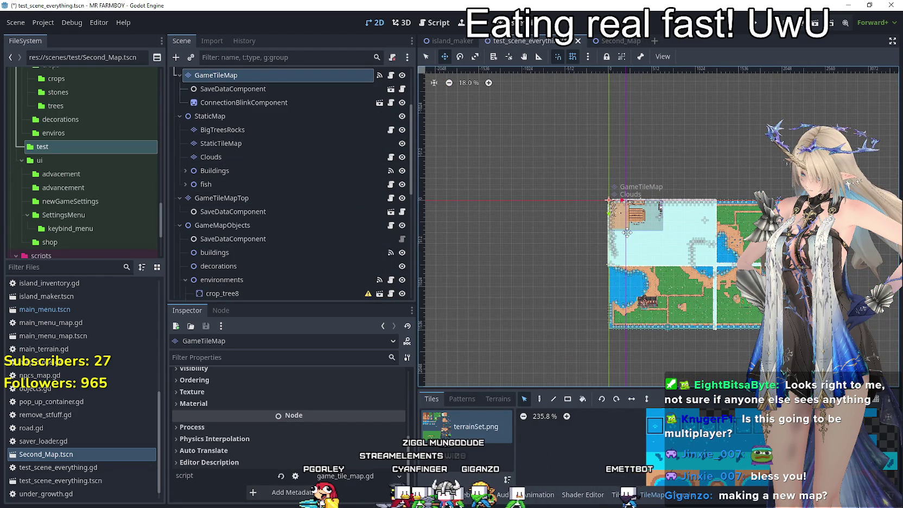
scroll(727, 330, "up", 3)
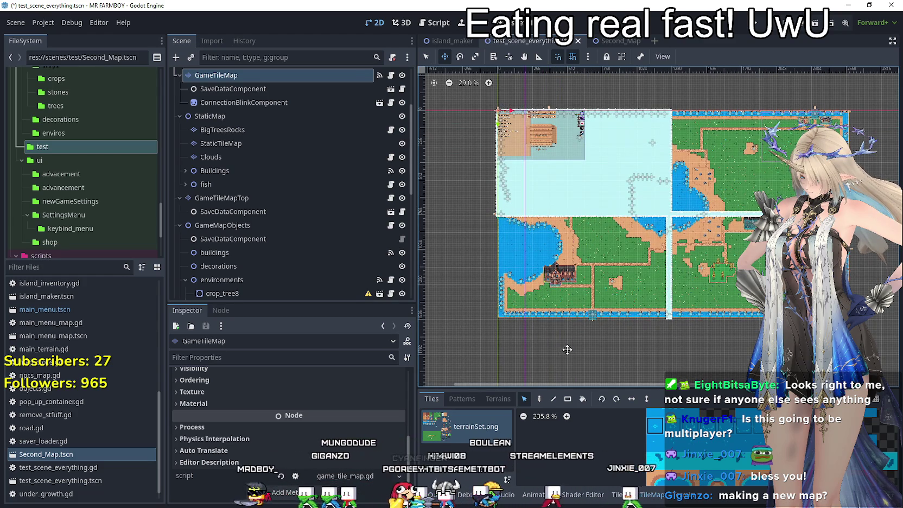
scroll(254, 198, "down", 1)
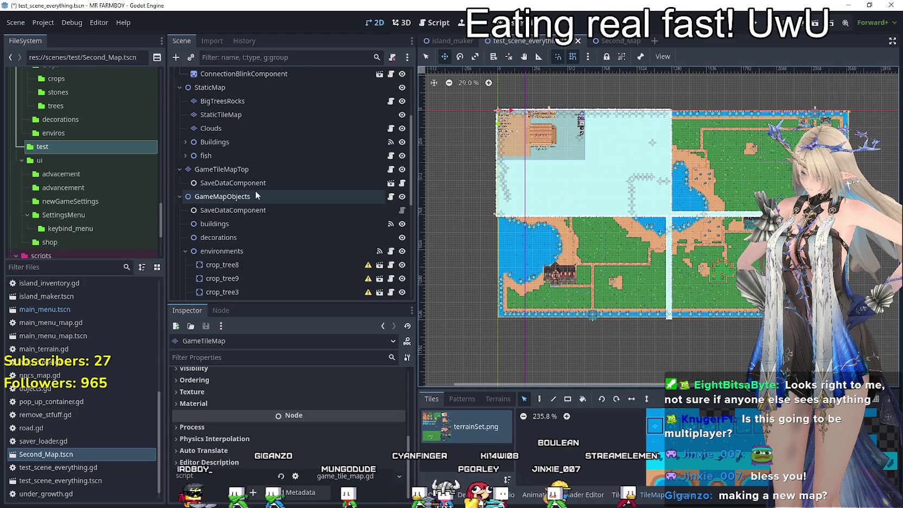
key("ctrl+s")
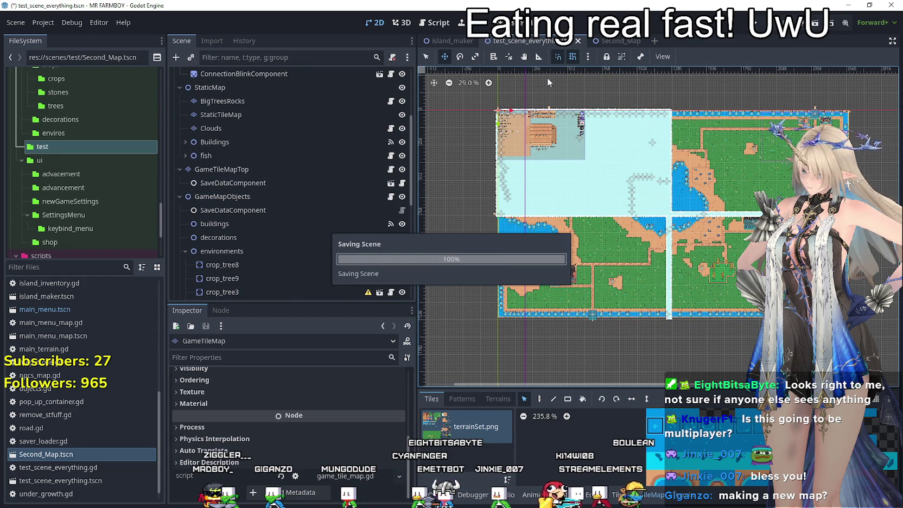
left_click(602, 42)
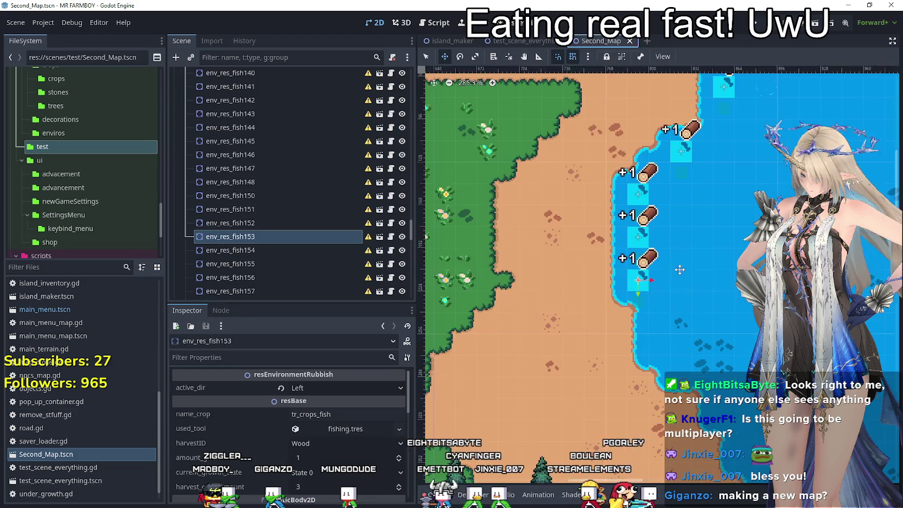
scroll(728, 309, "up", 4)
left_click_drag(728, 309, 646, 251)
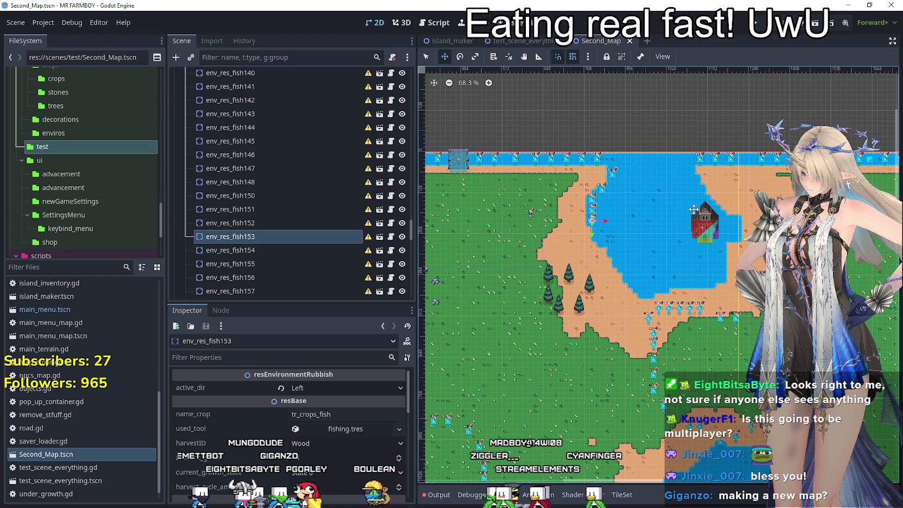
scroll(630, 231, "up", 2)
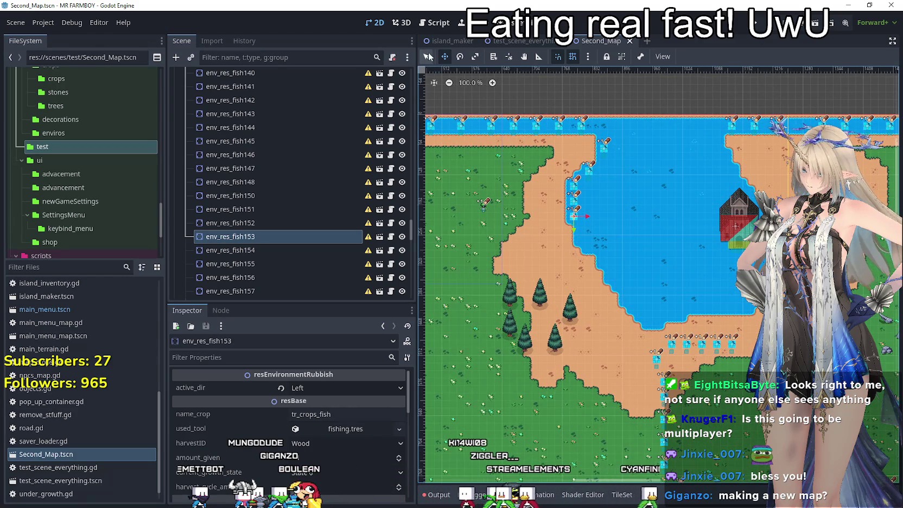
scroll(830, 179, "up", 3)
left_click(698, 112)
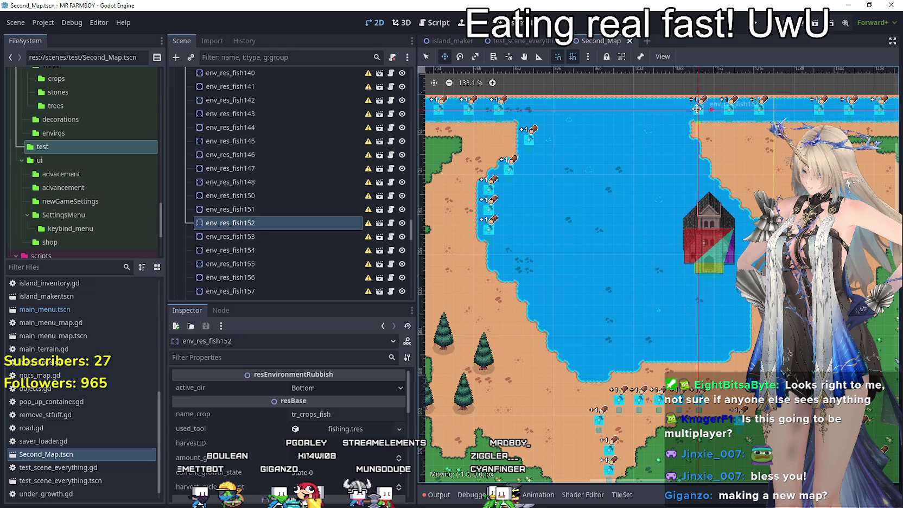
mouse_move(697, 109)
left_mouse_down()
mouse_move(482, 240)
mouse_move(584, 288)
mouse_move(565, 236)
left_mouse_up()
scroll(481, 241, "up", 15)
scroll(565, 236, "up", 6)
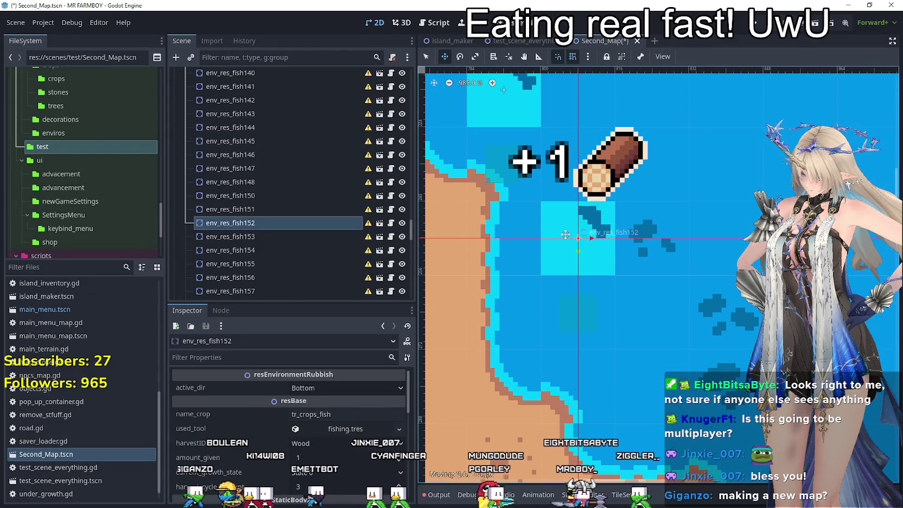
scroll(568, 234, "down", 8)
left_click(317, 387)
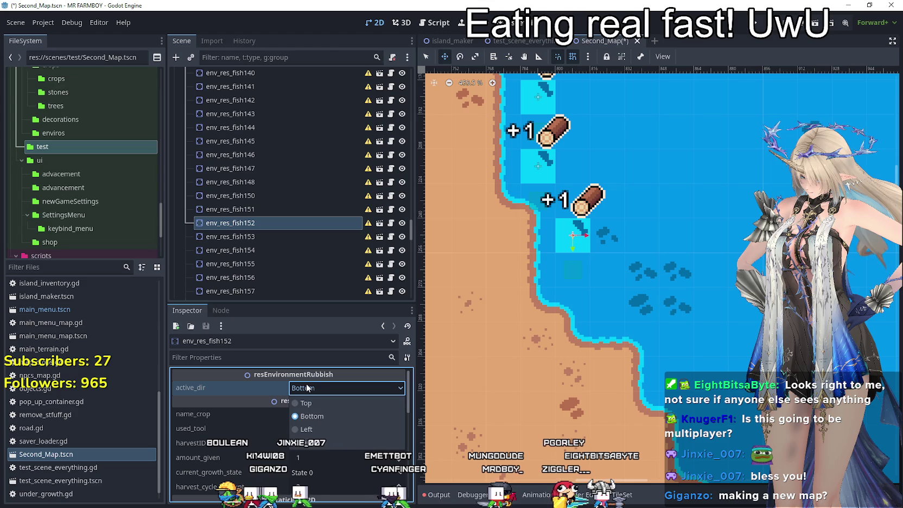
left_click(307, 429)
scroll(593, 253, "down", 6)
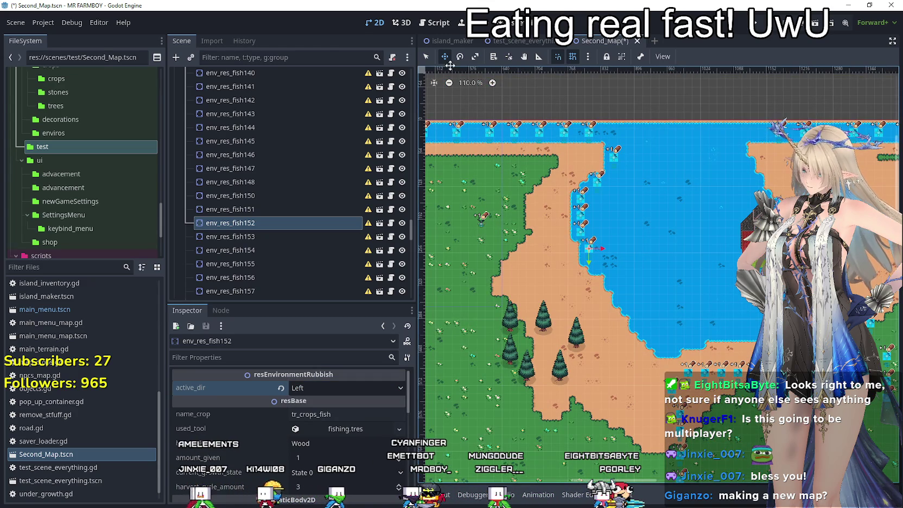
left_click(427, 56)
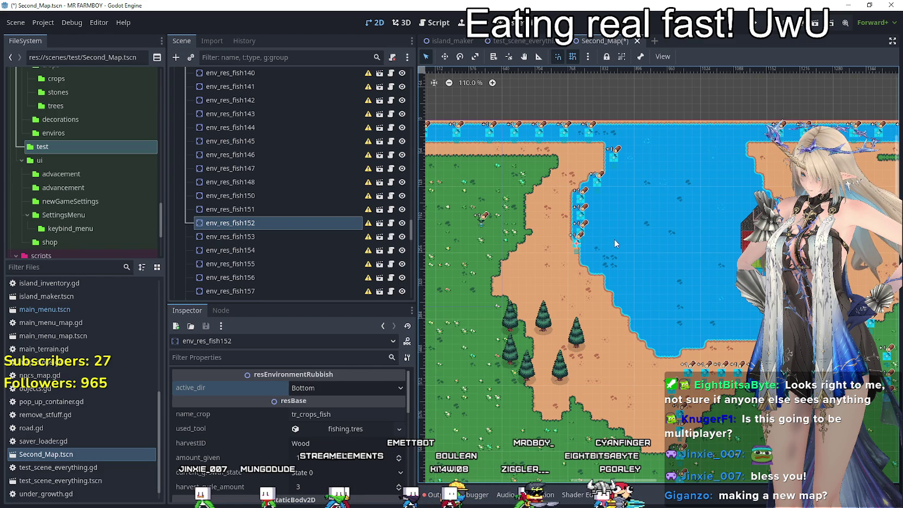
key("ctrl+s")
scroll(751, 147, "up", 5)
scroll(752, 148, "up", 4)
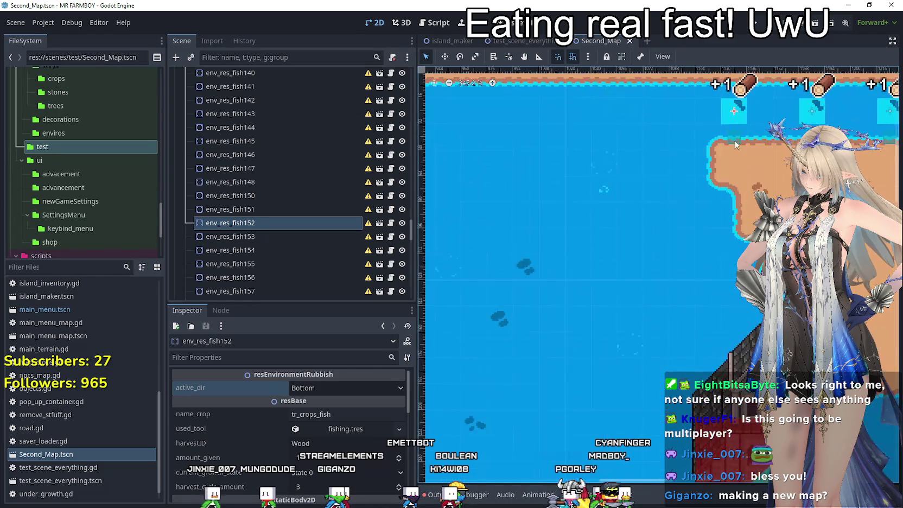
key("ctrl+s")
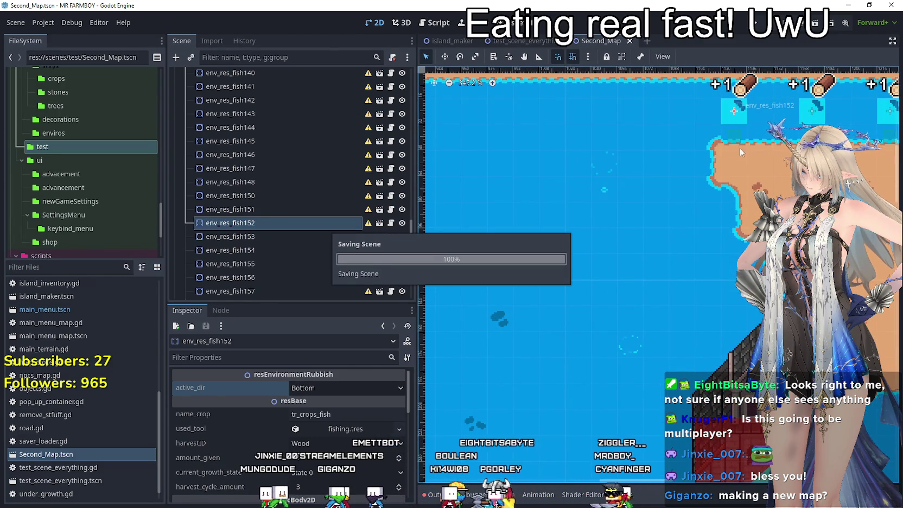
Move env_res_fish94 up toward the shoreline and set its active_dir to Right.
scroll(728, 172, "down", 3)
scroll(728, 172, "down", 12)
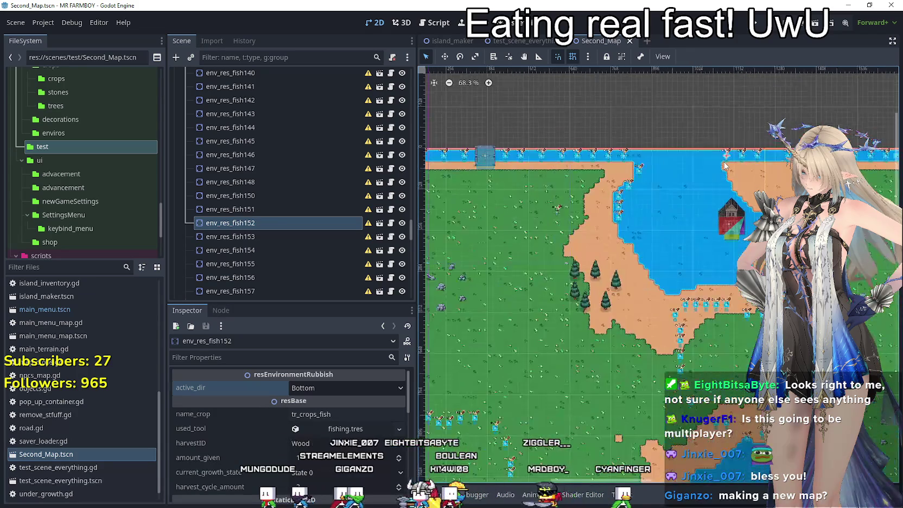
scroll(605, 182, "up", 7)
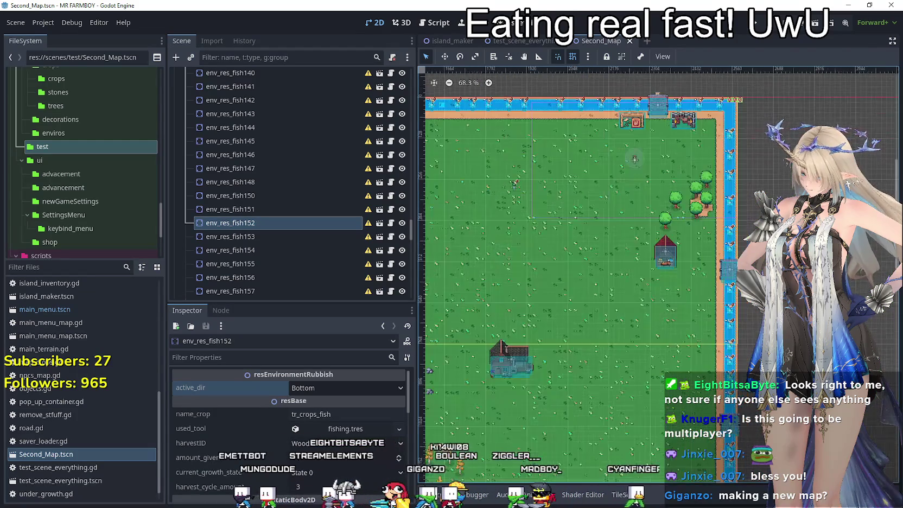
scroll(735, 111, "up", 2)
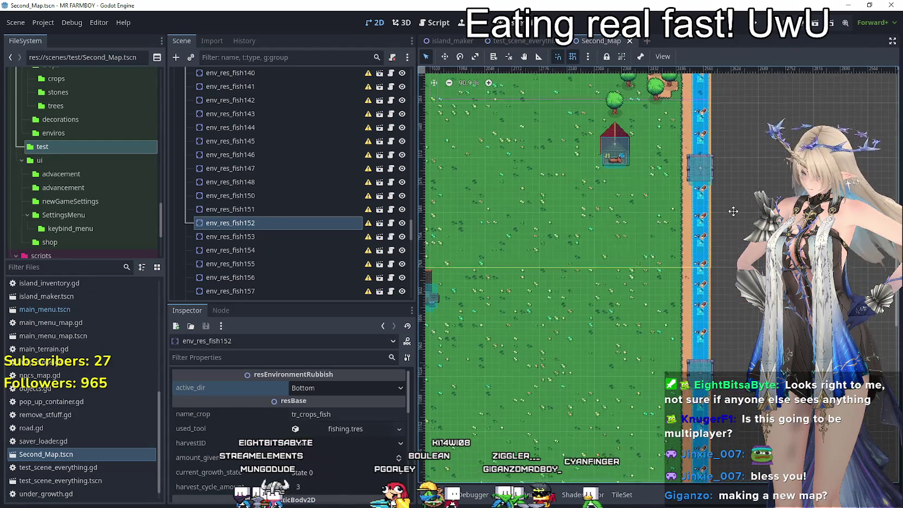
mouse_move(735, 111)
left_mouse_down()
mouse_move(752, 315)
mouse_move(743, 108)
mouse_move(739, 176)
mouse_move(729, 185)
mouse_move(727, 98)
left_mouse_up()
scroll(727, 97, "down", 1)
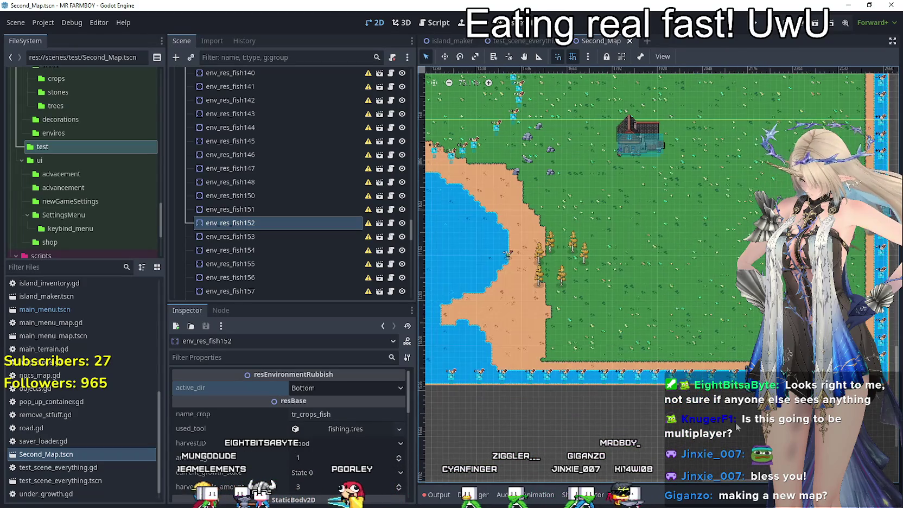
scroll(697, 409, "up", 2)
left_click_drag(696, 409, 555, 417)
scroll(555, 418, "up", 2)
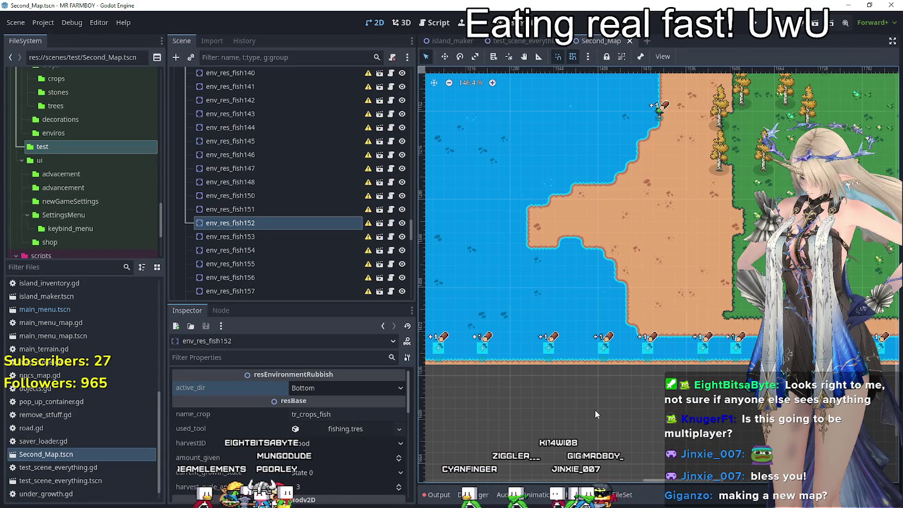
scroll(631, 335, "up", 4)
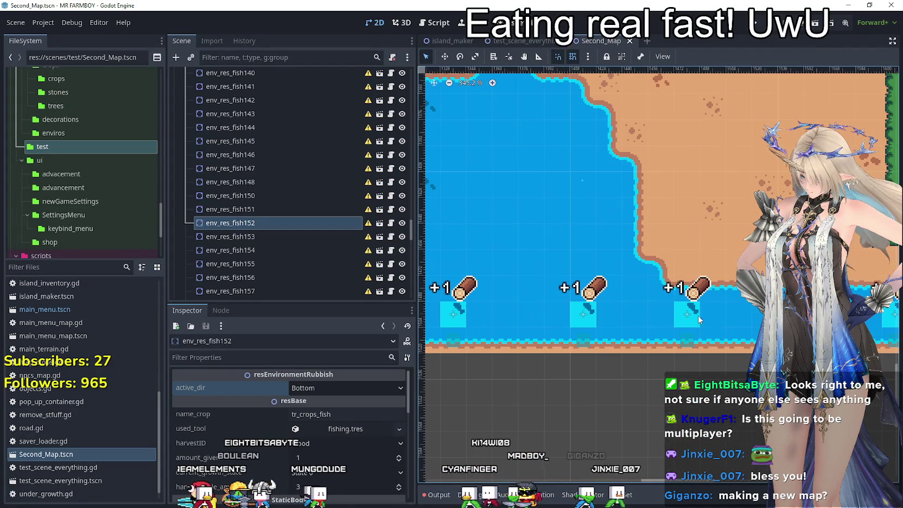
left_click(688, 315)
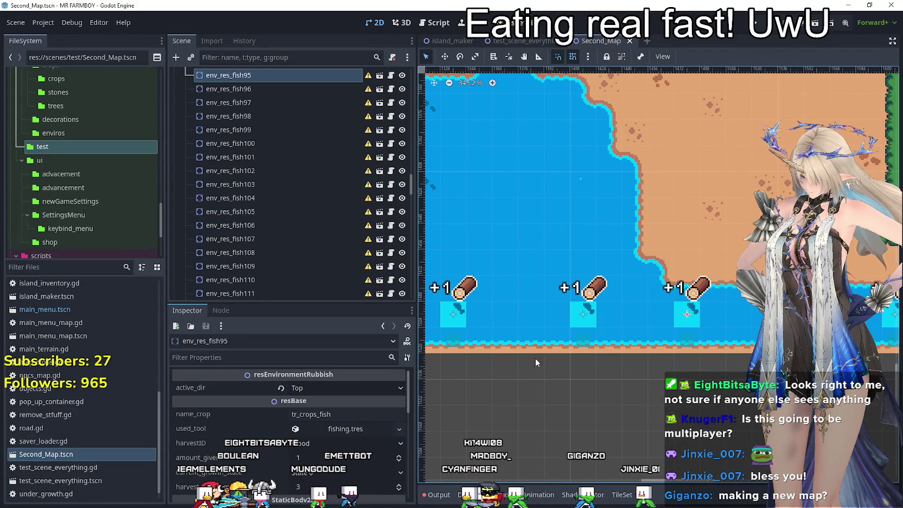
left_click(584, 316)
left_click(444, 56)
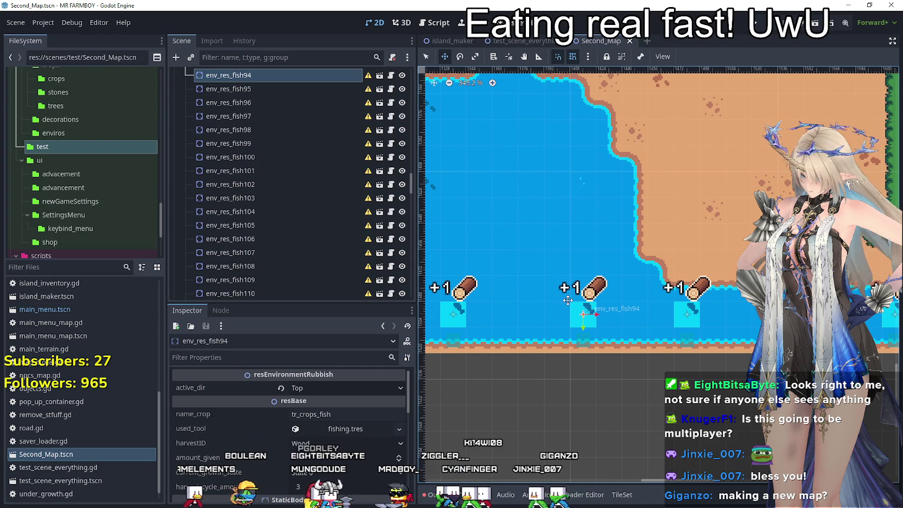
mouse_move(566, 300)
left_mouse_down()
mouse_move(579, 221)
mouse_move(579, 231)
left_mouse_up()
scroll(617, 253, "up", 3)
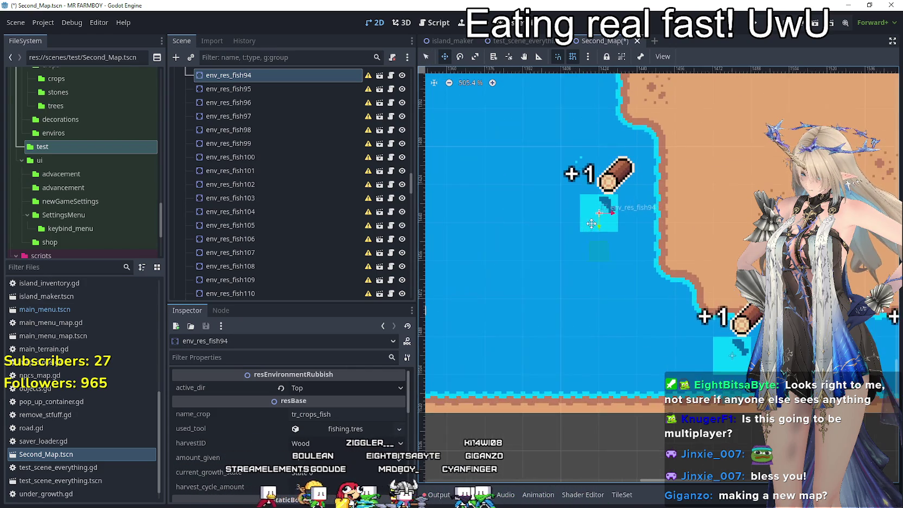
scroll(617, 252, "up", 5)
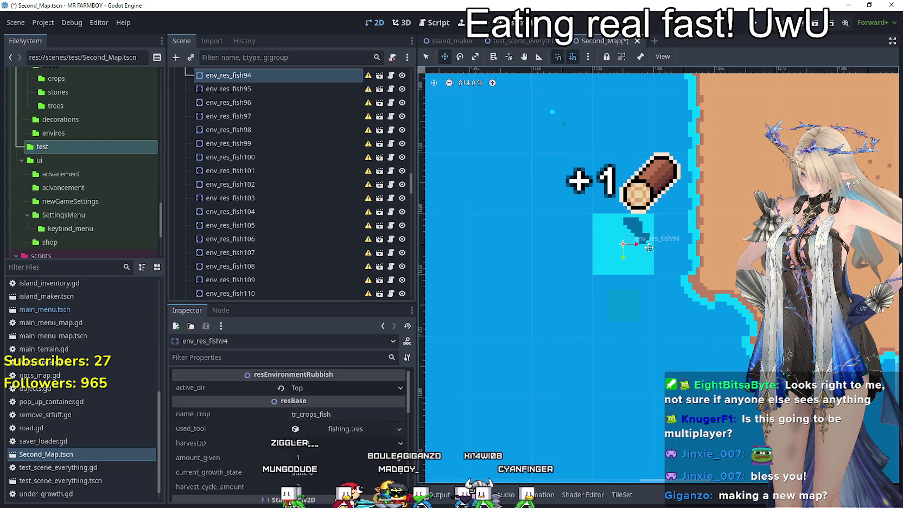
scroll(638, 257, "down", 5)
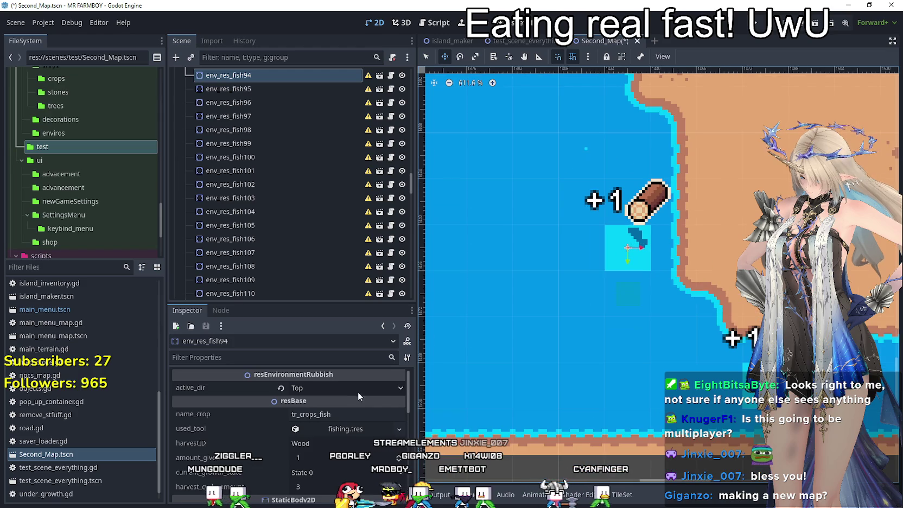
left_click(357, 391)
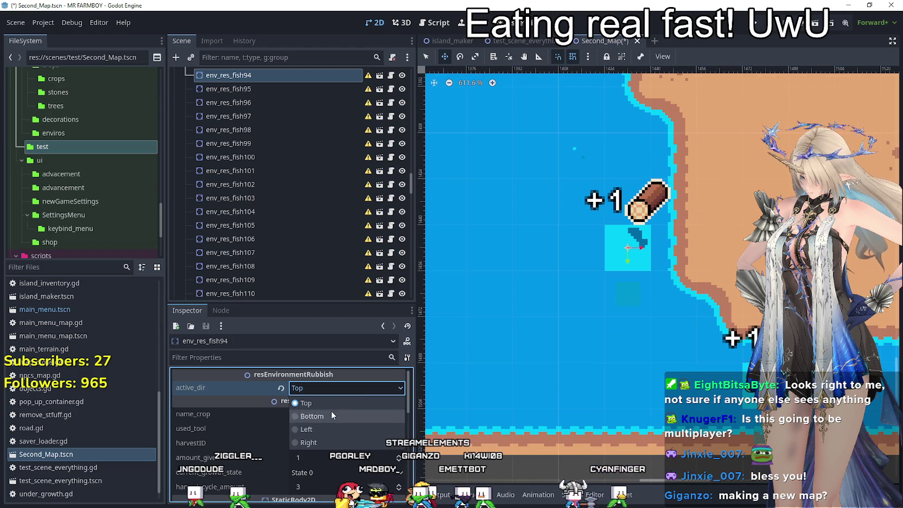
left_click(337, 442)
scroll(543, 310, "down", 5)
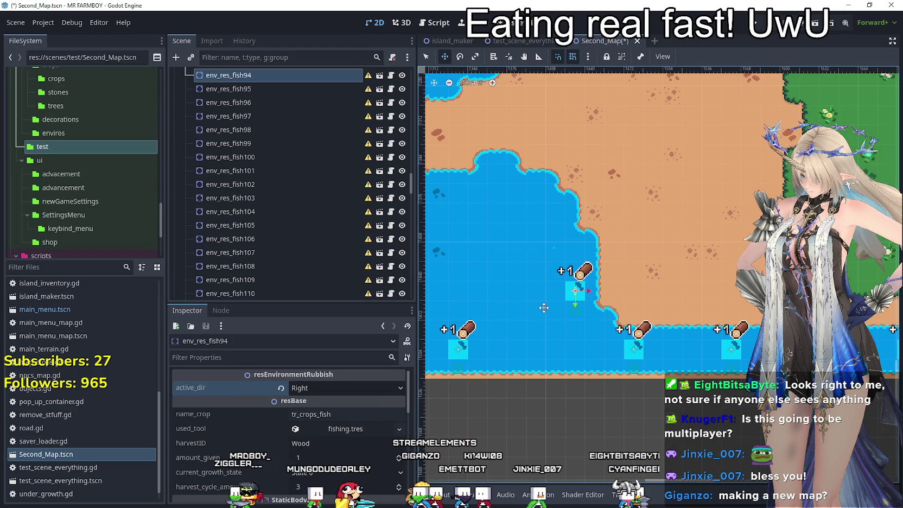
scroll(543, 308, "down", 2)
Move env_res_fish93 up near the top shoreline and set its active_dir to Right.
left_click(426, 57)
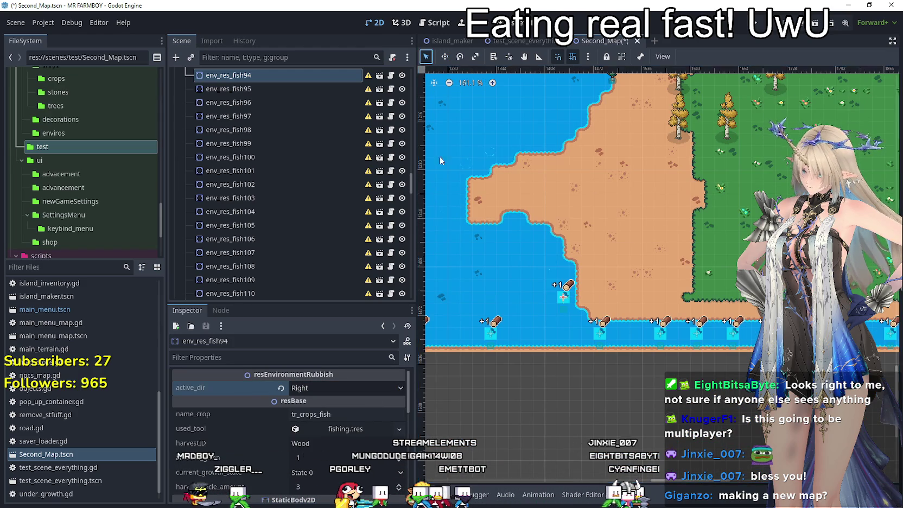
scroll(485, 334, "up", 5)
left_click(496, 329)
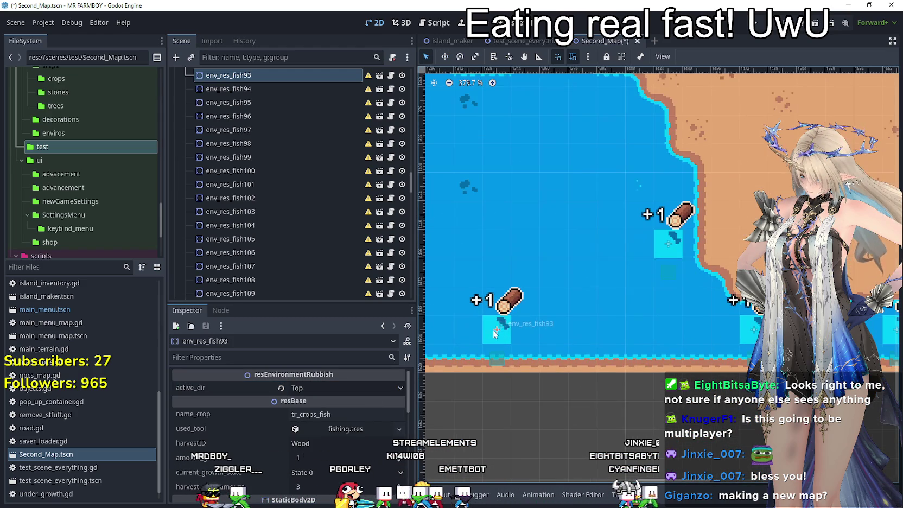
left_click(445, 57)
mouse_move(497, 328)
left_mouse_down()
mouse_move(618, 160)
mouse_move(612, 122)
left_mouse_up()
scroll(611, 121, "up", 3)
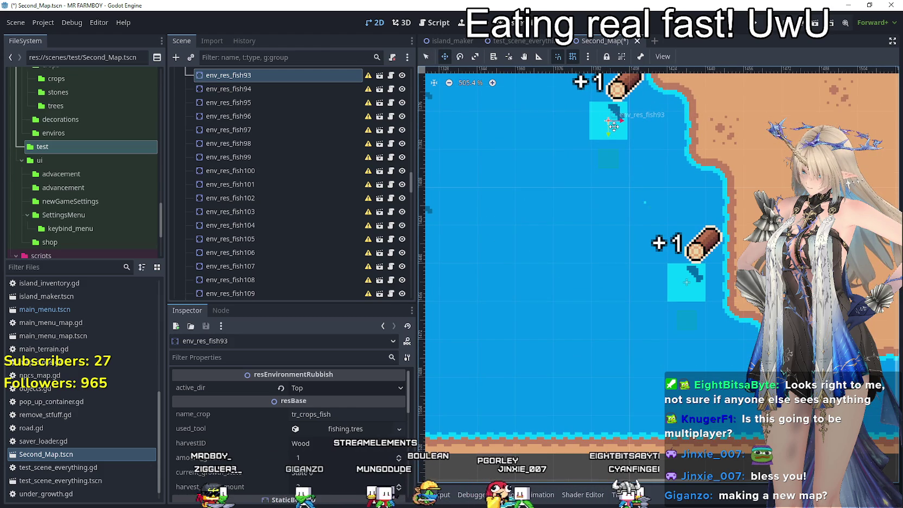
scroll(614, 126, "up", 8)
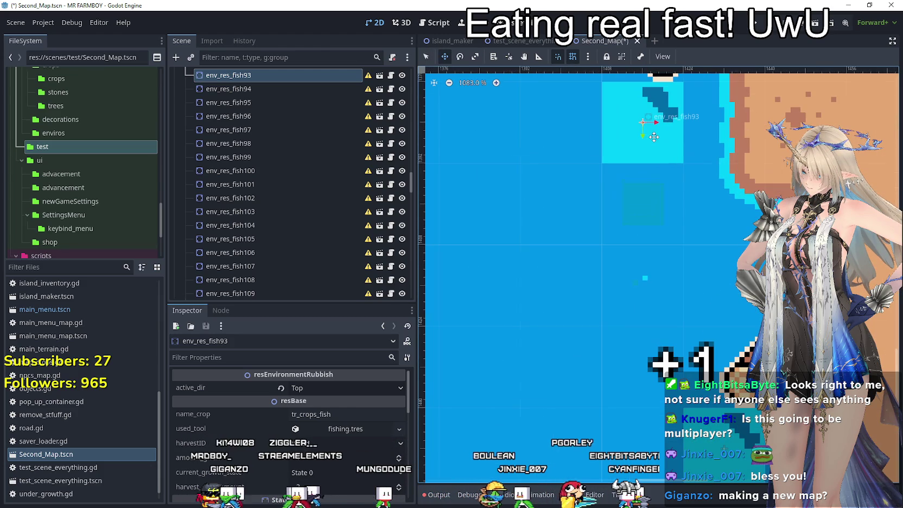
left_click(326, 389)
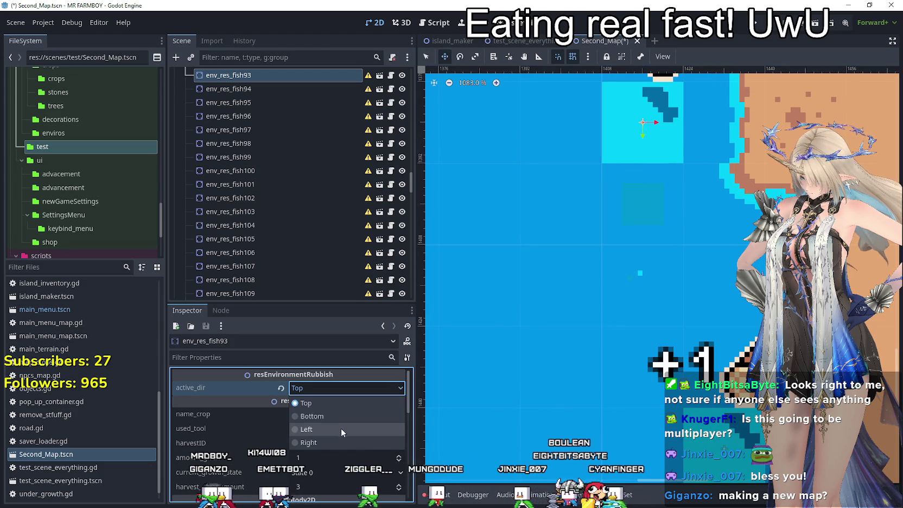
left_click(340, 440)
scroll(594, 215, "down", 8)
scroll(594, 214, "down", 10)
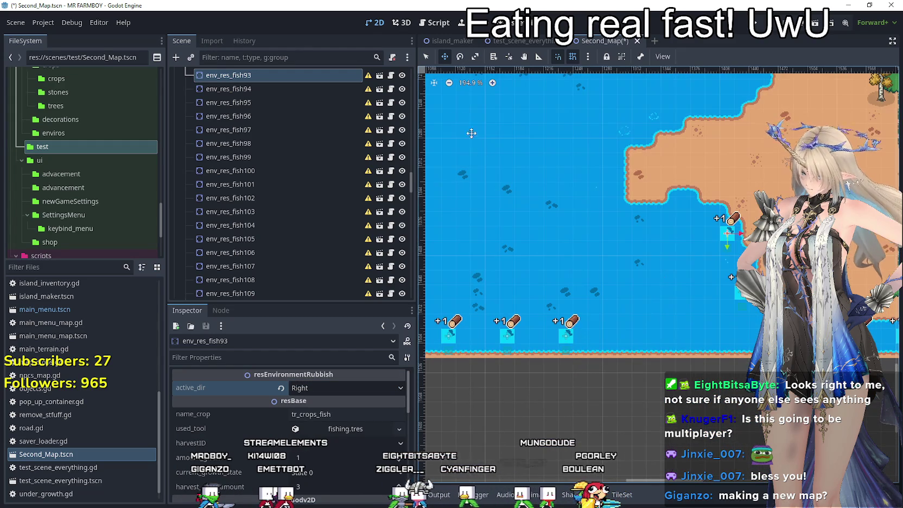
scroll(530, 316, "up", 6)
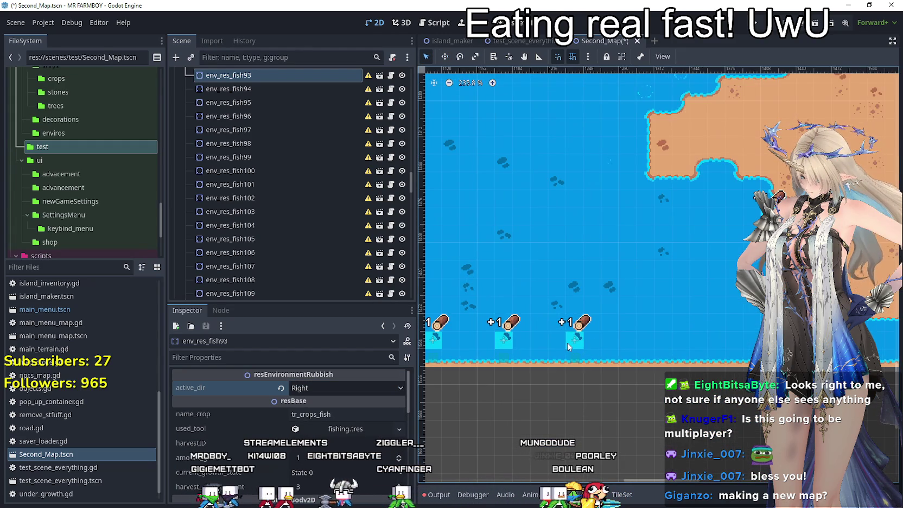
Fit env_res_fish92 into the sandy shoreline notch, keeping its active_dir as Top.
left_click(567, 342)
left_click(445, 56)
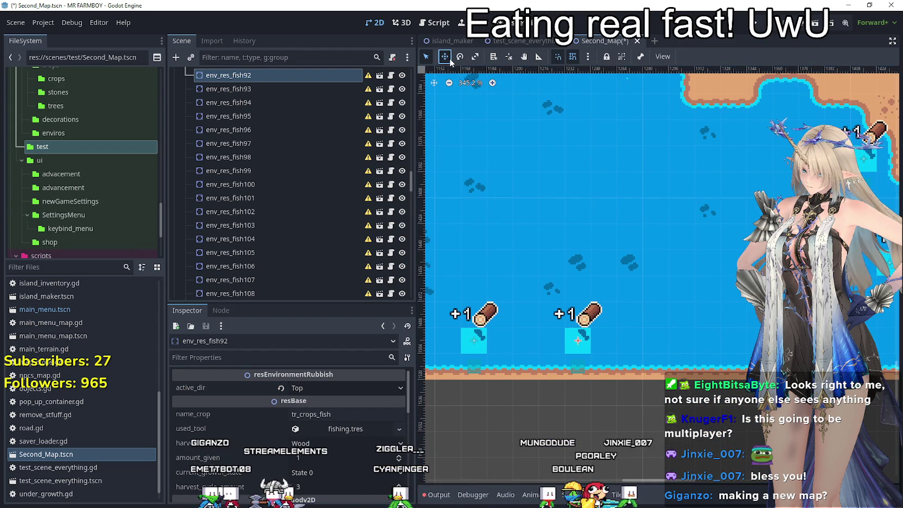
left_click_drag(672, 244, 687, 207)
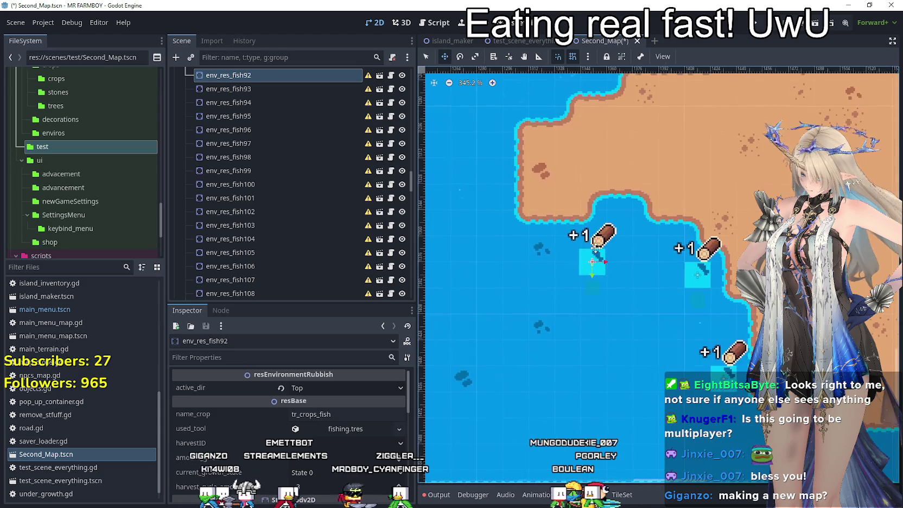
scroll(587, 247, "up", 4)
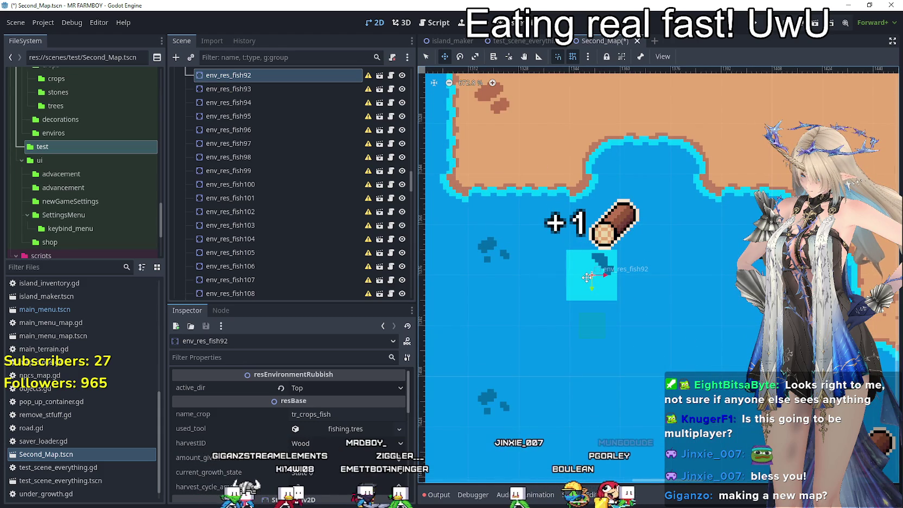
mouse_move(588, 287)
left_mouse_down()
mouse_move(629, 236)
mouse_move(633, 189)
left_mouse_up()
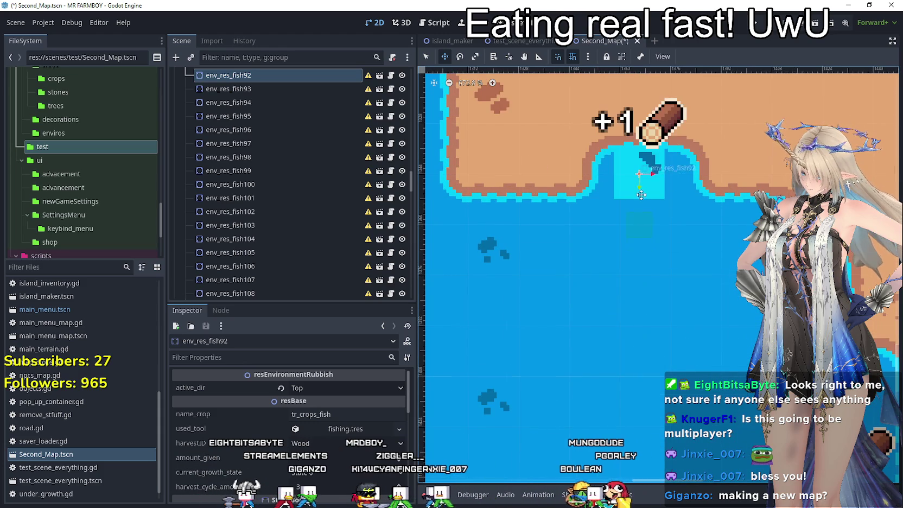
scroll(633, 190, "up", 3)
scroll(642, 207, "up", 4)
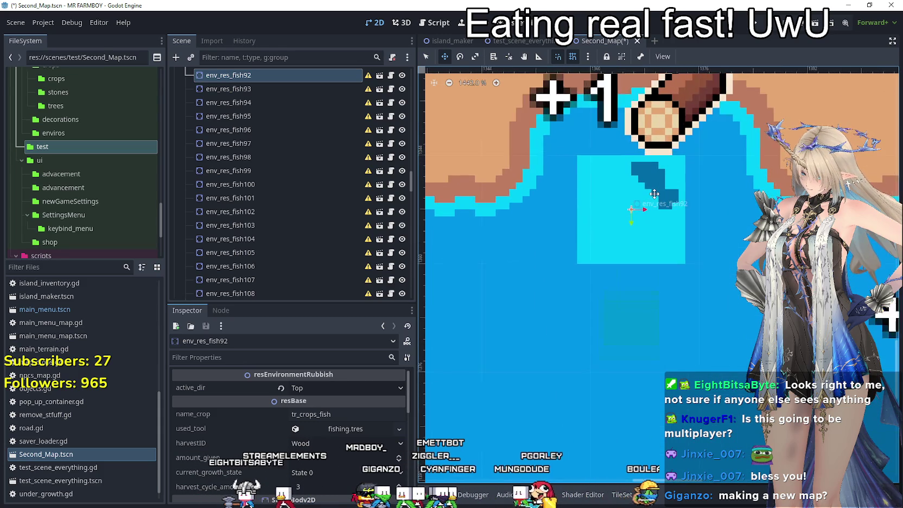
mouse_move(637, 202)
left_mouse_down()
mouse_move(669, 196)
mouse_move(662, 202)
left_mouse_up()
scroll(659, 201, "down", 6)
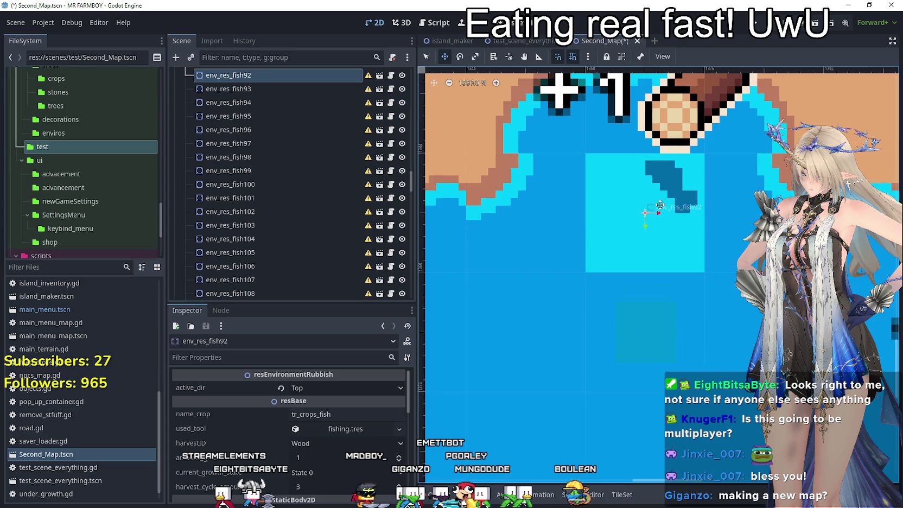
left_click(360, 386)
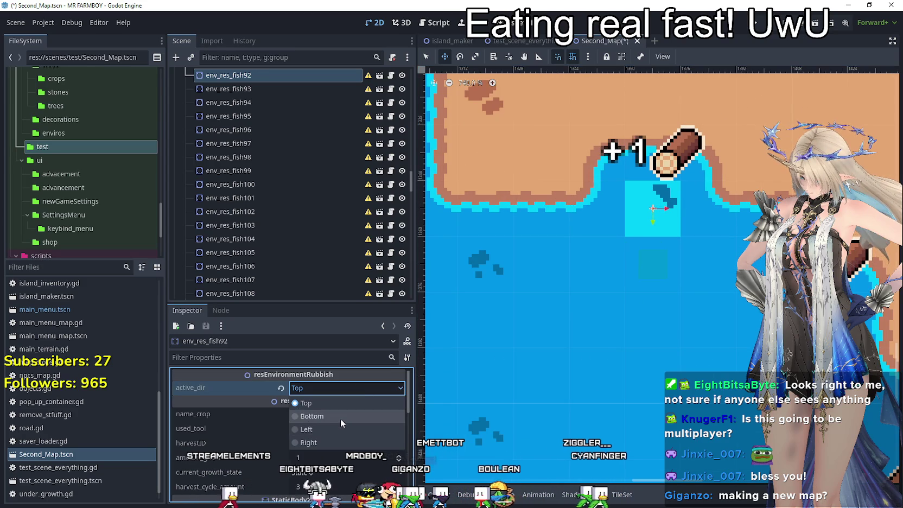
left_click(354, 391)
scroll(487, 328, "down", 5)
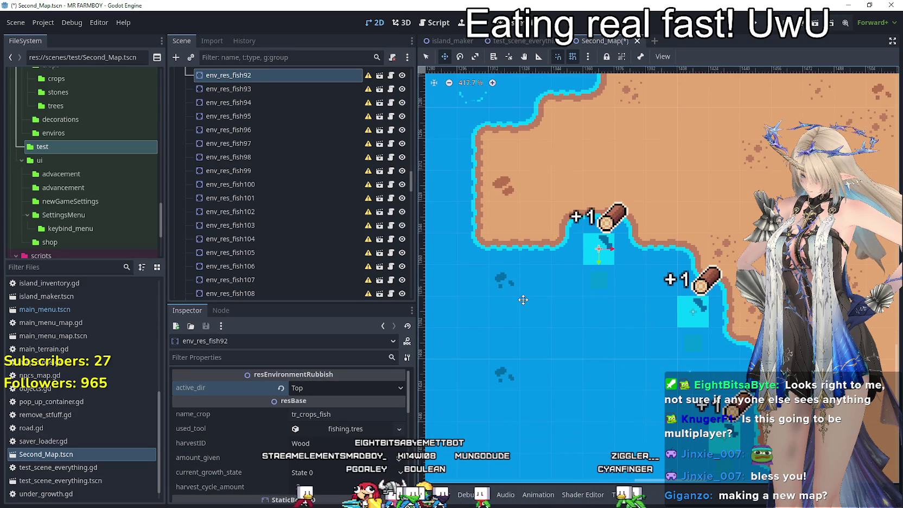
scroll(488, 329, "down", 2)
scroll(537, 358, "left", 3)
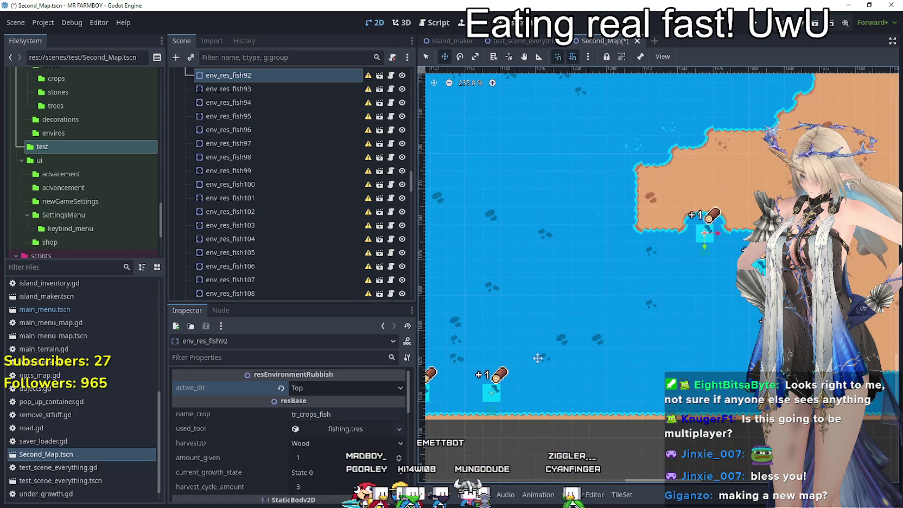
Move env_res_fish91 up beside the island and set its active_dir to Right.
left_click(485, 400)
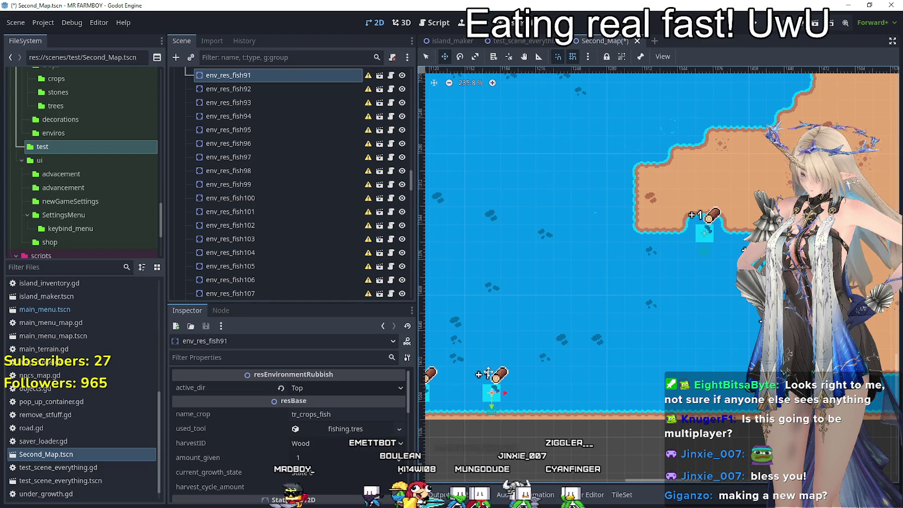
mouse_move(487, 372)
left_mouse_down()
mouse_move(578, 195)
mouse_move(602, 187)
mouse_move(595, 189)
mouse_move(624, 261)
mouse_move(661, 264)
mouse_move(660, 285)
left_mouse_up()
scroll(604, 185, "up", 4)
scroll(607, 228, "up", 2)
scroll(654, 293, "up", 2)
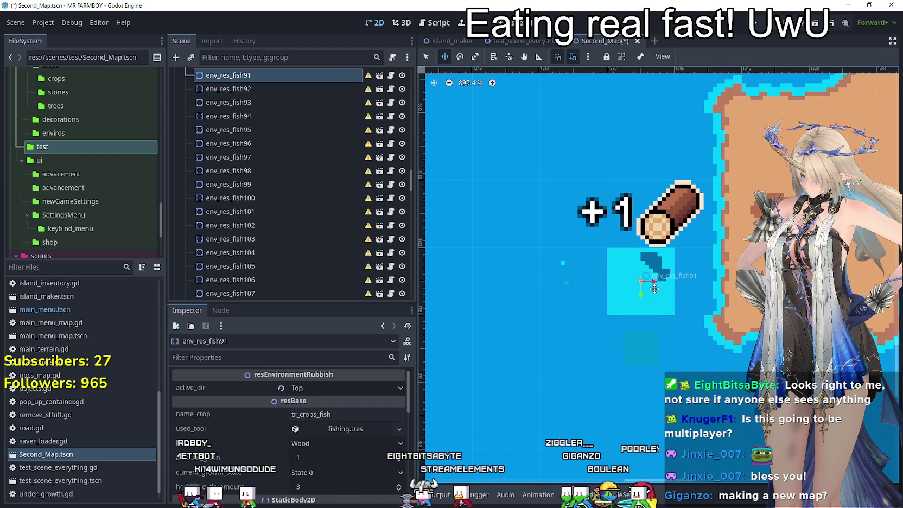
left_click(341, 389)
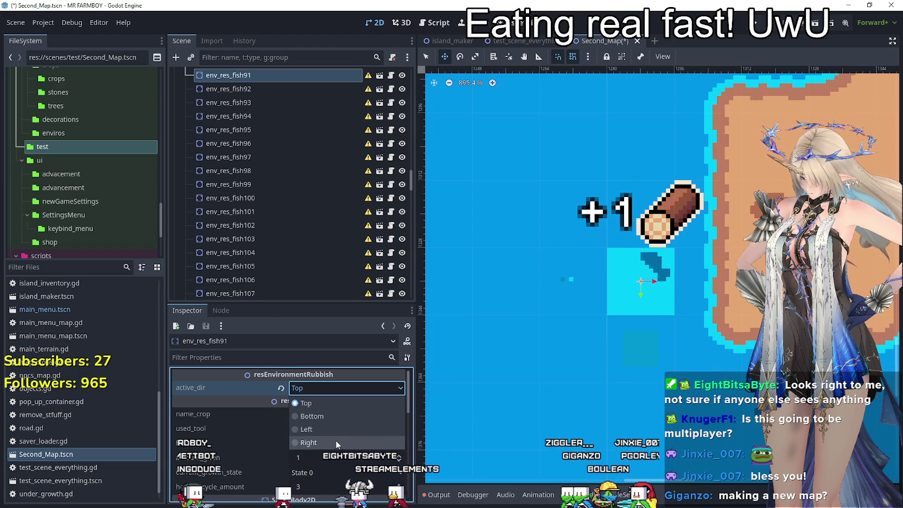
left_click(336, 440)
scroll(519, 359, "down", 4)
scroll(519, 359, "down", 12)
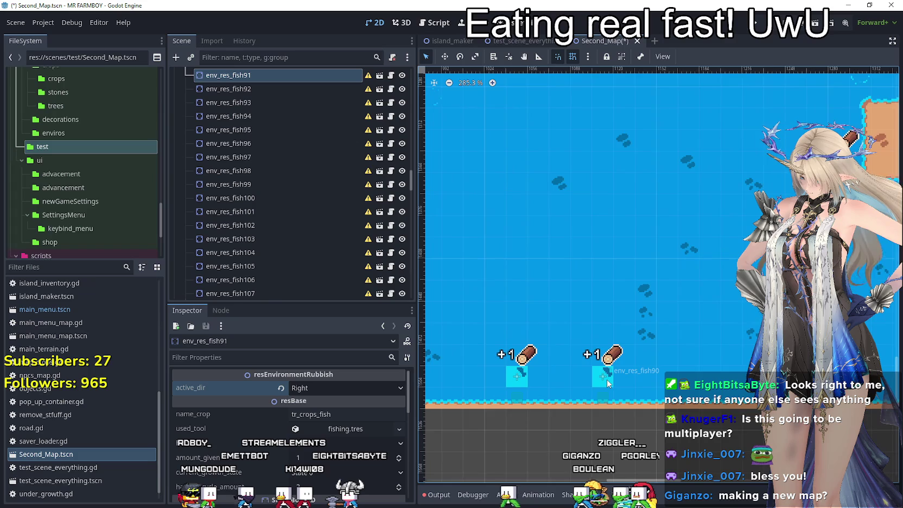
scroll(607, 379, "up", 5)
Move env_res_fish90 up beside the other fish and set its active_dir to Right.
left_click(602, 375)
left_click(444, 57)
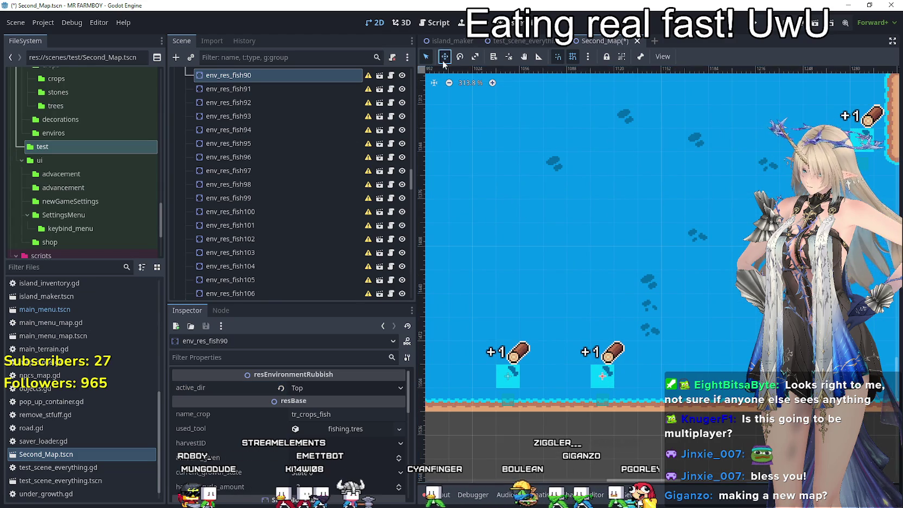
mouse_move(602, 375)
left_mouse_down()
mouse_move(689, 206)
mouse_move(480, 323)
mouse_move(629, 227)
mouse_move(626, 219)
left_mouse_up()
scroll(625, 247, "up", 4)
scroll(625, 247, "up", 4)
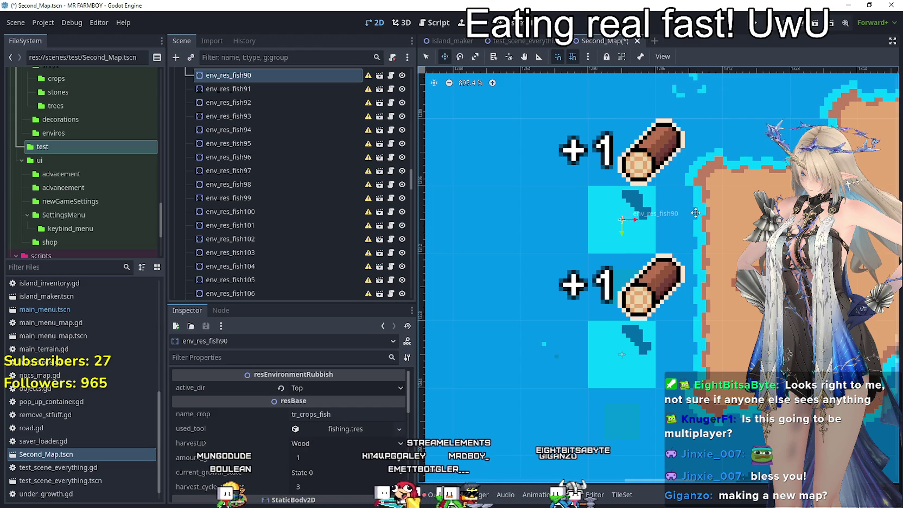
scroll(669, 233, "up", 6)
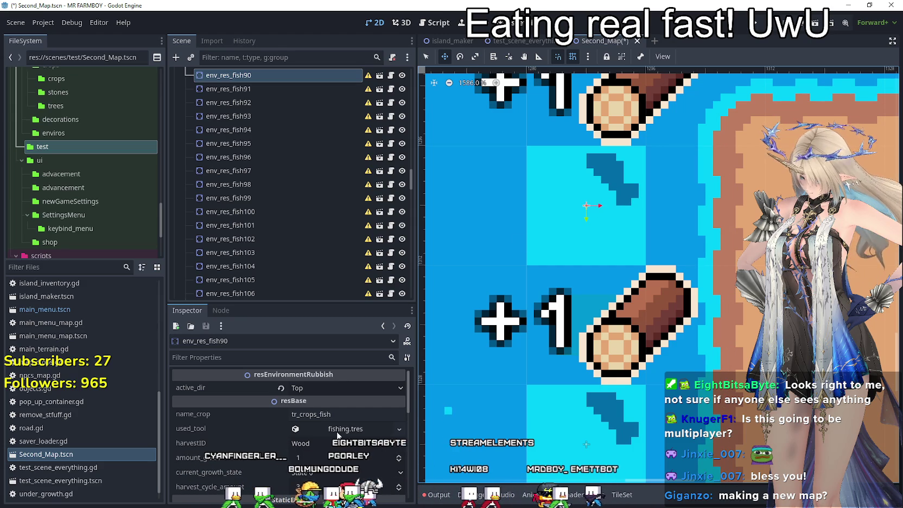
left_click(338, 386)
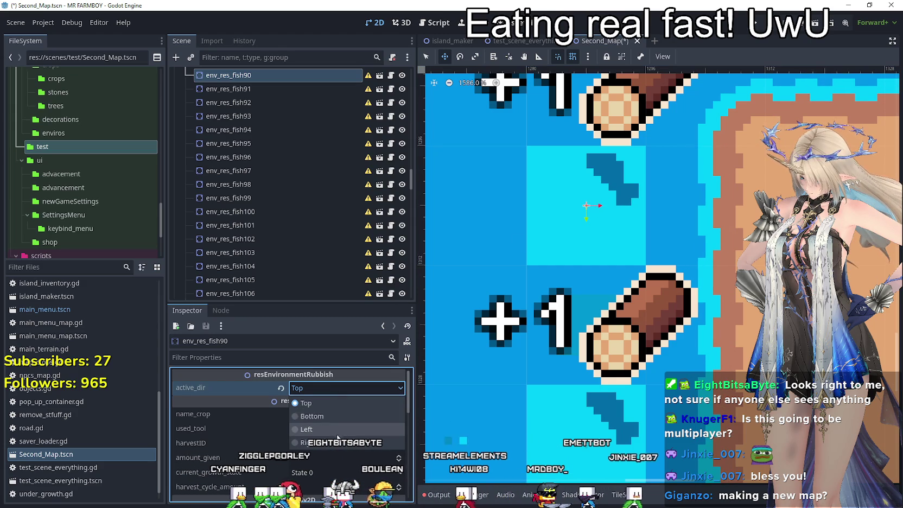
left_click(304, 442)
scroll(541, 289, "down", 10)
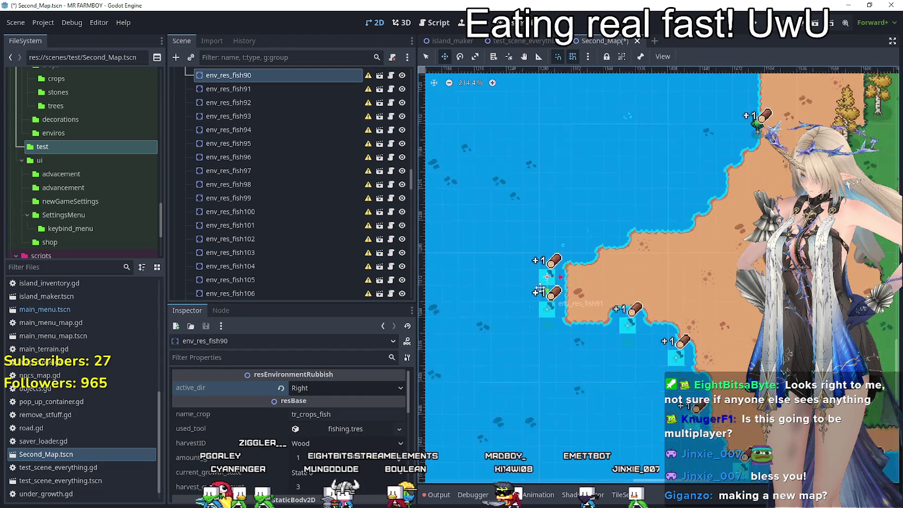
Collapse the fish node in the Scene tree and select StaticTileMap for tile painting.
scroll(597, 309, "down", 5)
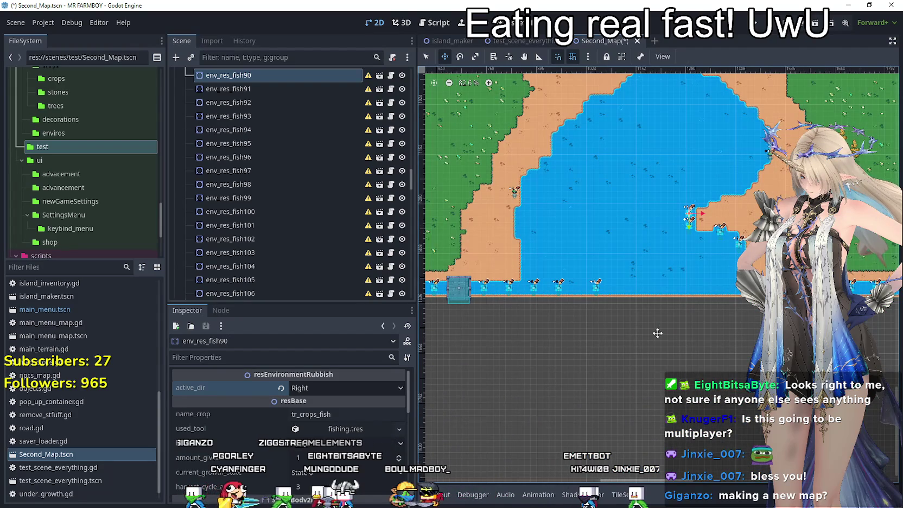
scroll(714, 324, "up", 3)
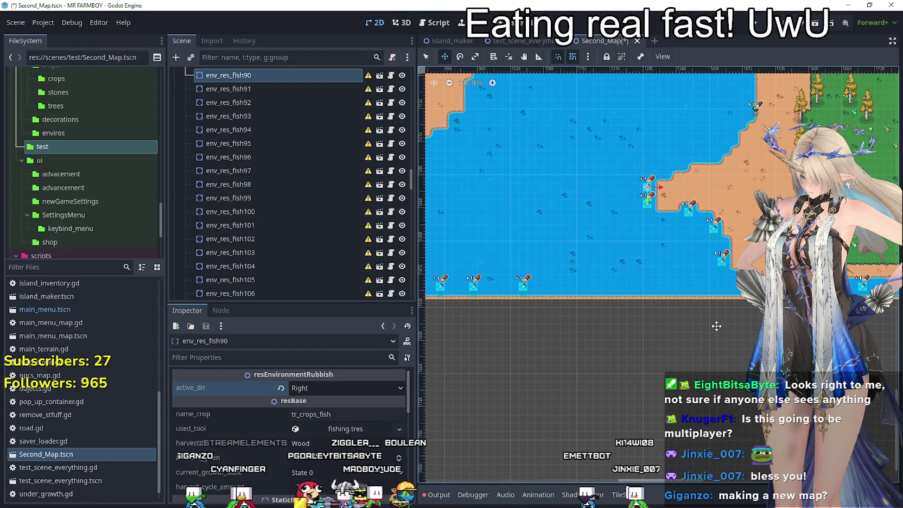
scroll(718, 319, "up", 3)
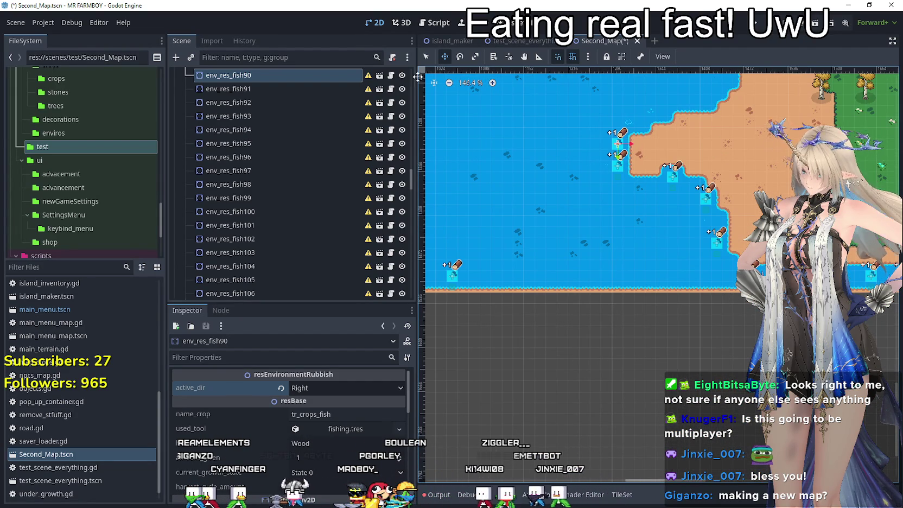
scroll(321, 215, "up", 3)
left_click_drag(411, 173, 417, 76)
left_click(184, 197)
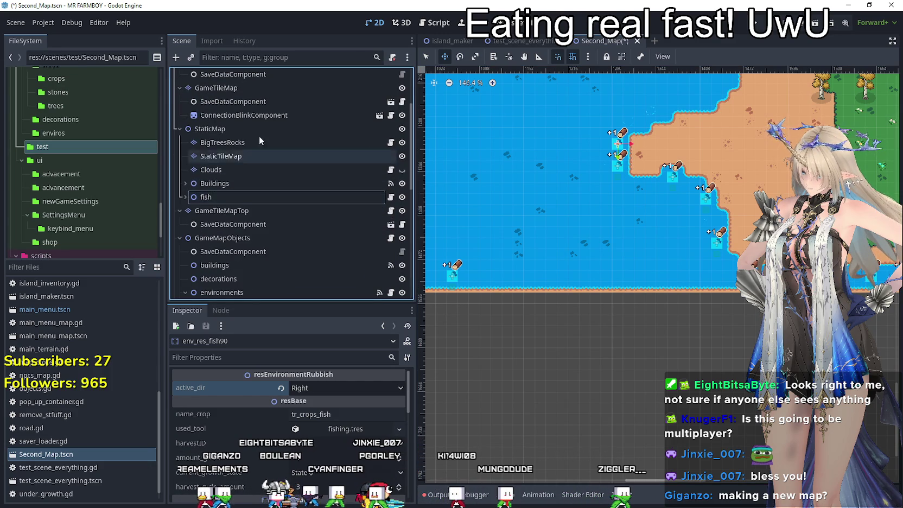
scroll(260, 181, "up", 2)
left_click(258, 242)
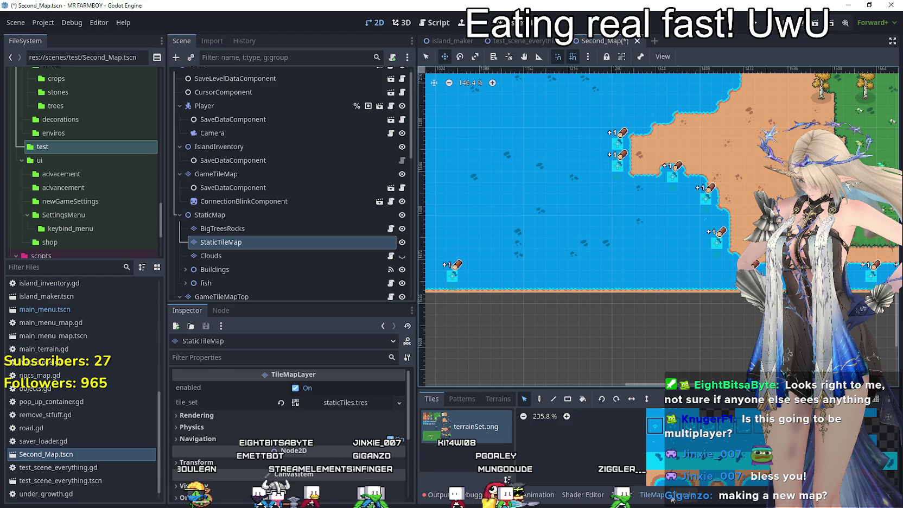
Select the water tile source and paint water blocks at the shore corner and along the shoreline.
left_click(672, 496)
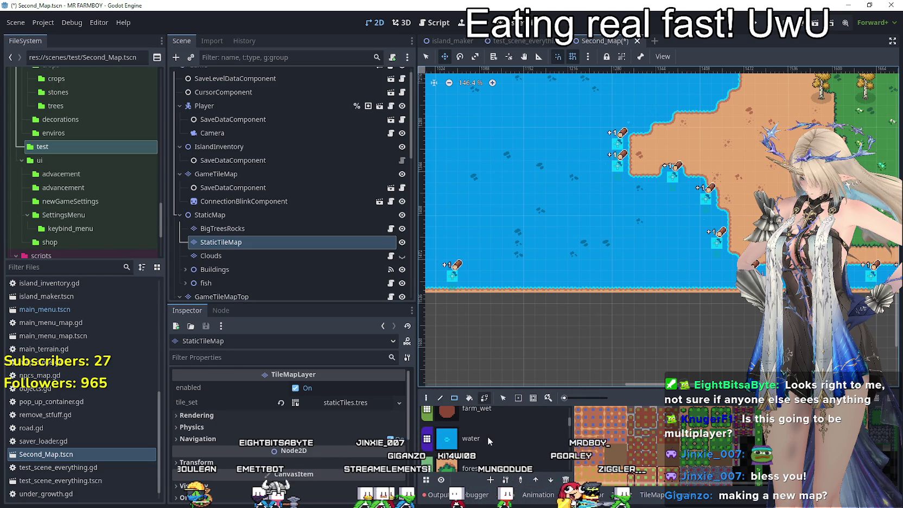
left_click(487, 435)
scroll(739, 220, "up", 1)
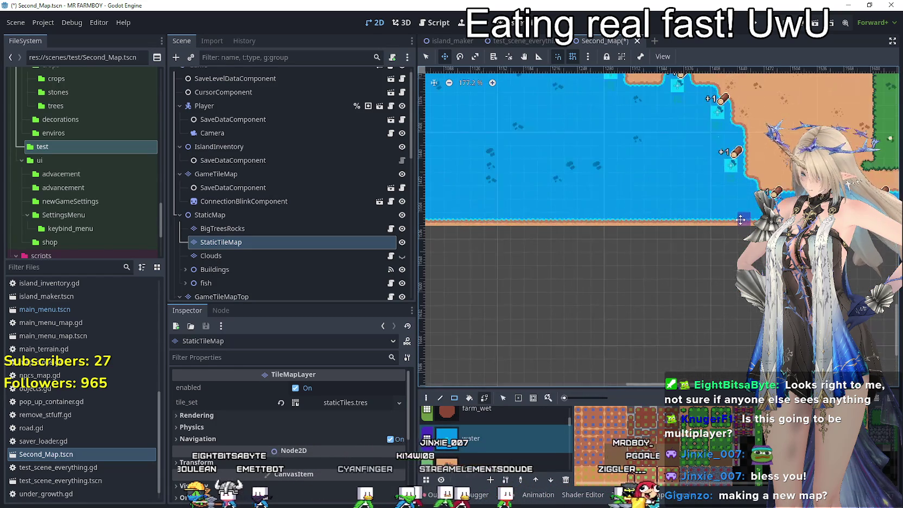
scroll(739, 219, "up", 1)
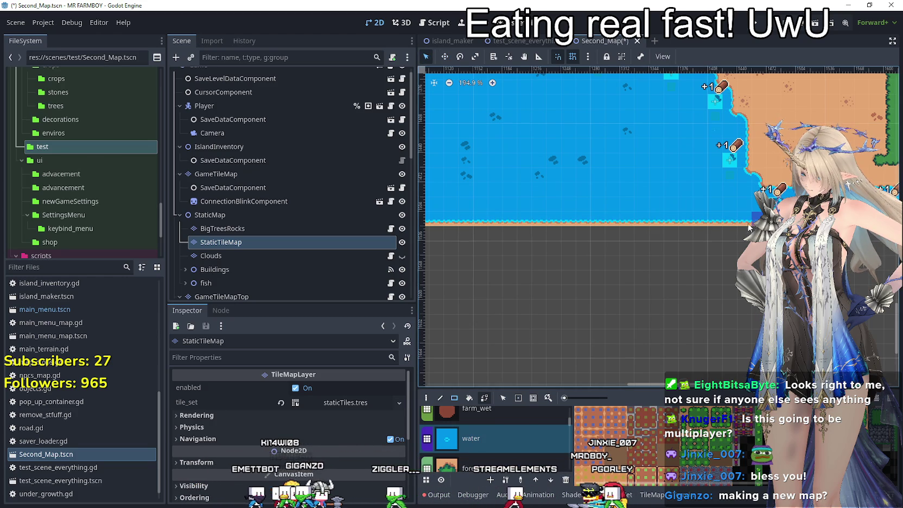
mouse_move(748, 224)
left_mouse_down()
mouse_move(701, 245)
mouse_move(770, 266)
left_mouse_up()
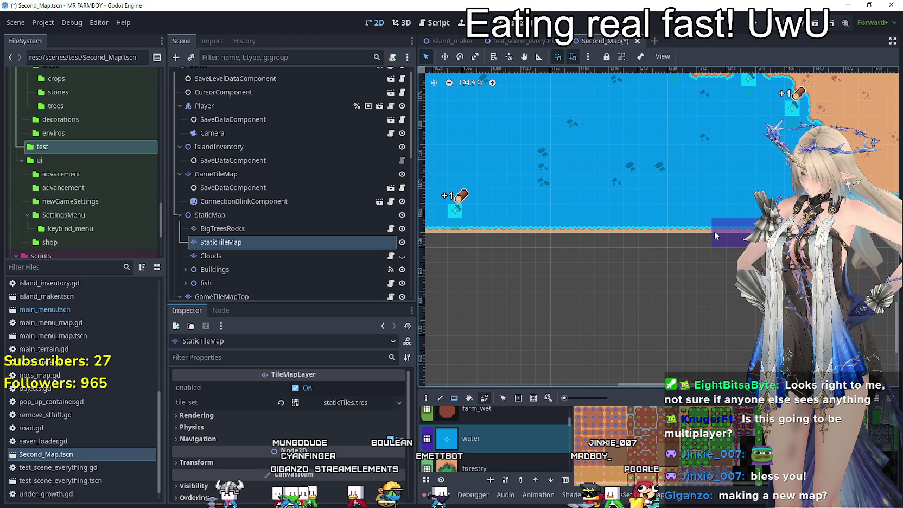
left_click_drag(716, 236, 720, 248)
mouse_move(663, 235)
left_mouse_down()
mouse_move(810, 246)
mouse_move(562, 245)
left_mouse_up()
Paint two rows of water tiles along the bottom shore of Second_Map.
scroll(609, 271, "down", 3)
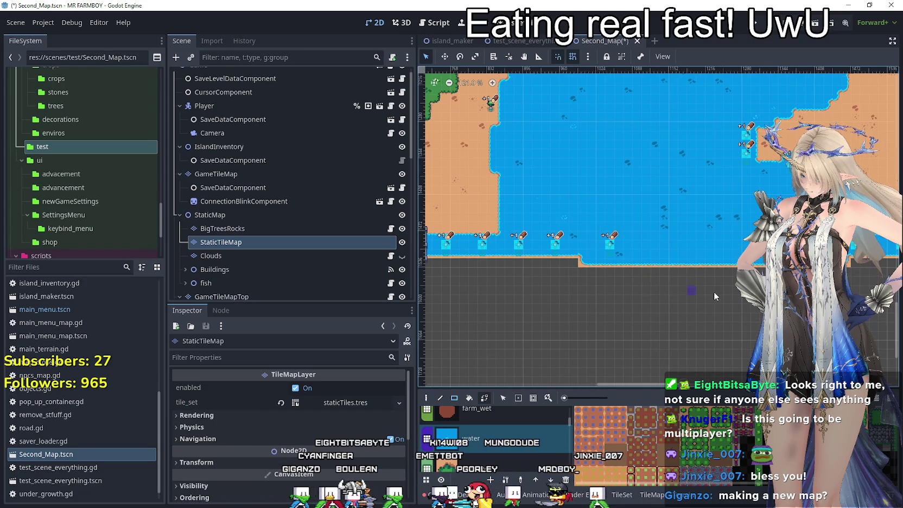
scroll(732, 255, "up", 1)
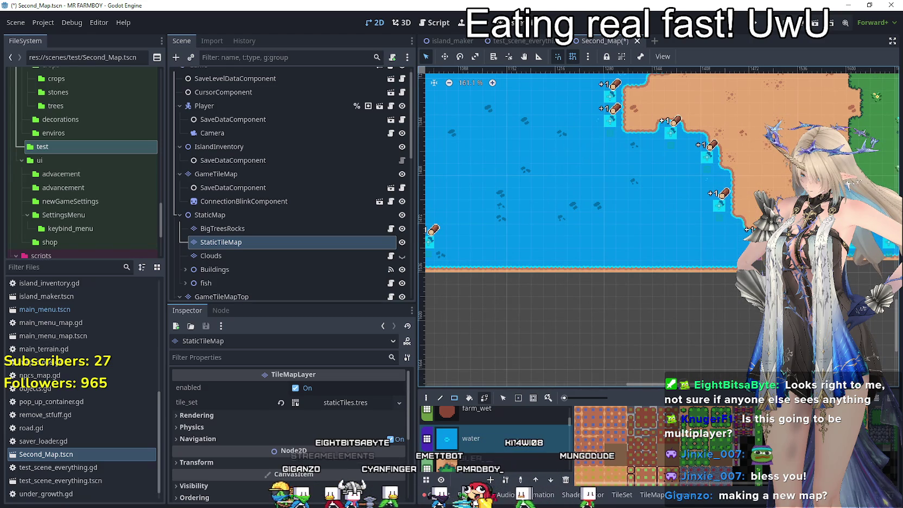
scroll(705, 258, "down", 8)
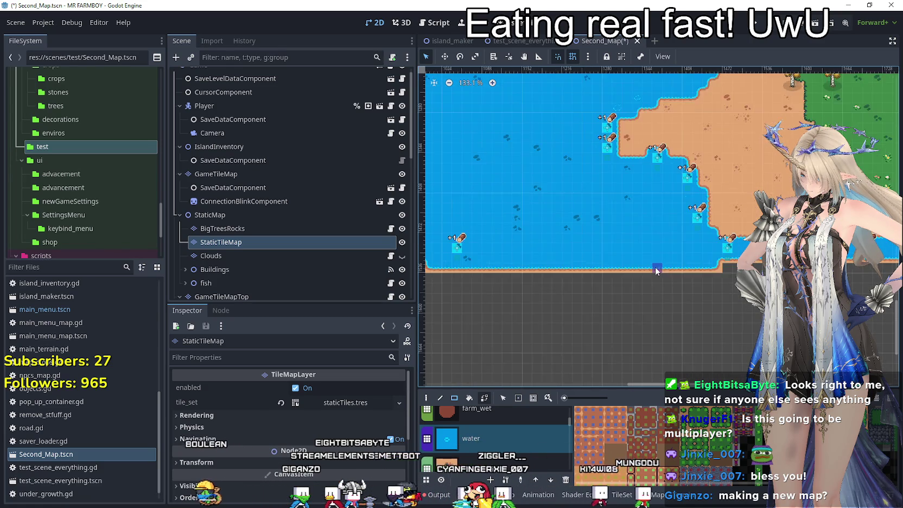
scroll(700, 254, "up", 7)
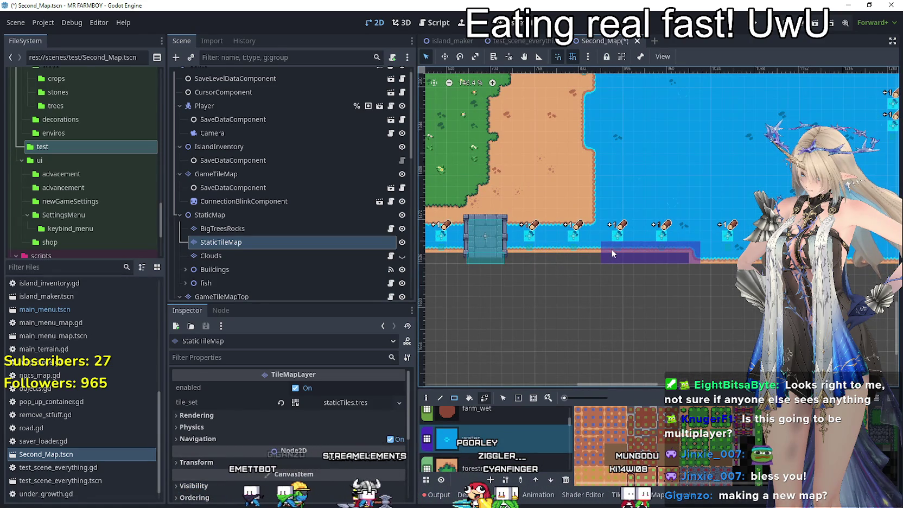
scroll(608, 248, "up", 2)
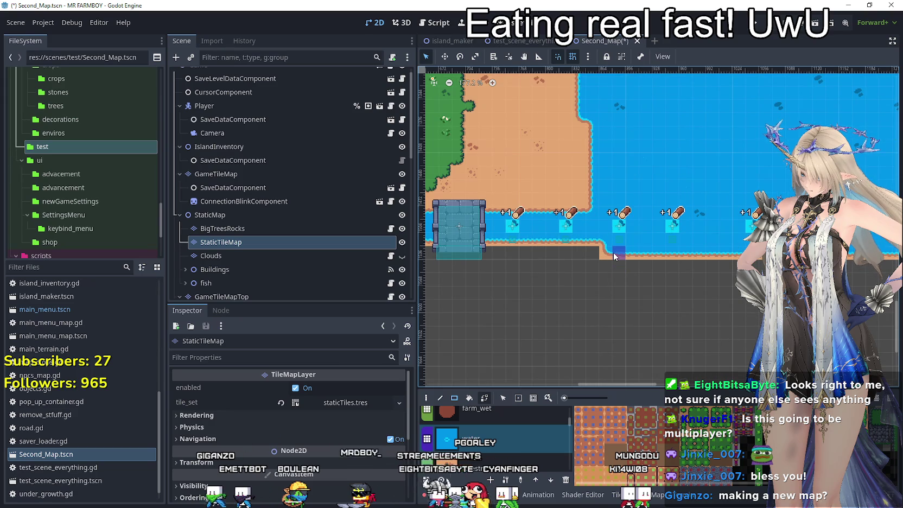
scroll(613, 252, "up", 2)
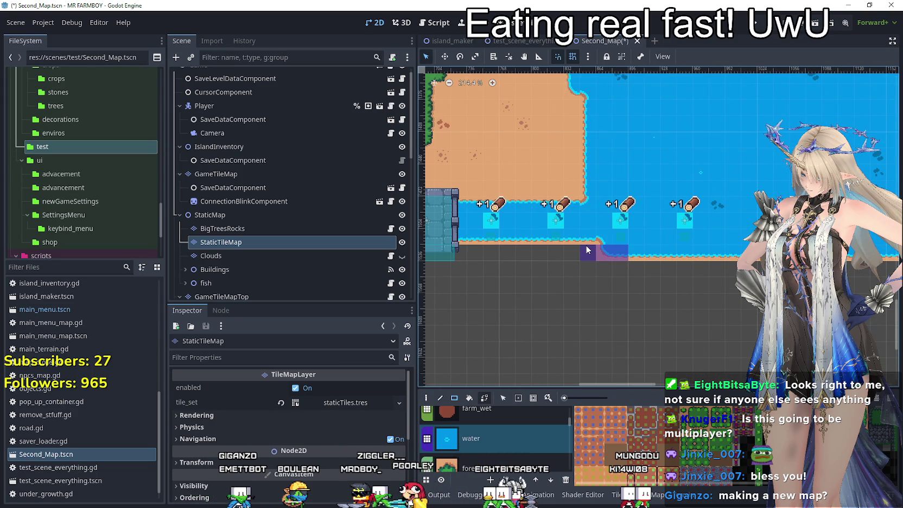
left_click_drag(585, 245, 595, 243)
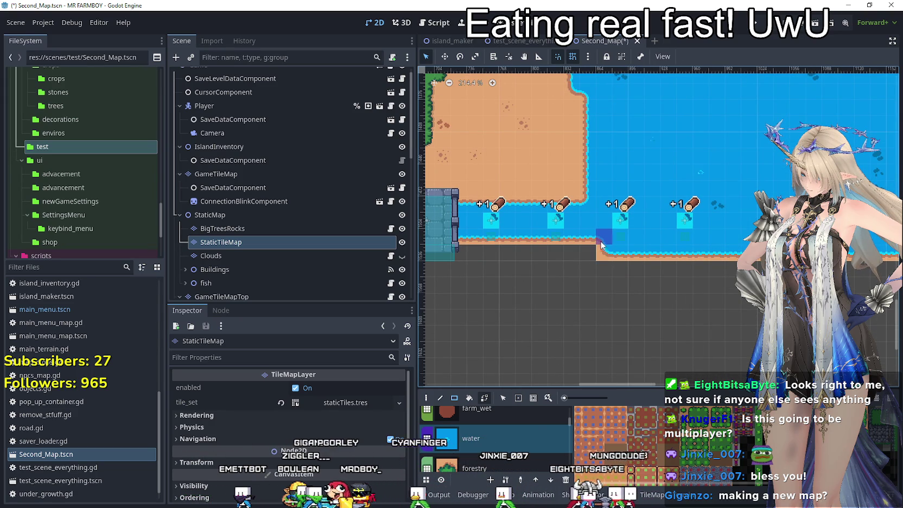
Paint a strip of water tiles along the top shoreline.
scroll(626, 298, "down", 15)
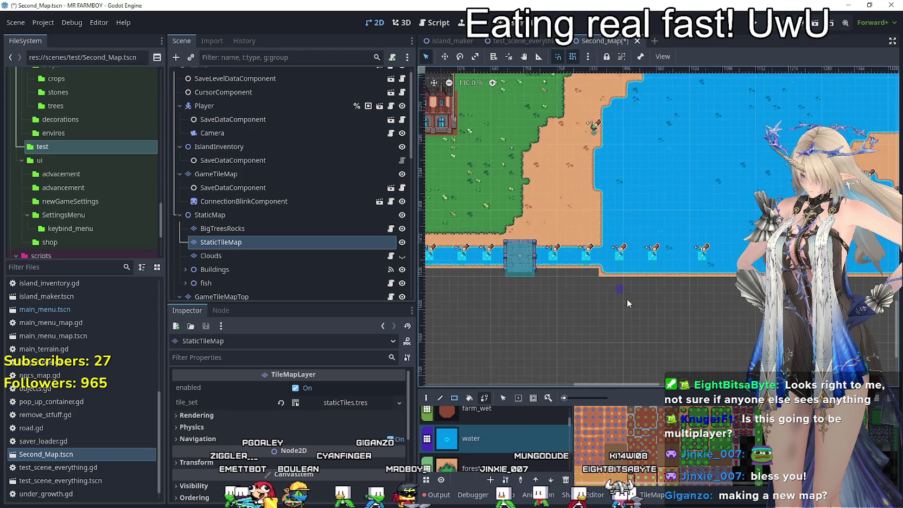
scroll(625, 301, "down", 5)
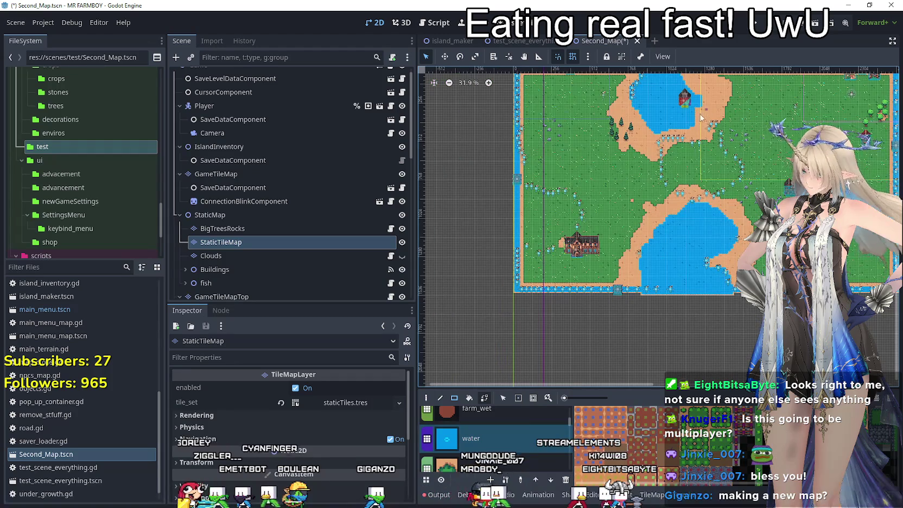
scroll(628, 216, "up", 14)
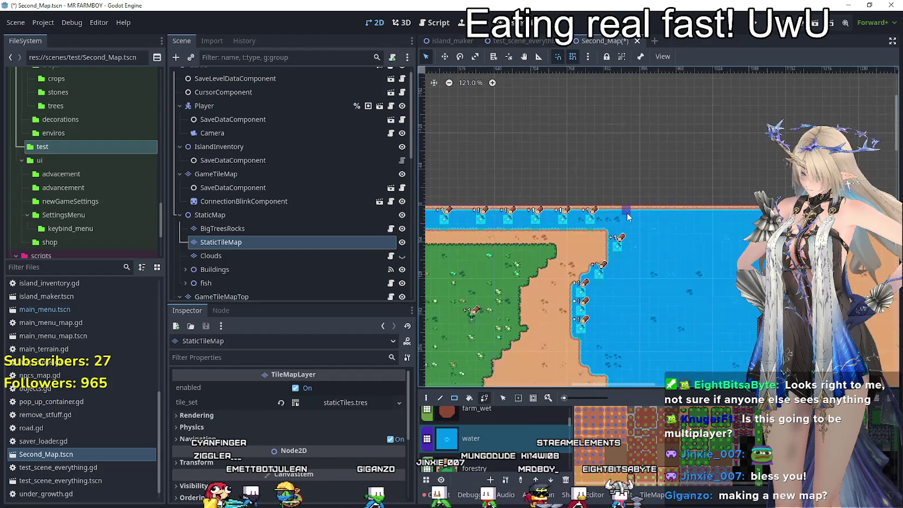
scroll(628, 216, "up", 3)
left_click_drag(605, 212, 780, 194)
Pan and zoom across Second_Map to review the lakes and house.
scroll(724, 254, "down", 6)
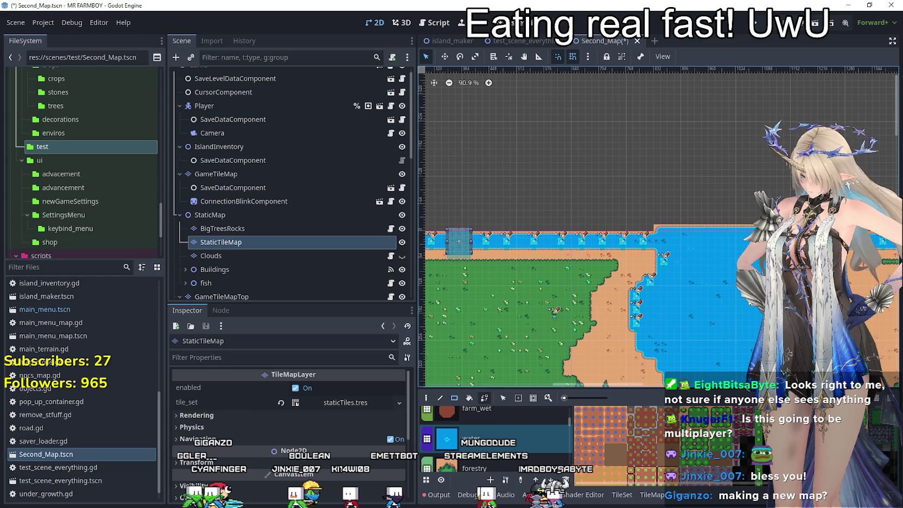
scroll(554, 311, "down", 7)
mouse_move(682, 260)
left_mouse_down()
mouse_move(683, 87)
mouse_move(669, 111)
mouse_move(552, 133)
mouse_move(481, 106)
mouse_move(529, 68)
mouse_move(597, 100)
left_mouse_up()
scroll(716, 223, "down", 4)
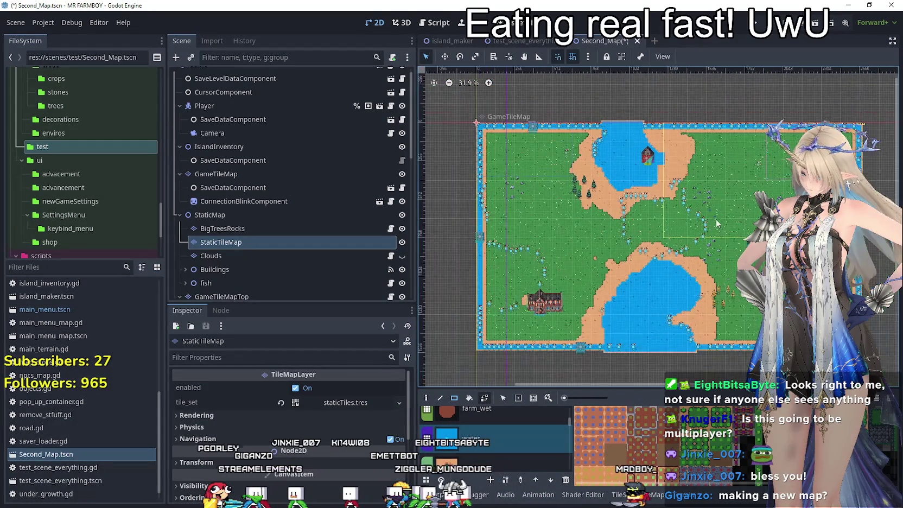
scroll(727, 220, "up", 1)
scroll(727, 211, "up", 1)
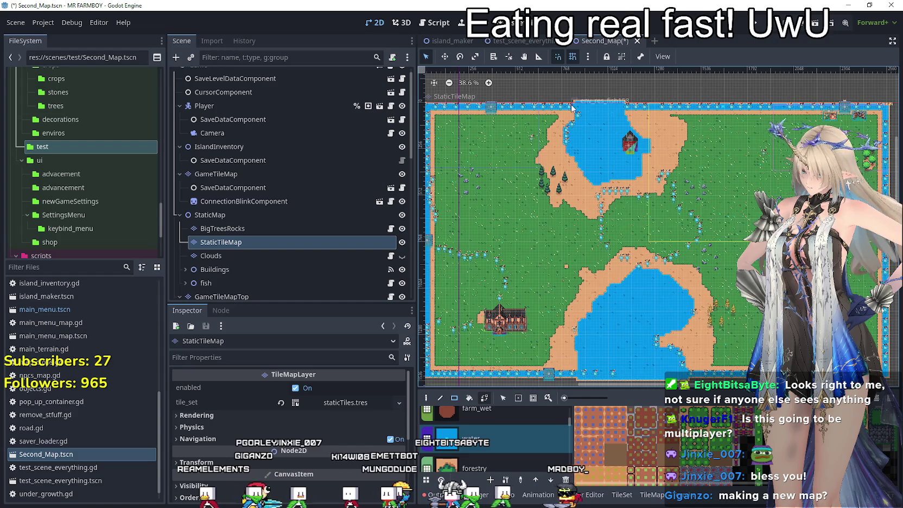
scroll(571, 107, "up", 5)
scroll(726, 181, "down", 7)
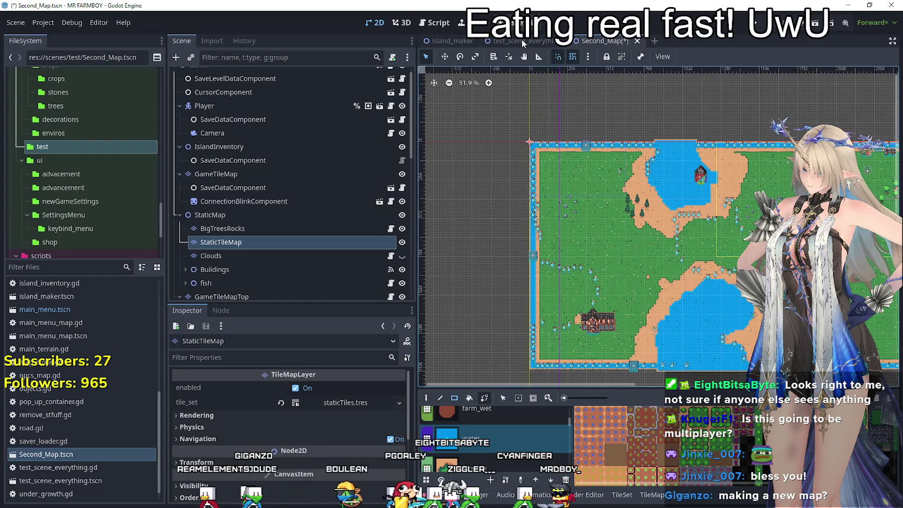
mouse_move(525, 44)
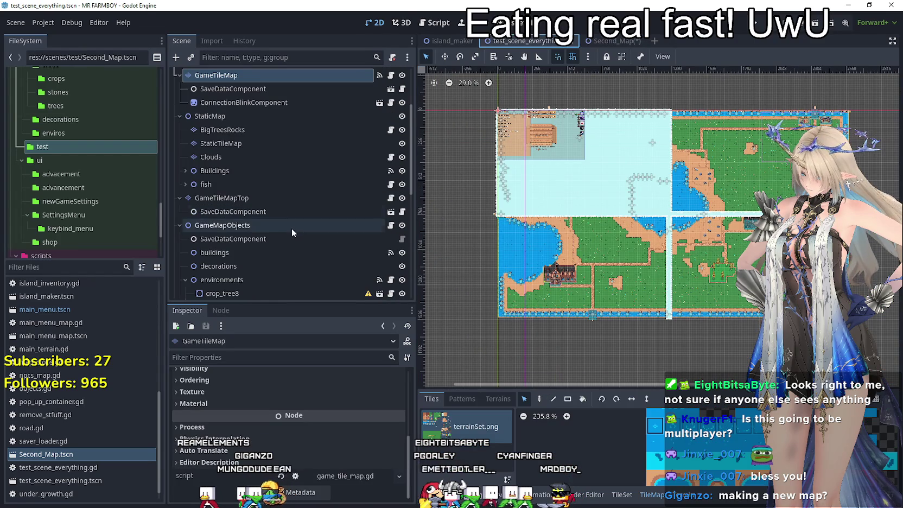
Select the StaticTileMap layer and hide the Clouds layer in test_scene_everything.
left_click(273, 141)
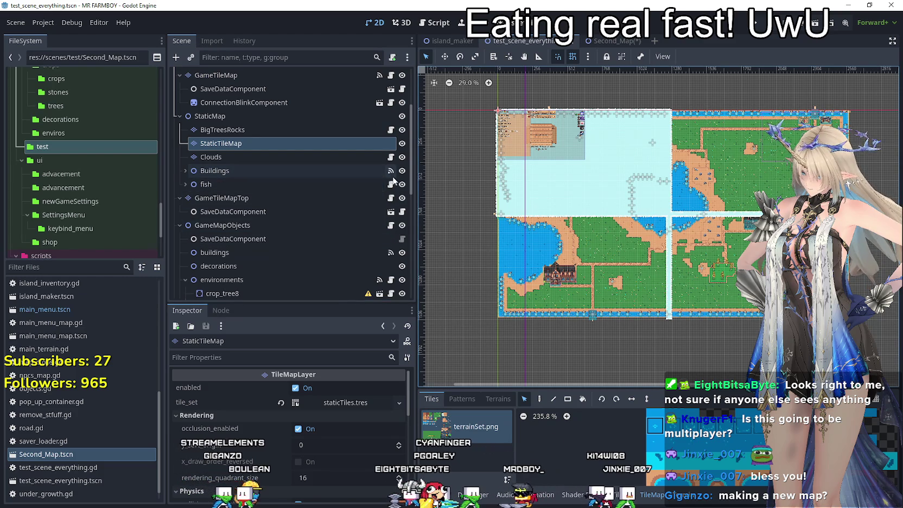
scroll(391, 199, "down", 2)
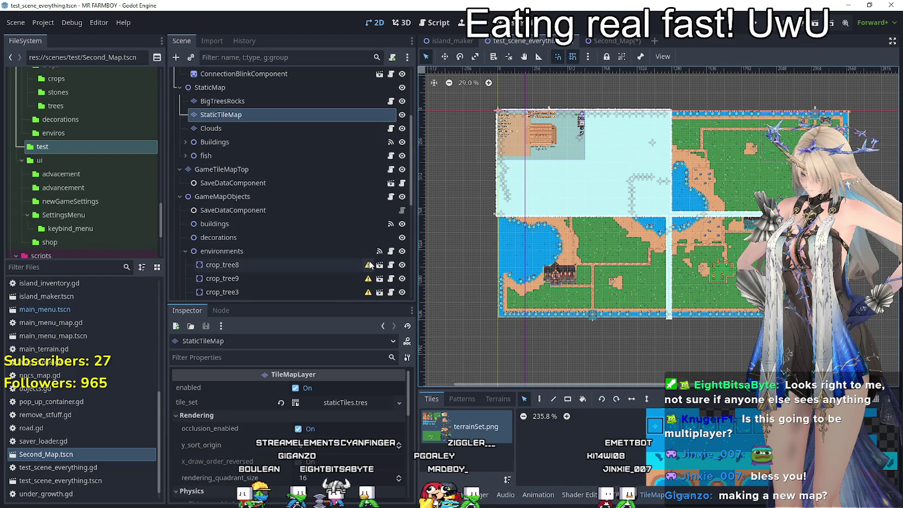
scroll(374, 154, "up", 2)
scroll(375, 157, "down", 5)
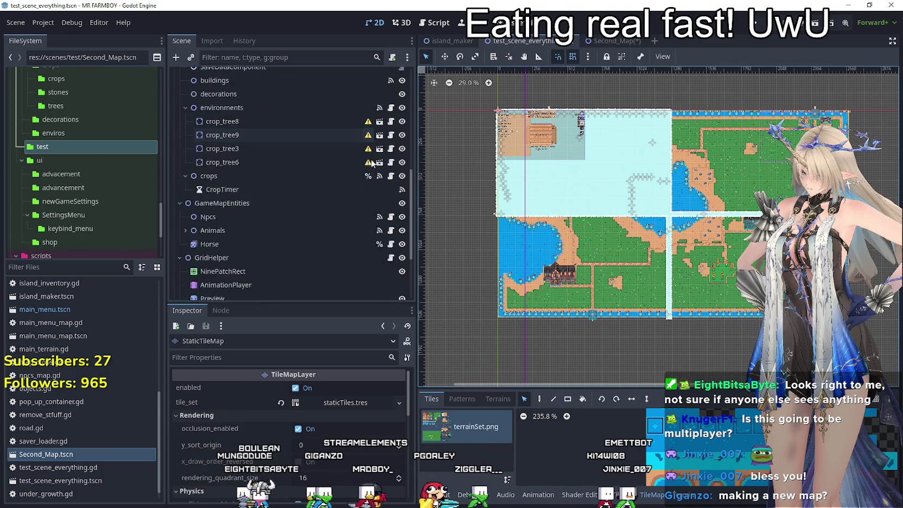
scroll(384, 228, "up", 3)
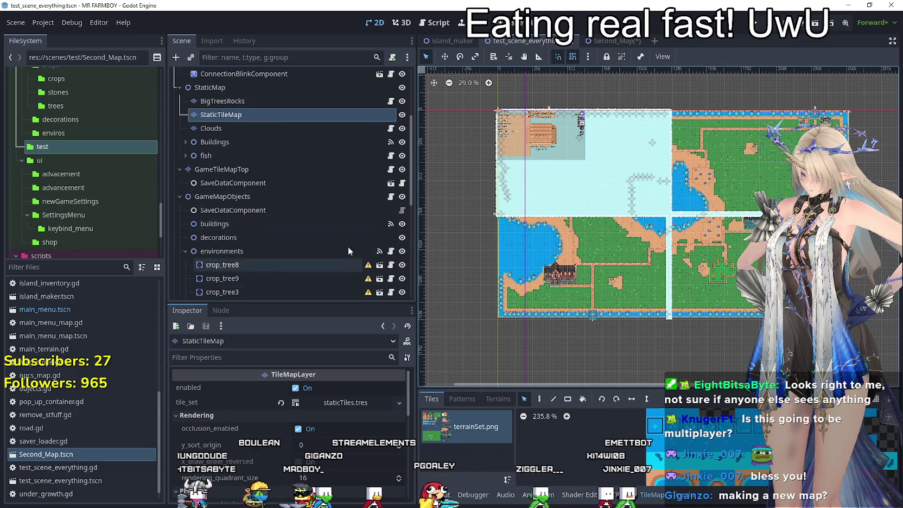
scroll(349, 233, "up", 3)
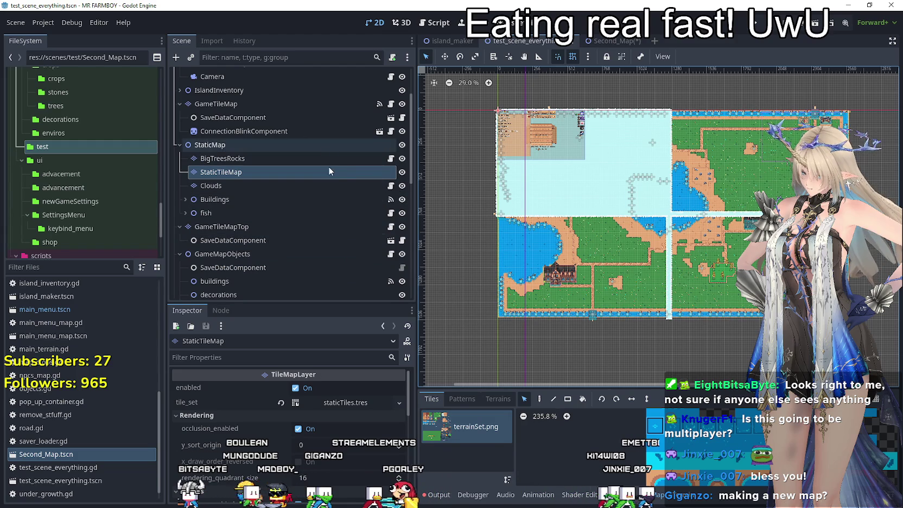
left_click(402, 185)
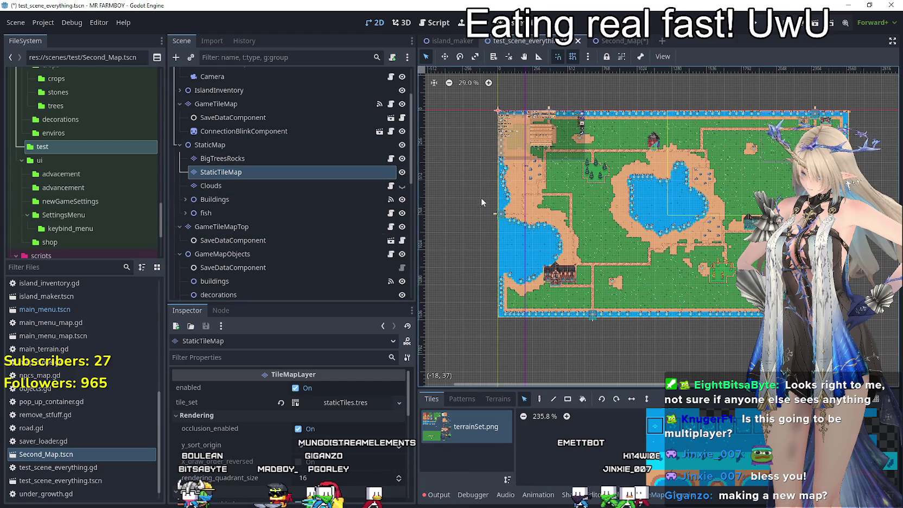
Zoom to the lake's left shore and choose the water terrain for painting.
scroll(483, 201, "up", 3)
scroll(445, 205, "up", 2)
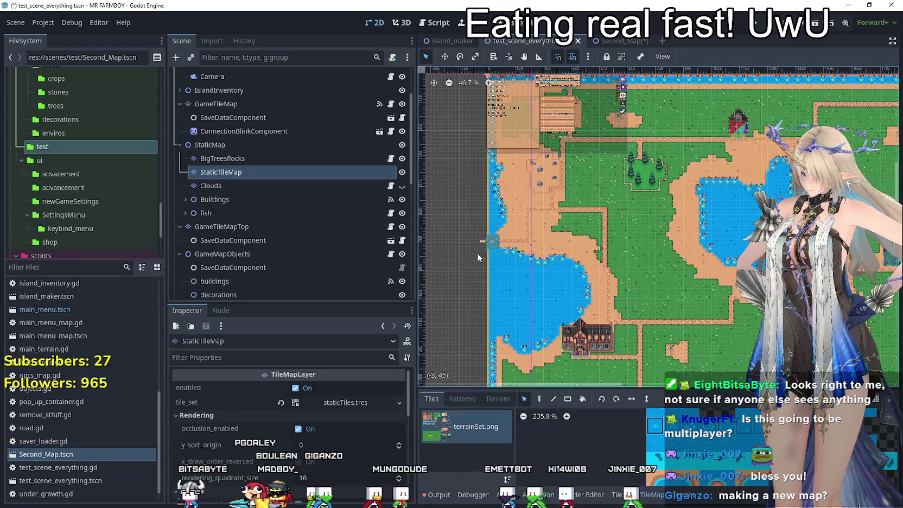
scroll(479, 293, "up", 7)
left_click_drag(479, 307, 514, 281)
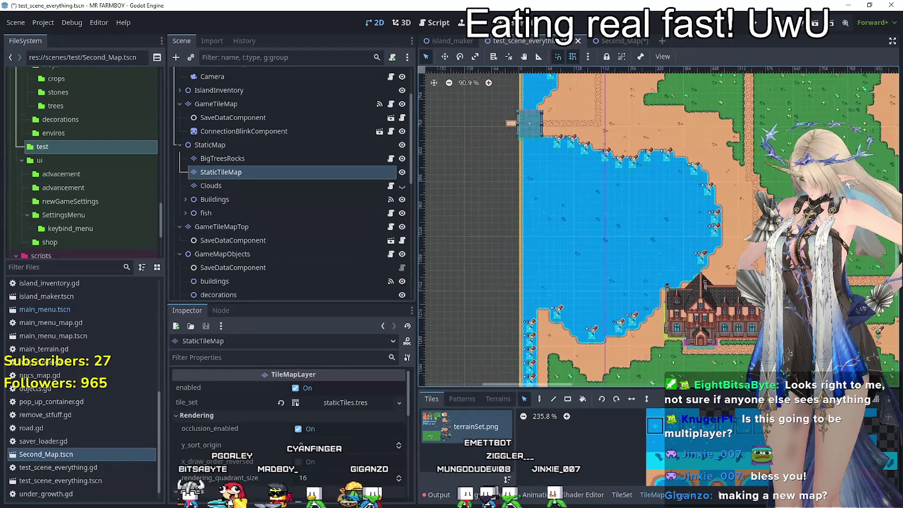
left_click(498, 399)
scroll(507, 293, "up", 4)
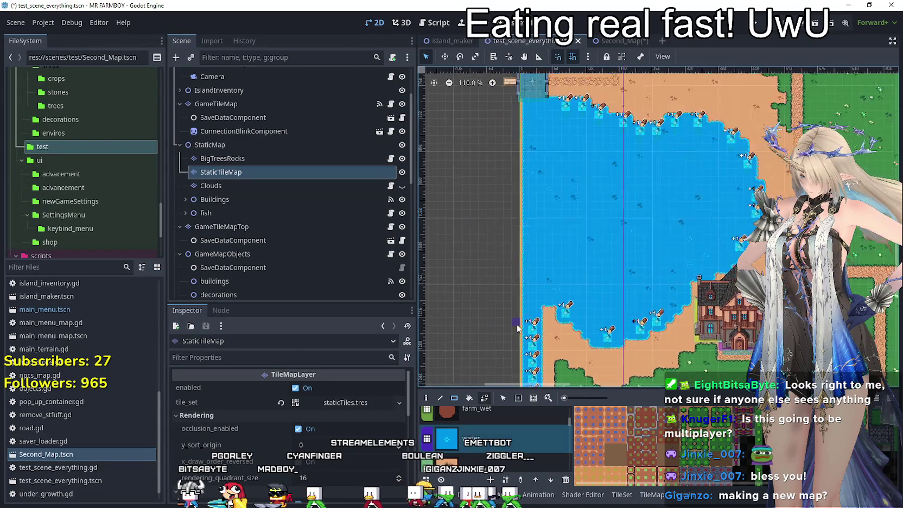
left_click_drag(507, 293, 547, 290)
Paint water tiles up the lake's left shoreline beside the pier, adding a corner tile.
scroll(547, 285, "up", 4)
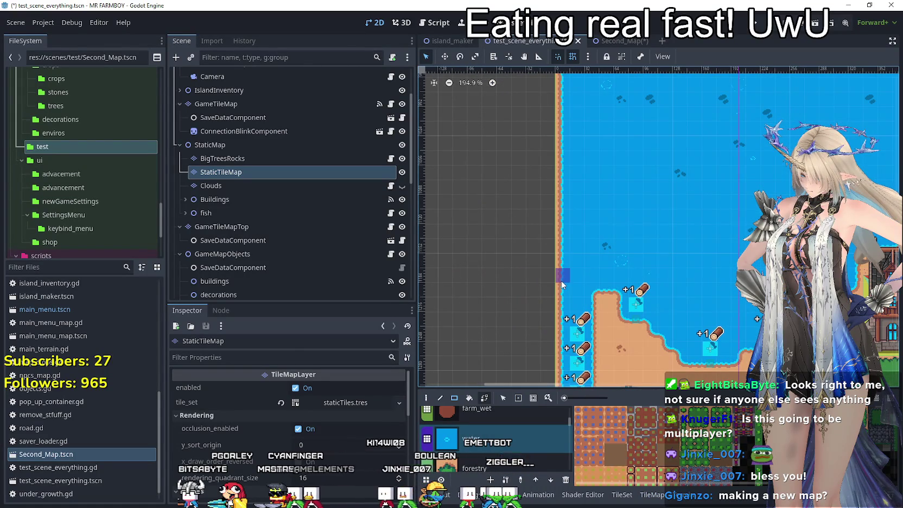
mouse_move(548, 233)
left_mouse_down()
mouse_move(548, 271)
mouse_move(548, 230)
left_mouse_up()
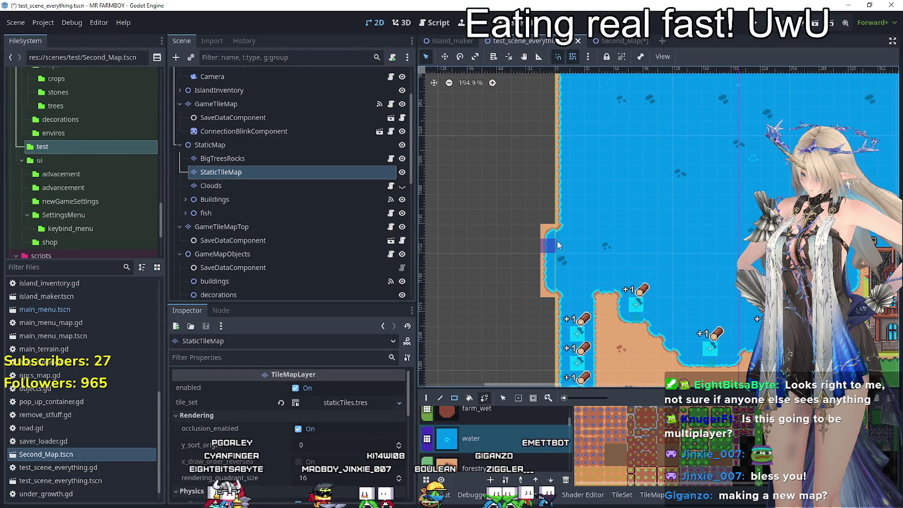
left_click_drag(556, 238, 541, 130)
scroll(597, 281, "up", 5)
scroll(597, 280, "left", 1)
left_click_drag(598, 280, 592, 141)
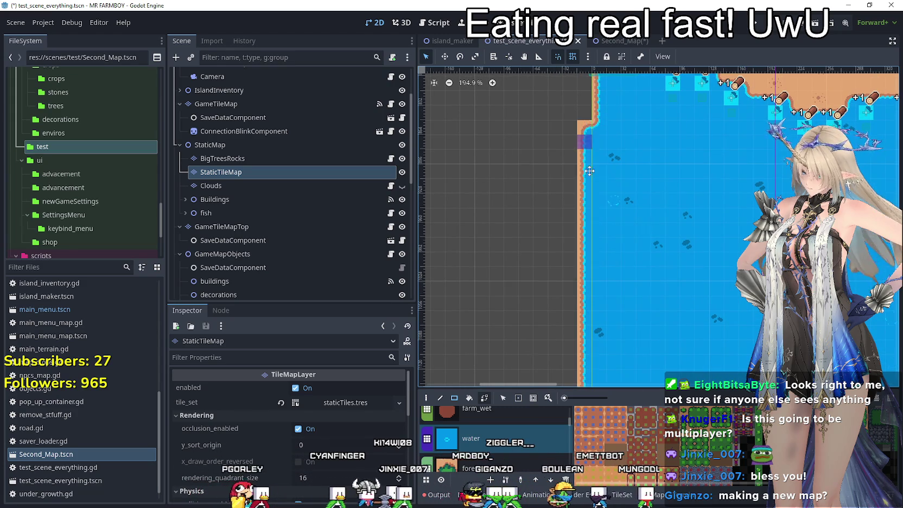
scroll(587, 254, "up", 4)
left_click(584, 229)
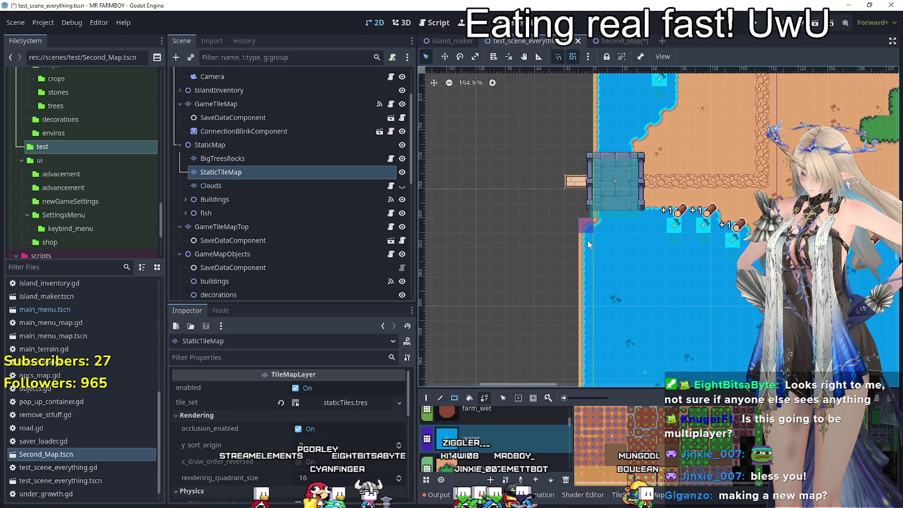
scroll(595, 232, "down", 4)
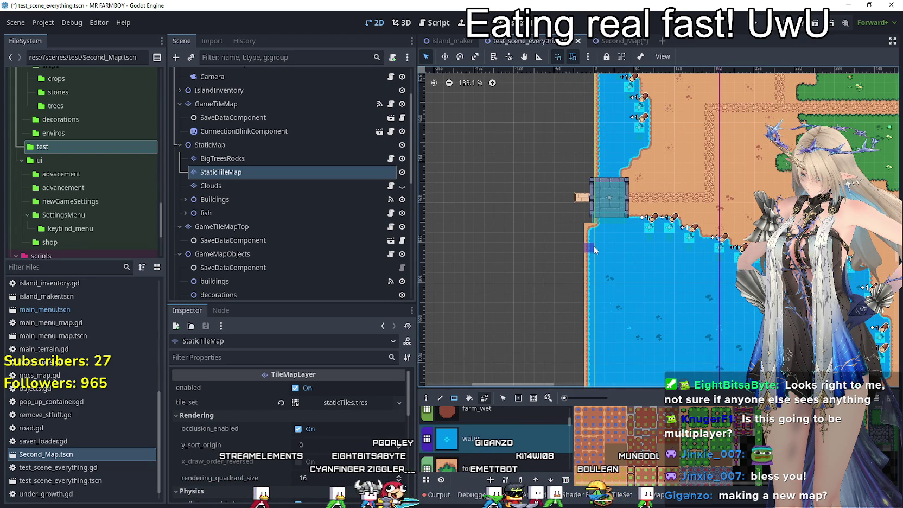
scroll(595, 242, "up", 6)
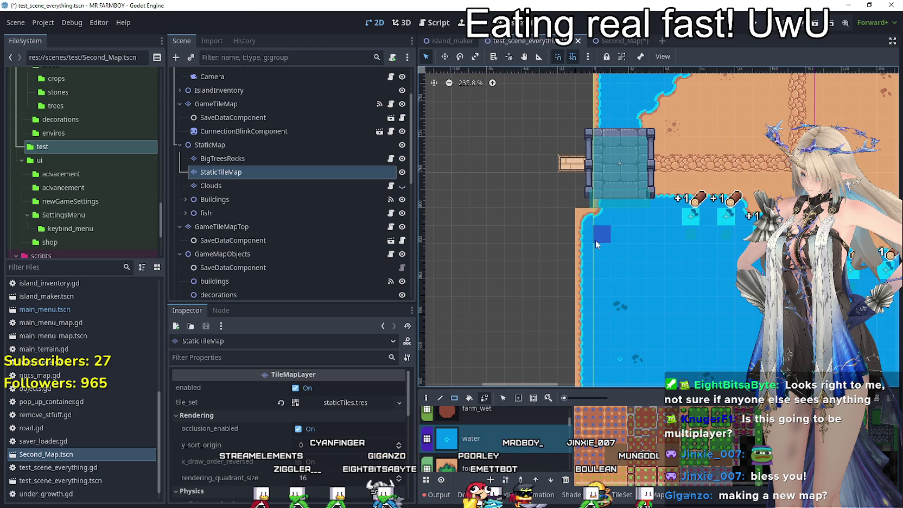
scroll(586, 246, "down", 10)
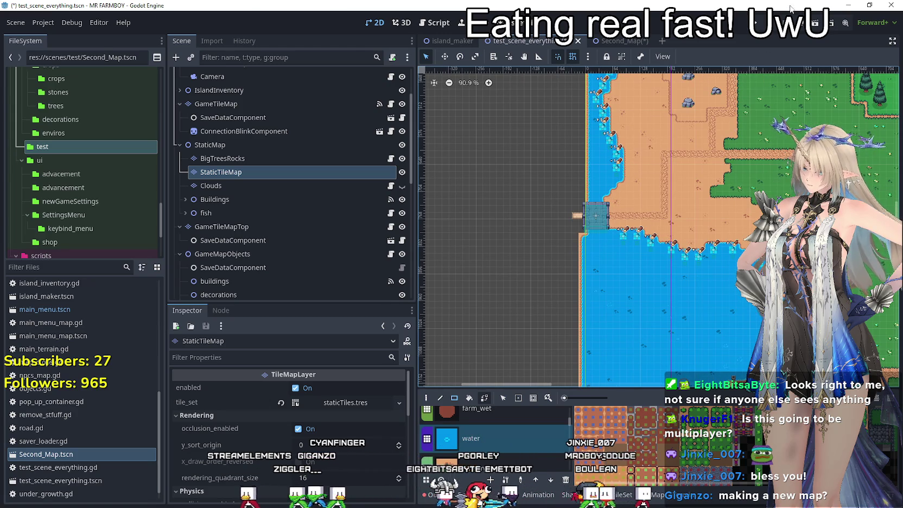
Save the scene, then set the running game's language to English and apply it.
key("ctrl+s")
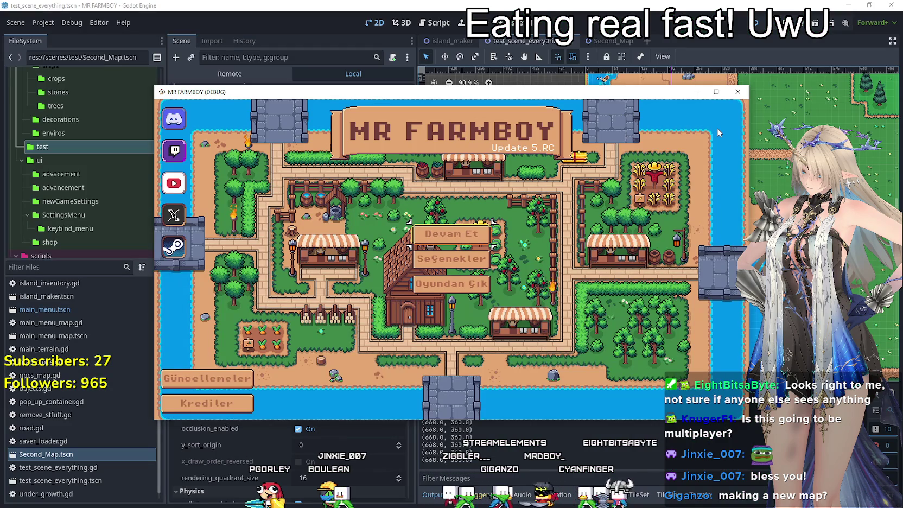
left_click(453, 259)
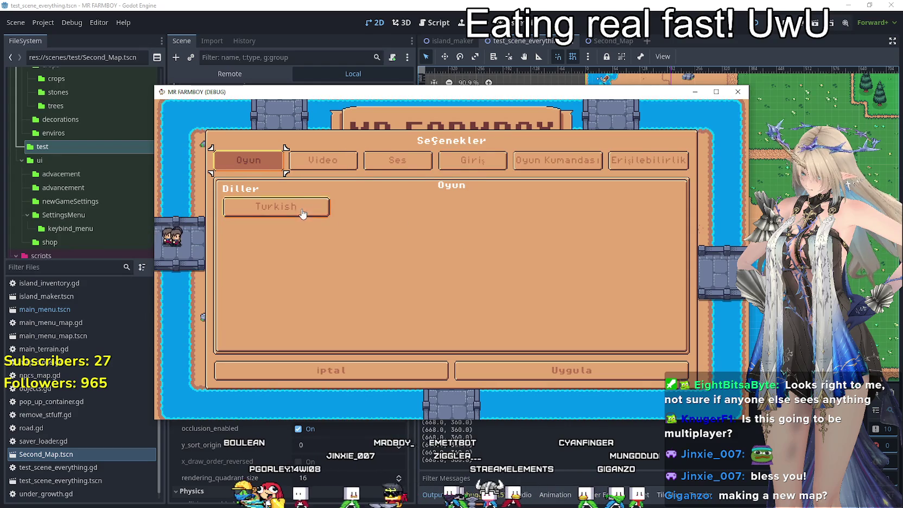
left_click(299, 207)
left_click(293, 163)
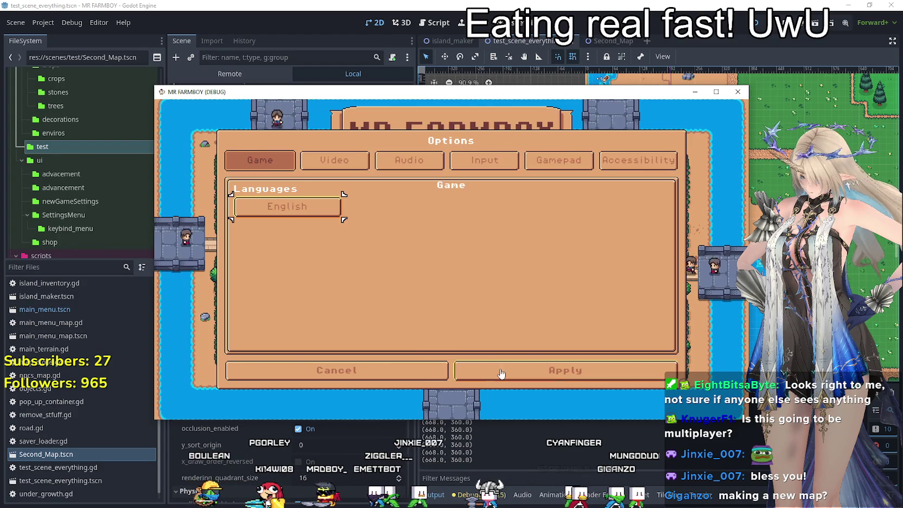
left_click(564, 370)
Open the save game selection and load a save.
left_click(444, 258)
scroll(456, 287, "down", 3)
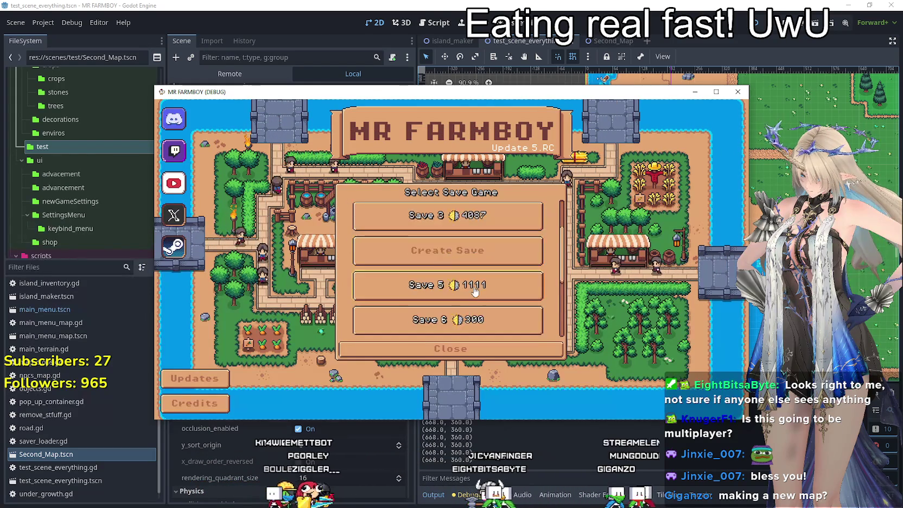
scroll(458, 296, "up", 3)
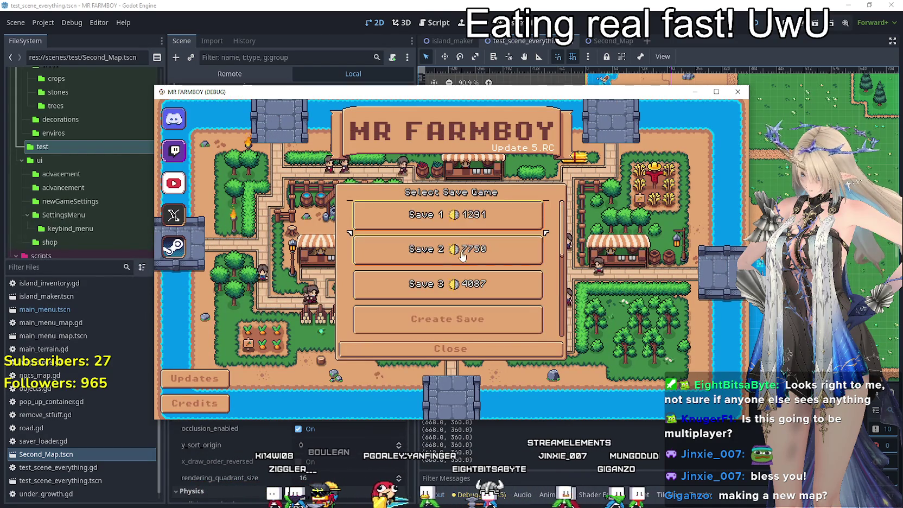
left_click(458, 264)
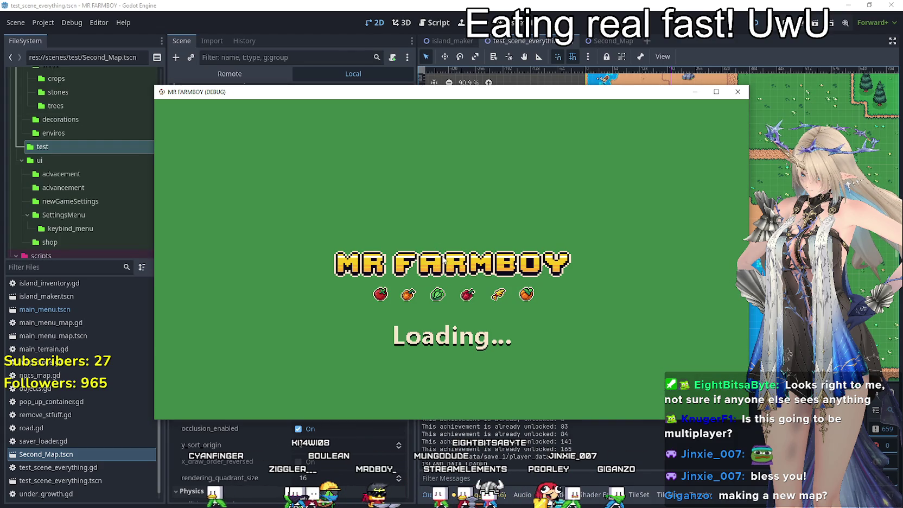
Stop the game, make the Clouds layer visible again, and rerun it full-screen.
scroll(548, 261, "down", 5)
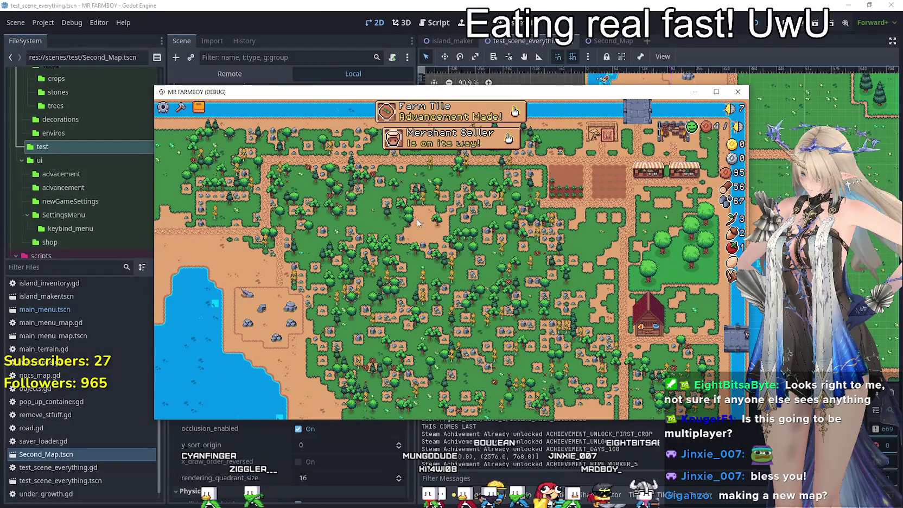
key("F8")
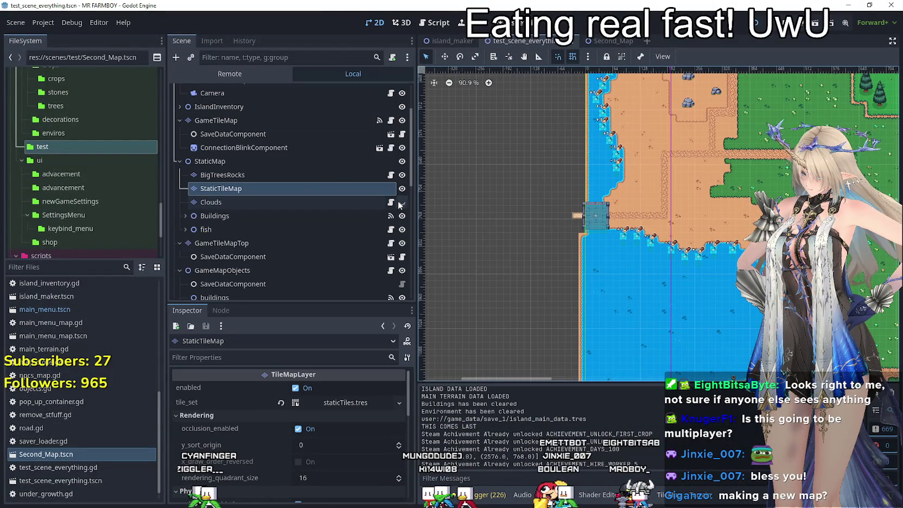
left_click(402, 201)
key("F6")
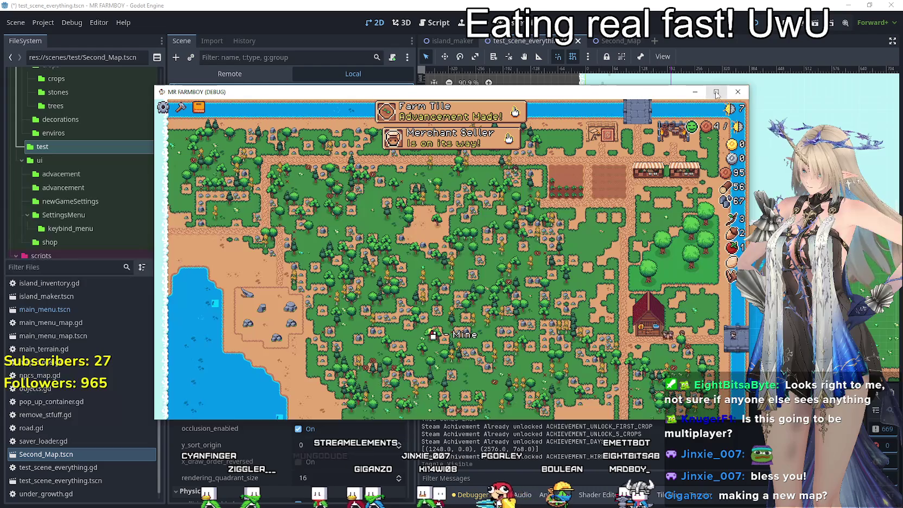
left_click(715, 92)
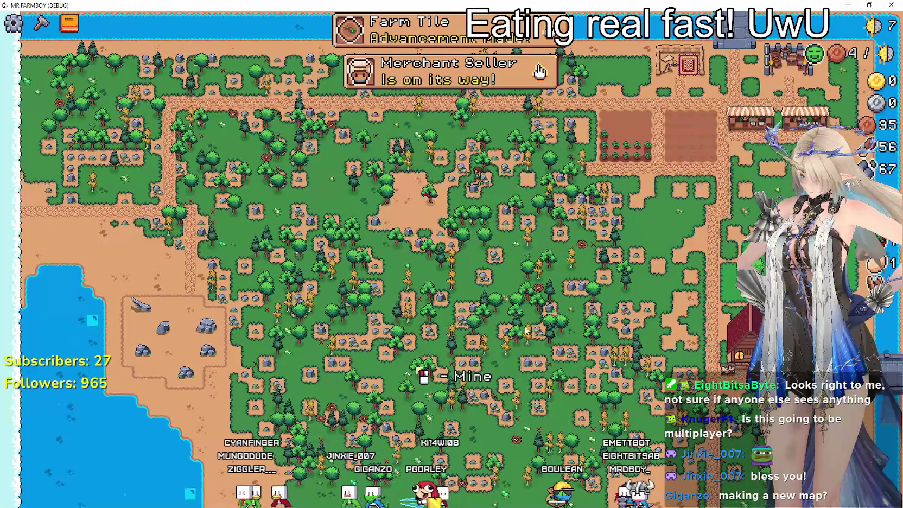
Return to the title screen from the pause menu and load Save 10.
key("Escape")
left_click(471, 309)
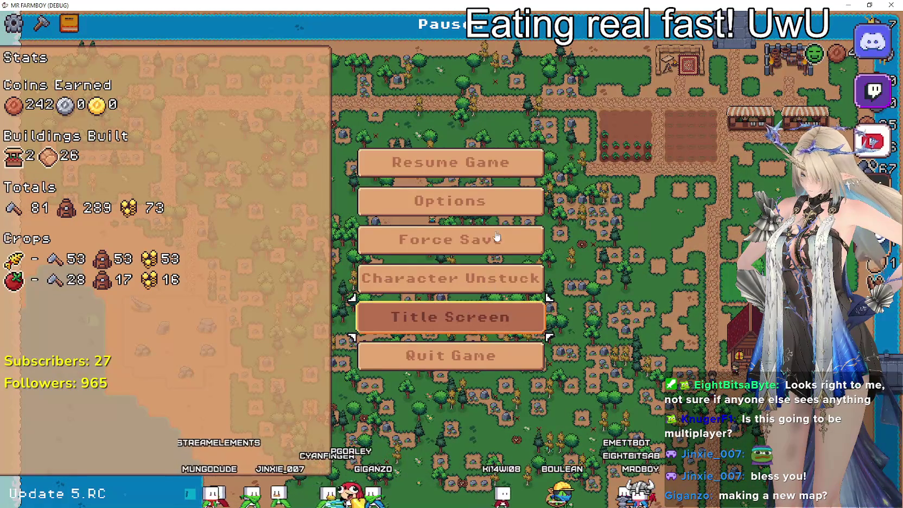
left_click(476, 225)
scroll(478, 228, "down", 3)
scroll(478, 228, "down", 3)
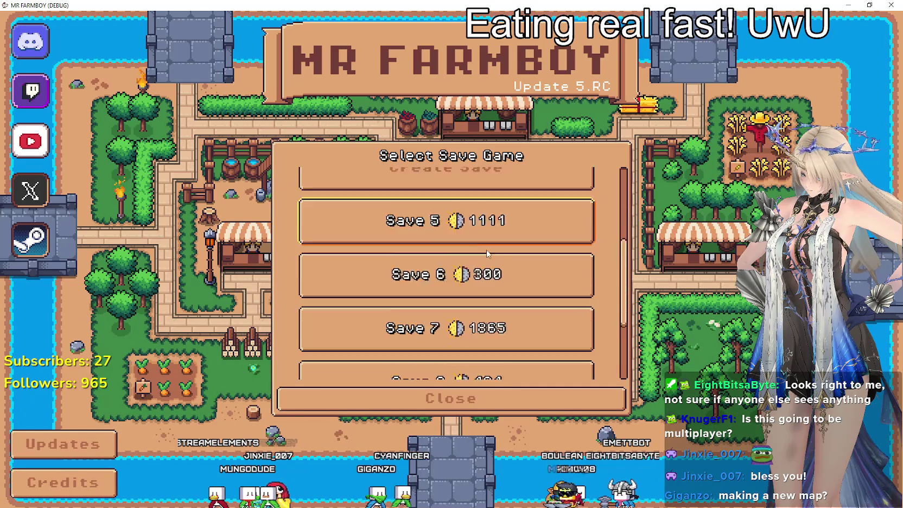
left_click(463, 361)
left_click(379, 365)
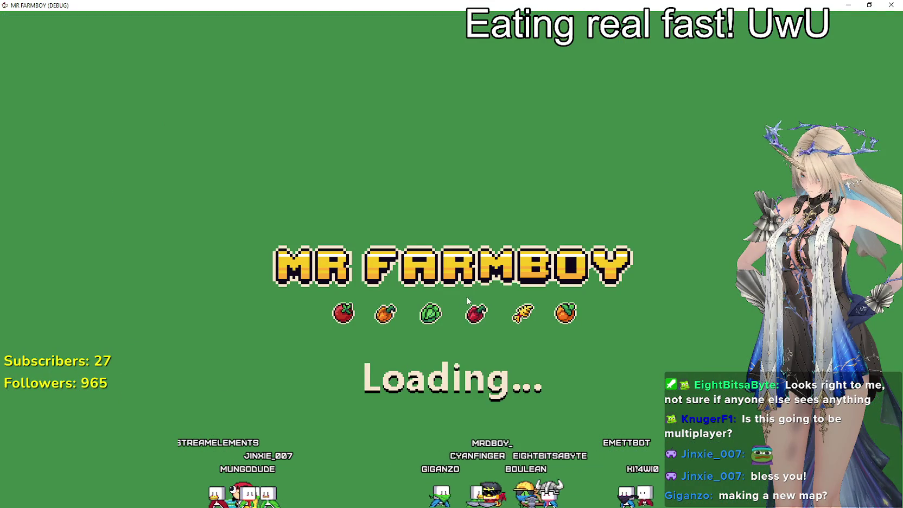
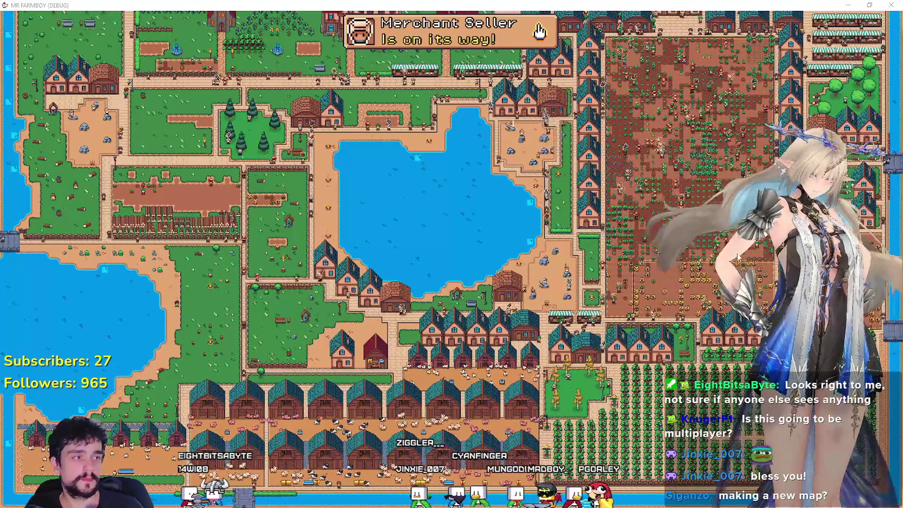
Exit the avatar overlay, then stop the Mr Farmboy debug run to return to the editor.
right_click(780, 236)
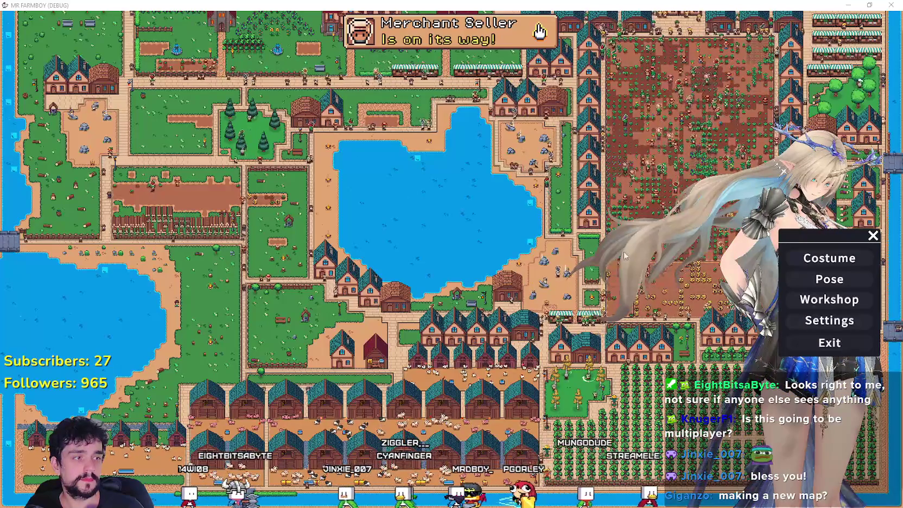
left_click(829, 343)
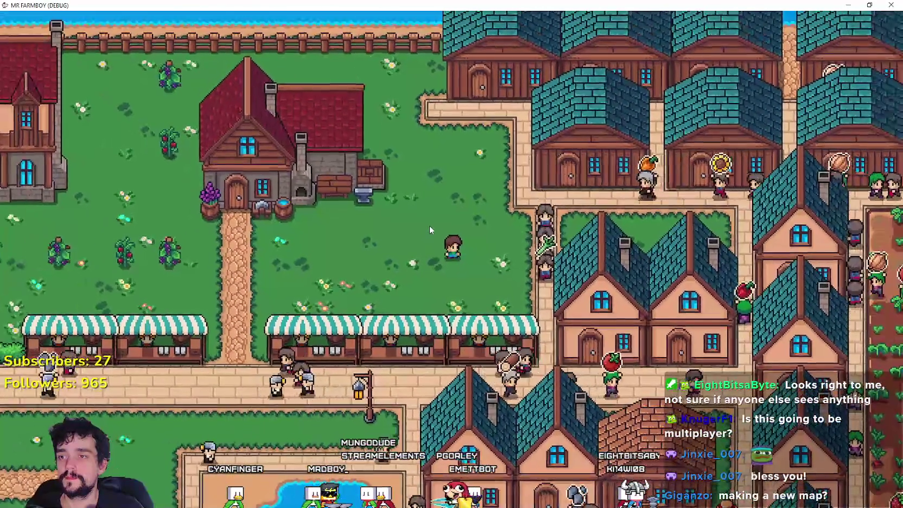
key("Escape")
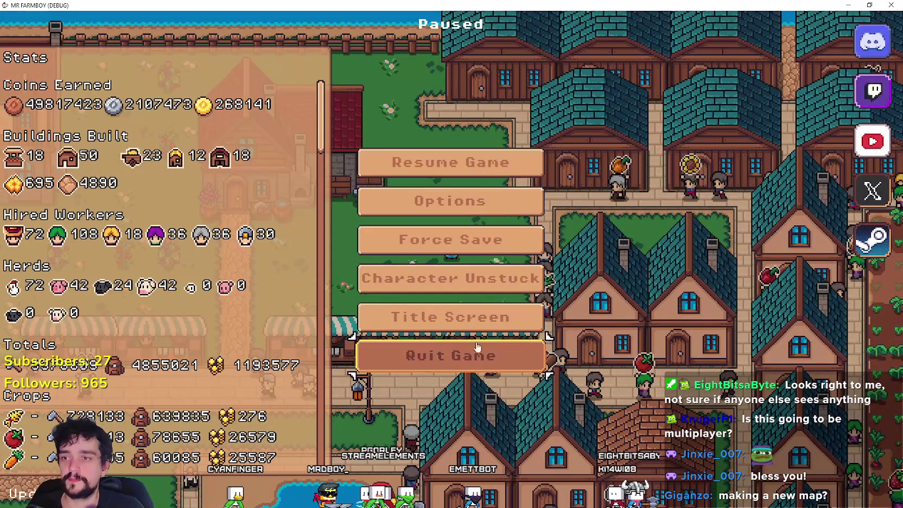
key("Escape")
key("F8")
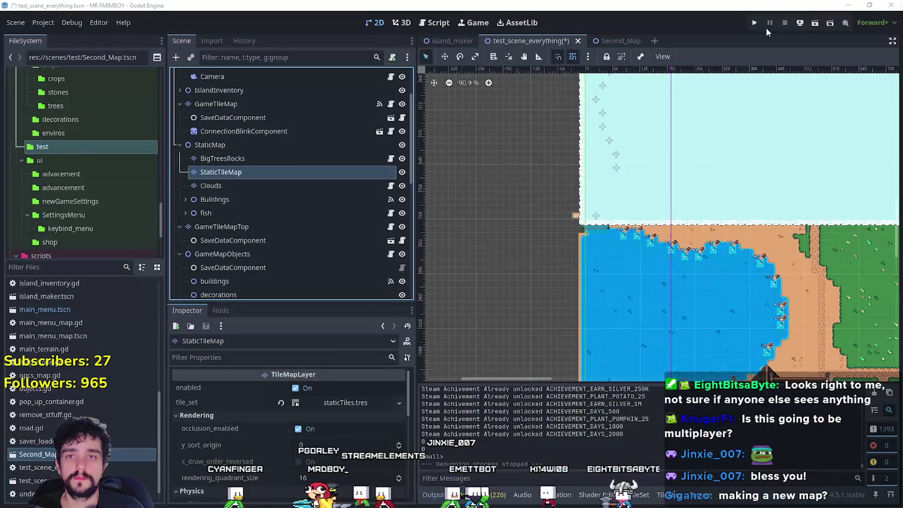
Save the test_scene_everything scene.
left_click(613, 40)
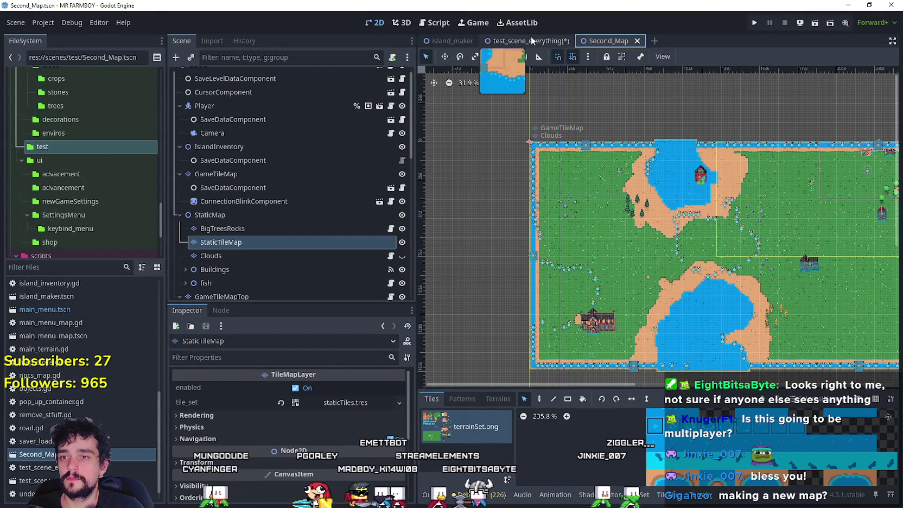
scroll(688, 132, "down", 1)
left_click(524, 40)
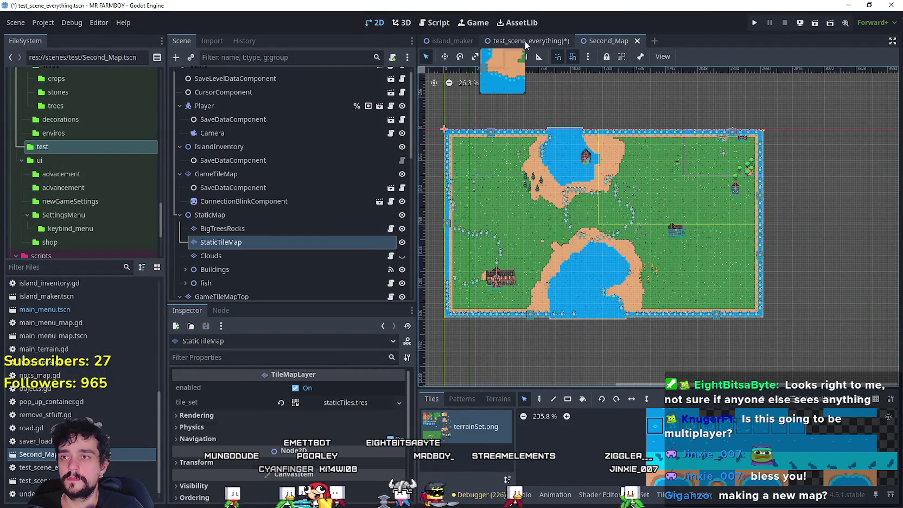
key("ctrl+s")
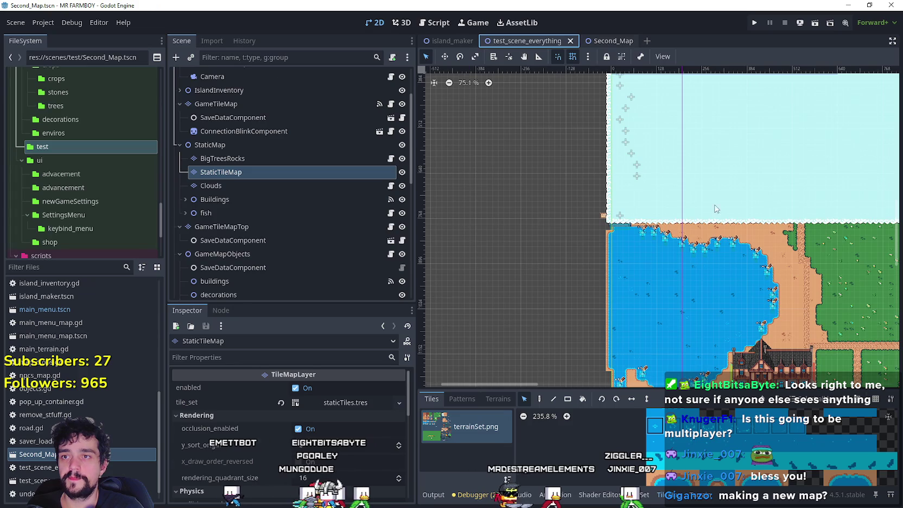
Zoom and pan Second_Map to the lower lake's shoreline fishing spots.
scroll(606, 238, "up", 3)
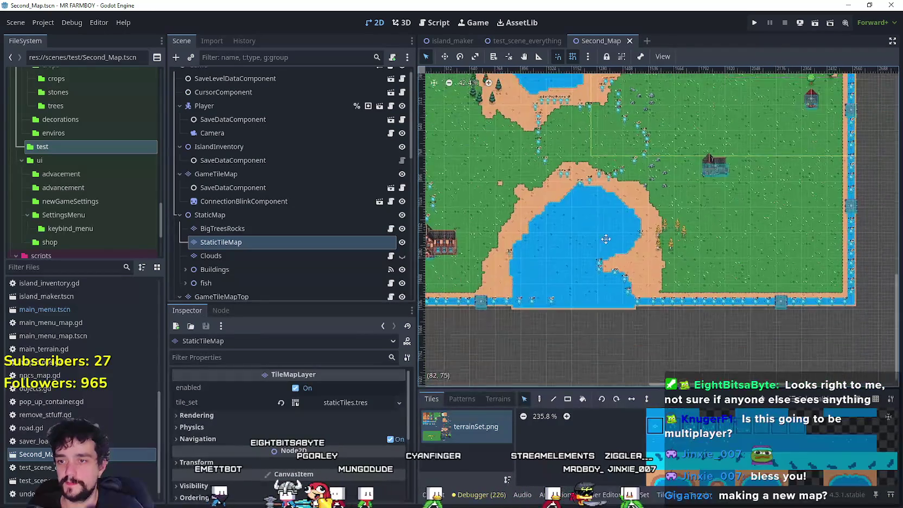
scroll(552, 314, "up", 4)
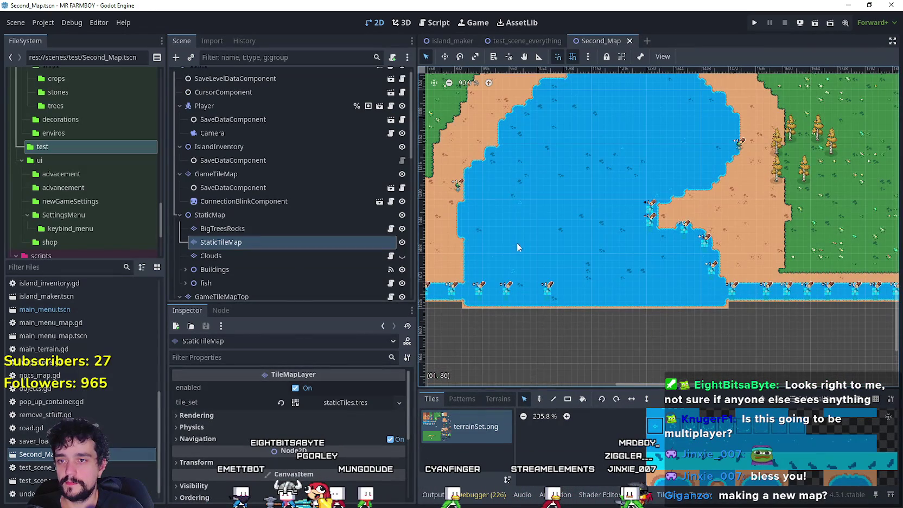
scroll(518, 248, "down", 2)
scroll(547, 266, "up", 3)
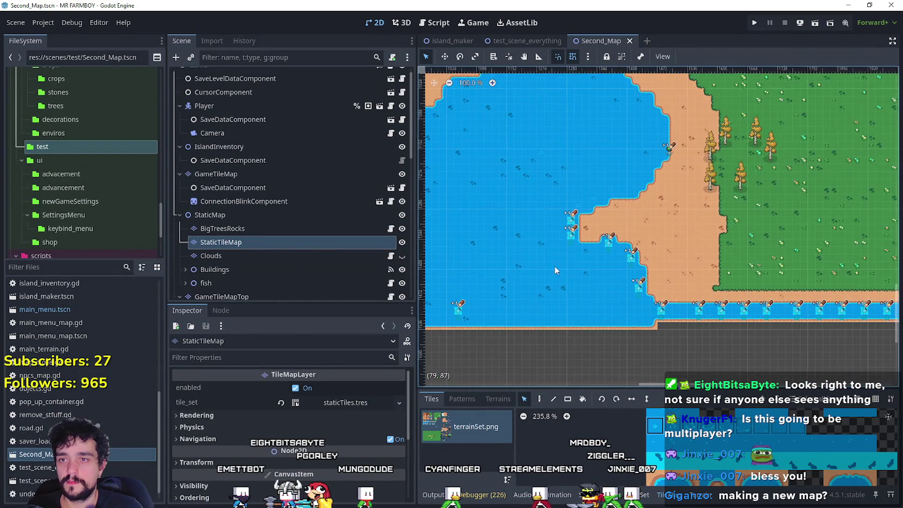
scroll(545, 255, "up", 2)
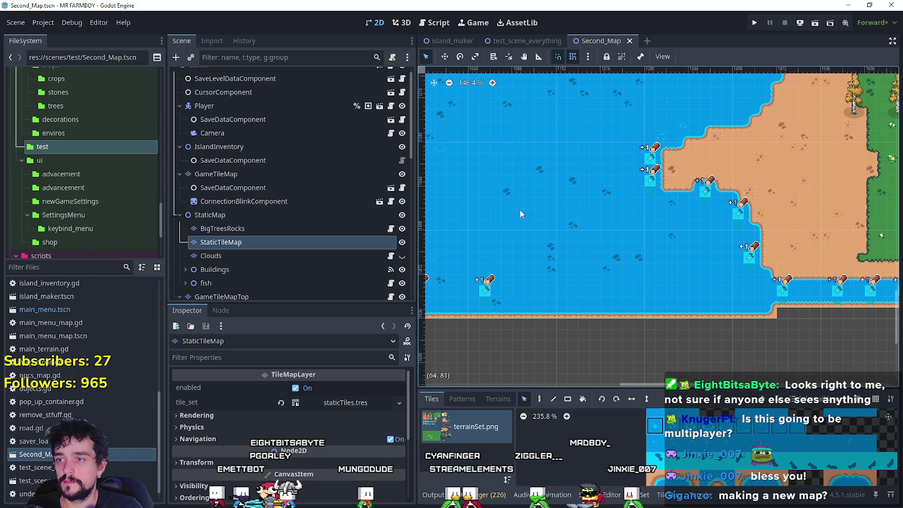
scroll(521, 260, "left", 2)
scroll(526, 299, "down", 1)
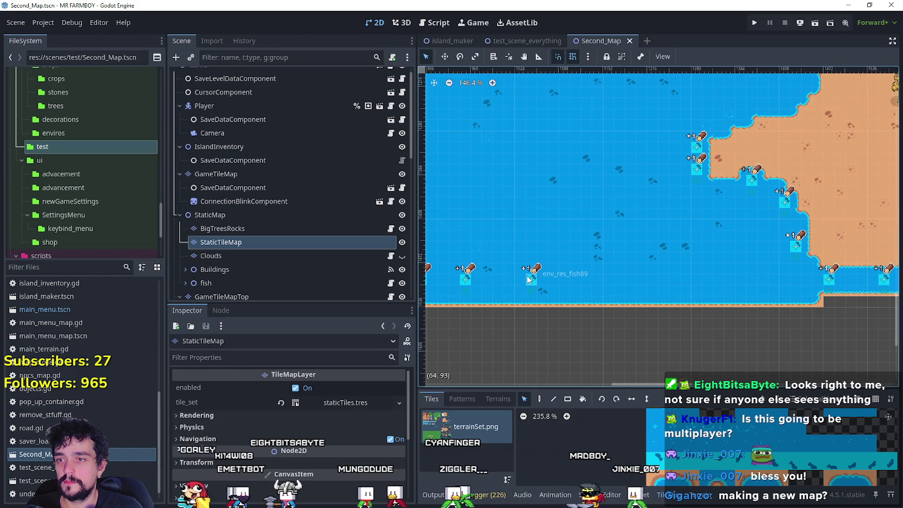
scroll(258, 255, "down", 4)
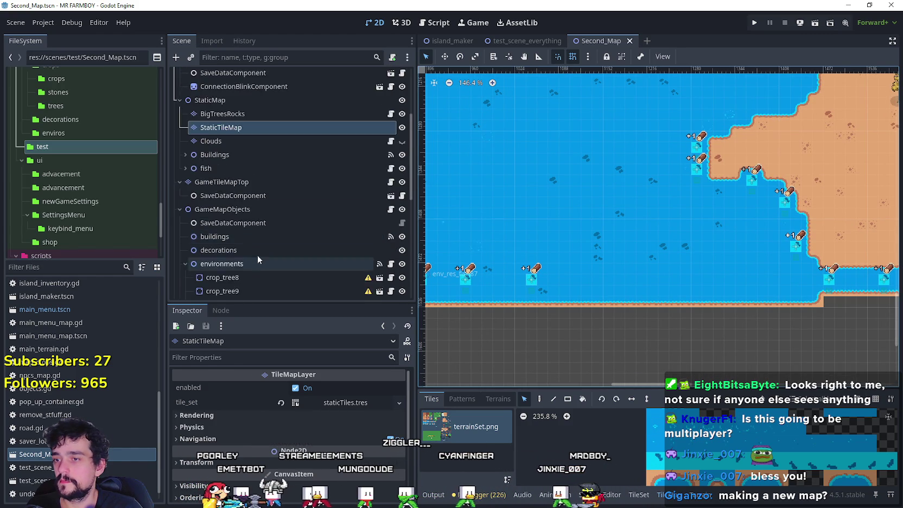
Move env_res_fish89 right until it sits snug against the lake shore.
scroll(641, 165, "up", 2)
left_click(641, 166)
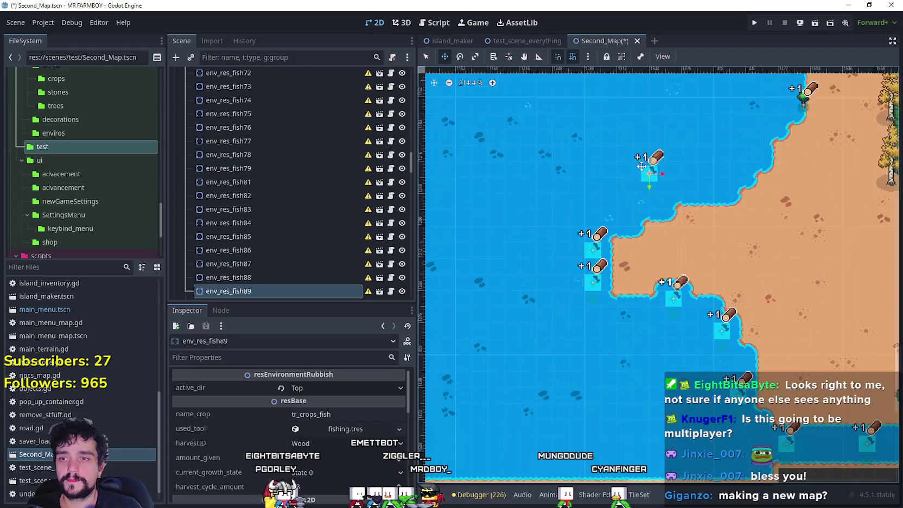
scroll(641, 166, "up", 2)
mouse_move(641, 165)
left_mouse_down()
mouse_move(698, 181)
mouse_move(701, 191)
left_mouse_up()
scroll(701, 201, "up", 5)
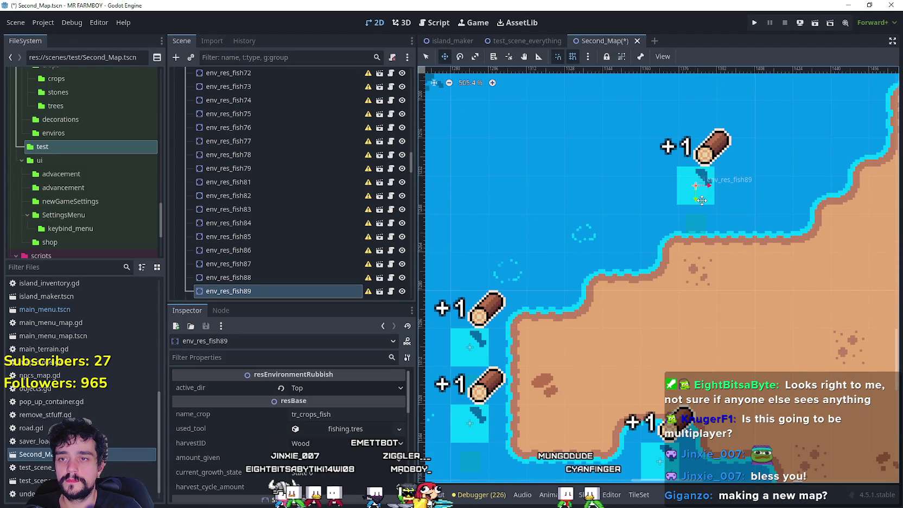
scroll(701, 201, "up", 8)
left_click_drag(700, 205, 706, 205)
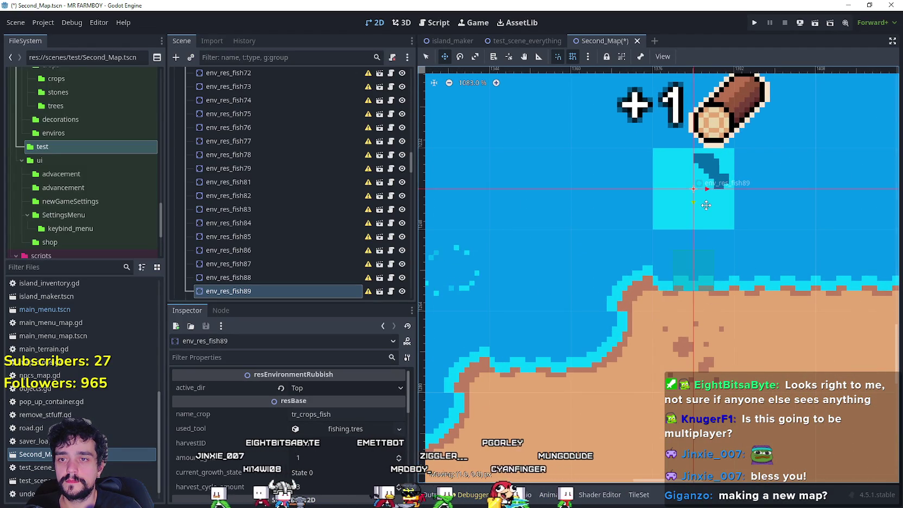
scroll(706, 205, "down", 10)
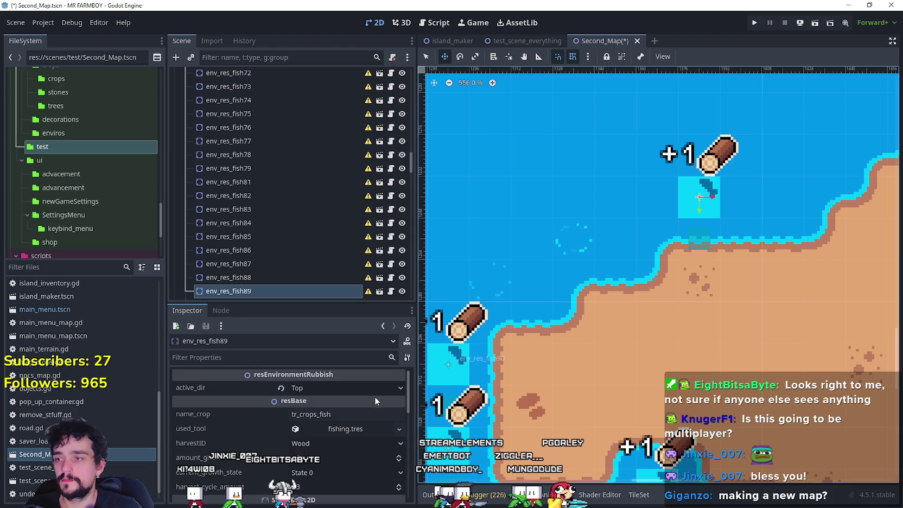
Set env_res_fish89's active_dir to Bottom and save Second_Map.
left_click(358, 388)
left_click(323, 419)
scroll(595, 311, "down", 6)
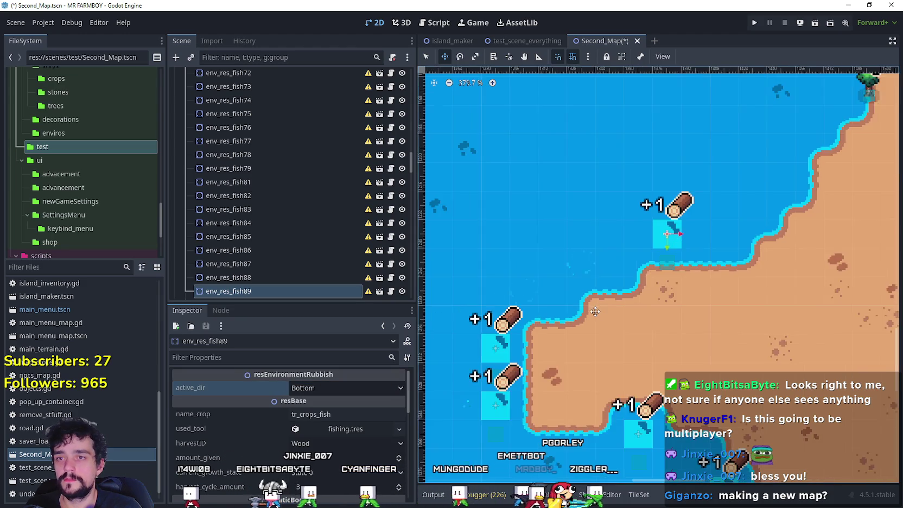
scroll(595, 311, "down", 8)
key("ctrl+s")
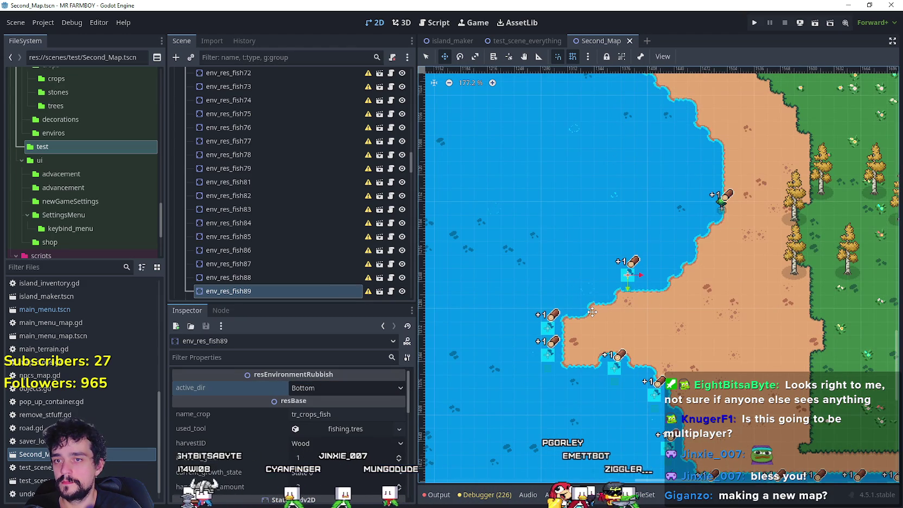
scroll(592, 311, "down", 3)
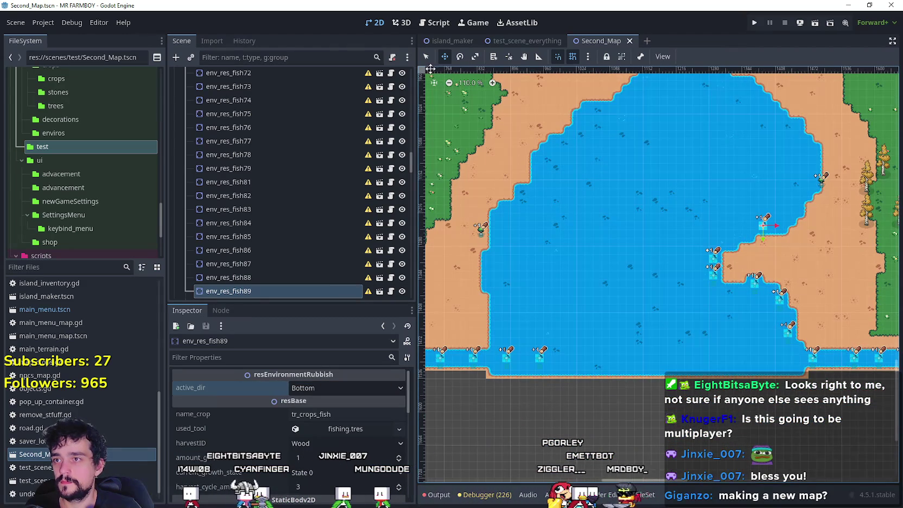
left_click(426, 56)
scroll(555, 361, "up", 7)
Move env_res_fish88 toward the shoreline, then nudge it down beside the shore.
left_click(524, 359)
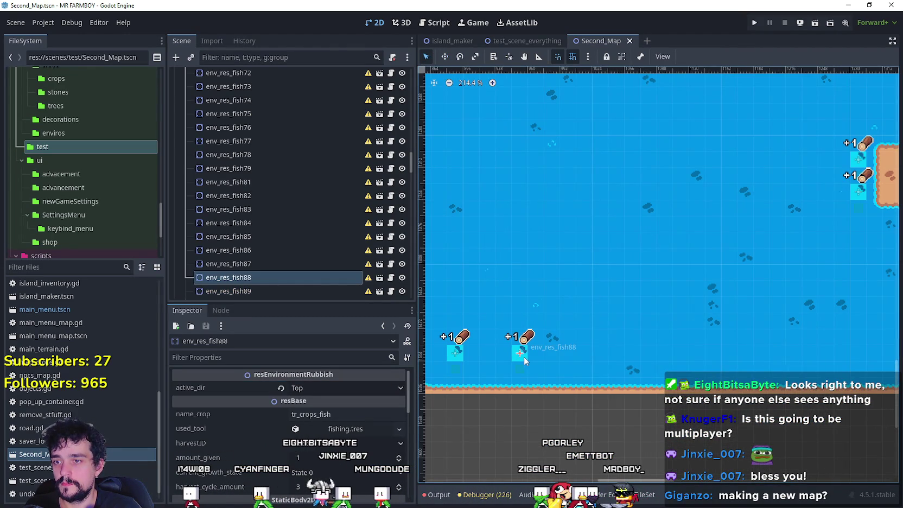
mouse_move(524, 359)
left_mouse_down()
mouse_move(743, 336)
mouse_move(711, 340)
mouse_move(635, 289)
mouse_move(627, 331)
left_mouse_up()
scroll(631, 291, "up", 5)
scroll(623, 335, "up", 4)
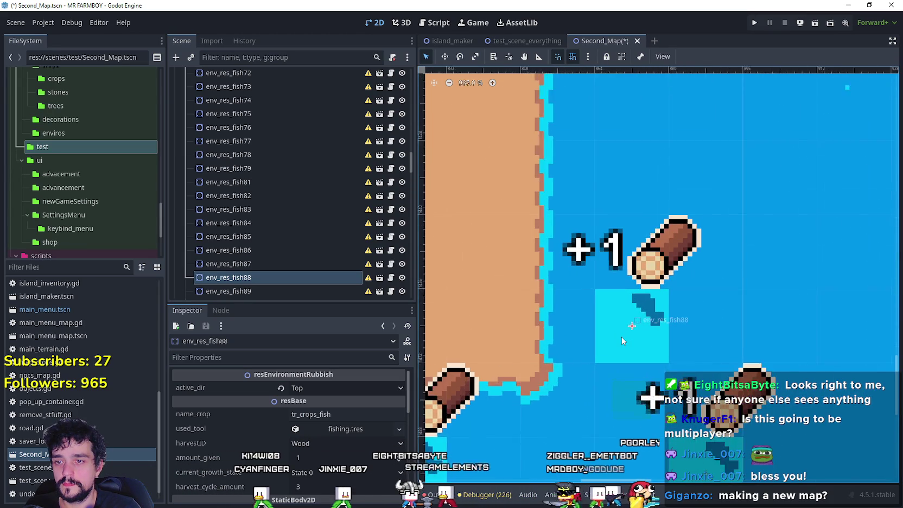
scroll(626, 337, "up", 2)
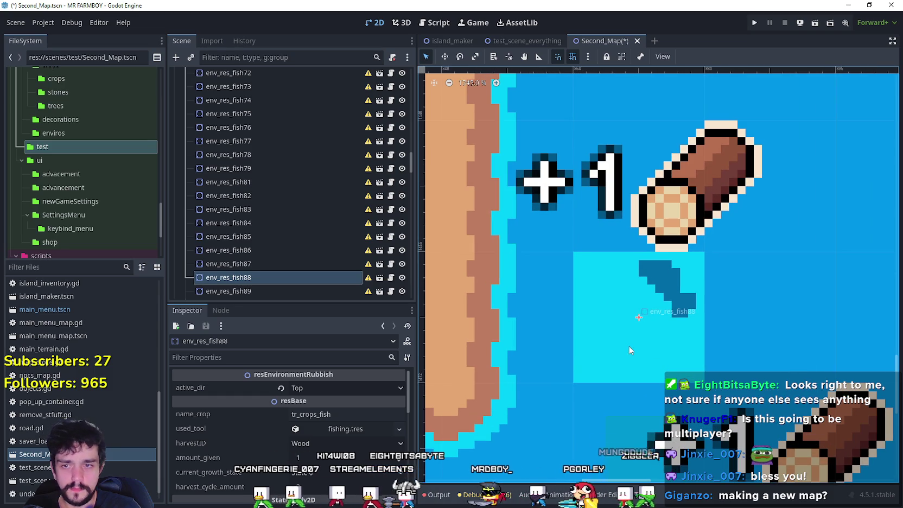
mouse_move(629, 346)
left_mouse_down()
mouse_move(628, 282)
mouse_move(626, 292)
left_mouse_up()
scroll(628, 282, "up", 1)
scroll(626, 292, "down", 1)
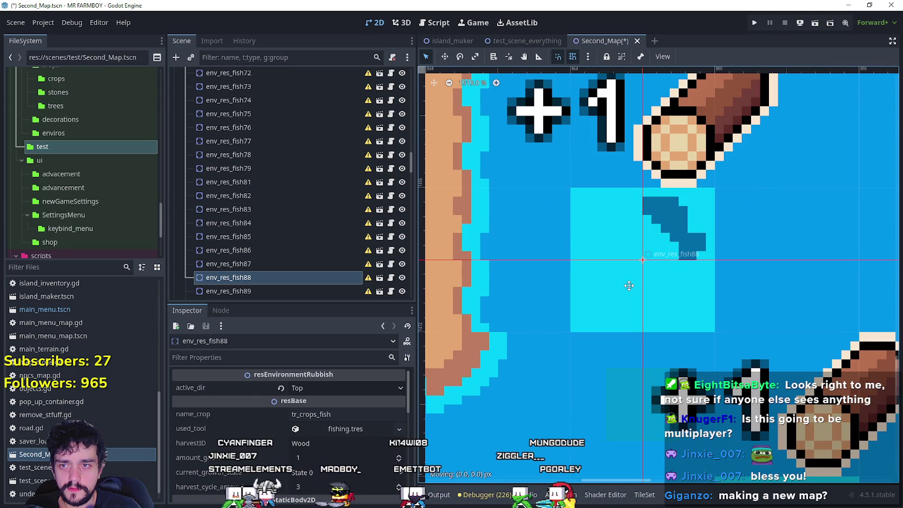
scroll(636, 290, "down", 2)
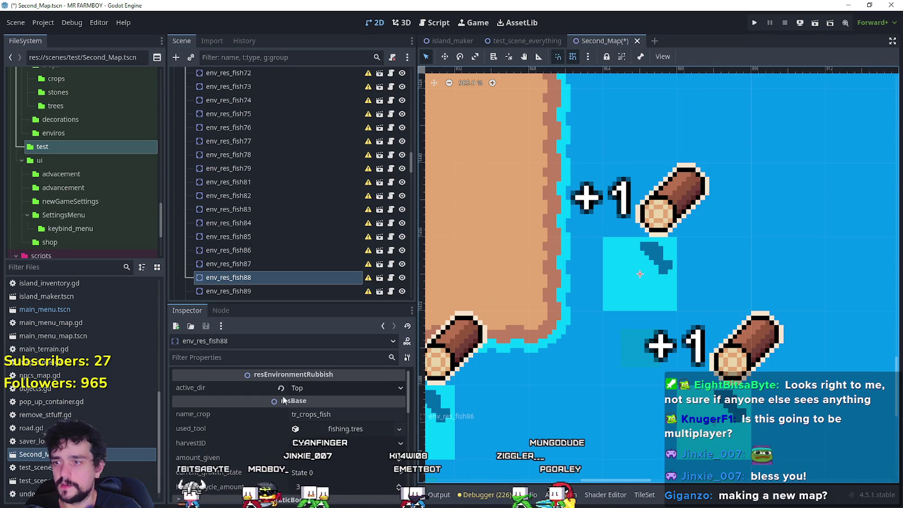
Set env_res_fish88's active_dir to Left and save Second_Map.
left_click(307, 387)
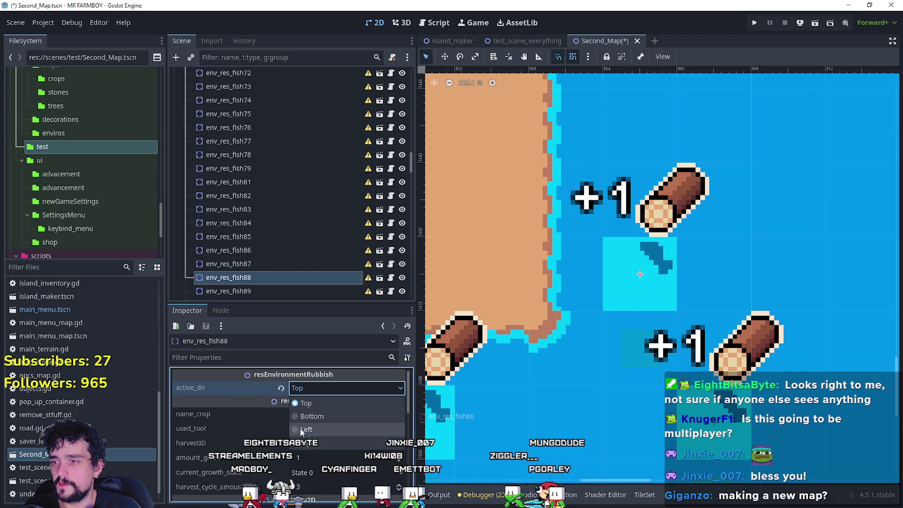
left_click(301, 430)
scroll(581, 341, "down", 2)
key("ctrl+s")
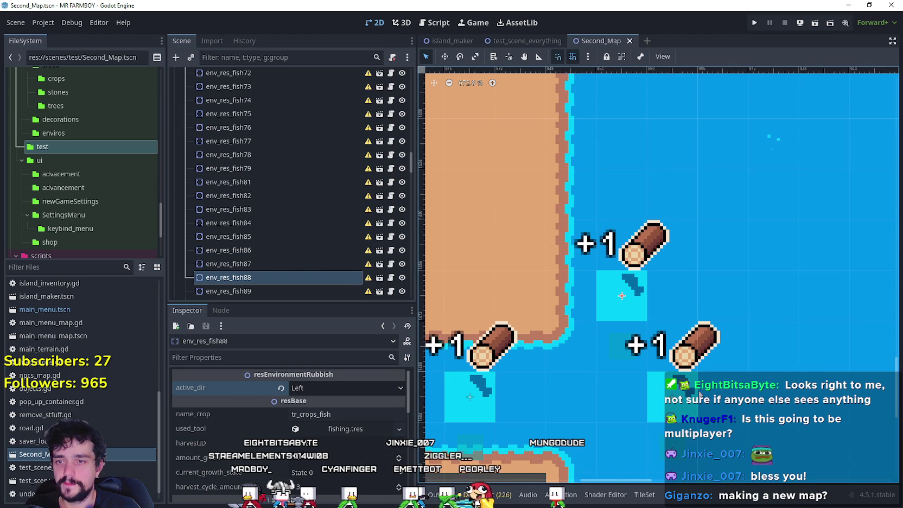
scroll(699, 394, "down", 1)
Move env_res_fish87 up to the shoreline and nudge it slightly right onto the shore.
left_click(681, 403)
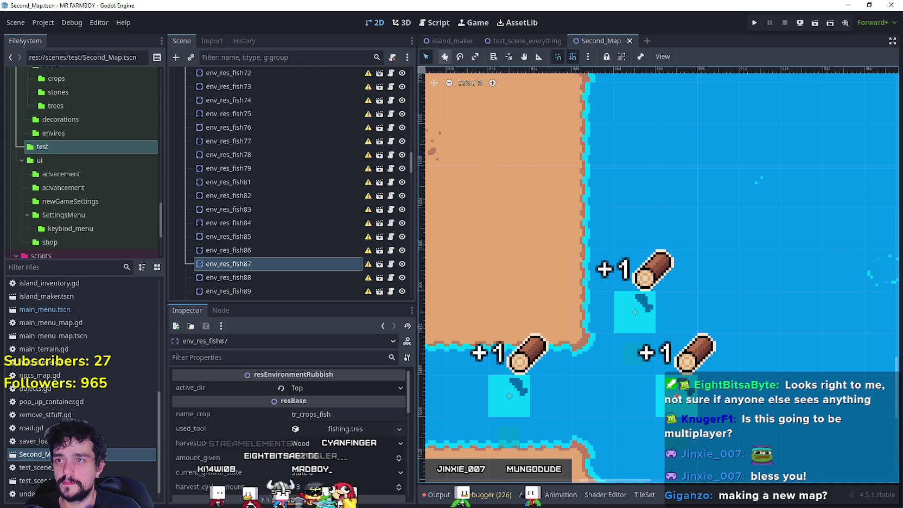
key("w")
left_click_drag(664, 365, 627, 198)
scroll(630, 157, "up", 5)
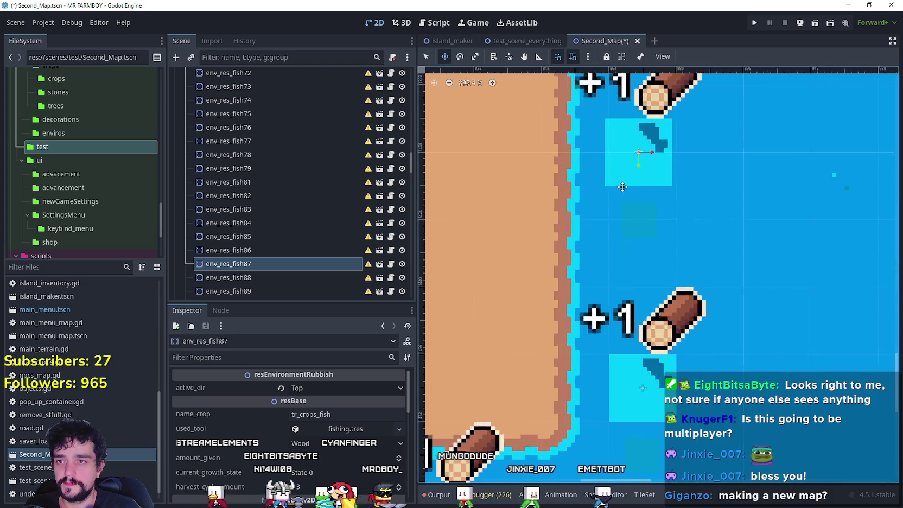
scroll(643, 182, "up", 1)
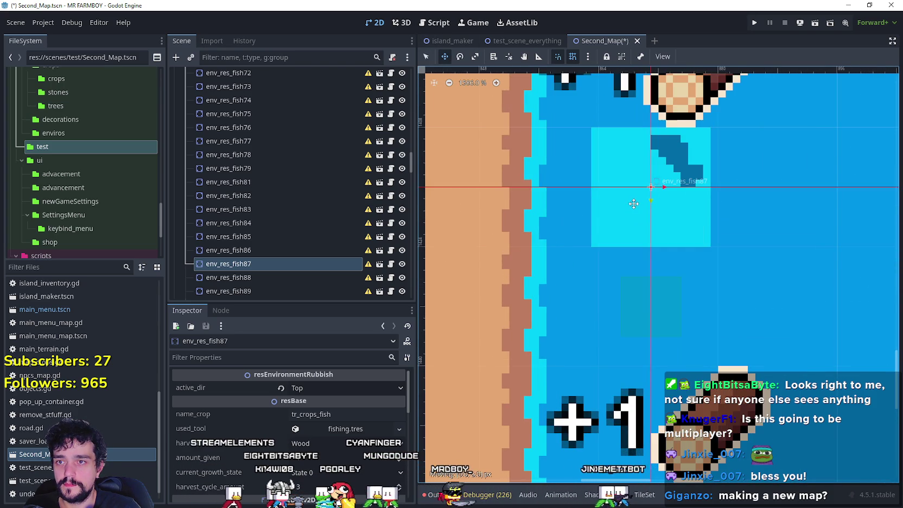
left_click_drag(647, 175, 653, 175)
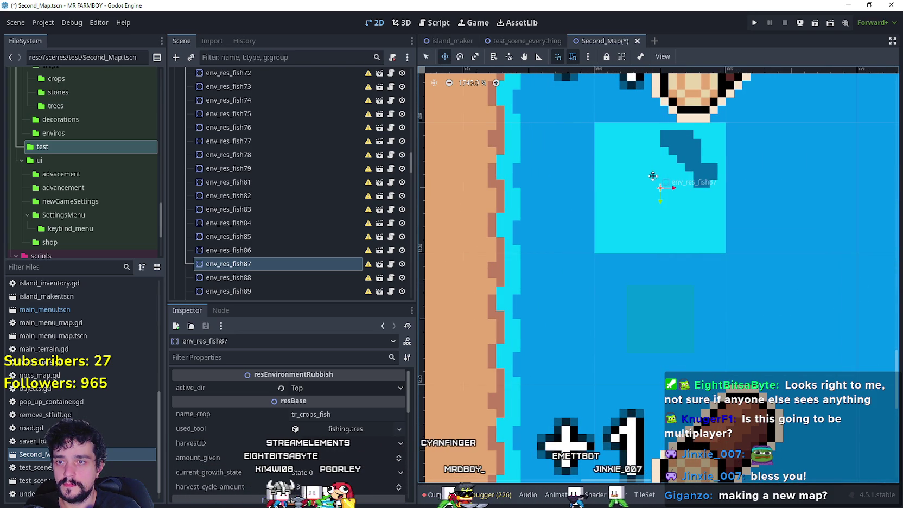
scroll(653, 176, "down", 1)
Set env_res_fish87's active_dir to Left and save Second_Map.
left_click(337, 388)
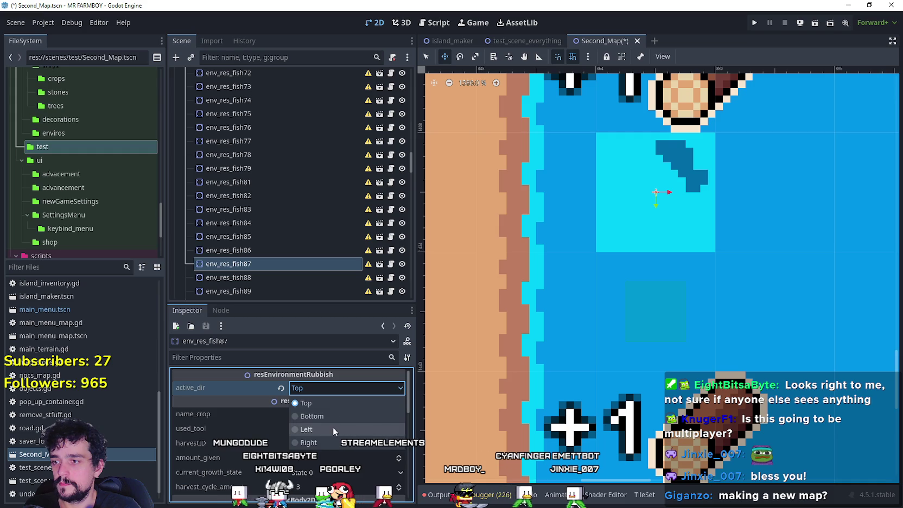
left_click(333, 428)
scroll(633, 292, "down", 10)
key("ctrl+s")
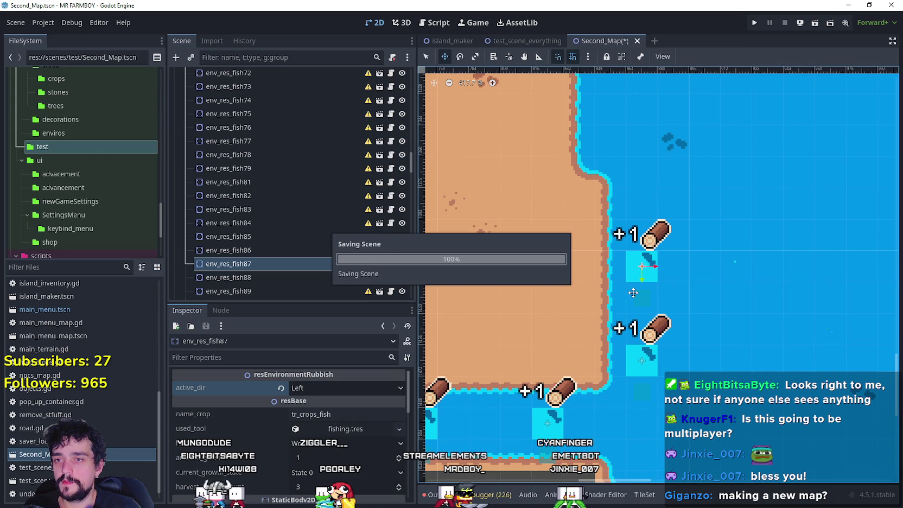
scroll(633, 292, "down", 10)
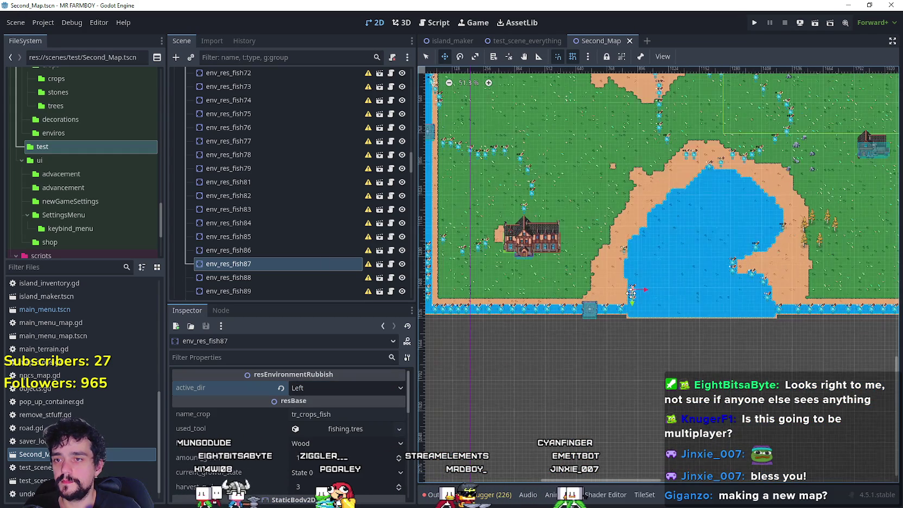
scroll(632, 244, "right", 3)
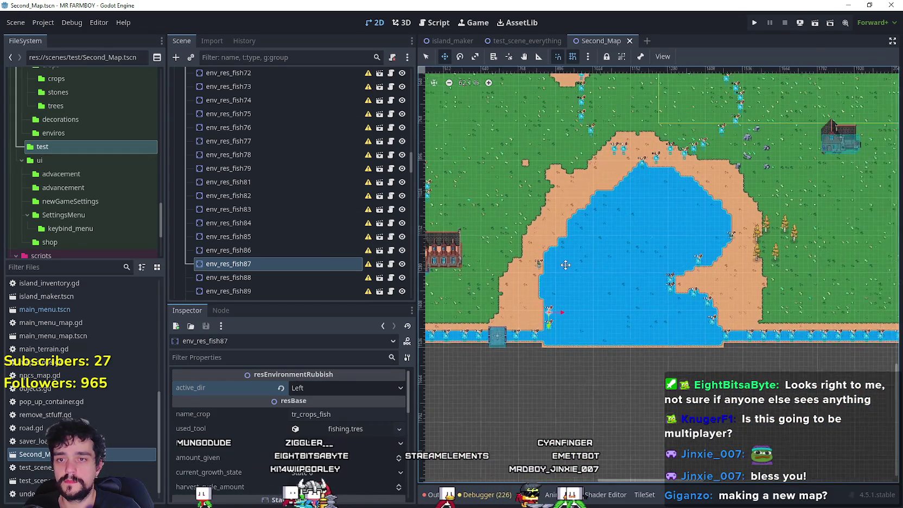
scroll(619, 207, "up", 1)
scroll(619, 207, "up", 3)
scroll(516, 164, "down", 2)
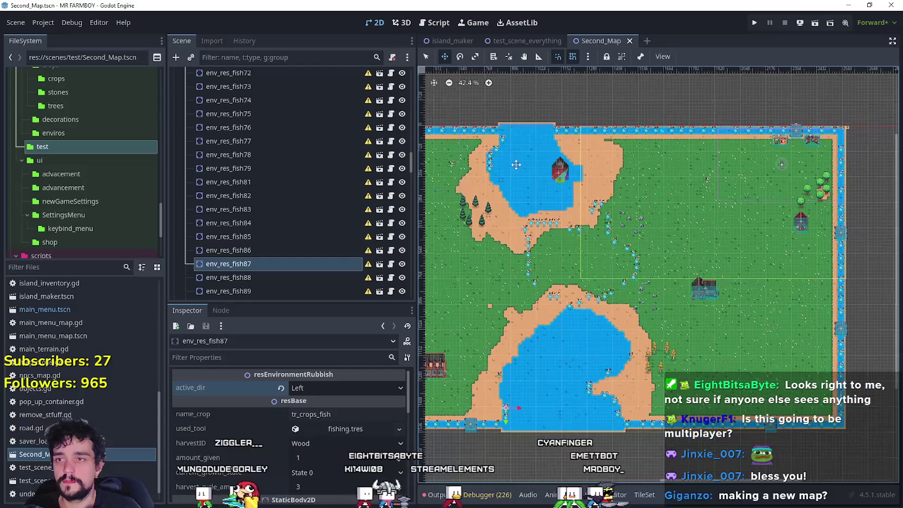
scroll(519, 202, "up", 5)
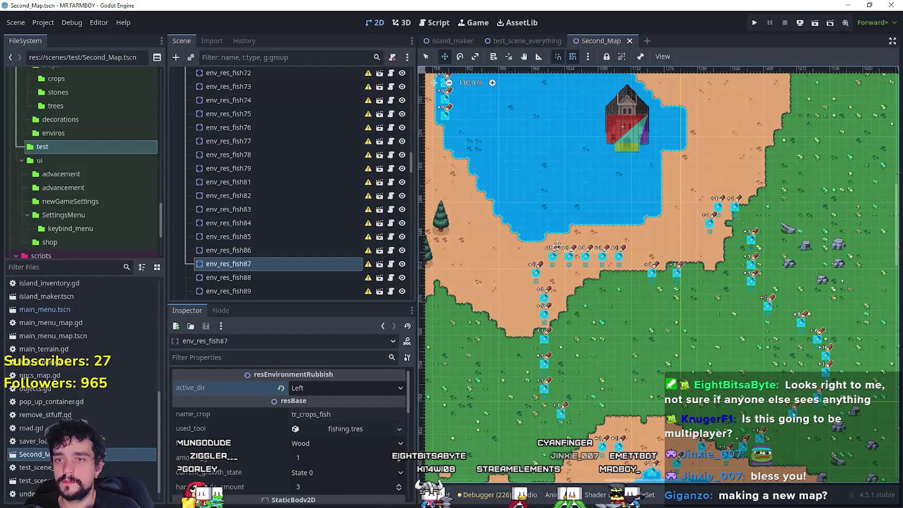
Move fishing spot env_res_fish40 onto the lake shoreline edge.
left_click(427, 58)
scroll(521, 217, "up", 3)
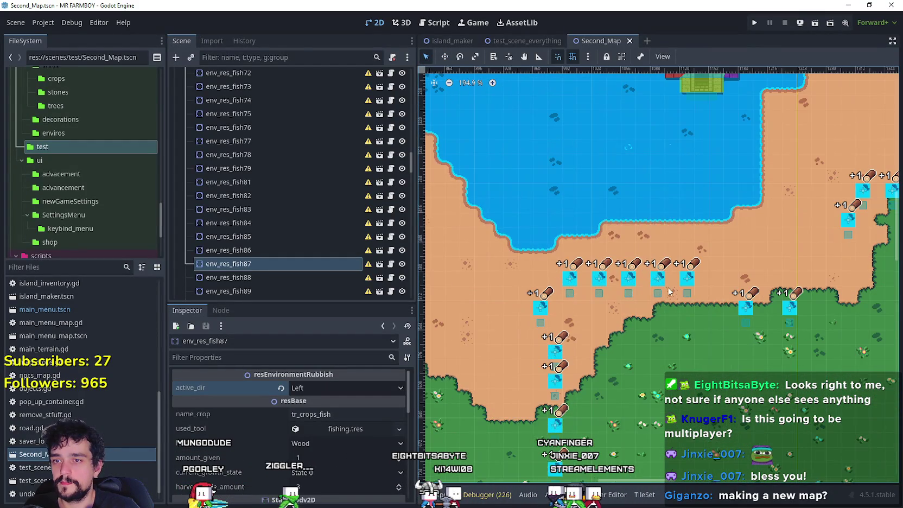
left_click(687, 286)
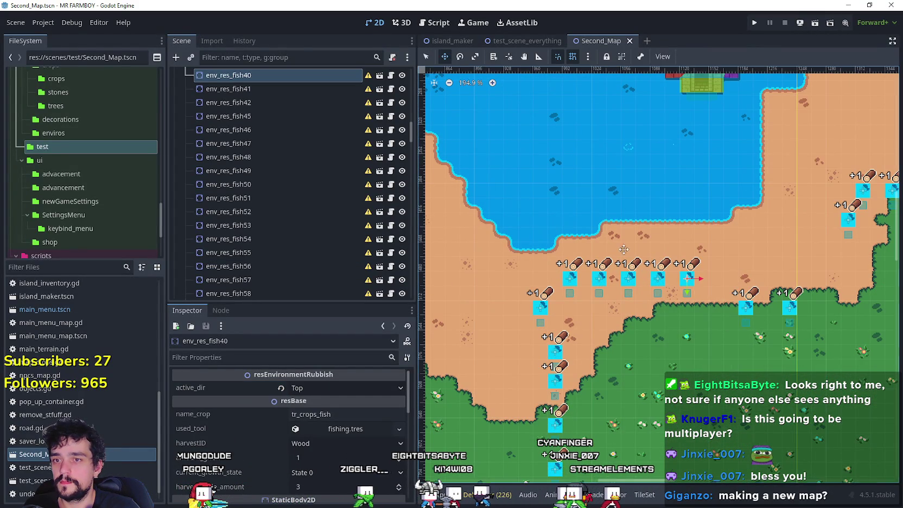
mouse_move(685, 279)
left_mouse_down()
mouse_move(623, 255)
mouse_move(574, 137)
mouse_move(695, 208)
mouse_move(685, 221)
mouse_move(537, 106)
mouse_move(608, 230)
left_mouse_up()
scroll(574, 137, "up", 3)
scroll(537, 106, "up", 2)
scroll(609, 231, "down", 14)
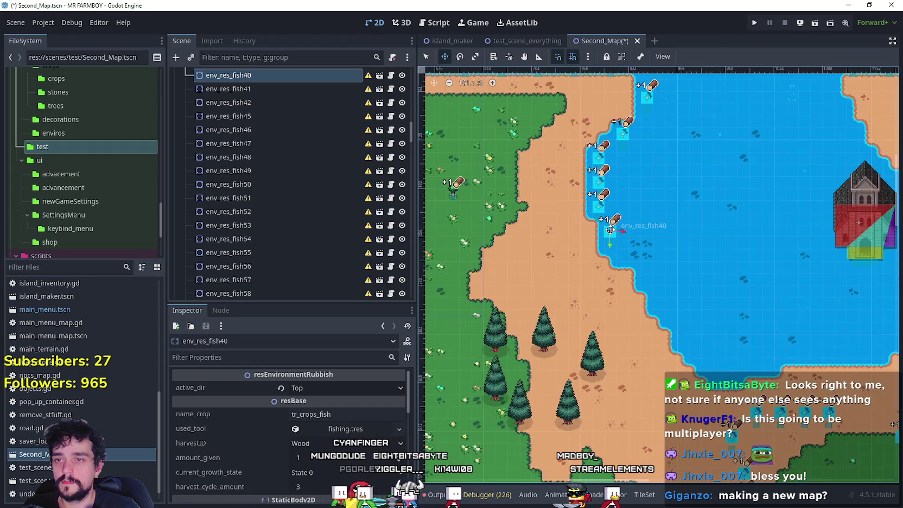
scroll(609, 230, "up", 15)
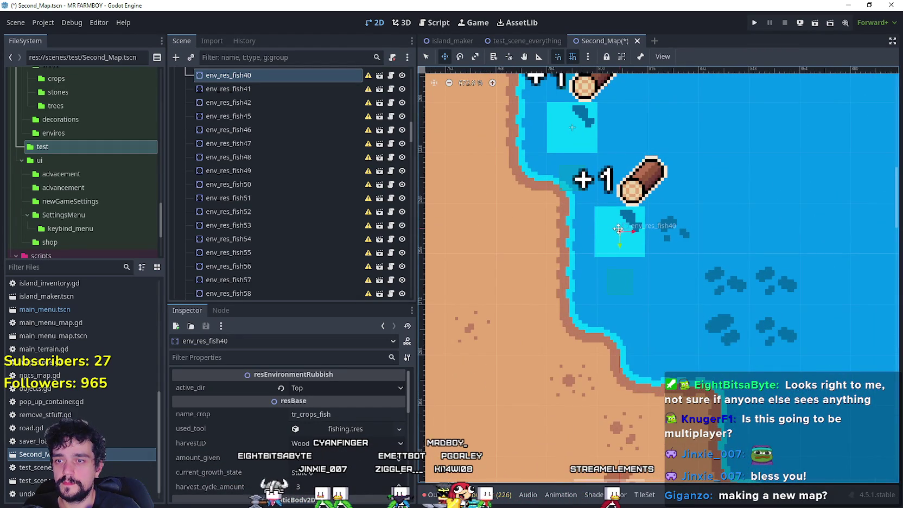
scroll(618, 228, "up", 6)
left_click_drag(618, 223, 619, 222)
Change env_res_fish40's active_dir from Top to Left and save Second_Map.
left_click(337, 387)
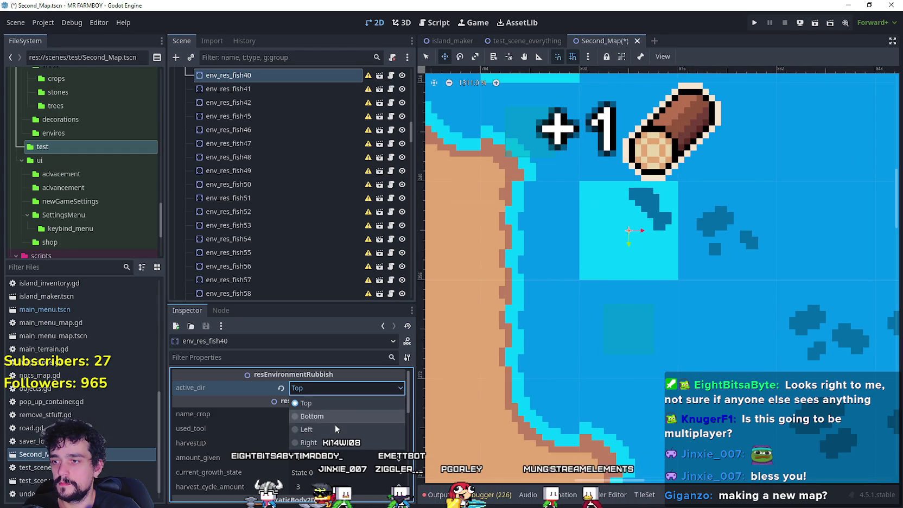
left_click(335, 429)
scroll(567, 289, "down", 3)
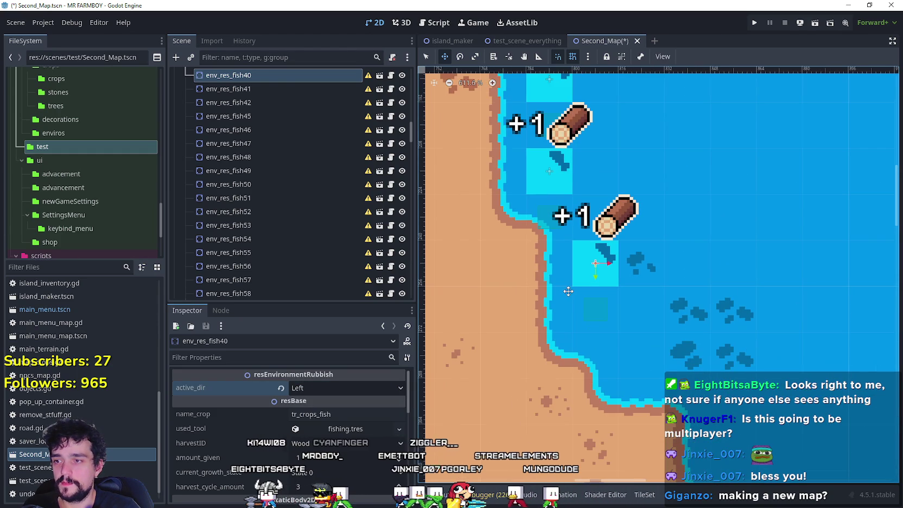
key("ctrl+s")
scroll(568, 291, "down", 5)
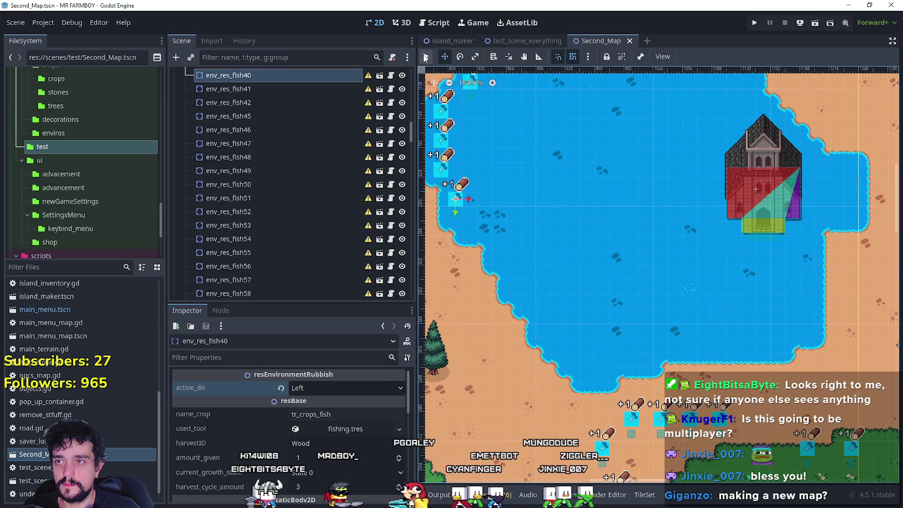
scroll(718, 422, "up", 1)
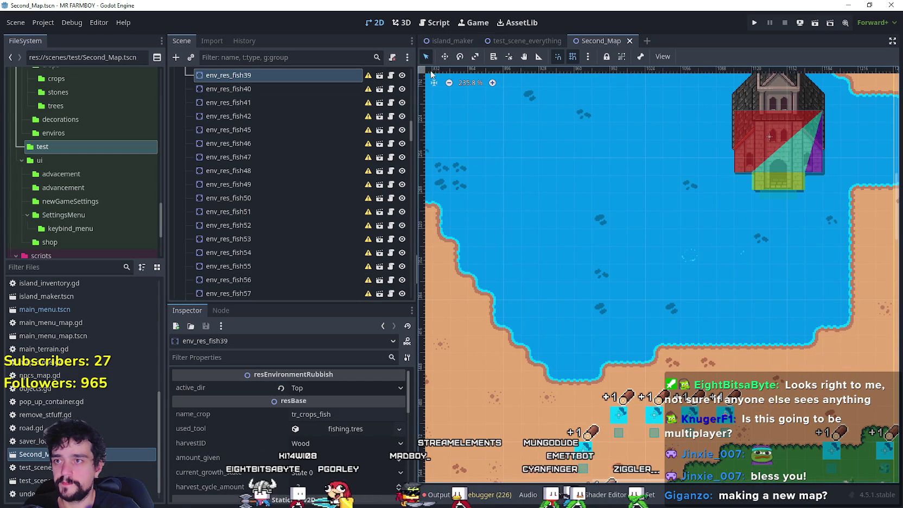
Move env_res_fish39 onto the shoreline beside the other fishing spots.
left_click(445, 57)
mouse_move(493, 235)
left_mouse_down()
mouse_move(585, 306)
mouse_move(433, 155)
left_mouse_up()
scroll(706, 291, "up", 4)
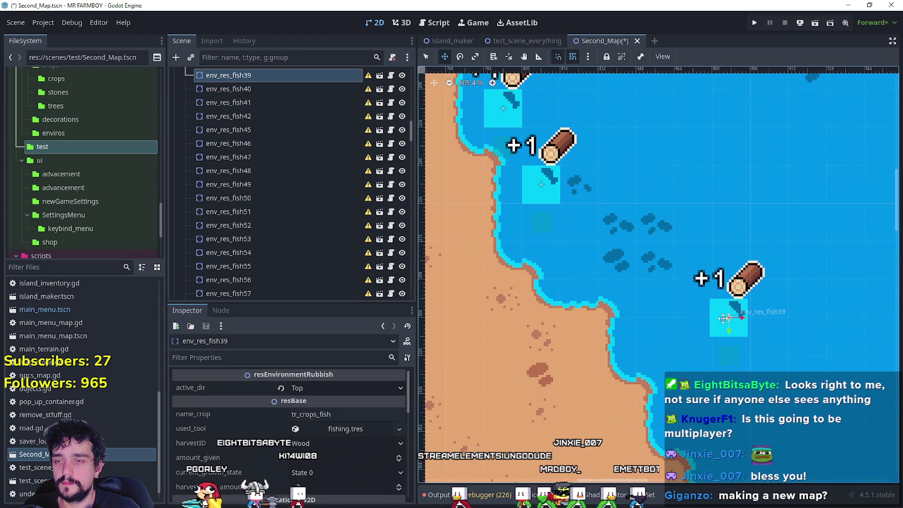
mouse_move(723, 318)
left_mouse_down()
mouse_move(604, 258)
mouse_move(553, 242)
mouse_move(556, 251)
mouse_move(623, 230)
mouse_move(604, 222)
left_mouse_up()
scroll(556, 250, "up", 2)
scroll(587, 274, "up", 1)
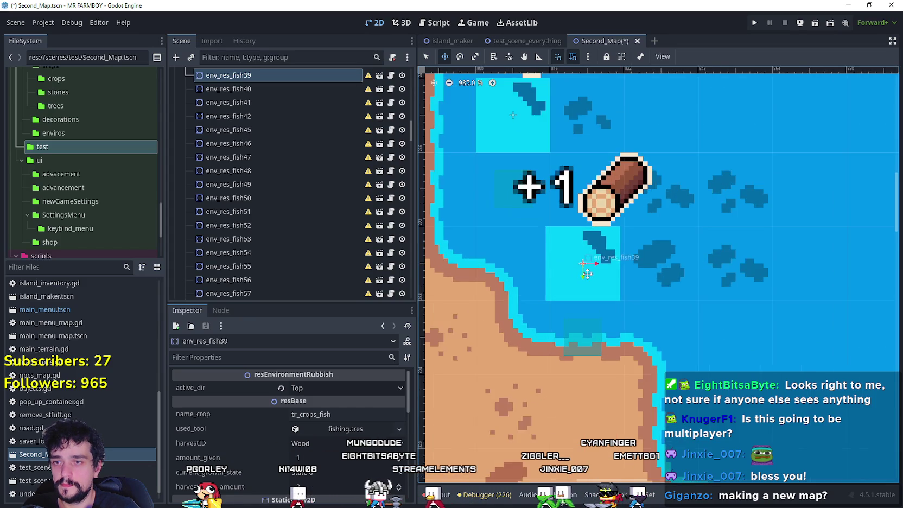
scroll(586, 272, "down", 1)
scroll(591, 271, "down", 1)
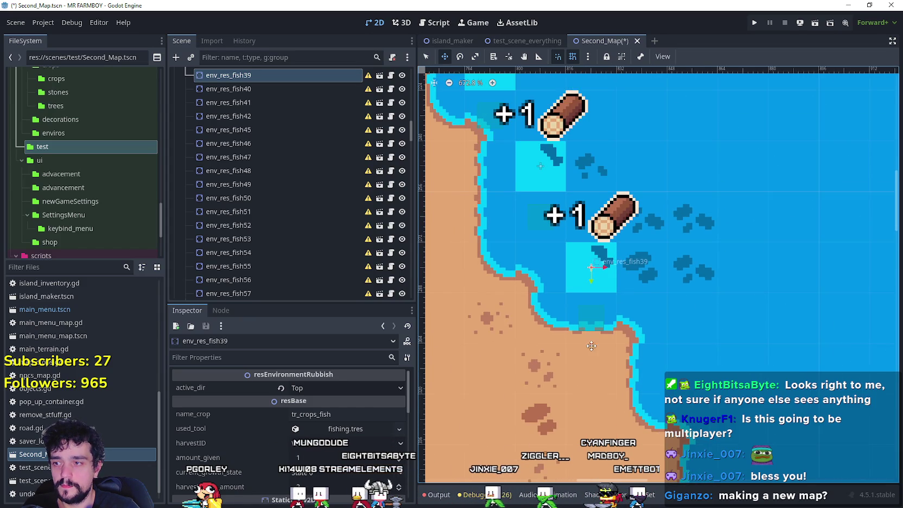
scroll(591, 346, "down", 1)
Set env_res_fish39's active_dir to Bottom and save Second_Map.
left_click(326, 388)
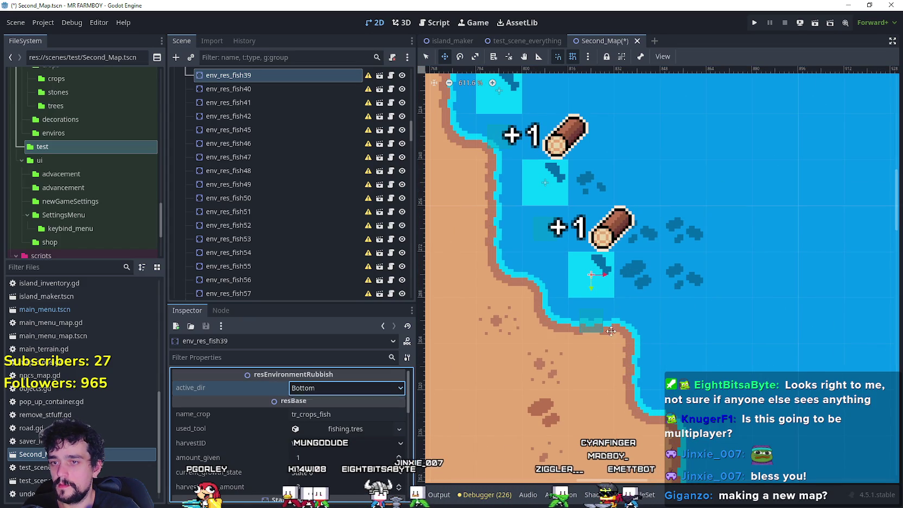
scroll(641, 320, "down", 4)
key("ctrl+s")
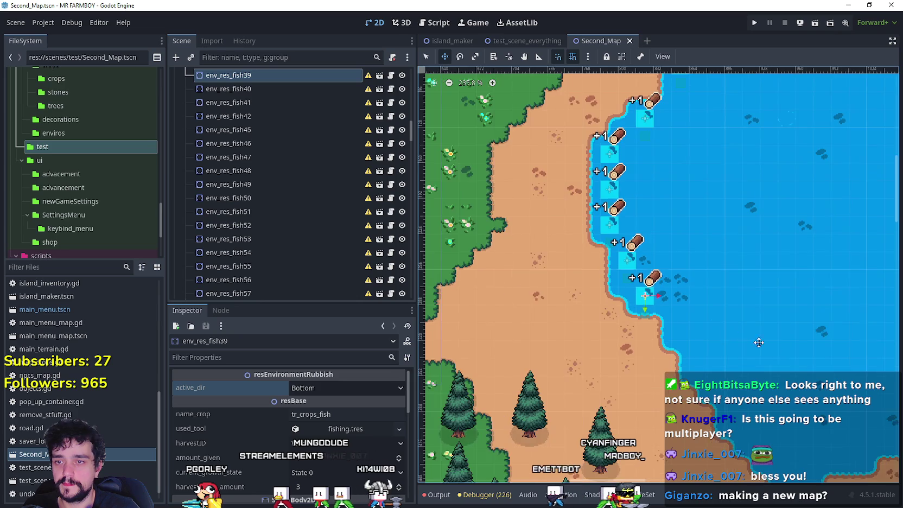
scroll(712, 319, "down", 1)
Move env_res_fish38 up-left against the lake shoreline.
mouse_move(620, 252)
left_mouse_down()
mouse_move(524, 192)
mouse_move(448, 83)
left_mouse_up()
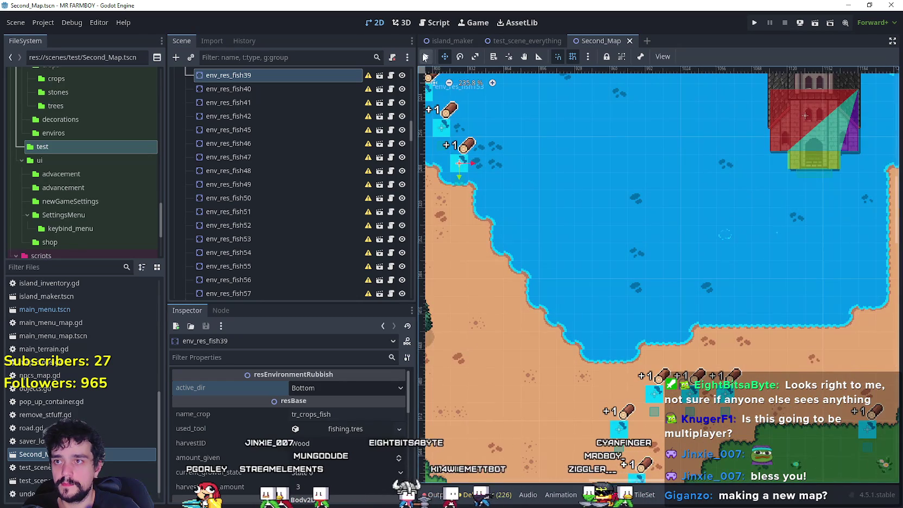
scroll(516, 160, "up", 3)
left_click(516, 160)
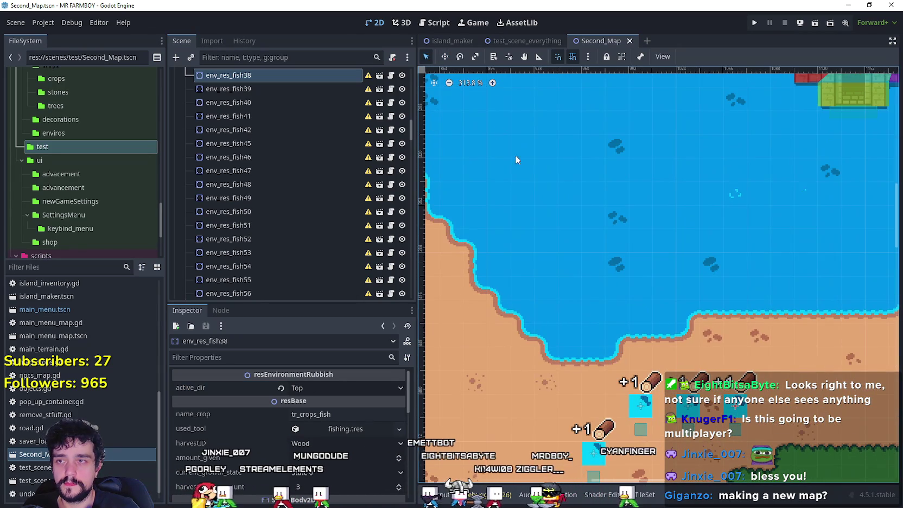
left_click(445, 56)
left_click_drag(734, 407, 480, 179)
scroll(480, 179, "up", 5)
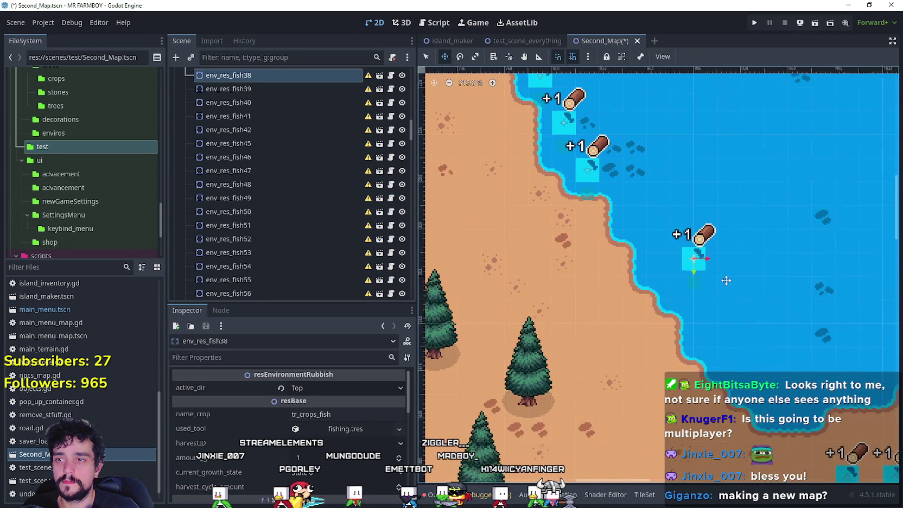
mouse_move(719, 264)
left_mouse_down()
mouse_move(608, 200)
mouse_move(615, 217)
mouse_move(651, 214)
mouse_move(610, 208)
mouse_move(607, 198)
left_mouse_up()
scroll(611, 208, "up", 5)
scroll(614, 195, "up", 4)
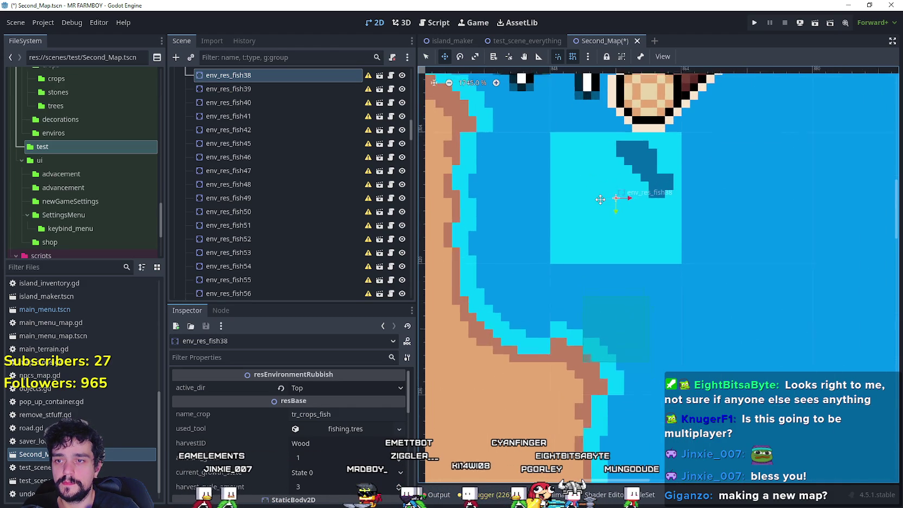
scroll(615, 196, "down", 3)
Set env_res_fish38's active_dir to Left and save Second_Map.
left_click(352, 387)
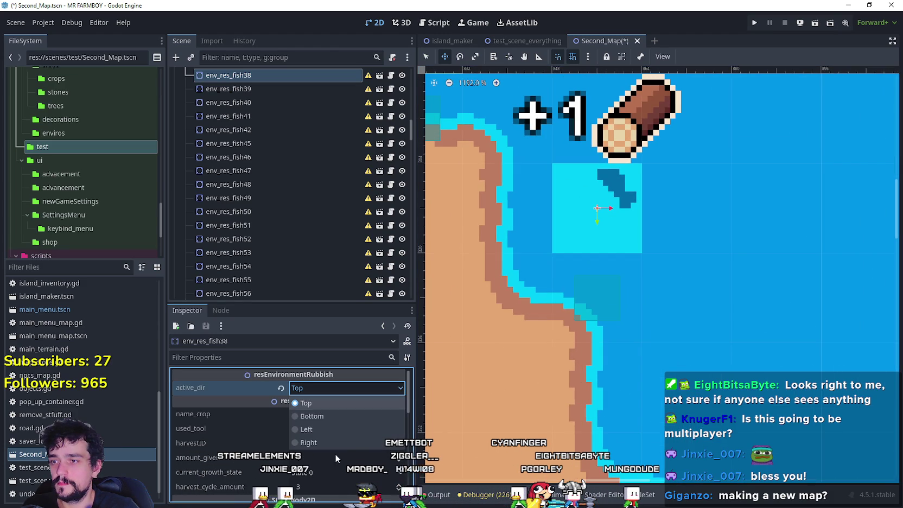
left_click(320, 426)
scroll(589, 236, "down", 9)
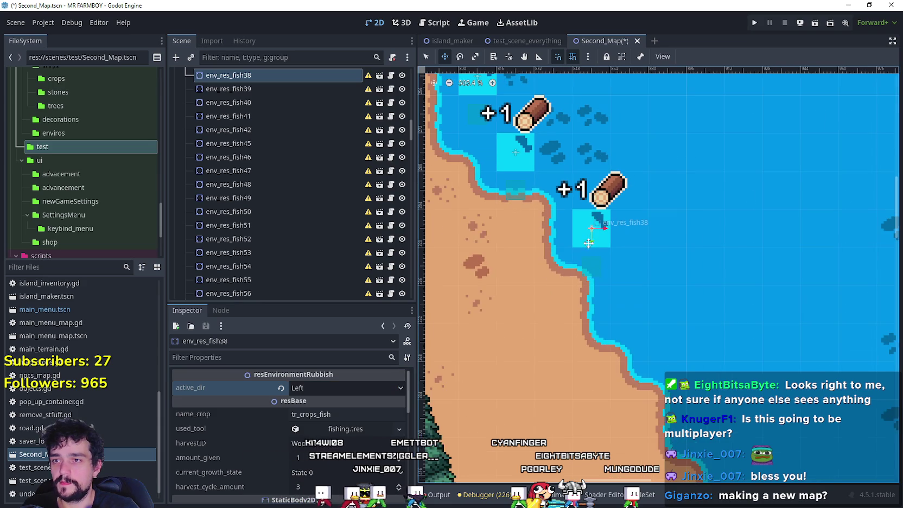
key("ctrl+s")
scroll(662, 289, "down", 7)
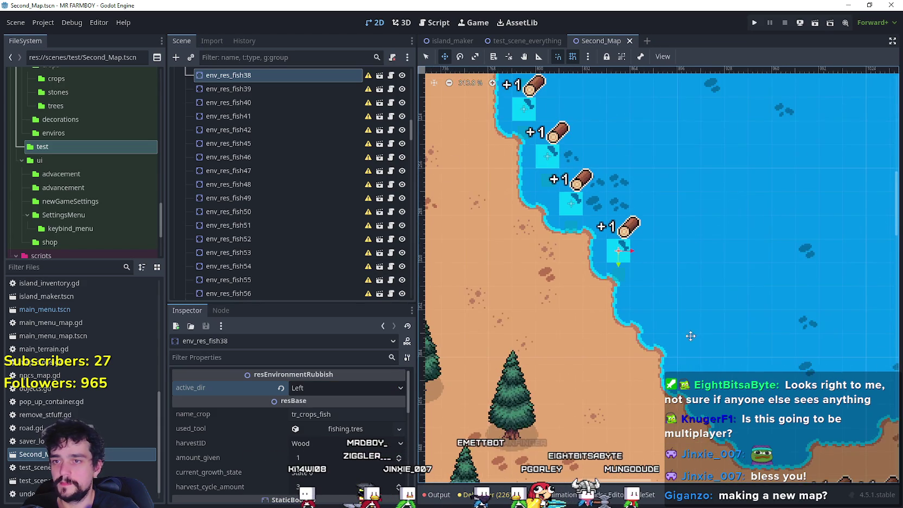
scroll(620, 279, "up", 3)
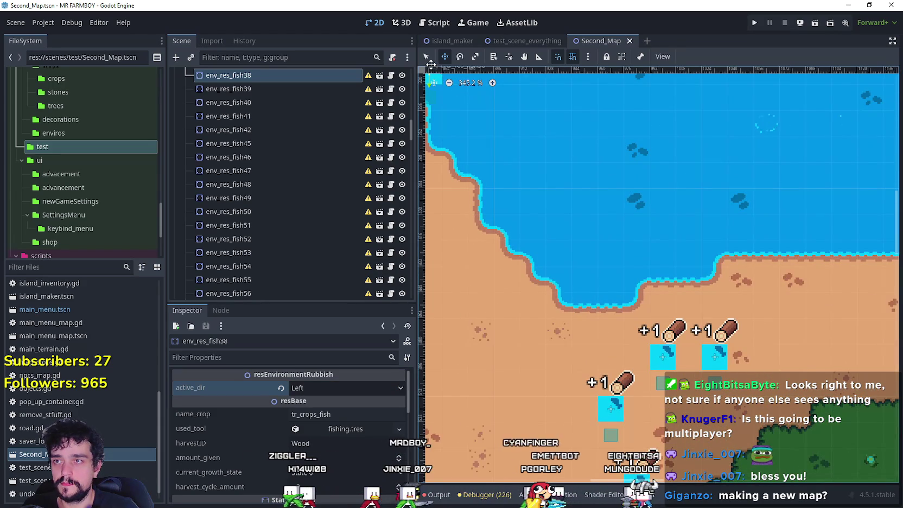
key("Up")
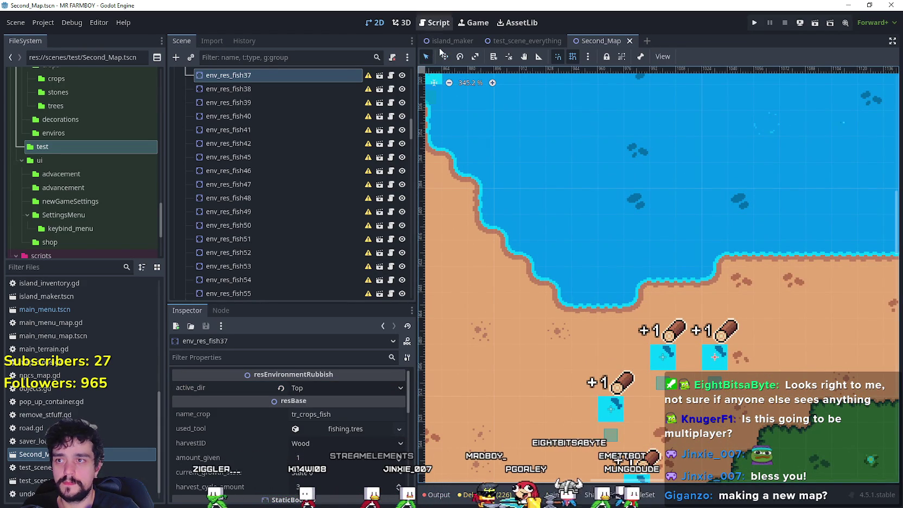
Move env_res_fish37 toward the lake shore, set its active_dir to Left, and save.
left_click(443, 55)
mouse_move(704, 269)
left_mouse_down()
mouse_move(743, 268)
mouse_move(641, 233)
mouse_move(657, 239)
left_mouse_up()
scroll(742, 268, "up", 4)
scroll(666, 239, "up", 3)
scroll(658, 236, "down", 1)
left_click(347, 387)
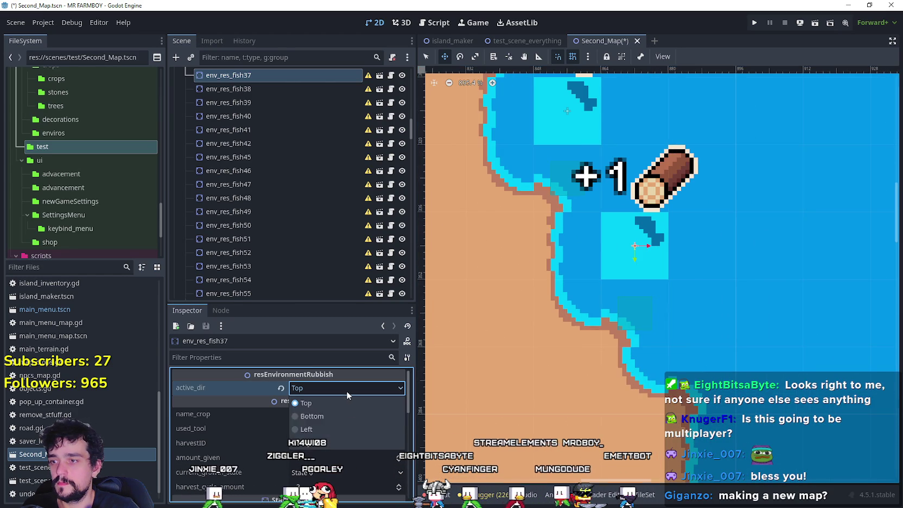
left_click(336, 424)
scroll(684, 288, "down", 3)
scroll(673, 278, "up", 5)
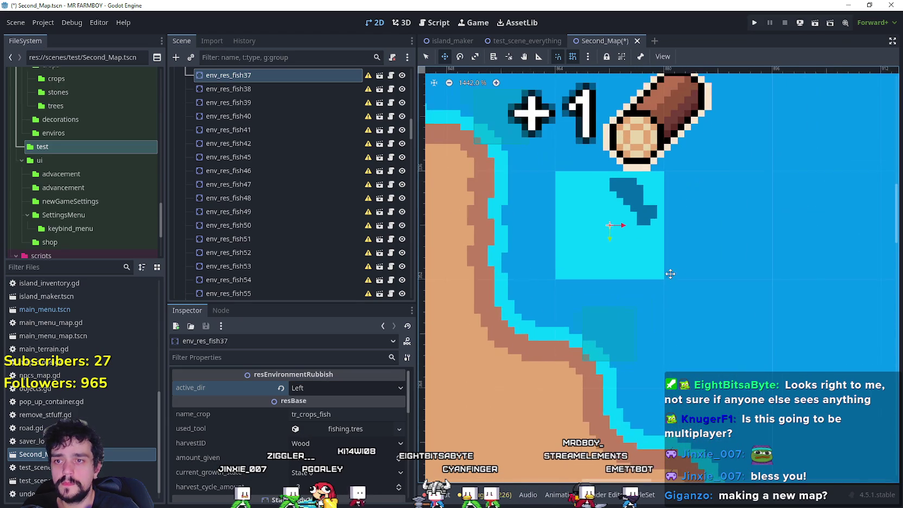
key("ctrl+s")
scroll(656, 256, "down", 5)
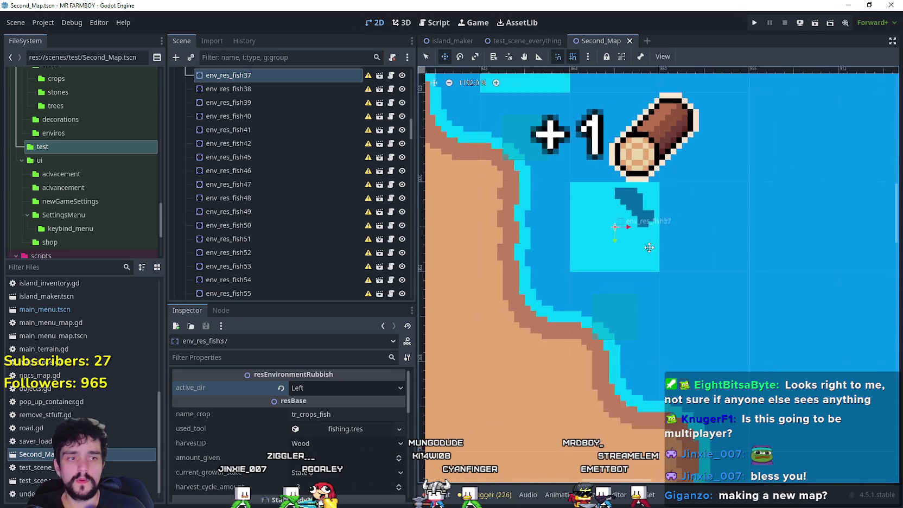
scroll(772, 355, "up", 4)
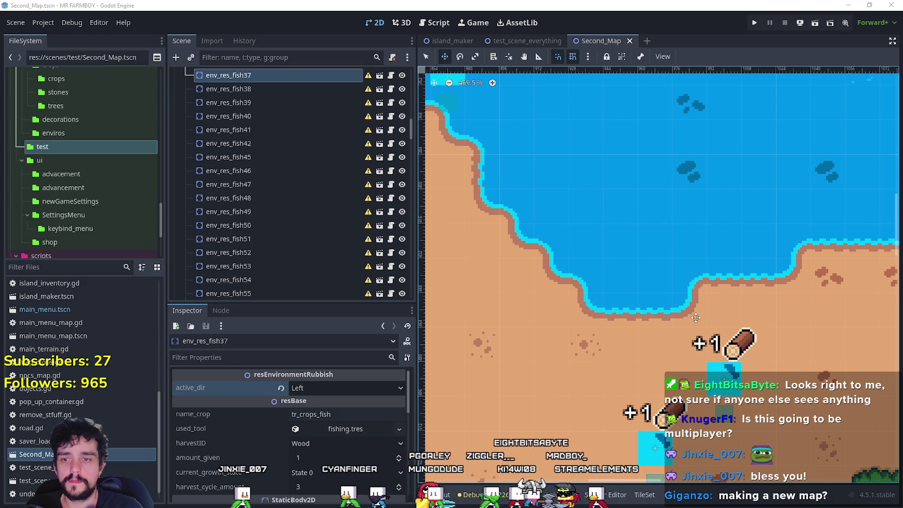
scroll(613, 277, "down", 2)
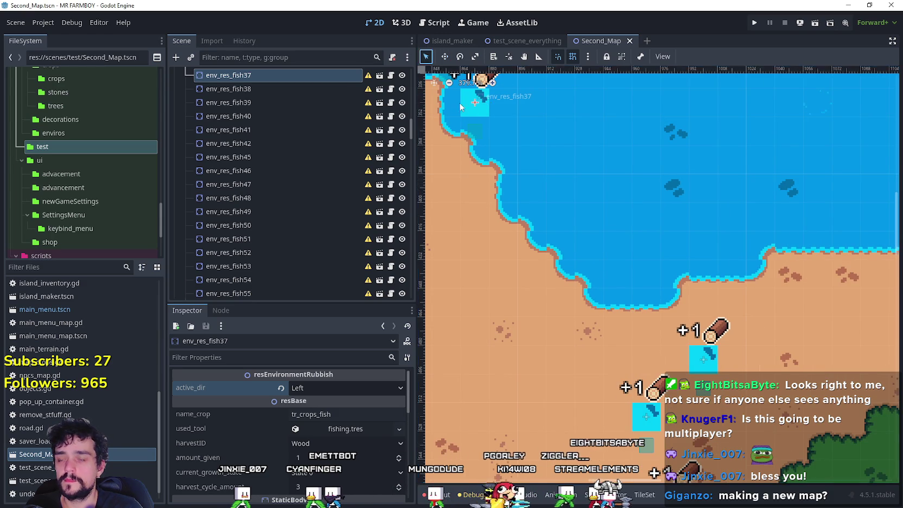
Move env_res_fish36 into the water by the shore, set active_dir to Left, and save.
left_click(447, 59)
left_click_drag(696, 361, 540, 177)
scroll(539, 176, "up", 8)
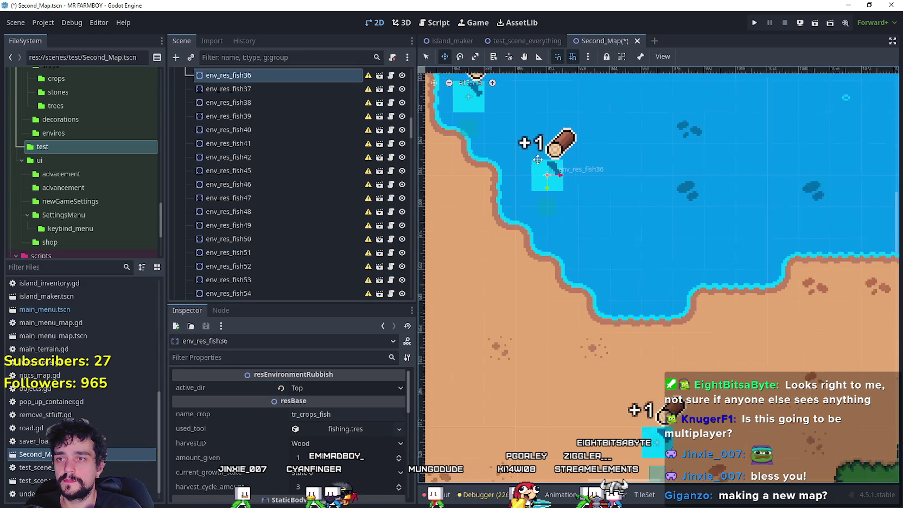
scroll(538, 174, "up", 3)
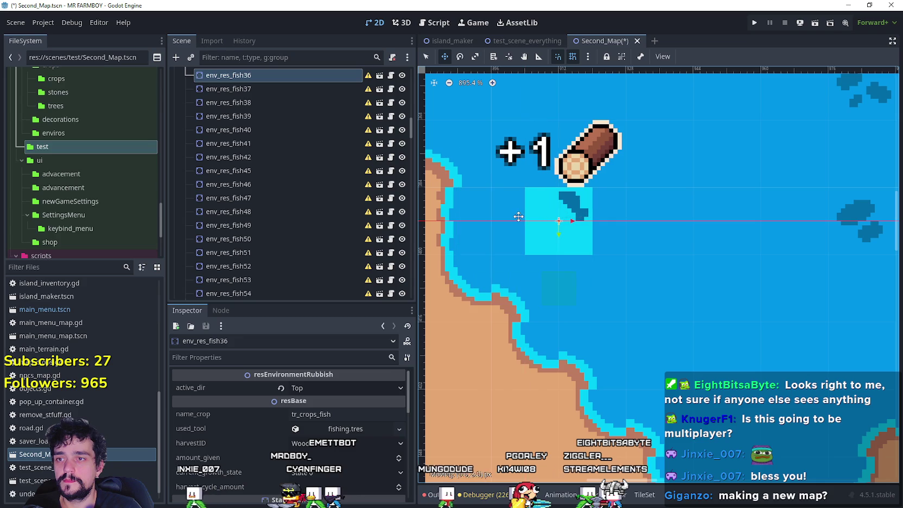
scroll(517, 212, "down", 3)
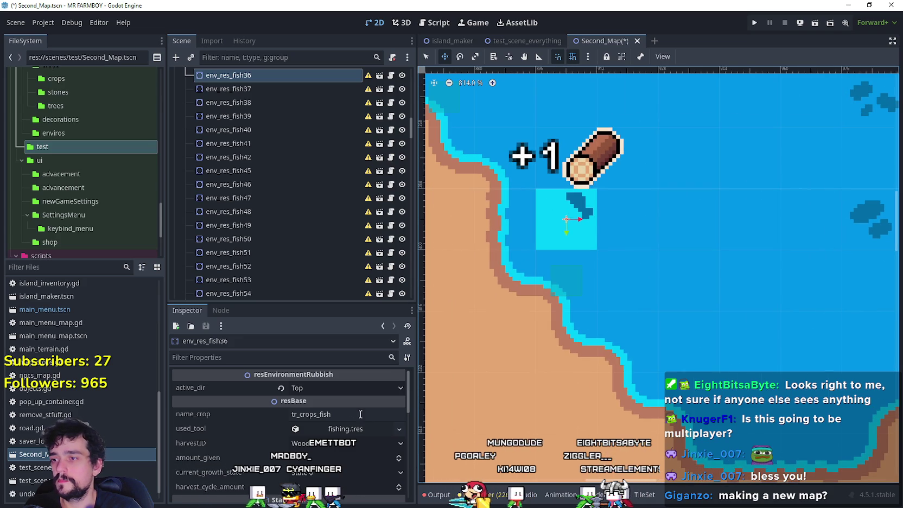
left_click(328, 391)
left_click(307, 429)
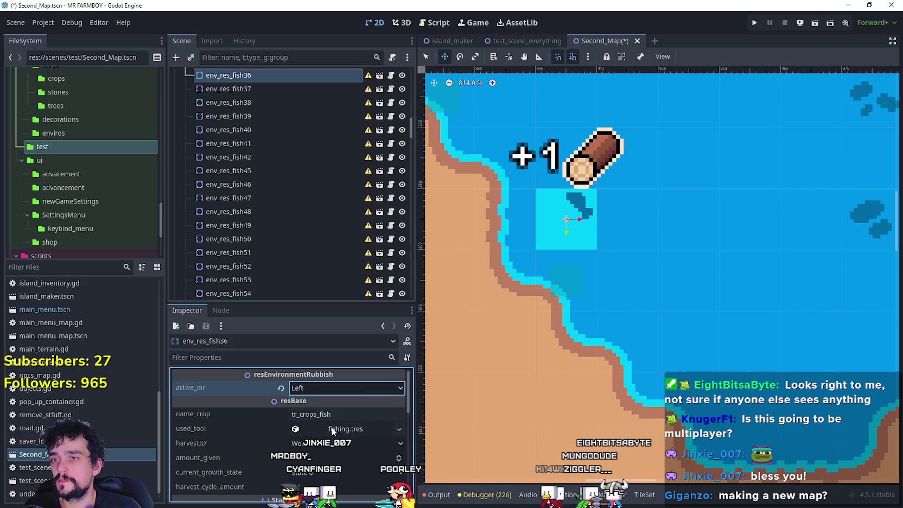
scroll(579, 290, "down", 3)
key("ctrl+s")
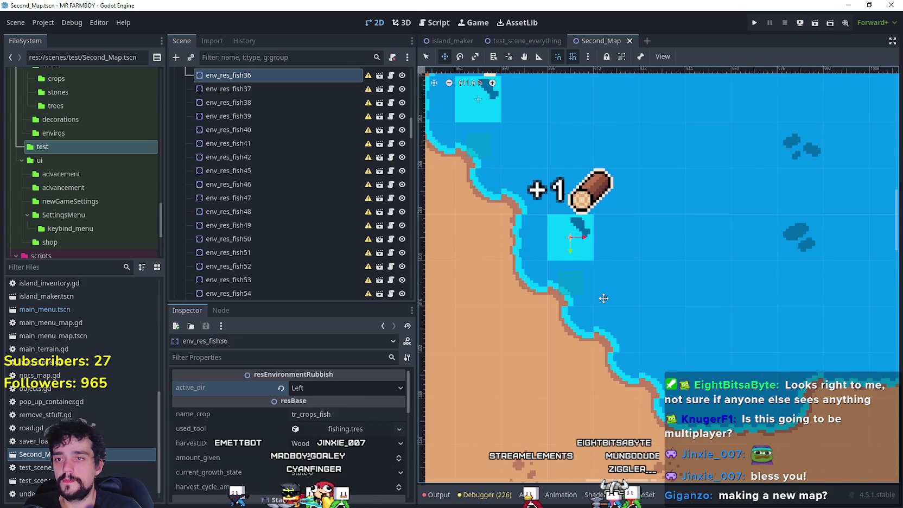
scroll(608, 304, "down", 5)
scroll(655, 302, "up", 2)
scroll(628, 393, "up", 2)
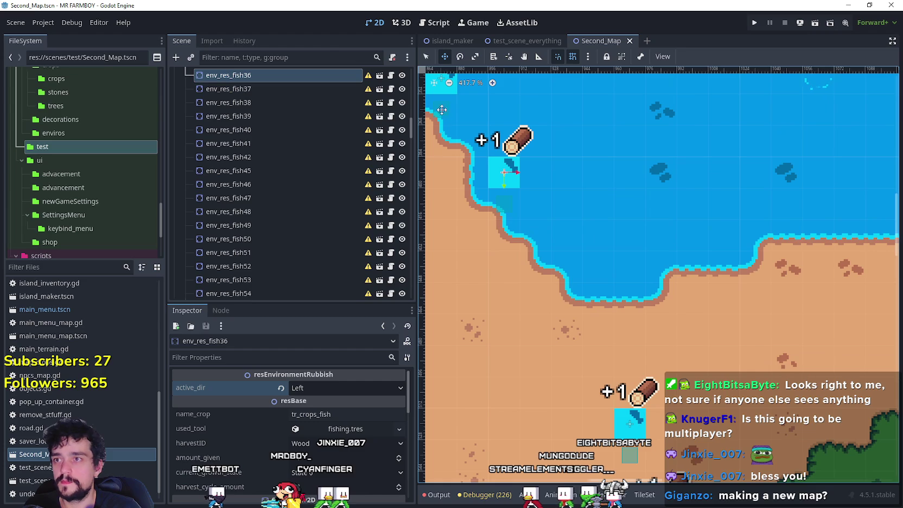
Place env_res_fish35 at the inlet's water edge, set active_dir to Bottom, and save.
left_click(623, 418)
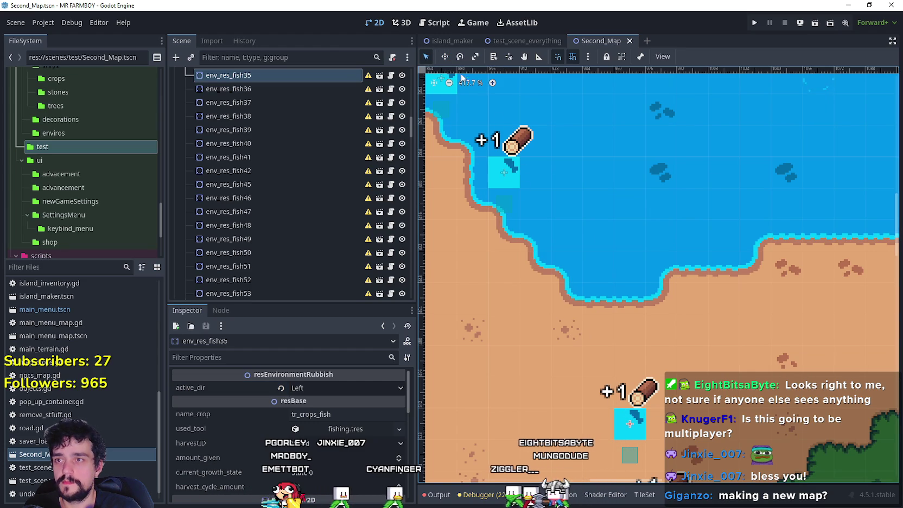
mouse_move(634, 431)
left_mouse_down()
mouse_move(619, 255)
mouse_move(603, 258)
left_mouse_up()
scroll(604, 258, "up", 6)
scroll(603, 258, "down", 3)
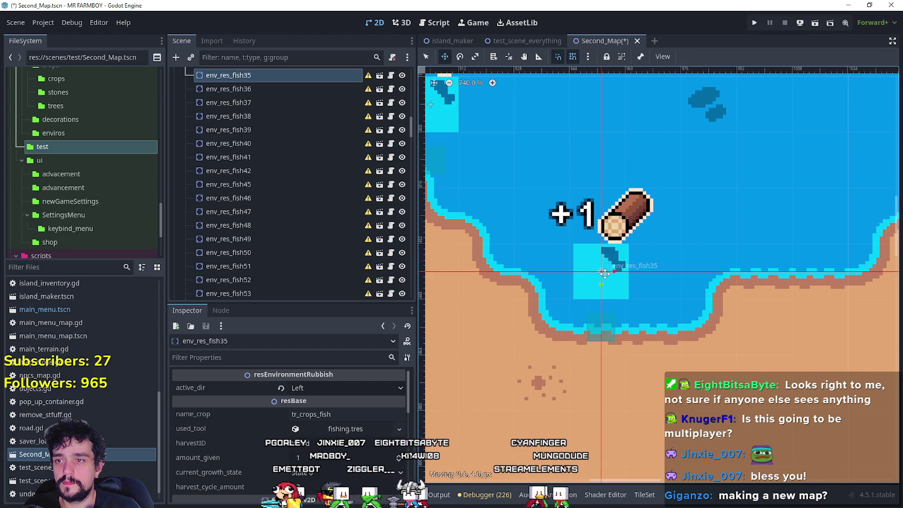
scroll(599, 275, "up", 2)
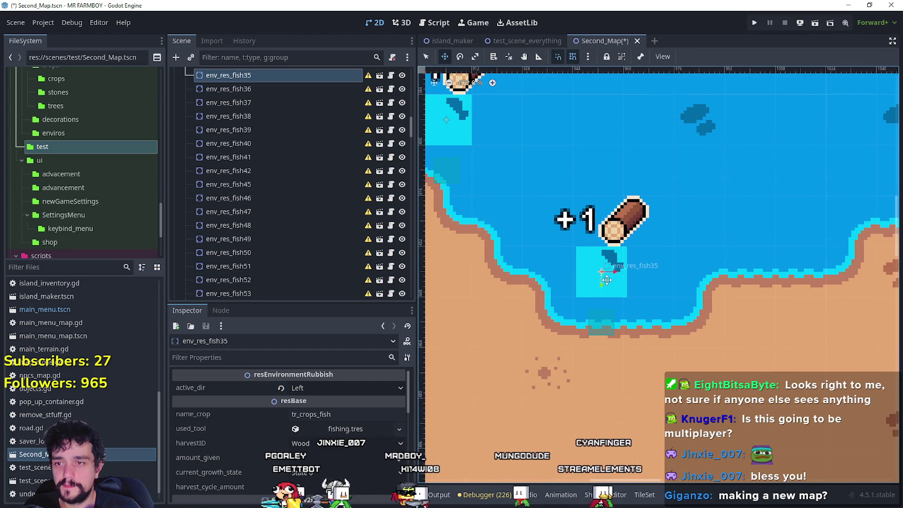
scroll(606, 279, "up", 3)
left_click_drag(606, 279, 598, 278)
scroll(596, 282, "up", 1)
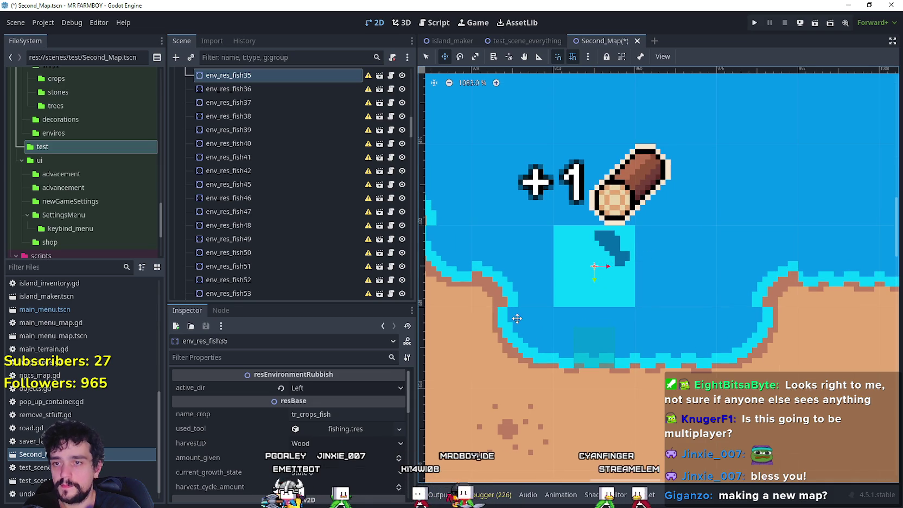
left_click(320, 396)
left_click(317, 416)
scroll(591, 316, "down", 6)
key("ctrl+s")
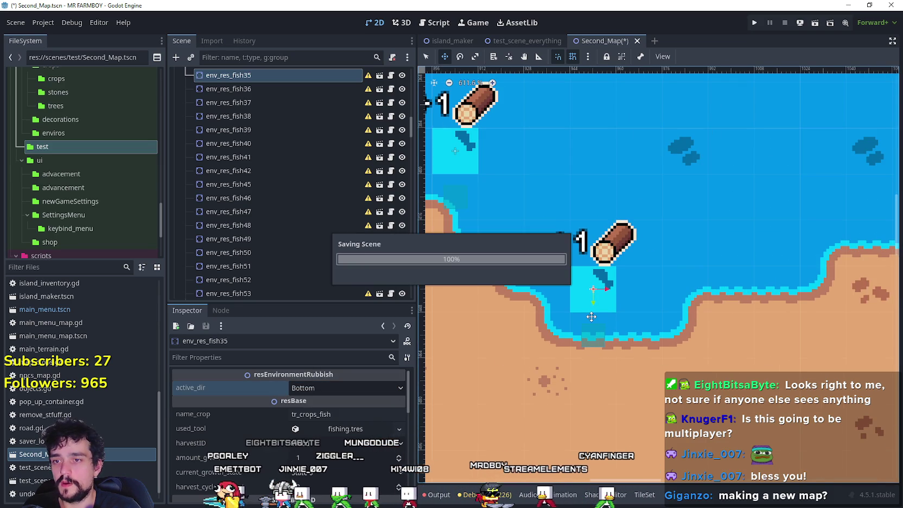
scroll(591, 316, "down", 20)
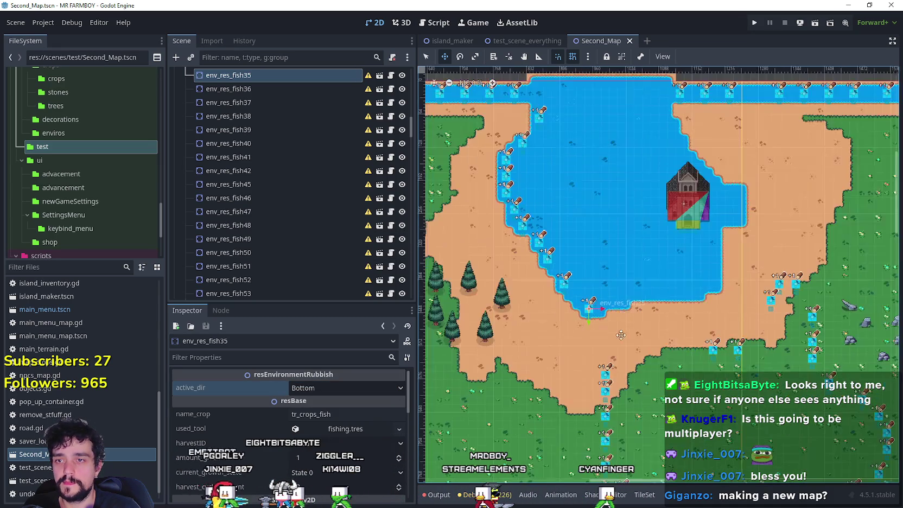
scroll(622, 402, "up", 2)
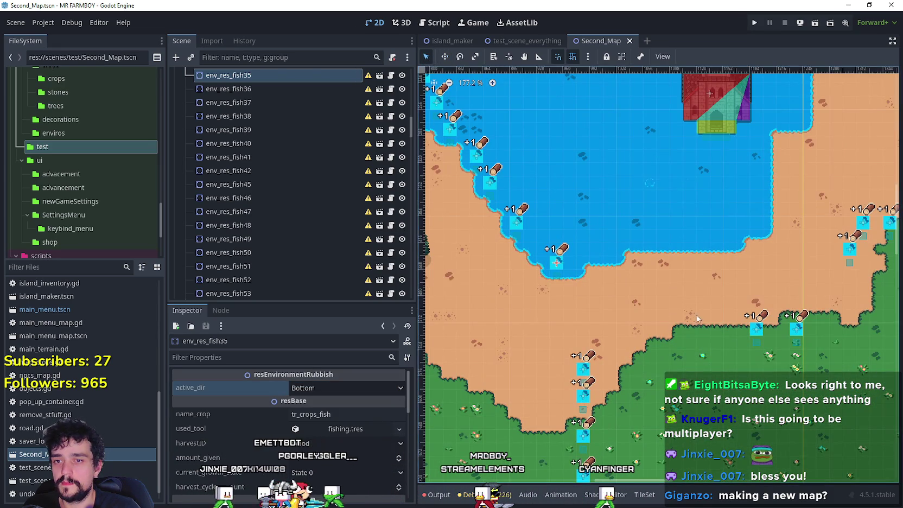
scroll(697, 317, "up", 2)
Move env_res_fish34 up to the shoreline, set active_dir to Bottom, and save.
left_click(535, 402)
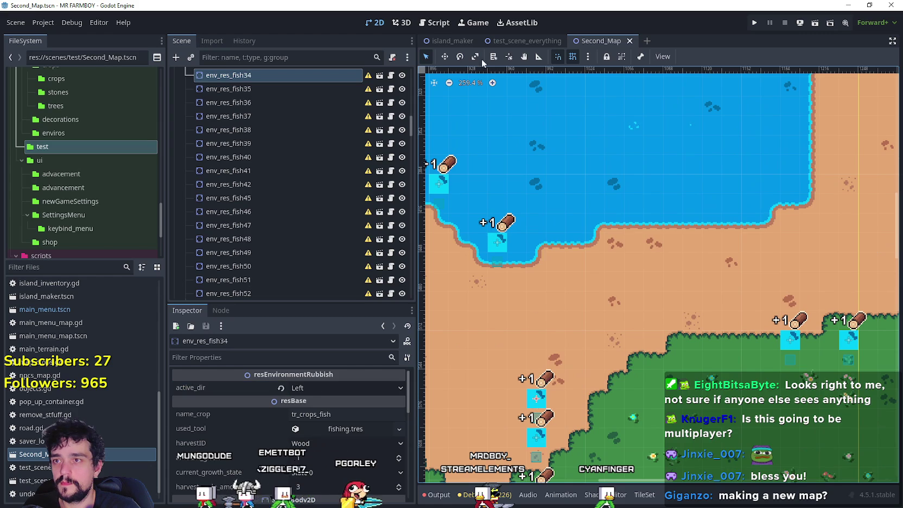
left_click(444, 57)
mouse_move(549, 328)
left_mouse_down()
mouse_move(562, 255)
mouse_move(558, 181)
left_mouse_up()
scroll(562, 254, "up", 3)
scroll(563, 214, "up", 2)
scroll(553, 181, "up", 2)
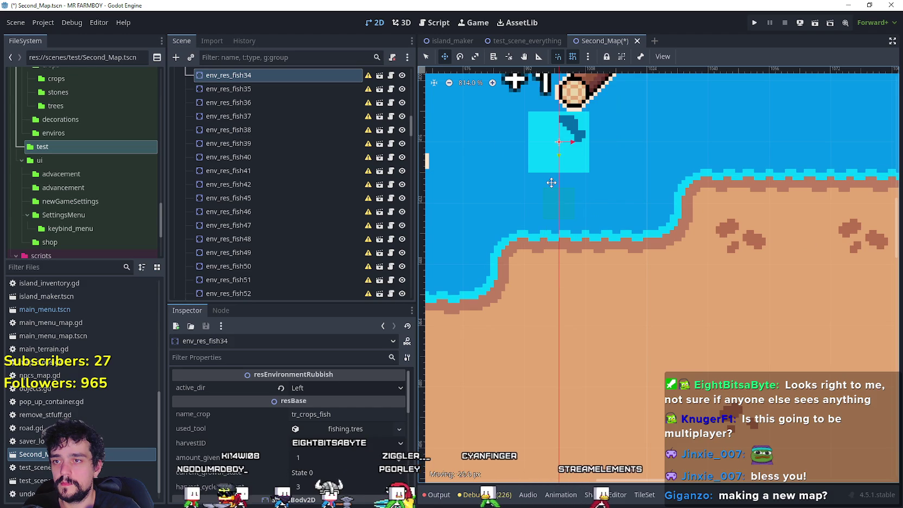
mouse_move(548, 143)
left_mouse_down()
mouse_move(544, 216)
mouse_move(544, 176)
left_mouse_up()
left_click(317, 388)
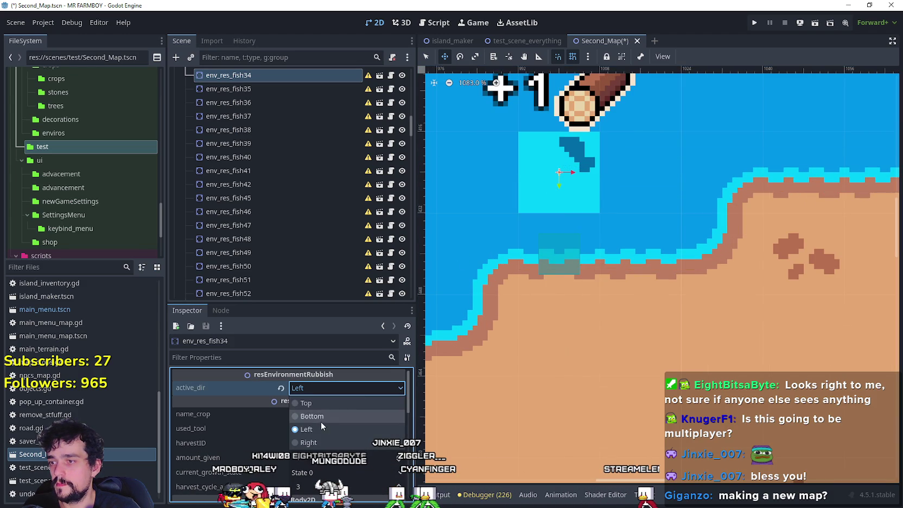
left_click(322, 415)
scroll(685, 323, "down", 2)
key("ctrl+s")
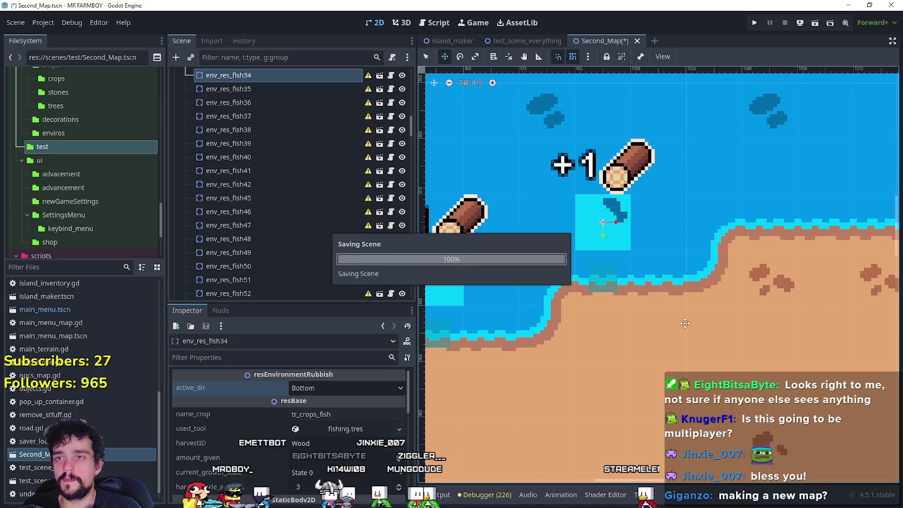
scroll(684, 323, "down", 6)
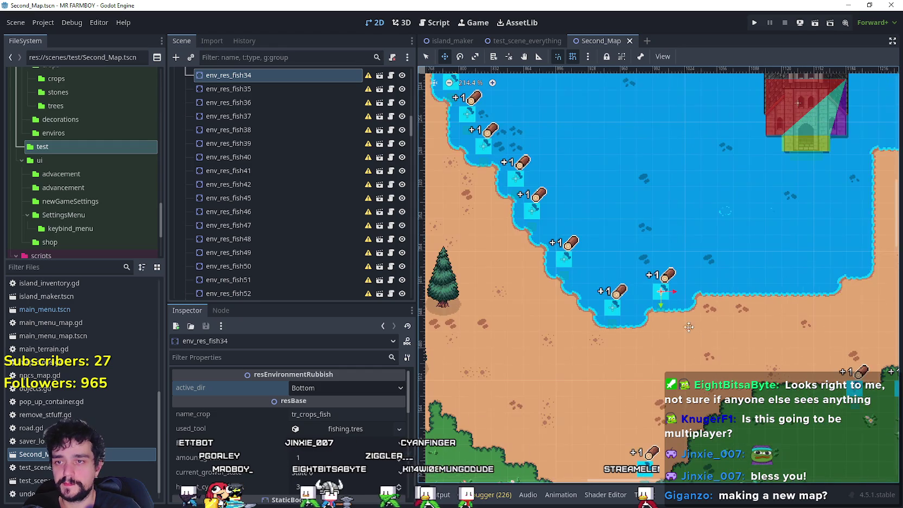
scroll(604, 315, "right", 1)
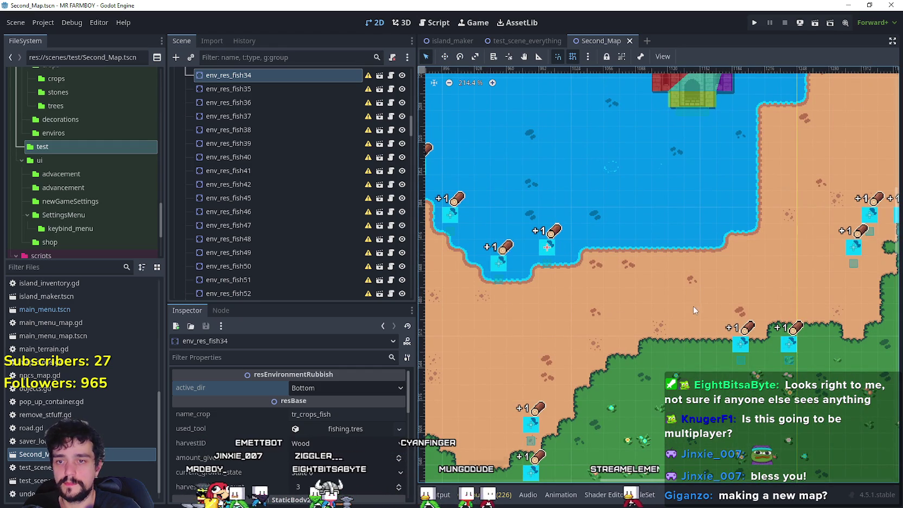
Move env_res_fish41 from the grass into the water, set active_dir to Bottom, and save.
left_click(739, 350)
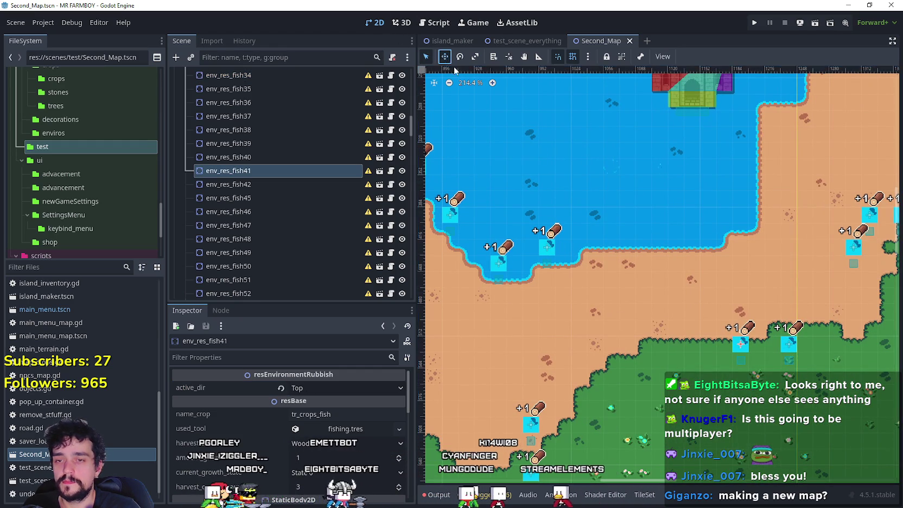
scroll(668, 336, "up", 2)
left_click_drag(733, 330, 609, 210)
scroll(609, 210, "up", 11)
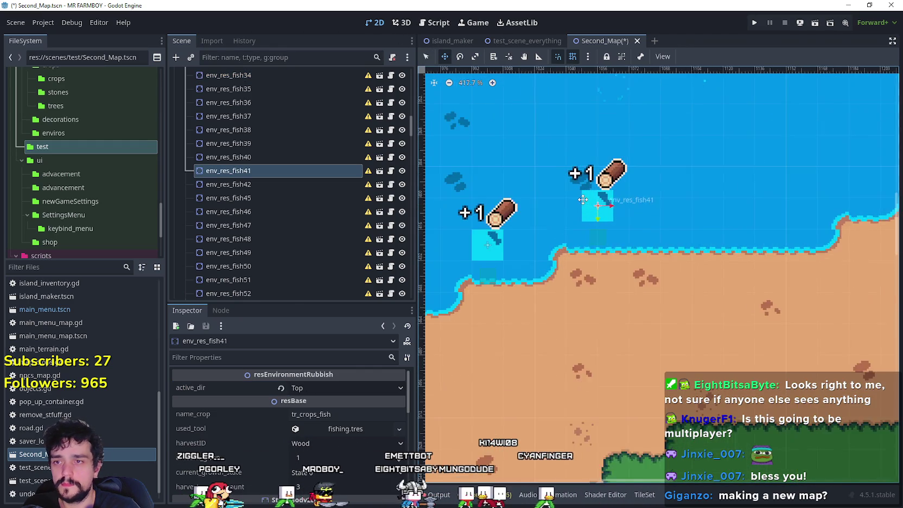
scroll(578, 223, "down", 7)
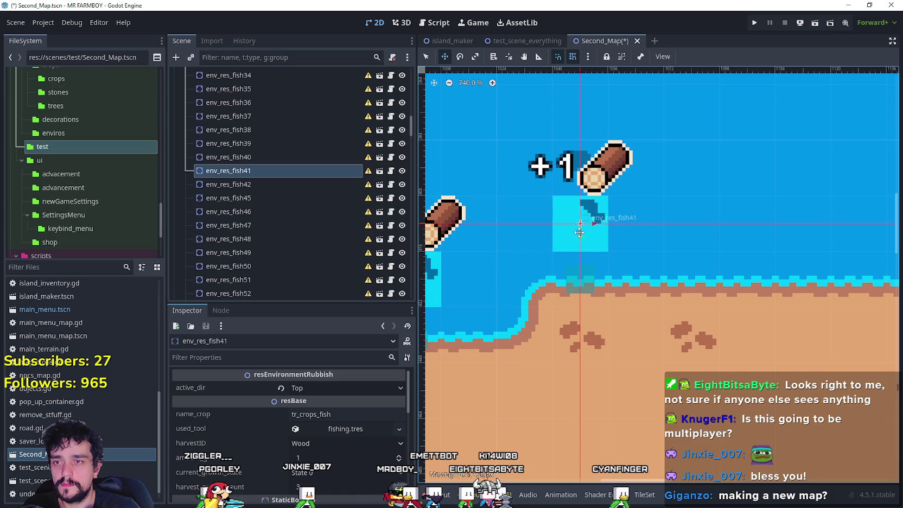
left_click(348, 389)
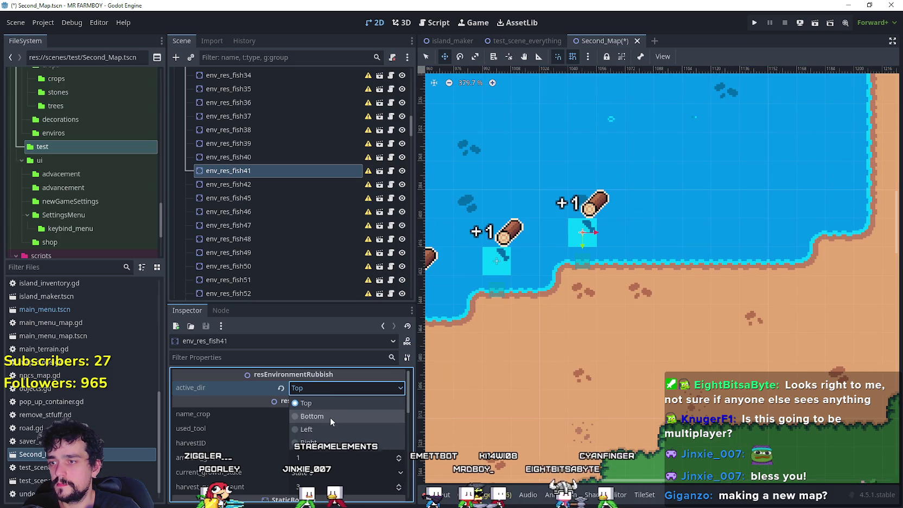
left_click(329, 417)
key("ctrl+s")
scroll(634, 372, "down", 3)
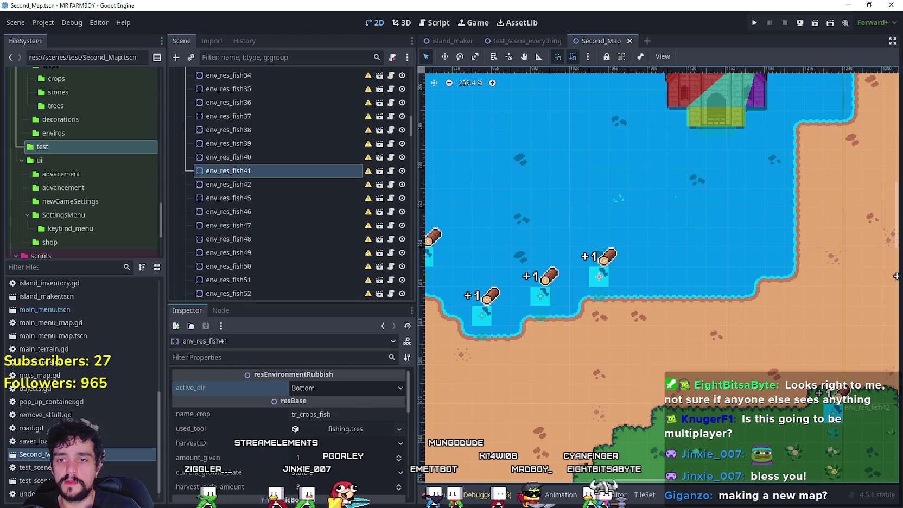
Move env_res_fish42 from the sand into the water, set active_dir to Bottom, and save.
key("Down")
scroll(683, 333, "up", 2)
mouse_move(682, 334)
left_mouse_down()
mouse_move(661, 319)
mouse_move(617, 206)
mouse_move(584, 186)
mouse_move(590, 230)
left_mouse_up()
left_click(444, 56)
scroll(643, 297, "up", 2)
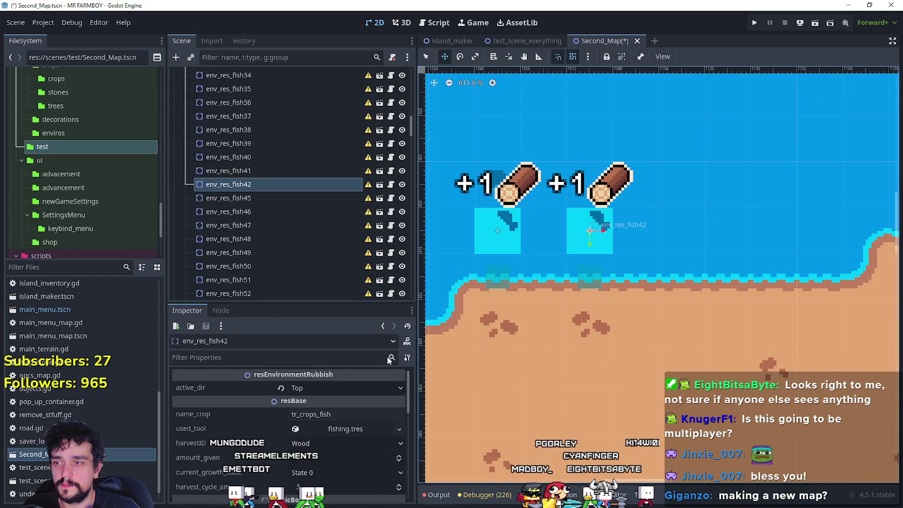
left_click(352, 388)
left_click(330, 417)
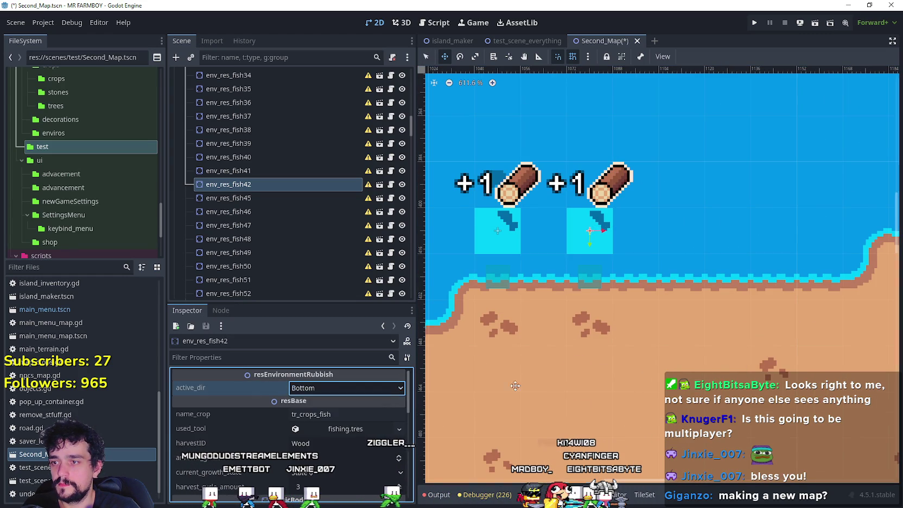
key("ctrl+s")
scroll(625, 351, "down", 6)
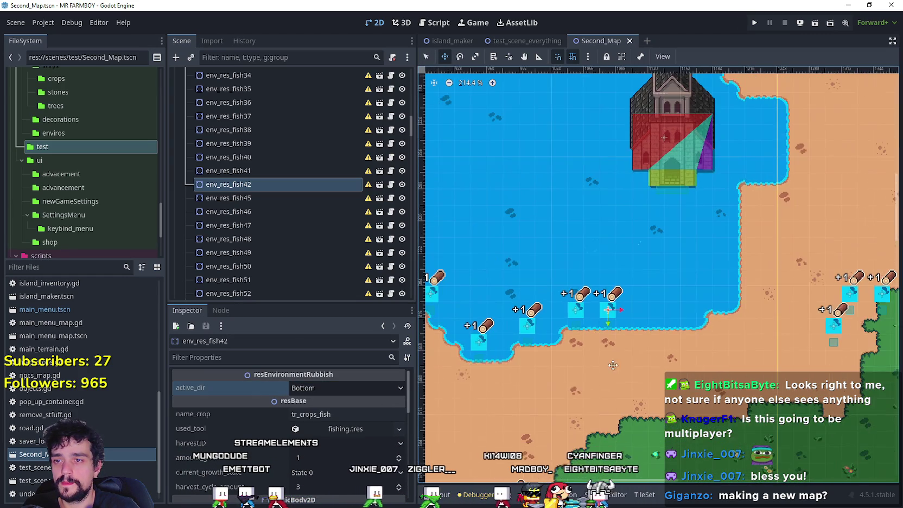
scroll(591, 339, "up", 1)
scroll(591, 338, "down", 1)
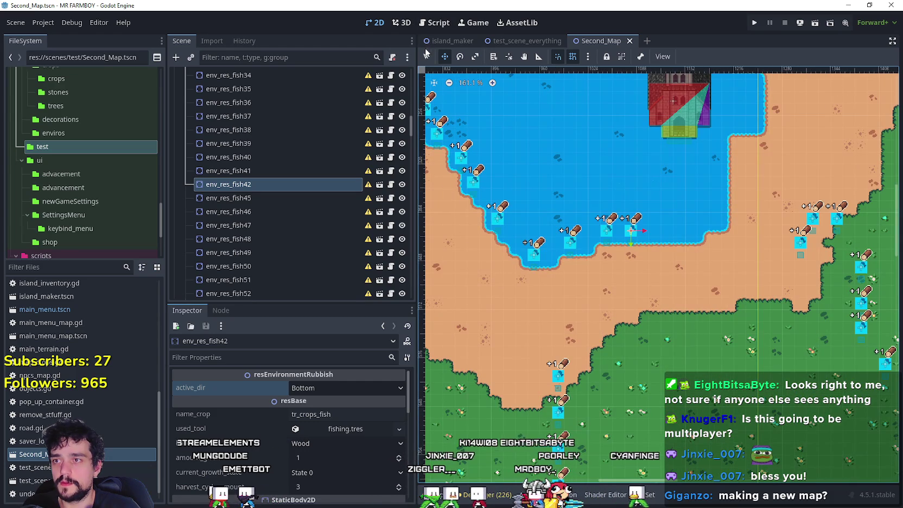
Line env_res_fish33 up at the shoreline beside its neighbours, set active_dir to Bottom, and save.
left_click(558, 376)
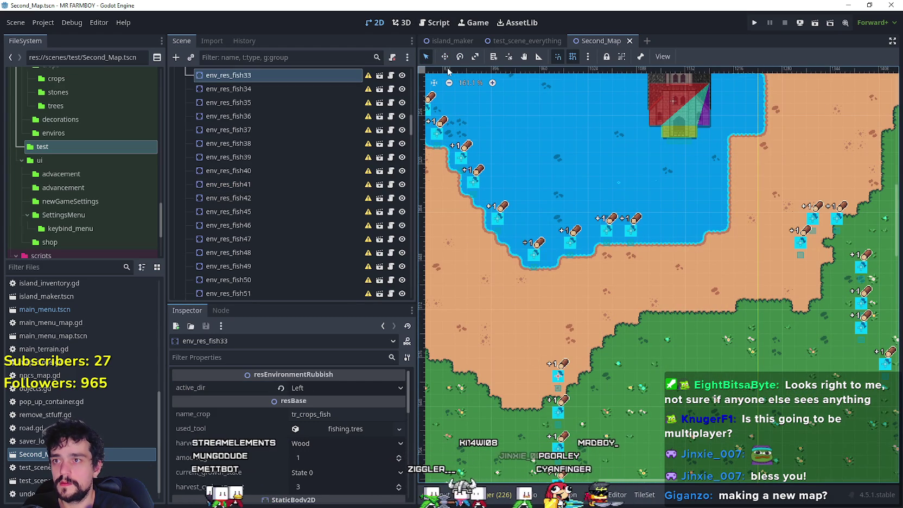
scroll(560, 369, "up", 1)
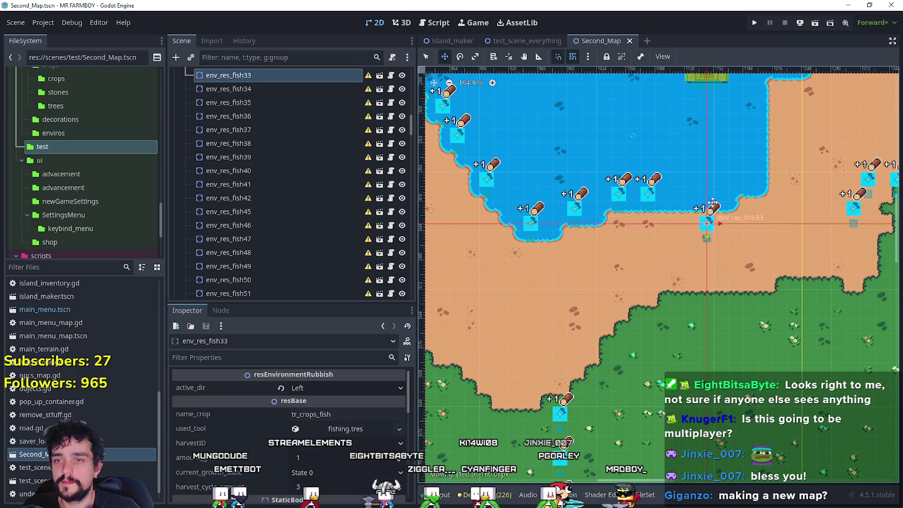
scroll(712, 203, "up", 3)
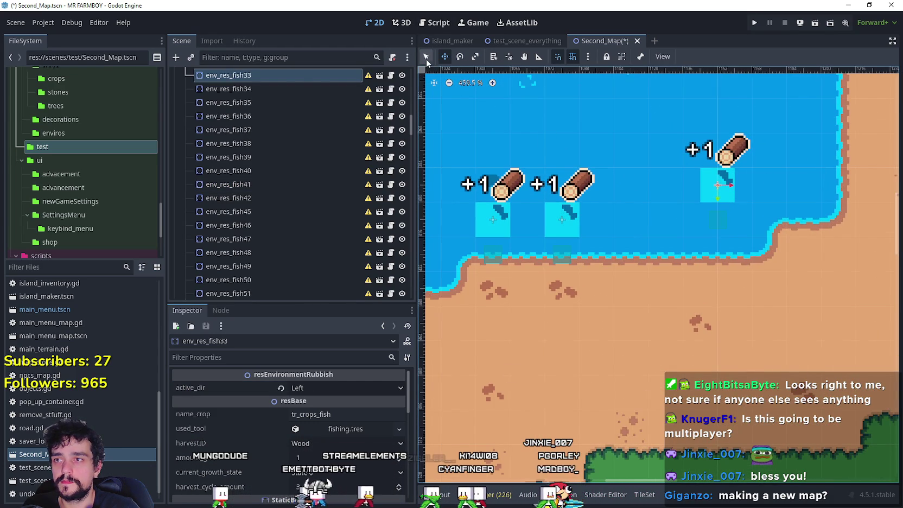
scroll(700, 202, "up", 3)
mouse_move(729, 182)
left_mouse_down()
mouse_move(614, 217)
mouse_move(605, 242)
mouse_move(615, 228)
left_mouse_up()
left_click(444, 58)
scroll(640, 207, "up", 3)
scroll(615, 228, "up", 3)
left_click(448, 82)
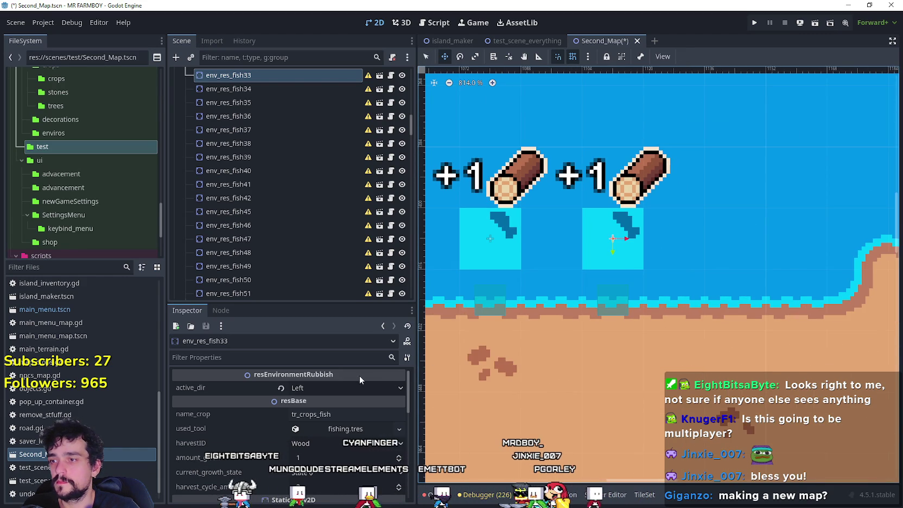
left_click(356, 387)
left_click(329, 416)
key("ctrl+s")
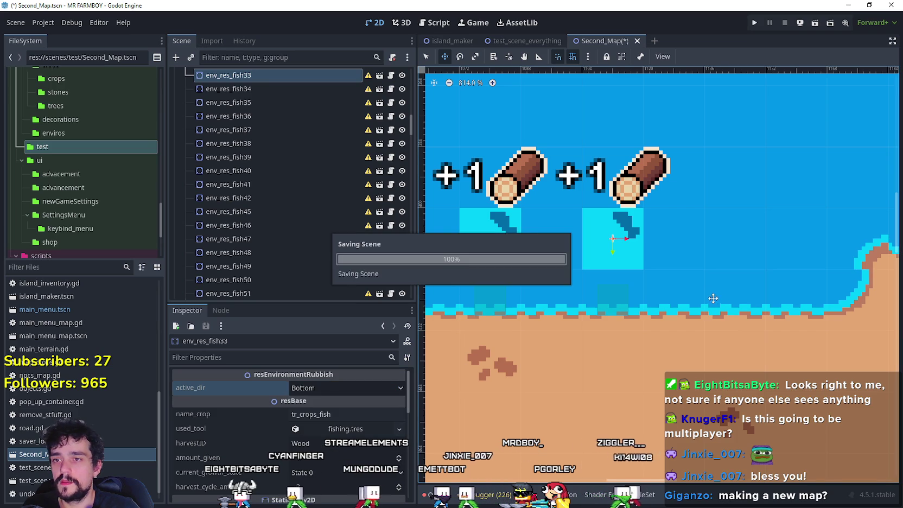
scroll(662, 257, "down", 8)
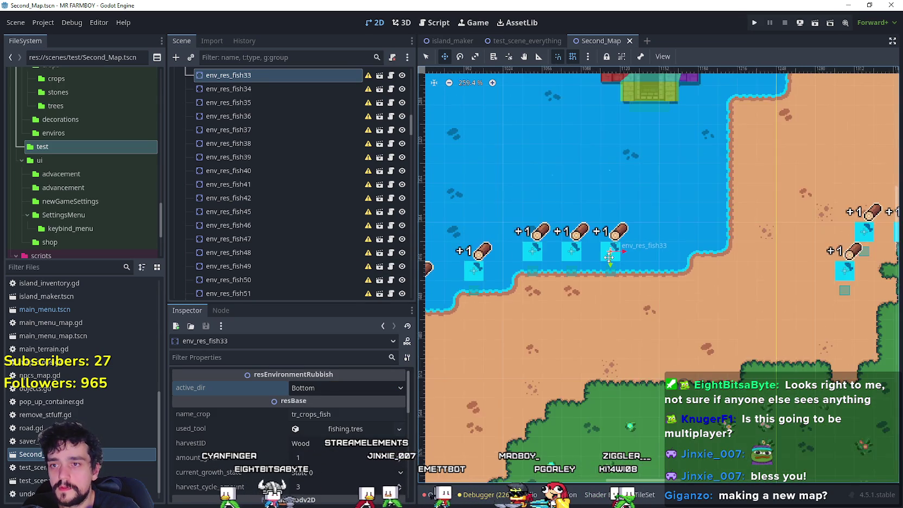
scroll(639, 363, "down", 2)
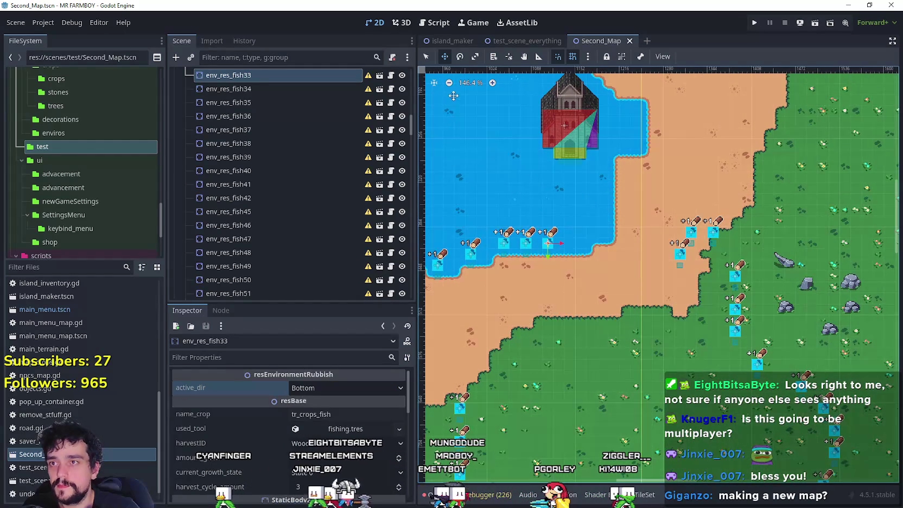
left_click(462, 409)
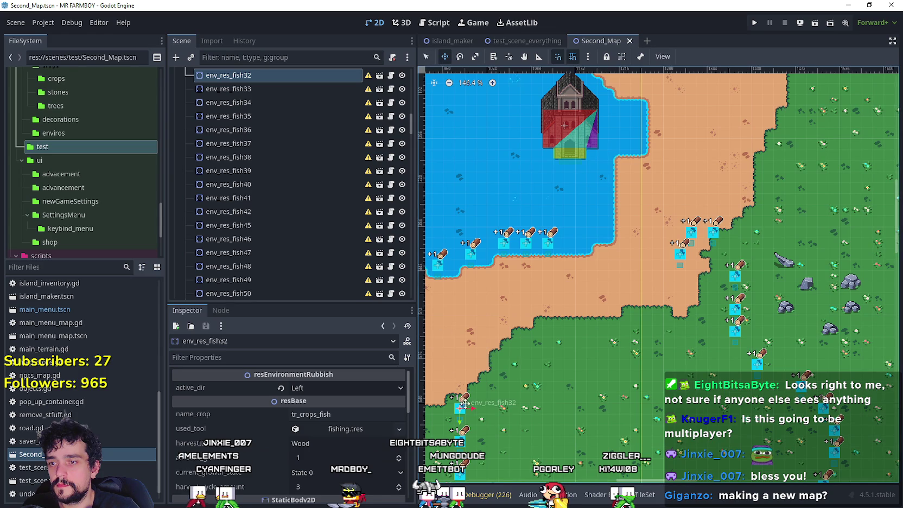
Nudge env_res_fish32 down onto the shore edge, set active_dir to Bottom, and save.
scroll(571, 228, "up", 7)
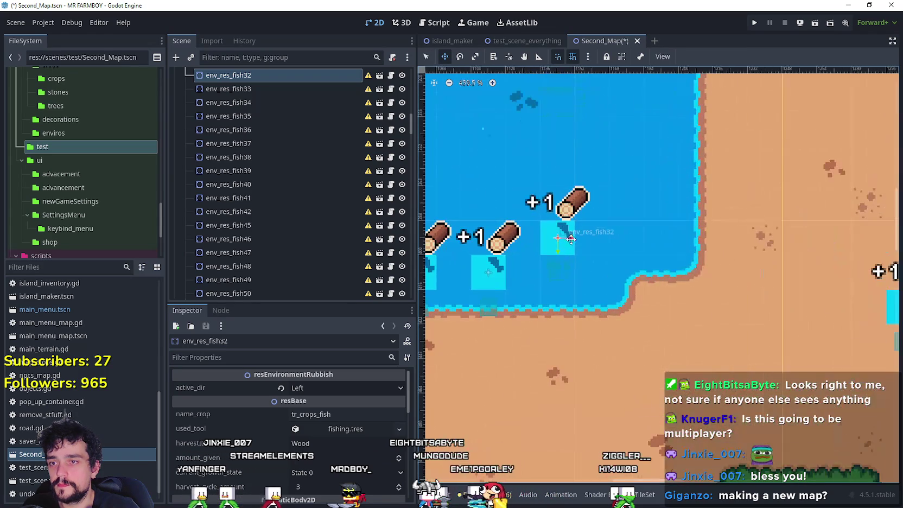
mouse_move(566, 243)
left_mouse_down()
mouse_move(566, 279)
mouse_move(592, 281)
mouse_move(593, 271)
left_mouse_up()
scroll(594, 280, "up", 6)
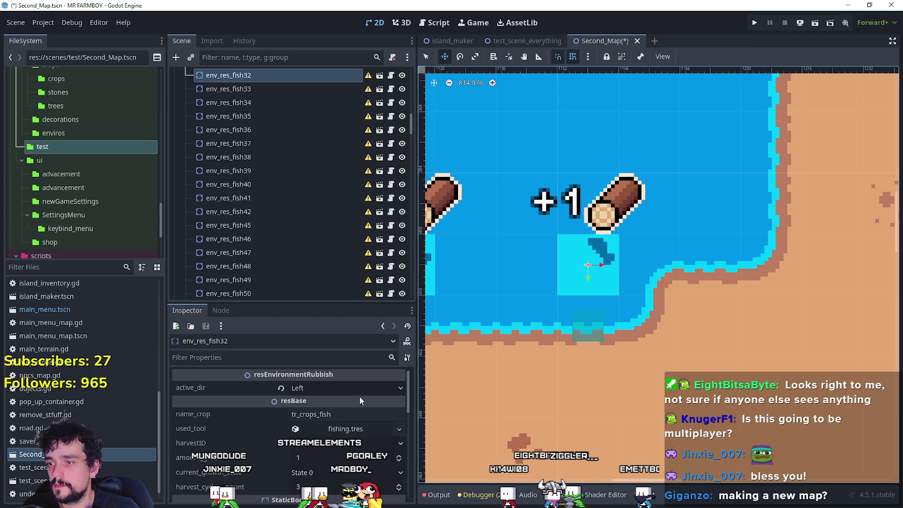
left_click(327, 388)
left_click(312, 416)
key("ctrl+s")
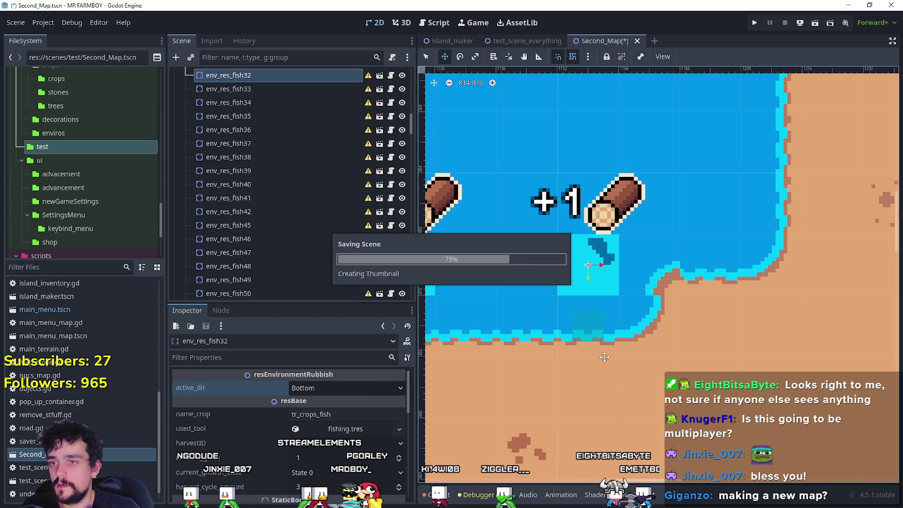
scroll(556, 378, "down", 20)
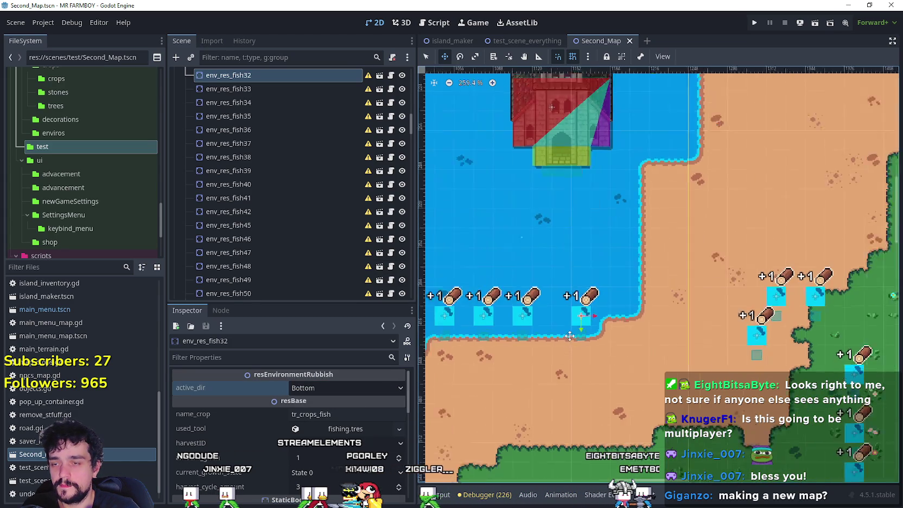
scroll(556, 377, "down", 3)
Move env_res_fish31 into the inlet corner against the shoreline, give it active_dir Bottom, and save.
key("q")
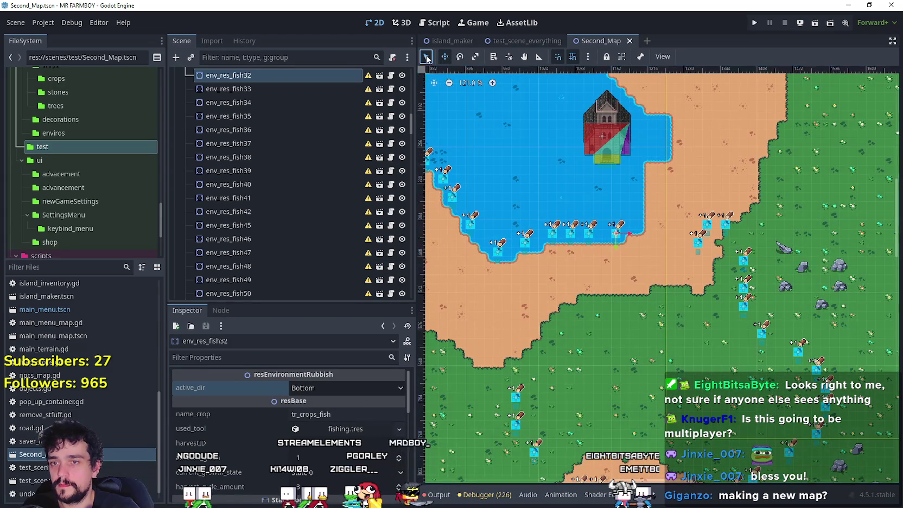
scroll(544, 362, "up", 1)
left_click(499, 415)
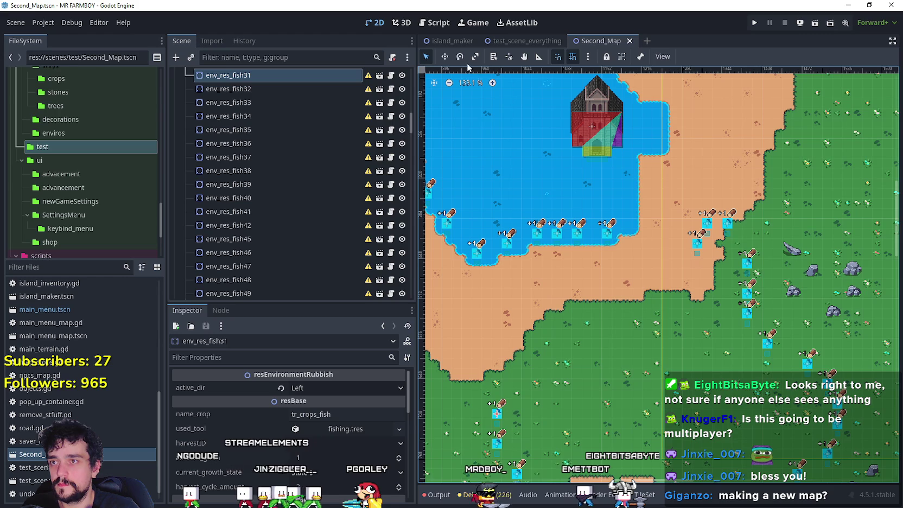
key("w")
left_click_drag(586, 323, 719, 115)
scroll(628, 207, "up", 12)
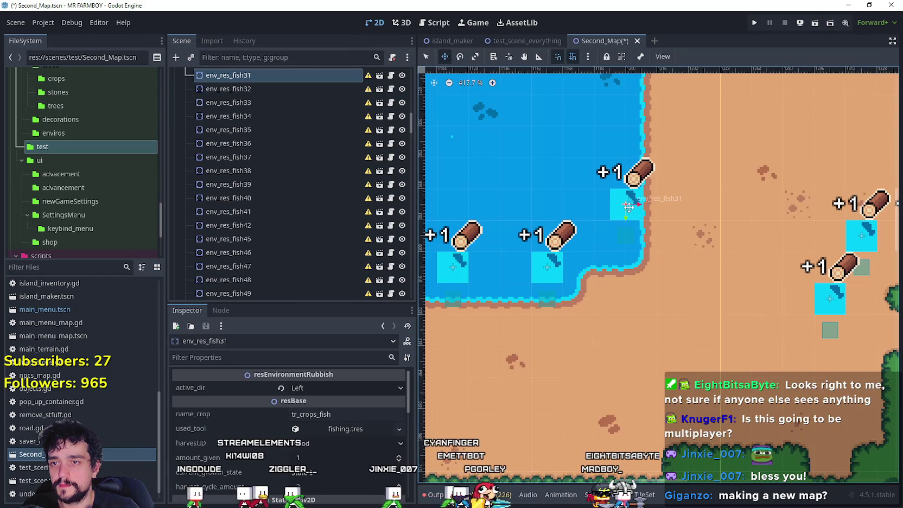
left_click_drag(628, 207, 617, 236)
scroll(610, 235, "up", 8)
left_click(310, 388)
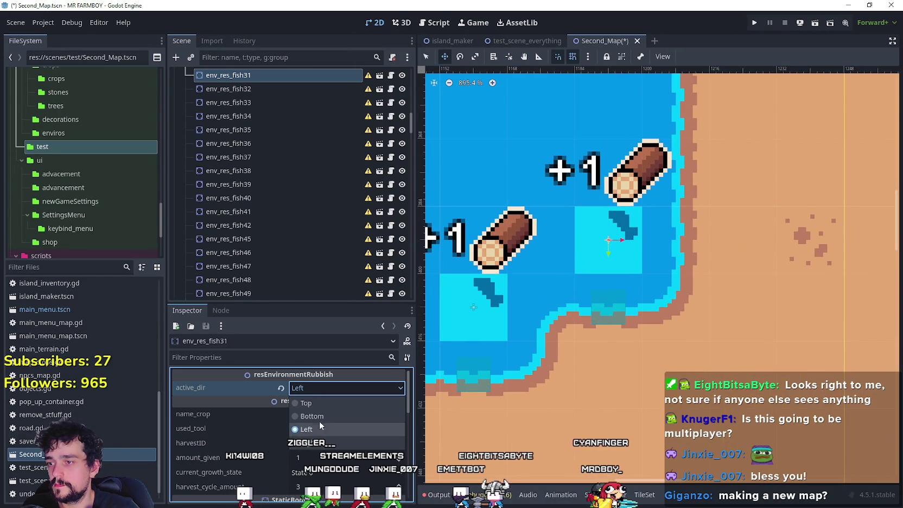
left_click(393, 399)
key("ctrl+s")
scroll(689, 325, "down", 17)
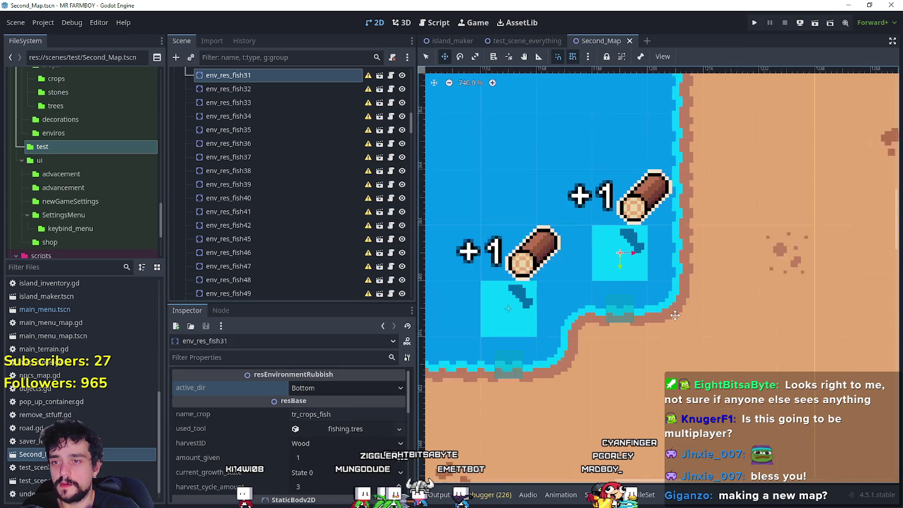
scroll(637, 340, "down", 3)
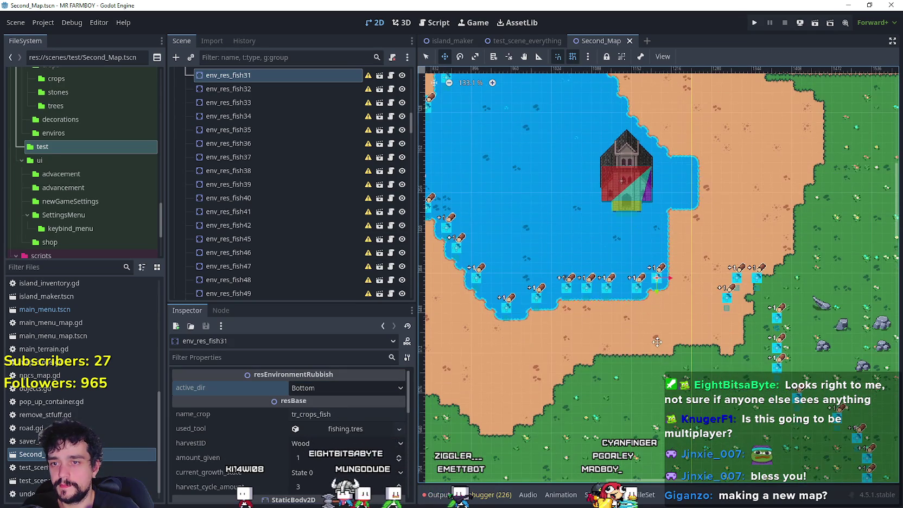
Change env_res_fish31's active_dir to Right and save the scene.
scroll(671, 277, "up", 10)
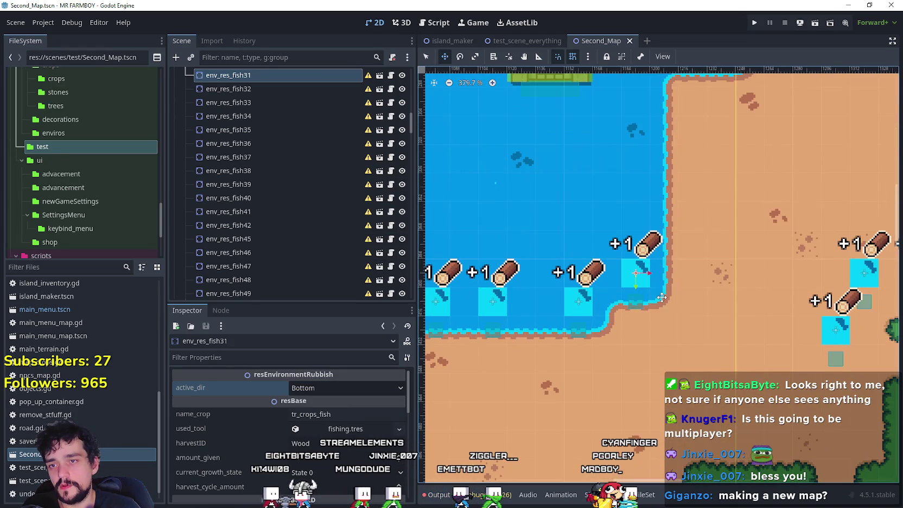
scroll(663, 287, "up", 2)
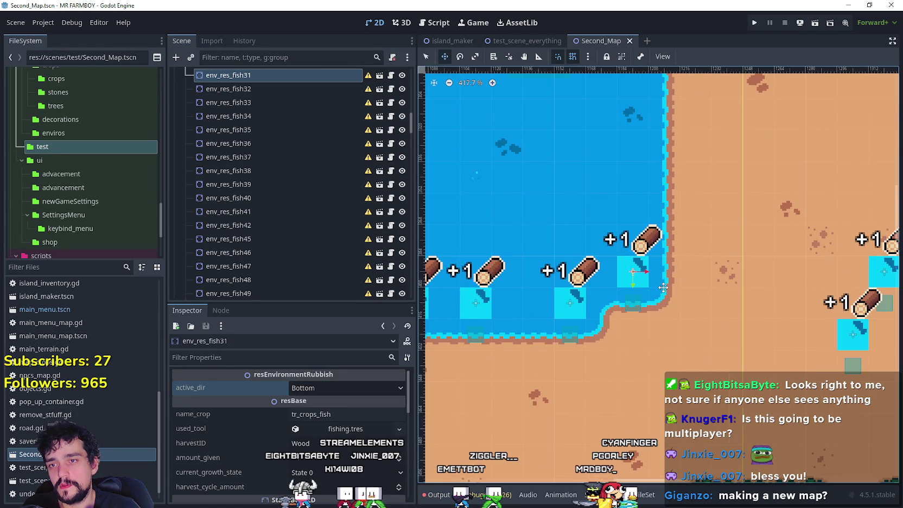
scroll(663, 287, "down", 4)
scroll(663, 287, "down", 3)
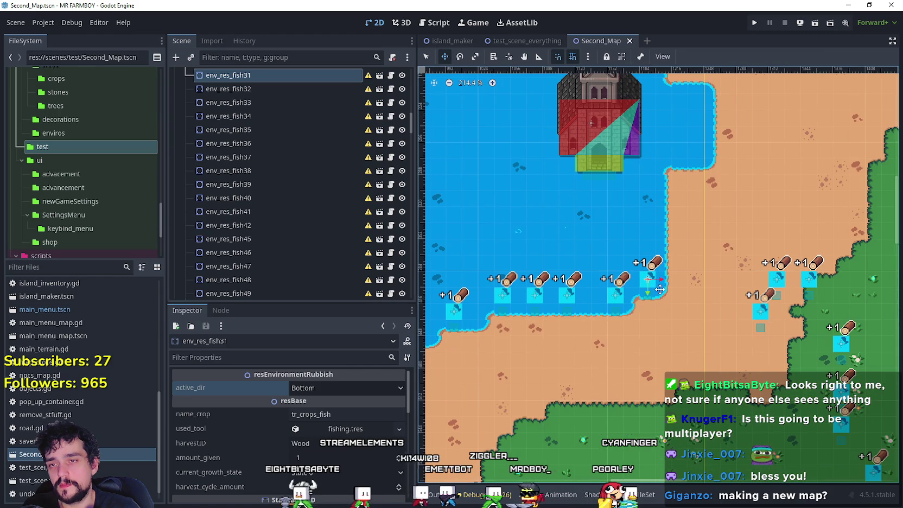
scroll(673, 326, "up", 3)
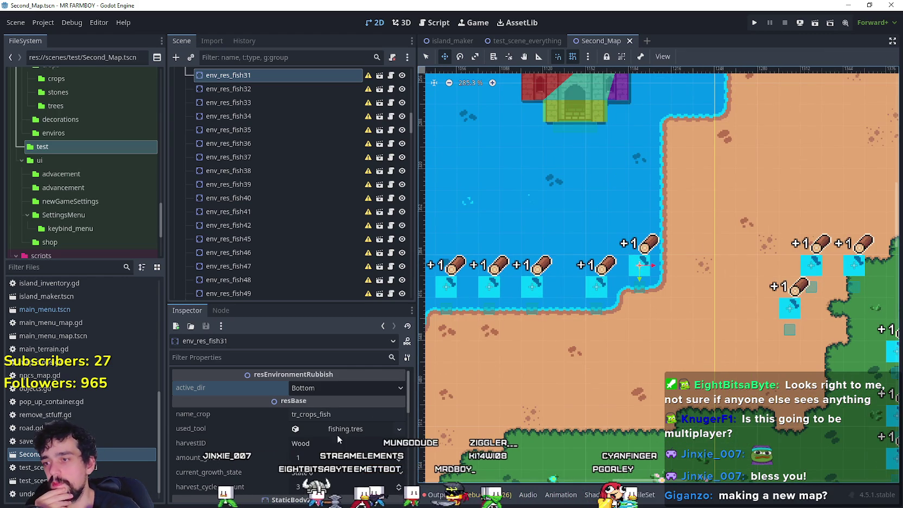
left_click(319, 388)
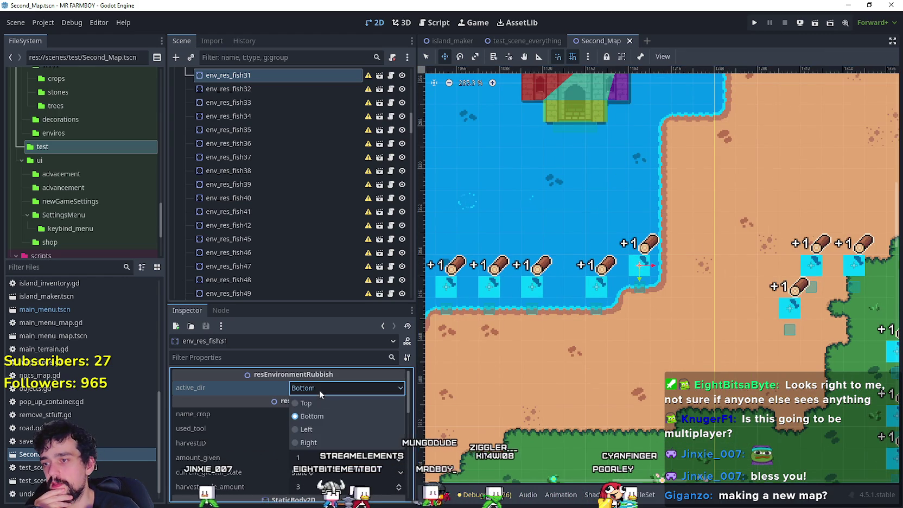
left_click(326, 442)
key("ctrl+s")
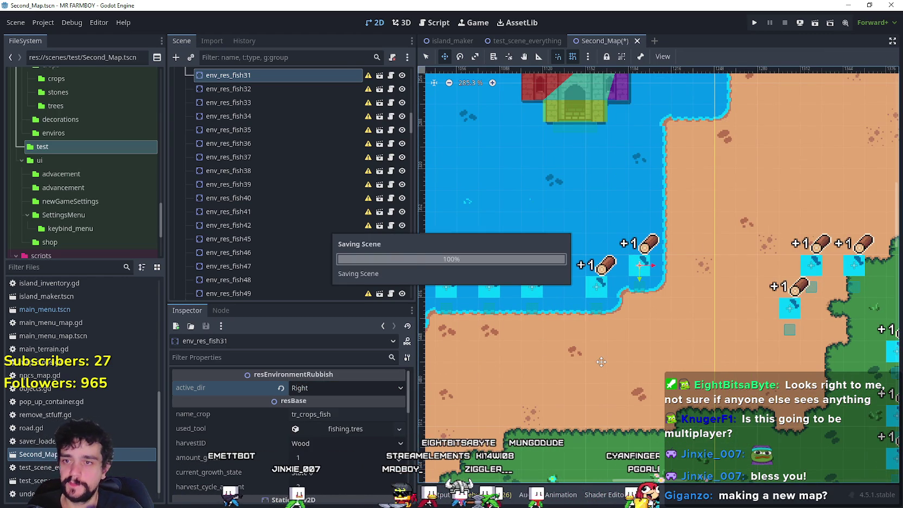
scroll(640, 263, "up", 8)
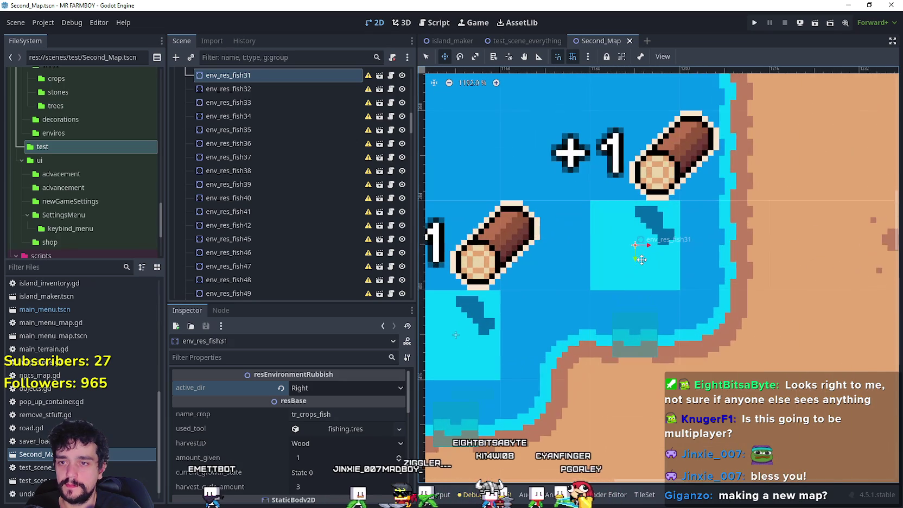
scroll(641, 260, "down", 8)
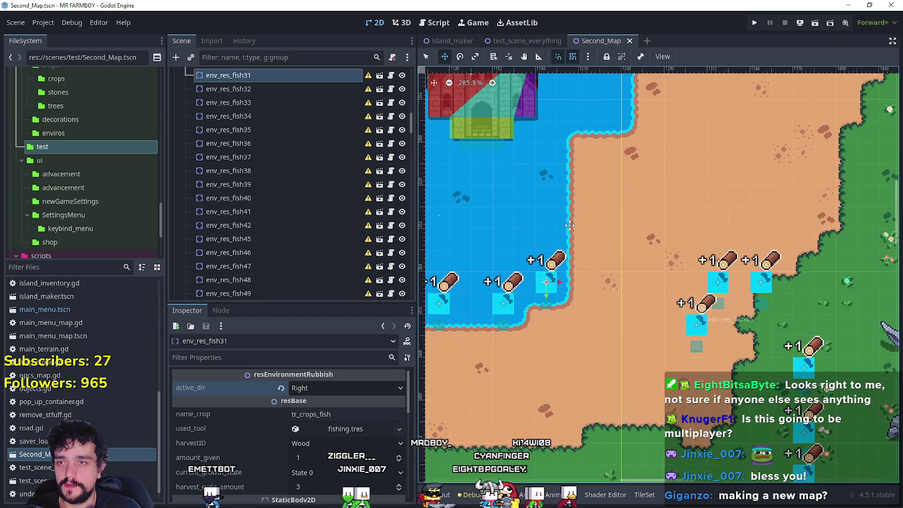
Move env_res_fish45 up-left against the lake shore, switch its active_dir to Right, and save.
left_click(698, 327)
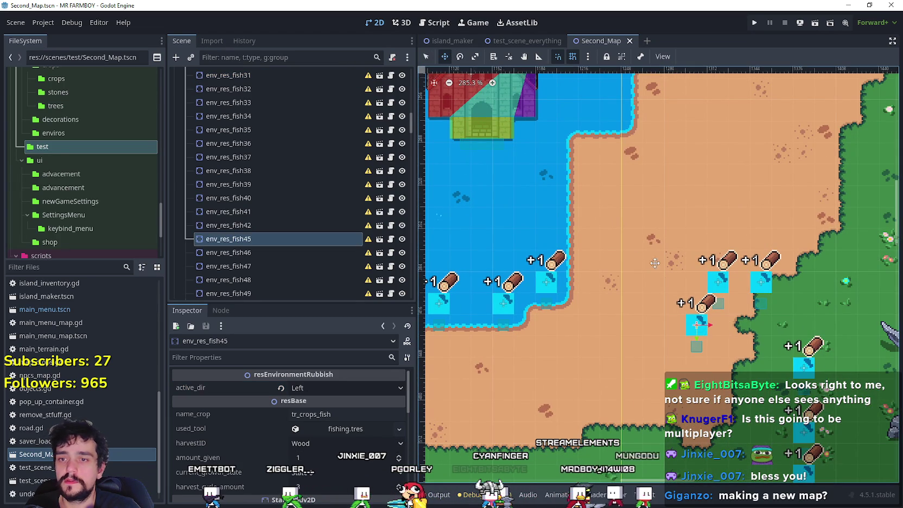
mouse_move(671, 295)
left_mouse_down()
mouse_move(546, 228)
mouse_move(556, 256)
left_mouse_up()
scroll(543, 224, "up", 5)
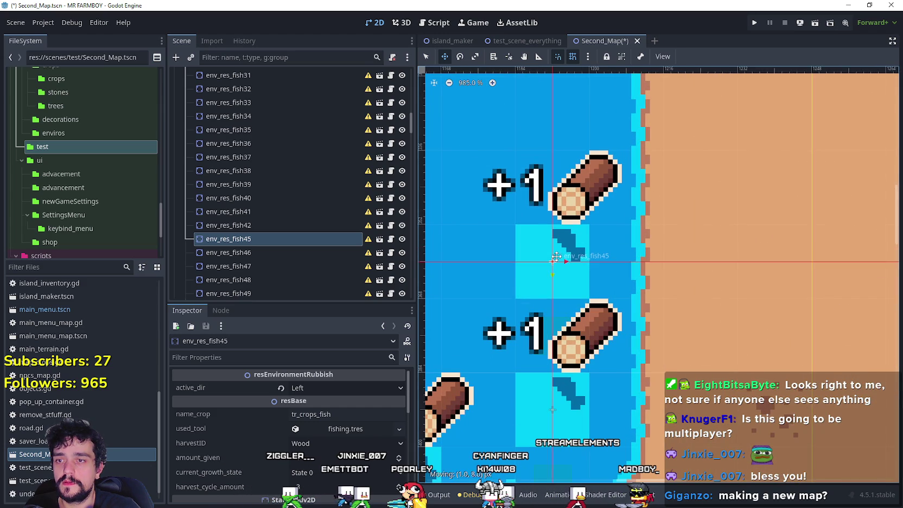
scroll(556, 256, "up", 4)
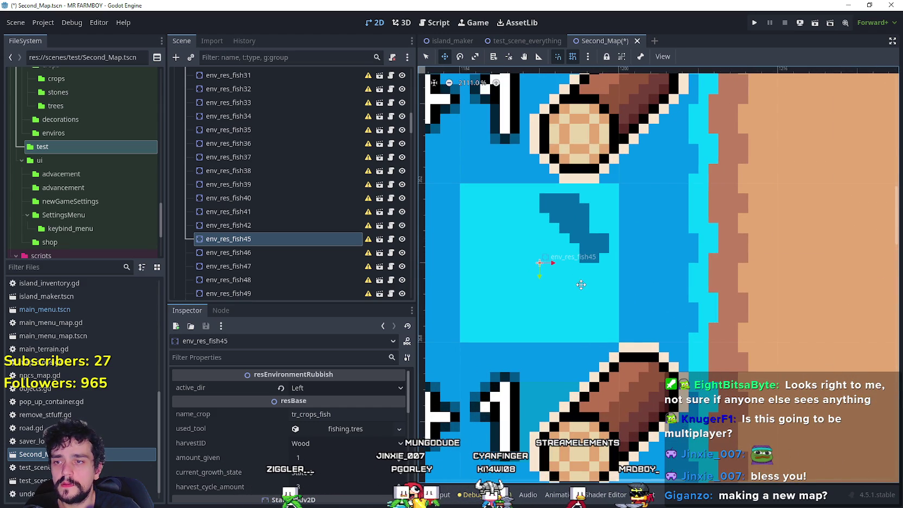
scroll(580, 284, "down", 2)
left_click(322, 390)
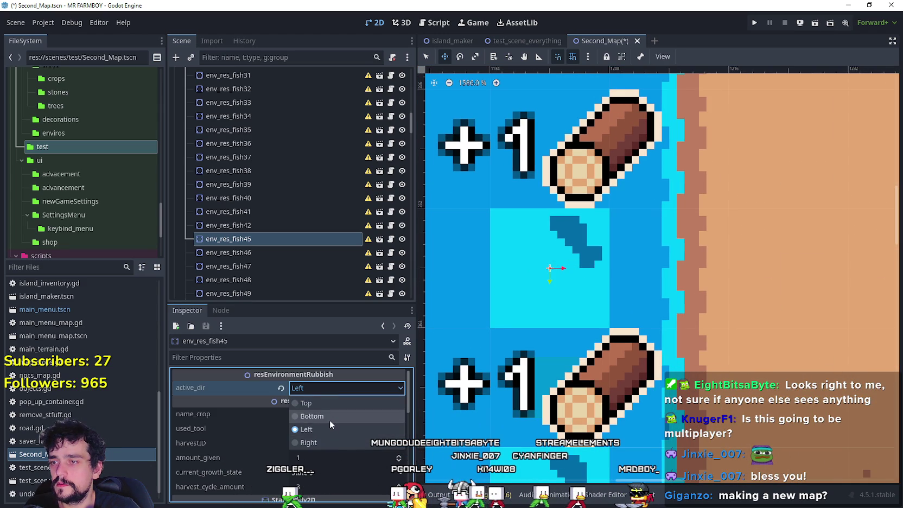
left_click(334, 438)
scroll(702, 301, "down", 6)
key("ctrl+s")
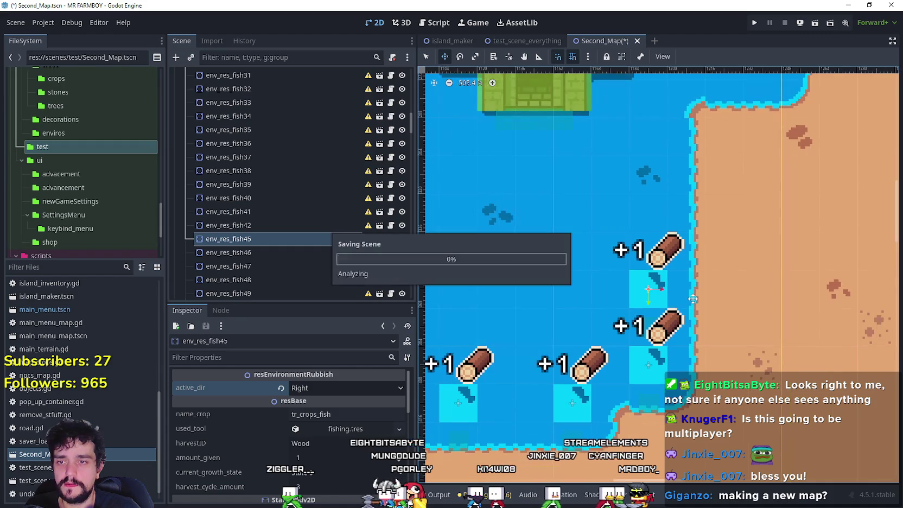
scroll(588, 156, "down", 3)
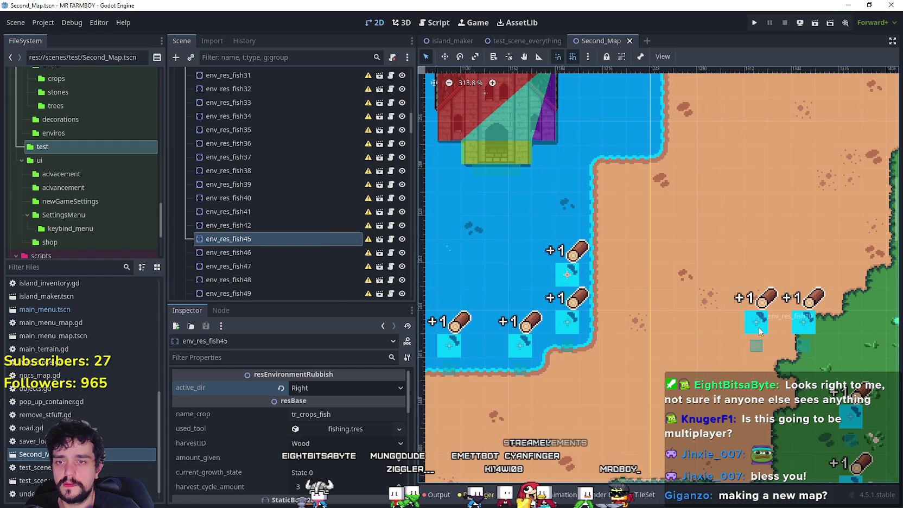
Move env_res_fish10 into the water along the shoreline.
left_click(758, 326)
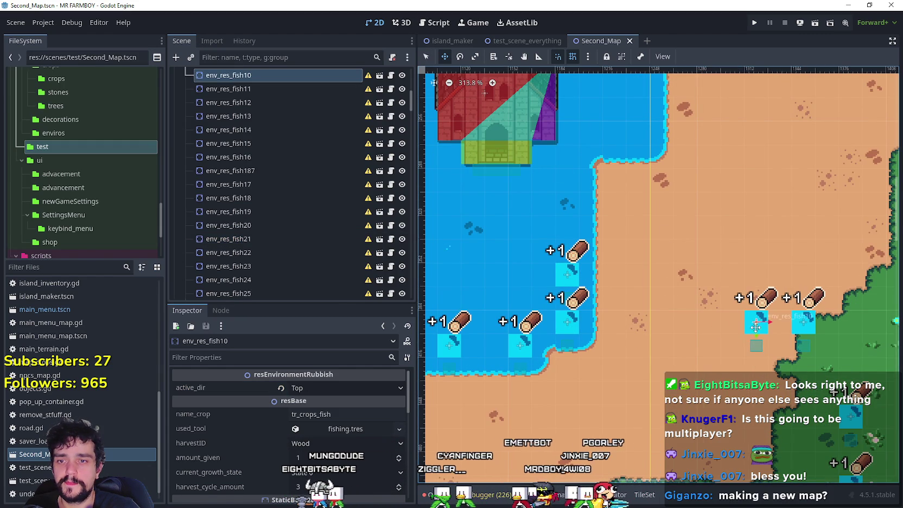
left_click_drag(756, 326, 581, 210)
scroll(581, 211, "up", 6)
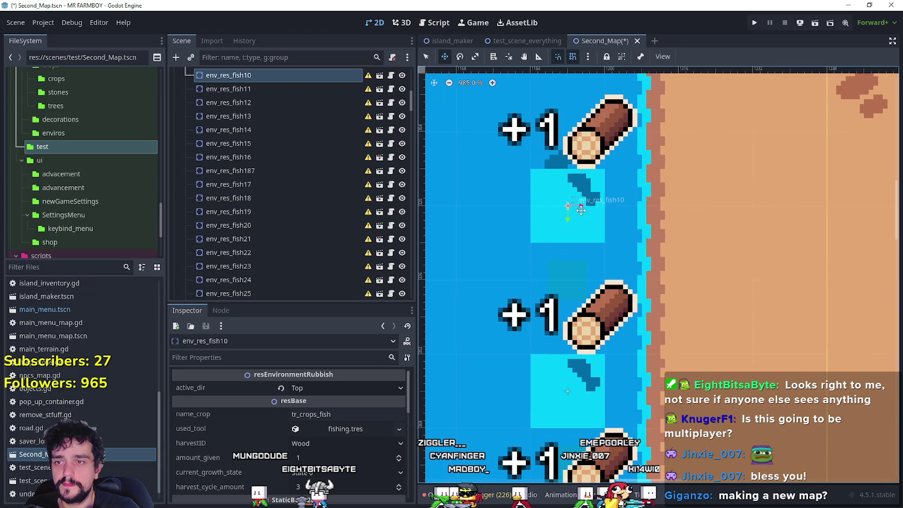
scroll(583, 248, "up", 2)
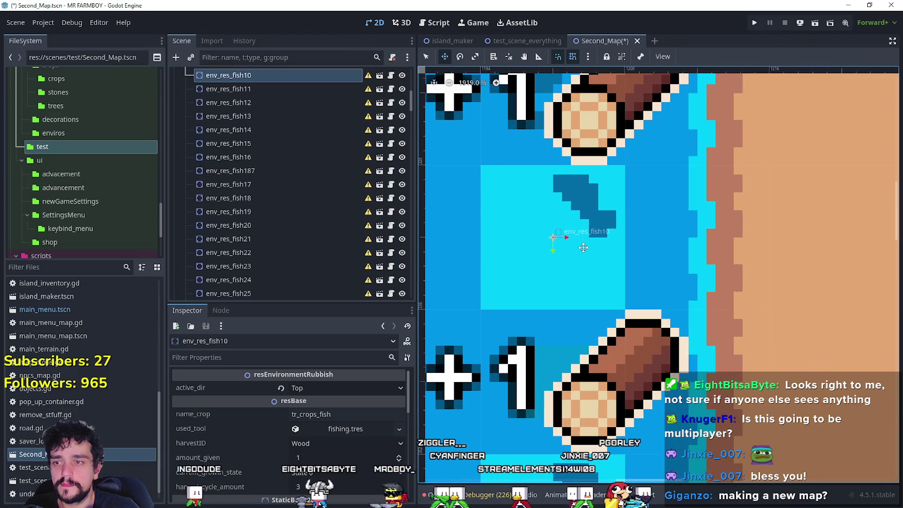
scroll(584, 248, "down", 2)
Set env_res_fish10's active_dir to Right and save Second_Map.
left_click(317, 388)
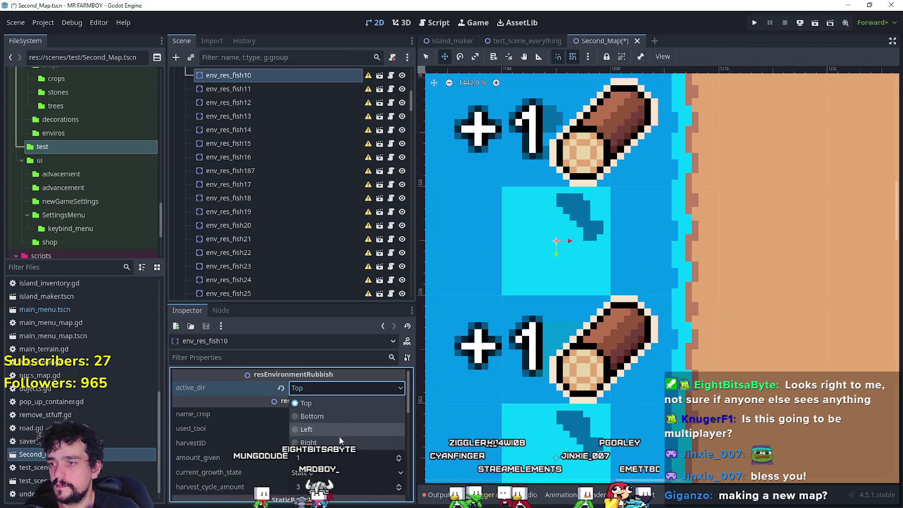
left_click(339, 442)
scroll(754, 282, "down", 1)
key("ctrl+s")
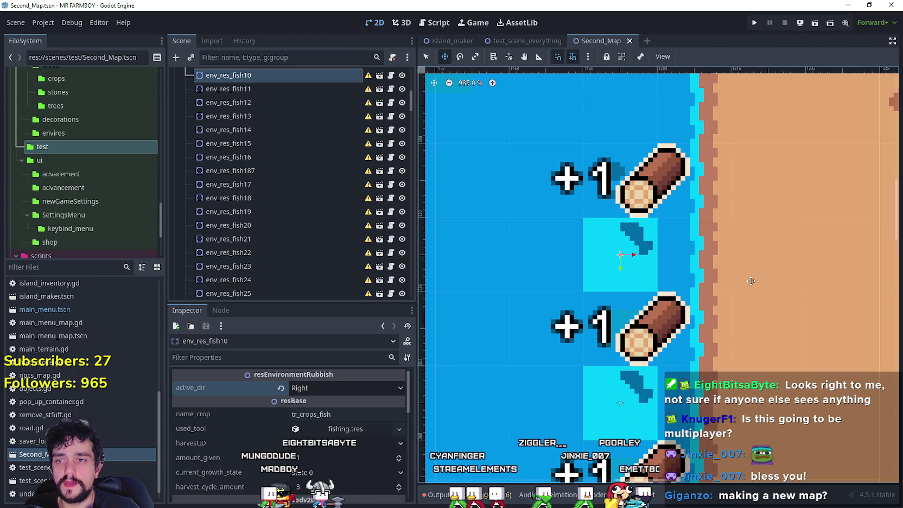
Select the next fishing spot, env_res_fish11.
scroll(592, 230, "down", 5)
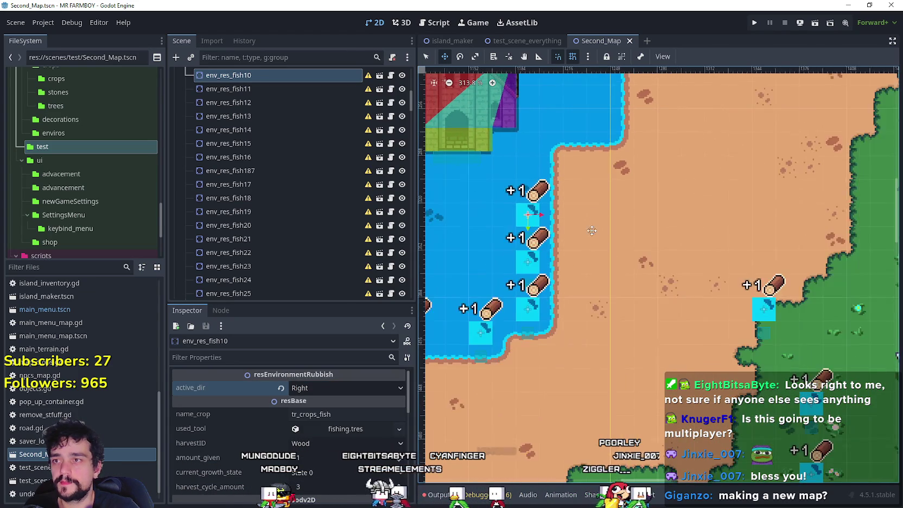
scroll(591, 230, "down", 1)
scroll(535, 131, "up", 1)
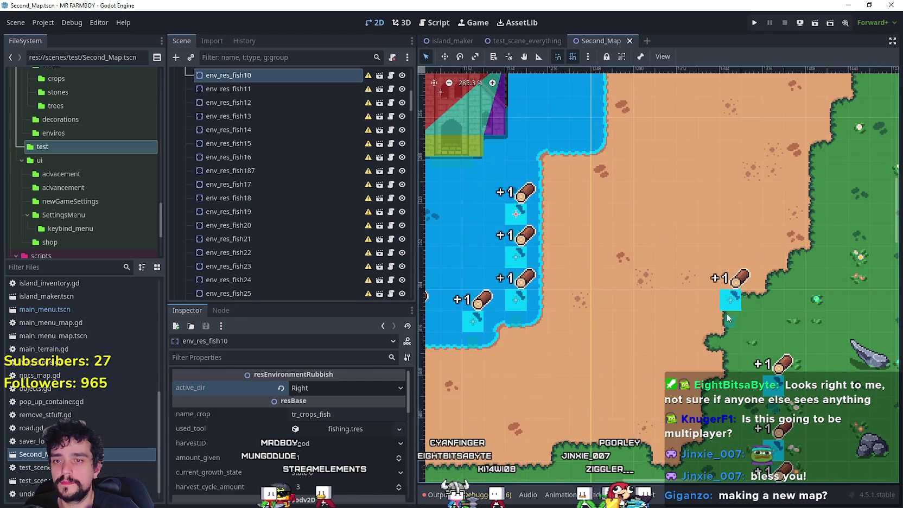
key("Down")
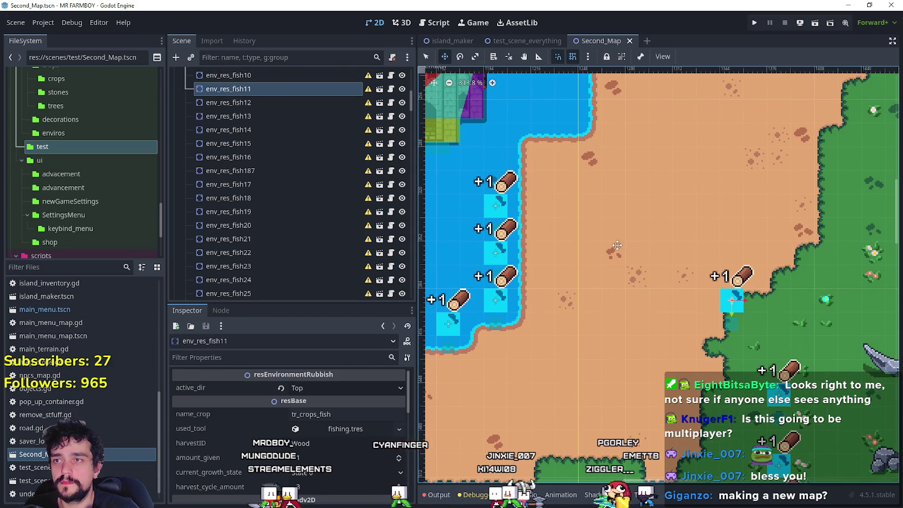
Move env_res_fish11 from the grass into the shoreline water.
left_click_drag(736, 306, 513, 158)
scroll(514, 158, "up", 3)
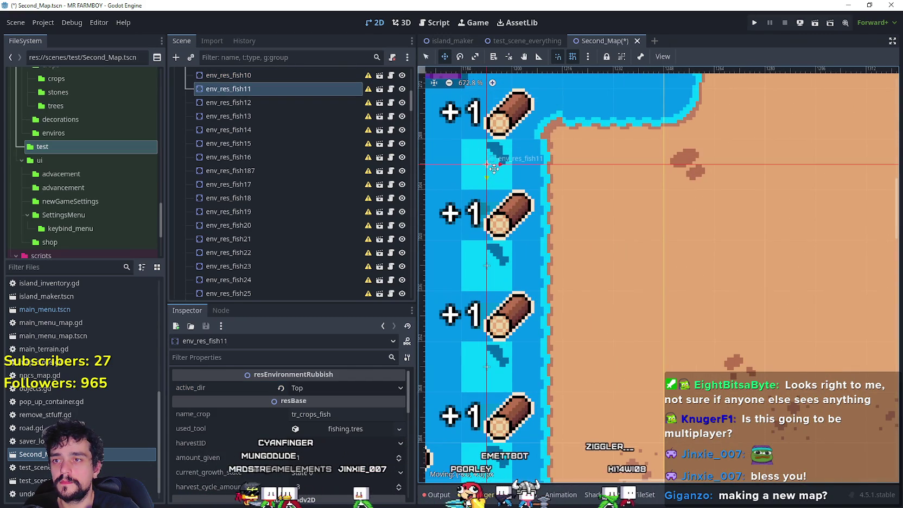
scroll(496, 169, "up", 1)
Set env_res_fish11's active_dir to Right and save the scene.
left_click(367, 388)
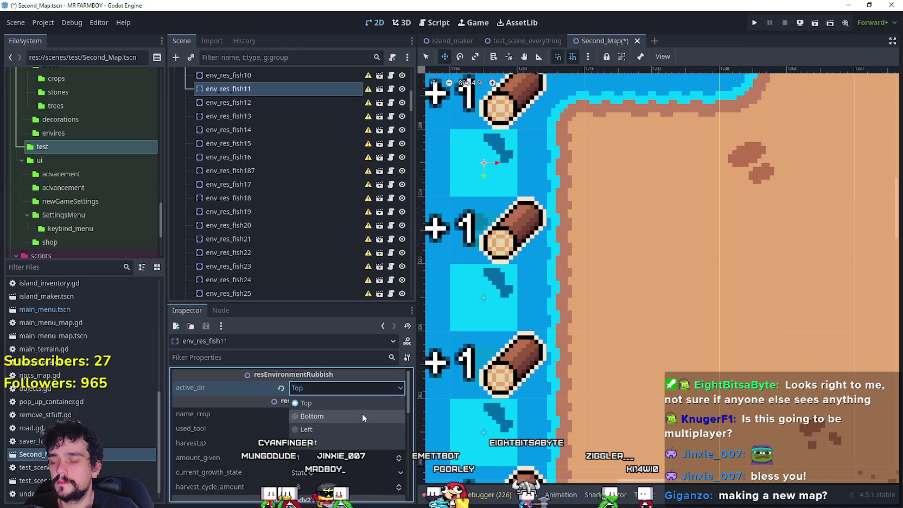
left_click(339, 442)
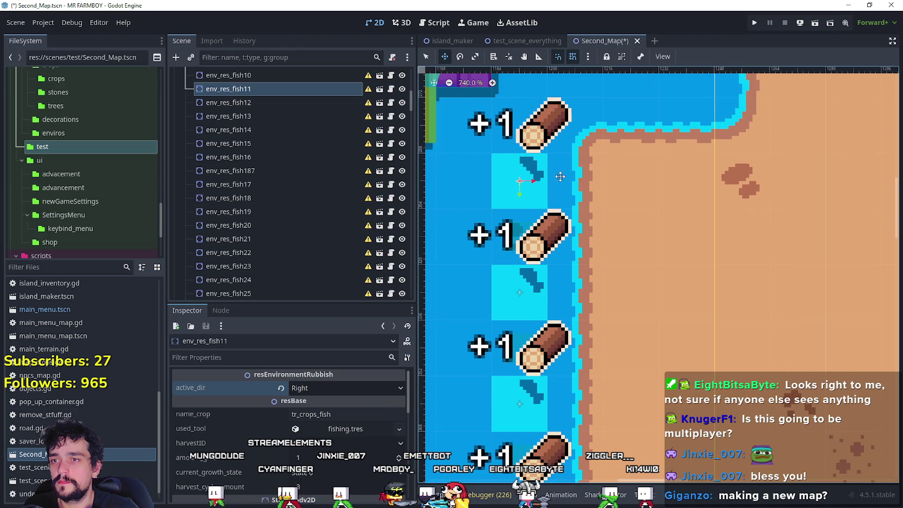
key("ctrl+s")
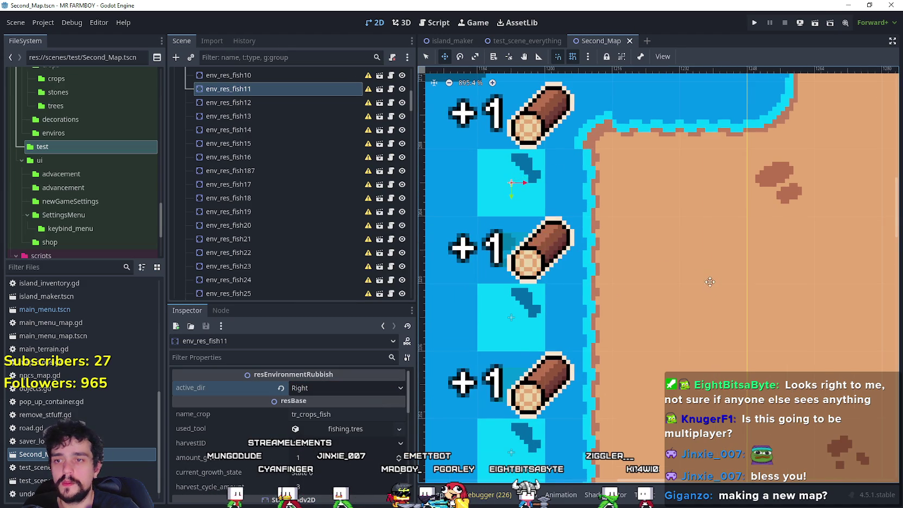
Select env_res_fish12 with the Select tool.
scroll(703, 273, "down", 3)
scroll(703, 273, "down", 2)
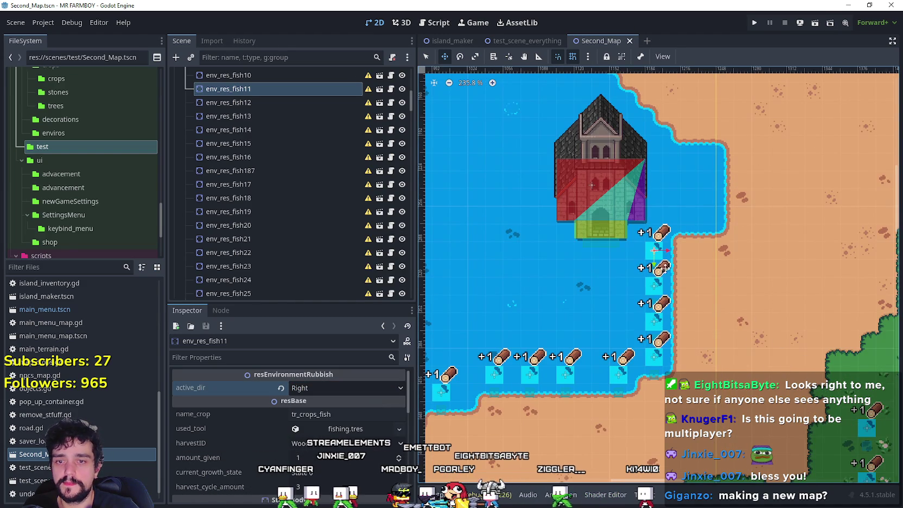
left_click(427, 57)
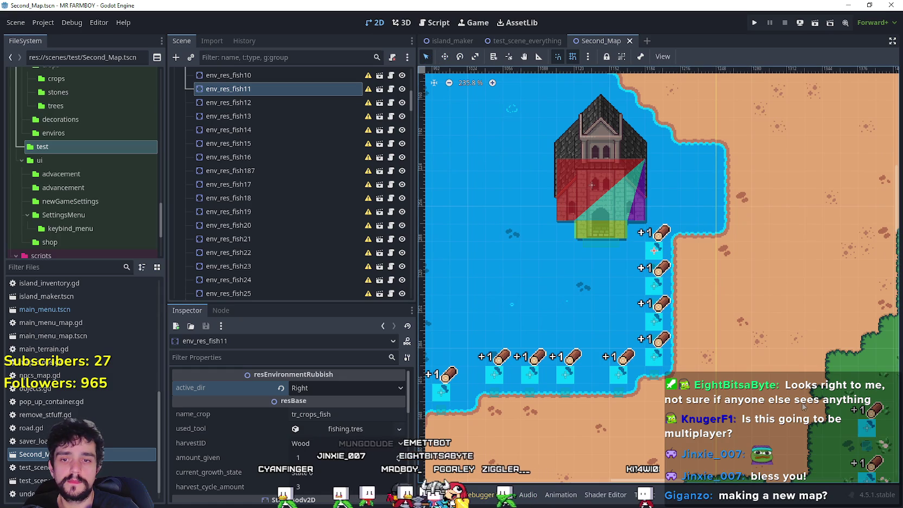
left_click(866, 429)
Move env_res_fish12 to the top of the shoreline fishing column.
left_click(445, 58)
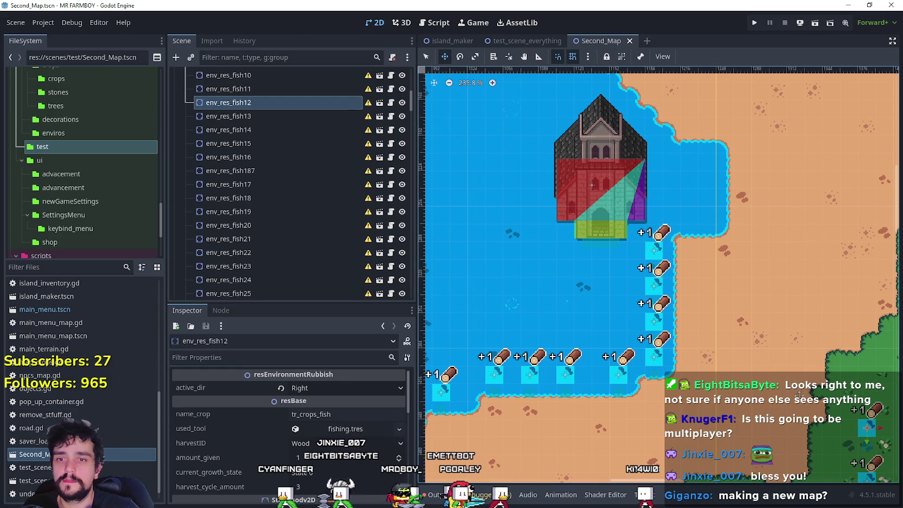
mouse_move(855, 418)
left_mouse_down()
mouse_move(669, 219)
mouse_move(719, 210)
left_mouse_up()
scroll(668, 220, "up", 5)
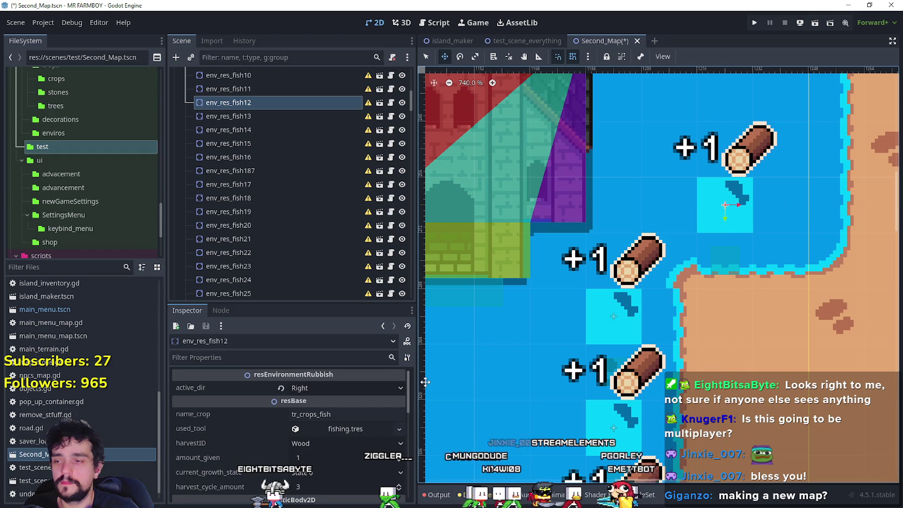
Set env_res_fish12's active_dir to Bottom and save Second_Map.
left_click(341, 387)
left_click(325, 417)
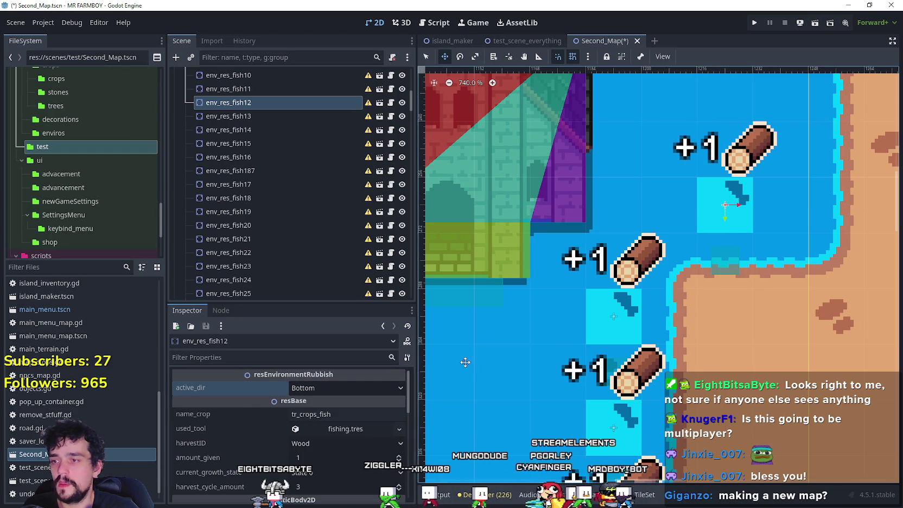
key("ctrl+s")
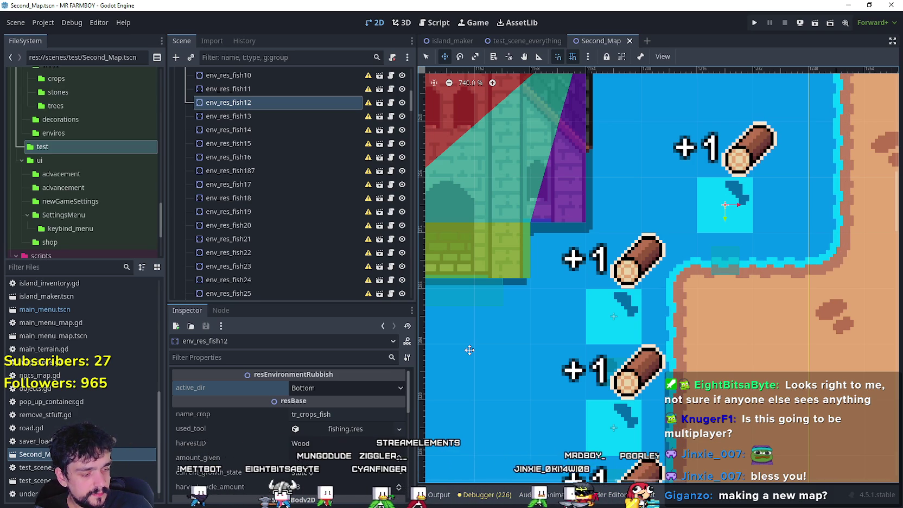
Zoom out over the lake shore and select env_res_fish13 in the grass.
scroll(461, 409, "up", 1)
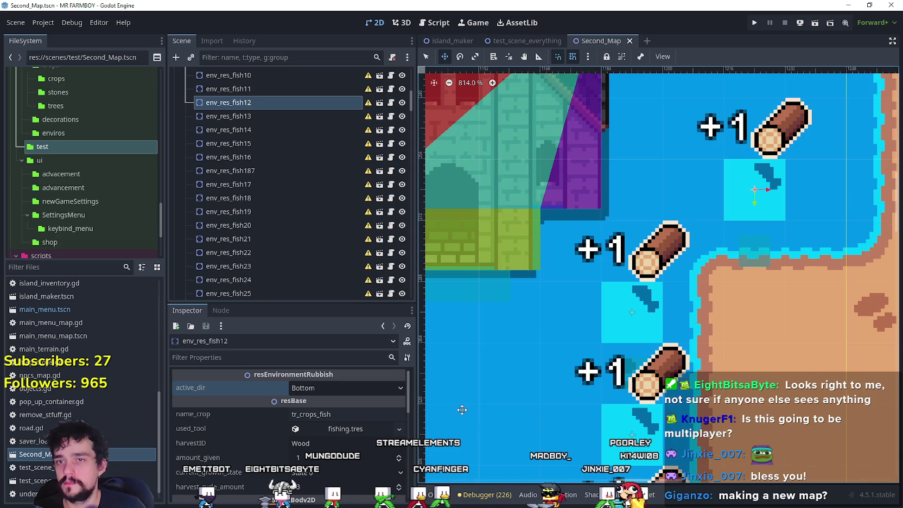
scroll(666, 283, "down", 2)
scroll(667, 284, "down", 20)
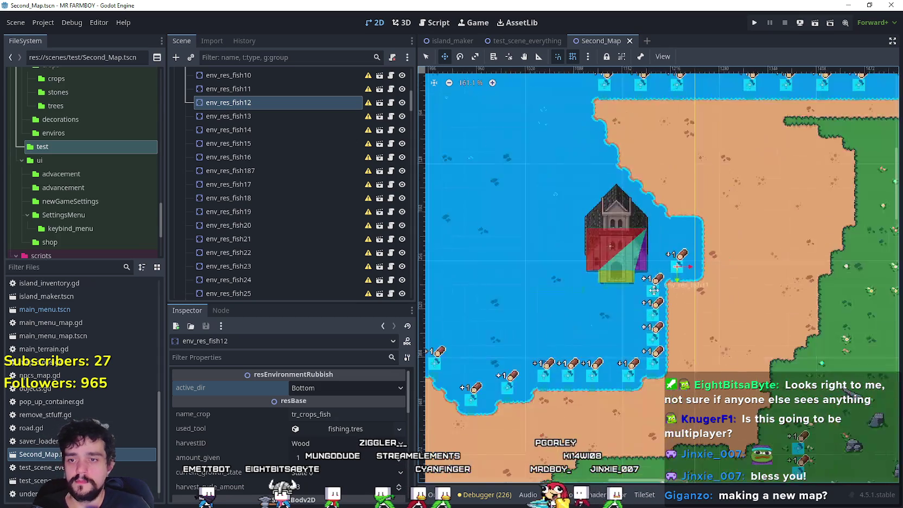
scroll(666, 284, "up", 3)
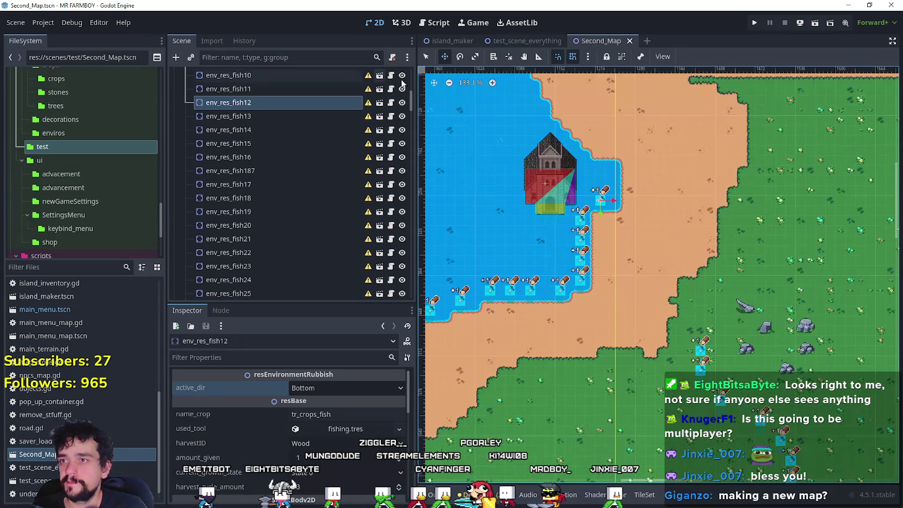
scroll(713, 347, "up", 1)
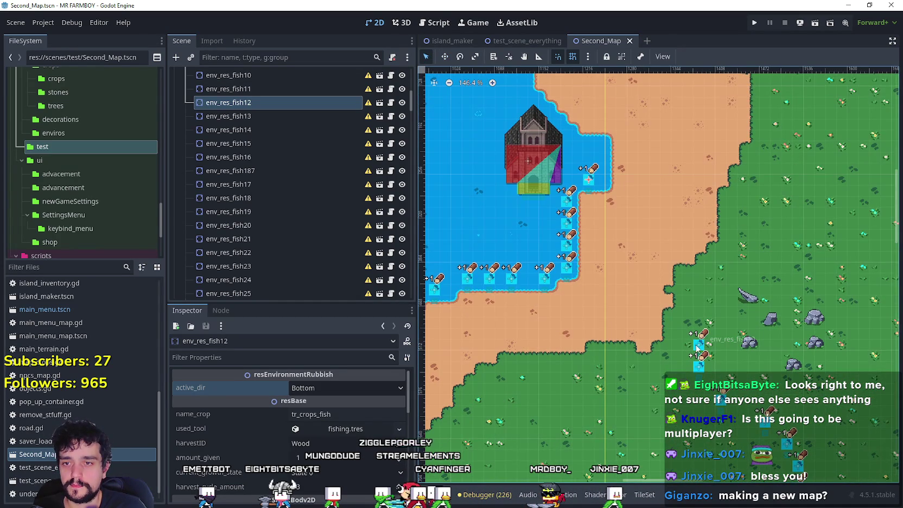
left_click(595, 206)
scroll(681, 302, "up", 3)
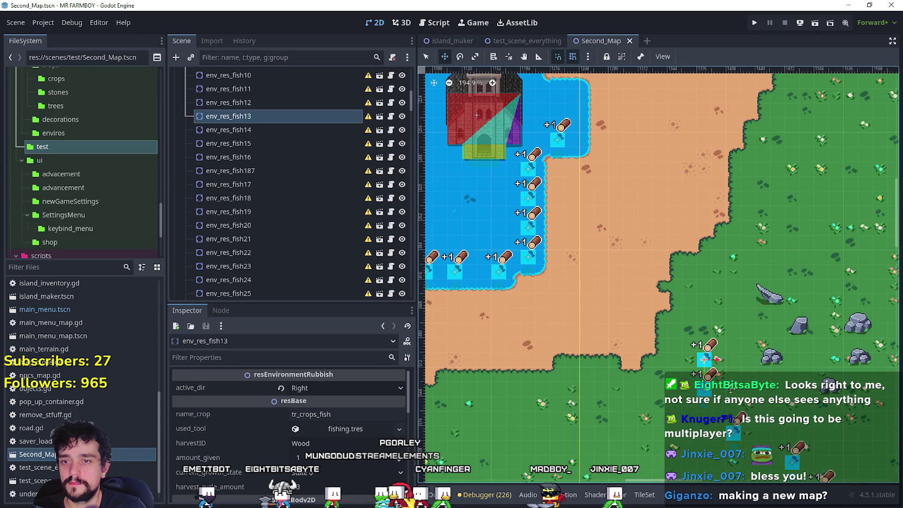
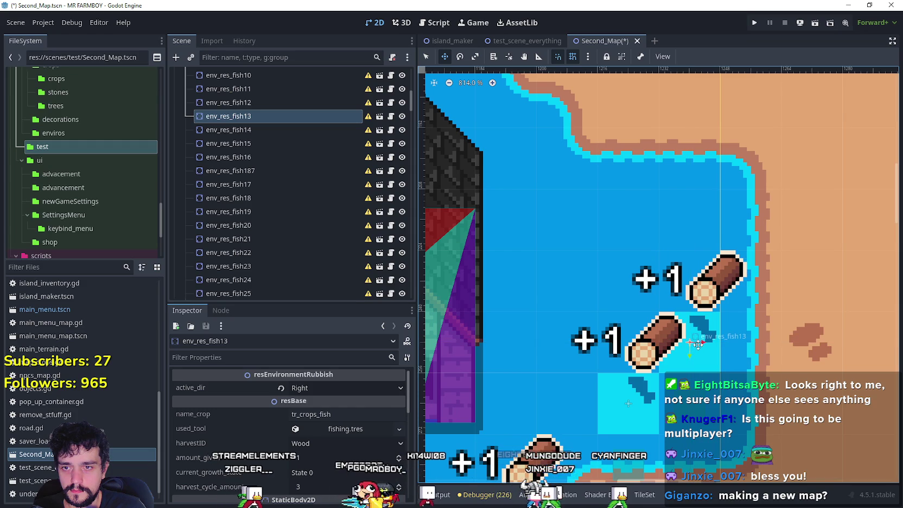
Save the Second_Map scene.
scroll(608, 296, "up", 4)
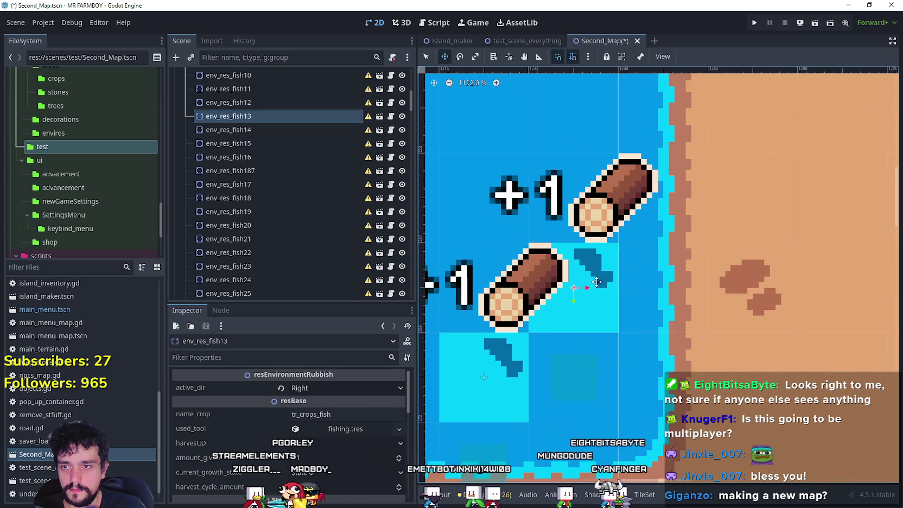
scroll(580, 302, "down", 2)
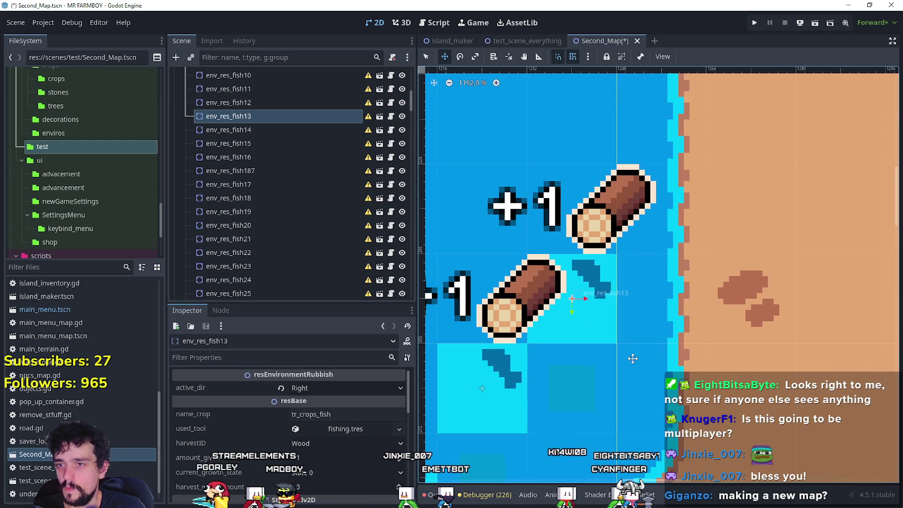
scroll(602, 309, "up", 1)
scroll(596, 301, "down", 3)
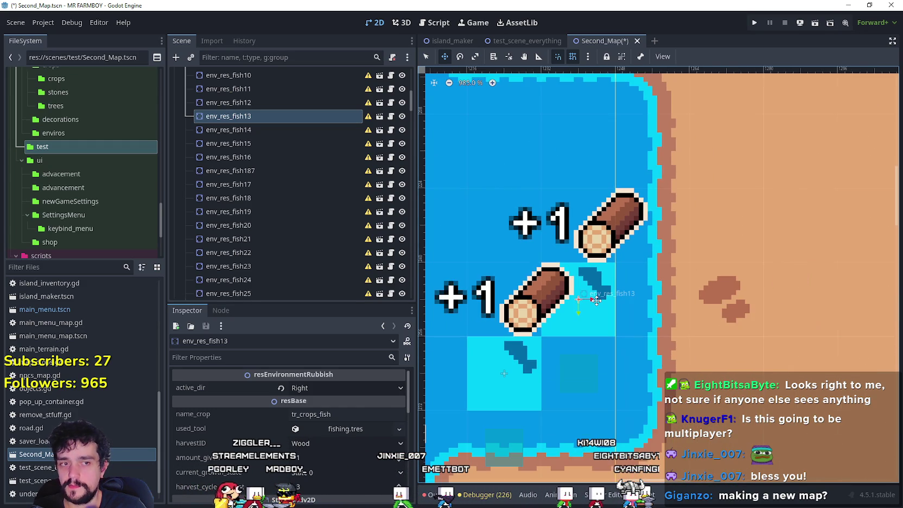
key("ctrl+s")
Move env_res_fish14 into the lake water beside env_res_fish13 and save the scene.
scroll(597, 301, "down", 10)
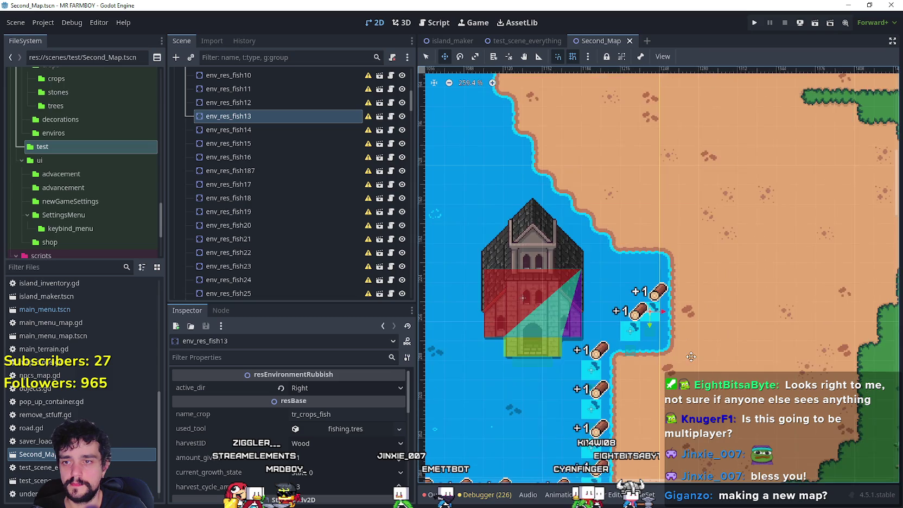
scroll(691, 357, "down", 7)
scroll(623, 231, "up", 3)
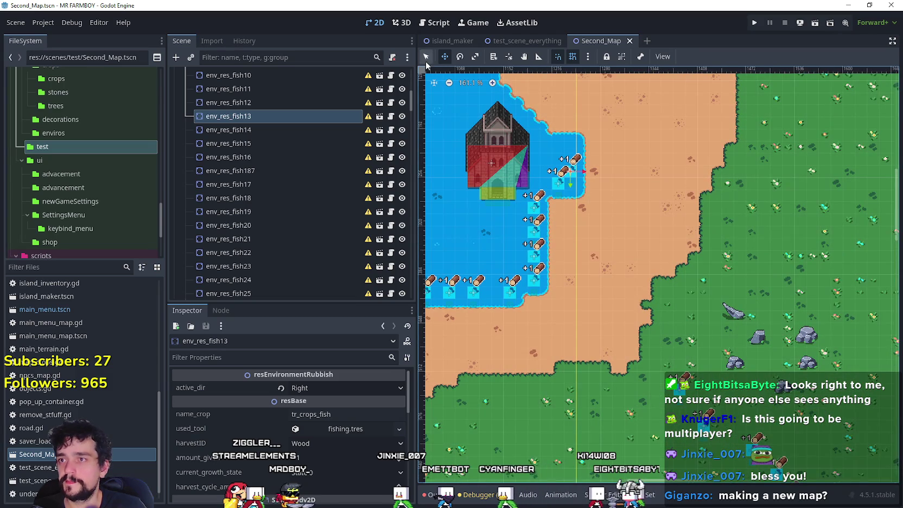
key("Down")
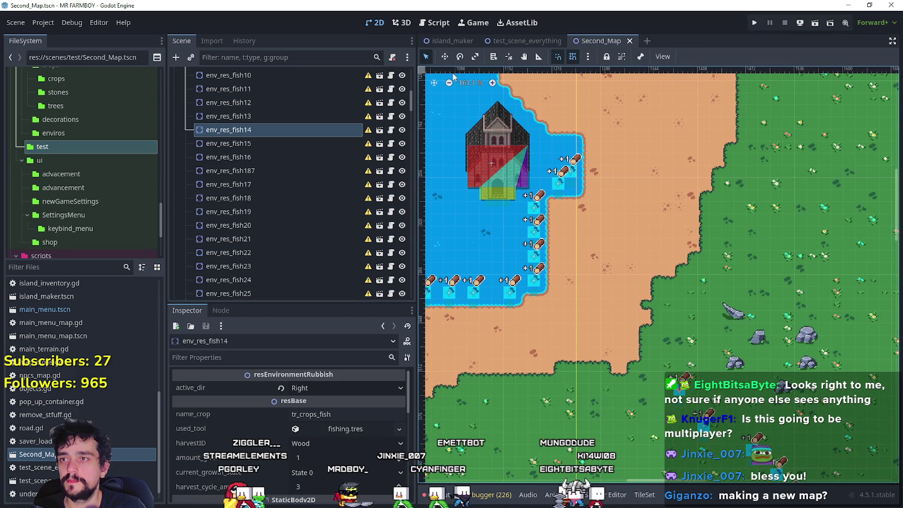
key("w")
mouse_move(454, 77)
left_mouse_down()
mouse_move(629, 171)
mouse_move(626, 157)
left_mouse_up()
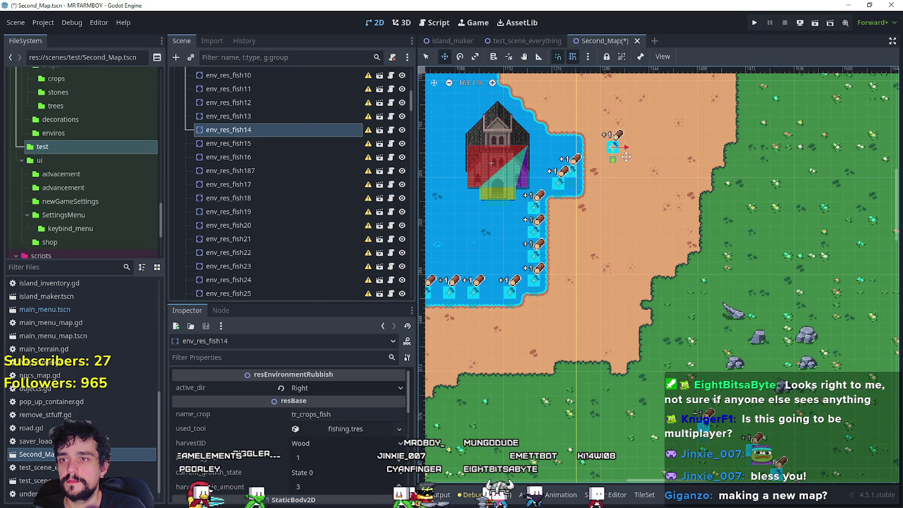
scroll(626, 157, "up", 8)
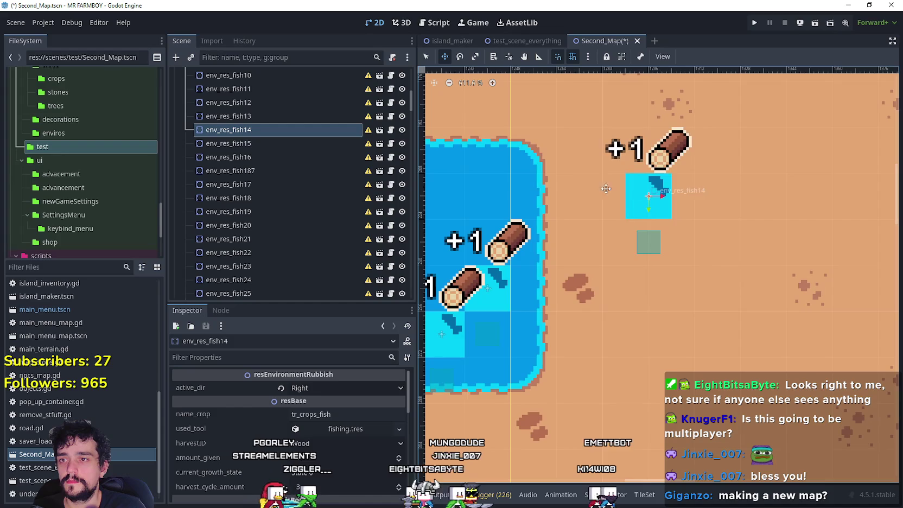
mouse_move(606, 188)
left_mouse_down()
mouse_move(463, 176)
mouse_move(472, 194)
left_mouse_up()
scroll(464, 179, "up", 2)
scroll(472, 195, "up", 3)
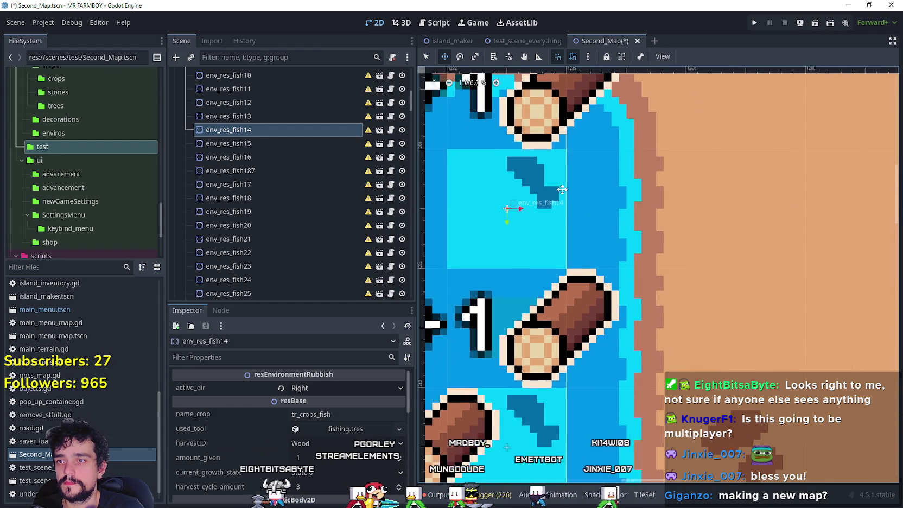
scroll(561, 189, "down", 2)
key("ctrl+s")
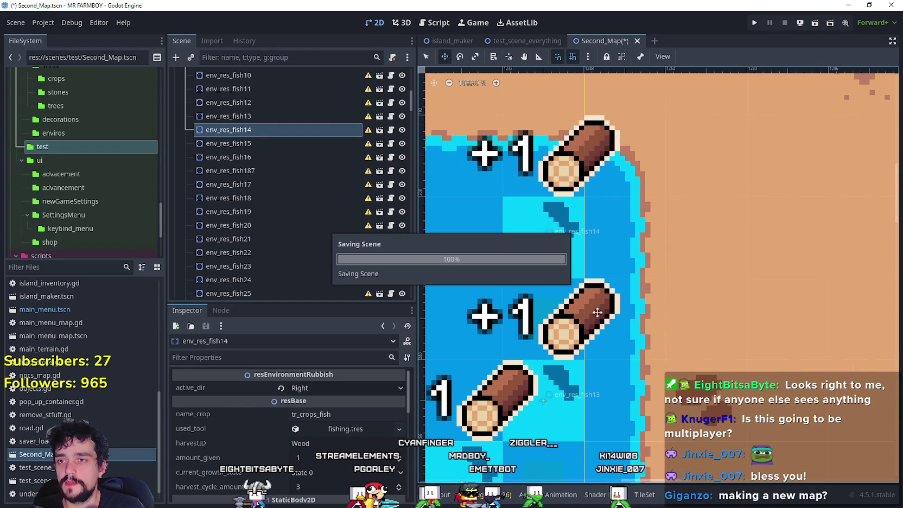
Pan the view to the grassland east of the beach.
scroll(597, 313, "down", 8)
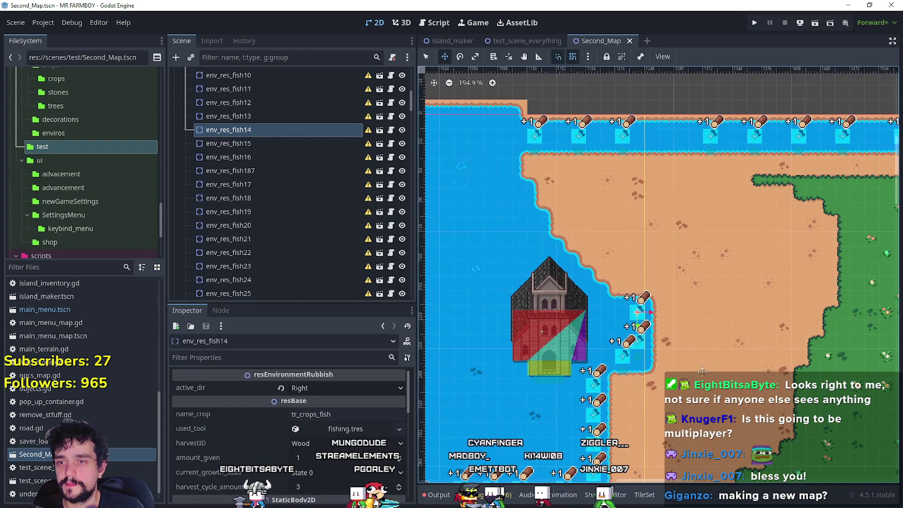
scroll(701, 372, "down", 2)
left_click_drag(702, 372, 634, 247)
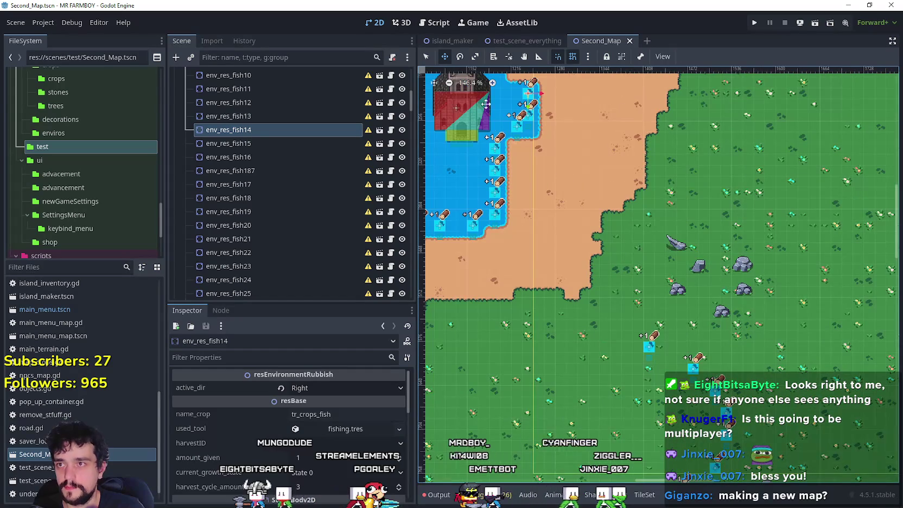
scroll(653, 293, "up", 1)
Move env_res_fish15 from the grass onto the small beach water pool.
left_click(466, 157)
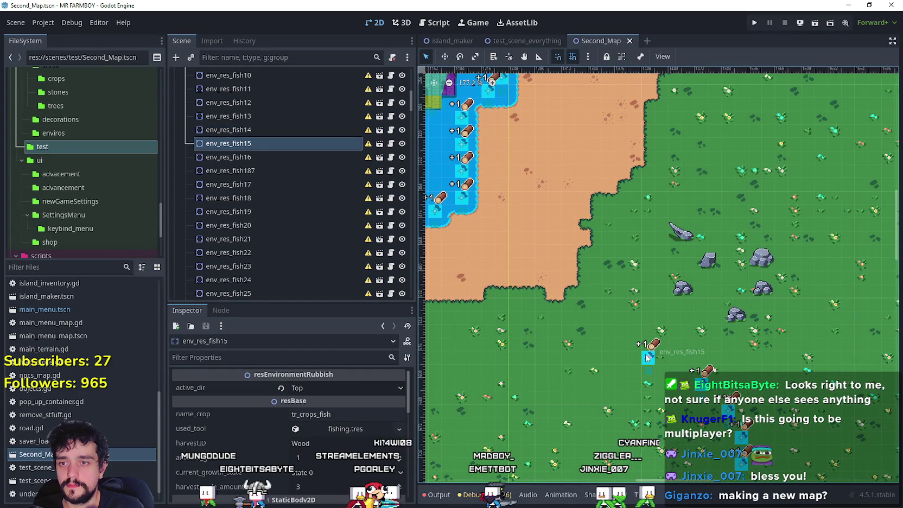
mouse_move(430, 44)
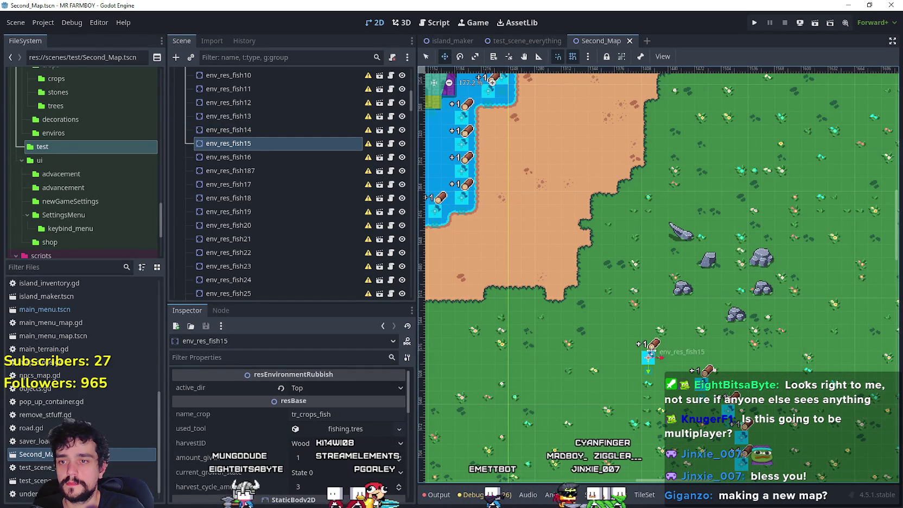
left_click_drag(647, 358, 514, 119)
scroll(700, 363, "up", 5)
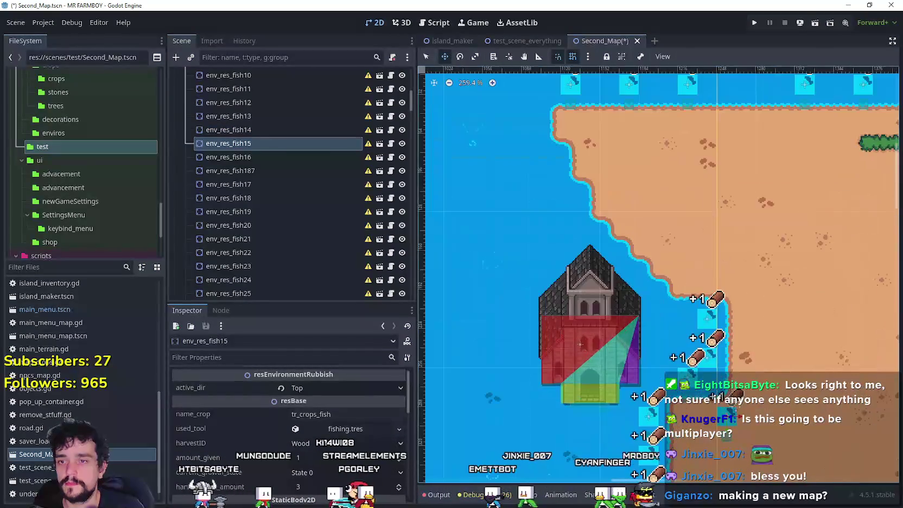
mouse_move(736, 440)
left_mouse_down()
mouse_move(669, 202)
mouse_move(689, 242)
mouse_move(673, 263)
mouse_move(680, 280)
left_mouse_up()
Zoom in to check env_res_fish15's alignment on the pool, then save Second_Map.
scroll(667, 208, "up", 6)
scroll(673, 264, "up", 5)
scroll(641, 220, "up", 3)
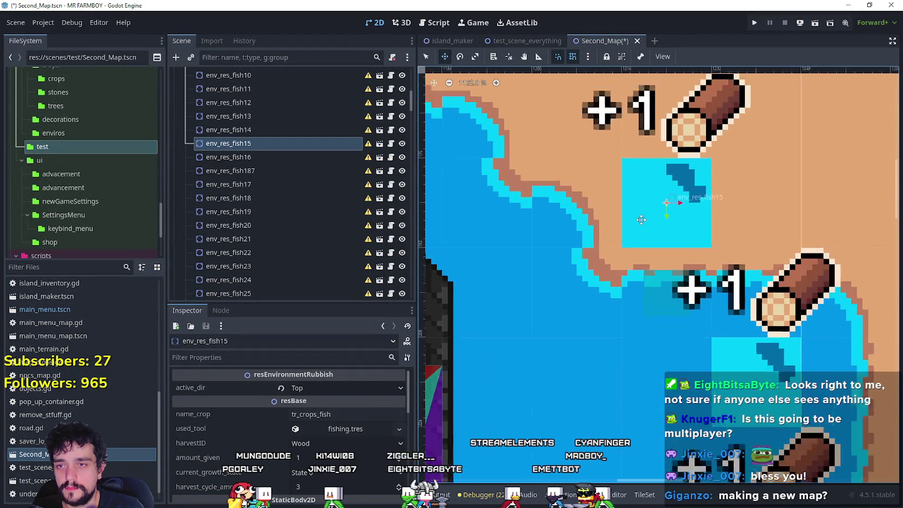
scroll(641, 219, "up", 7)
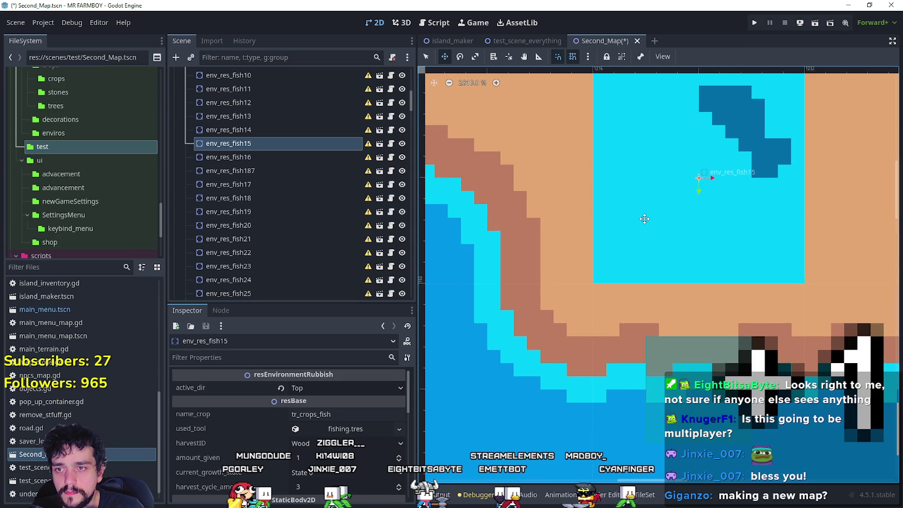
scroll(673, 242, "up", 4)
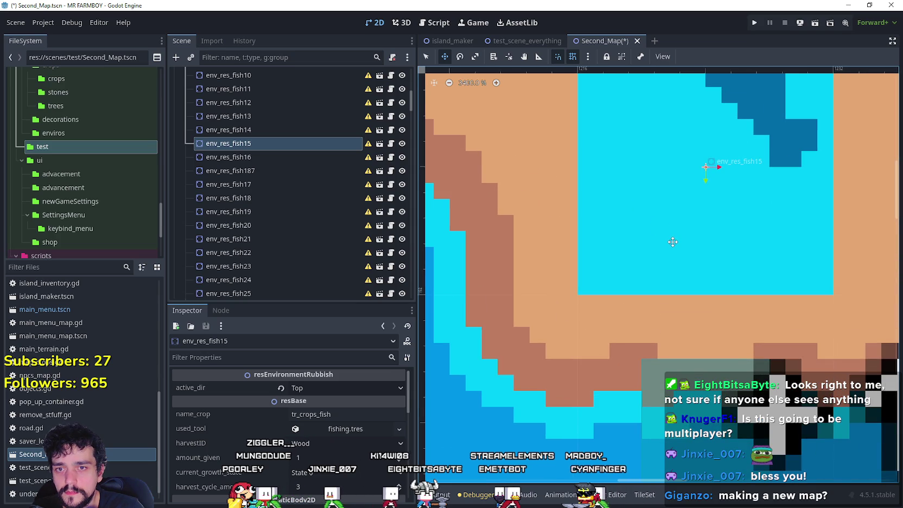
scroll(670, 237, "up", 4)
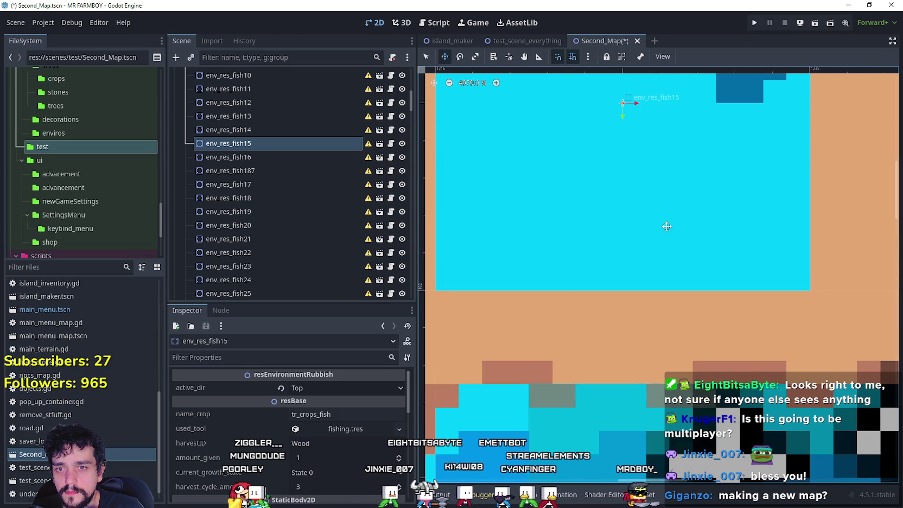
scroll(666, 227, "down", 7)
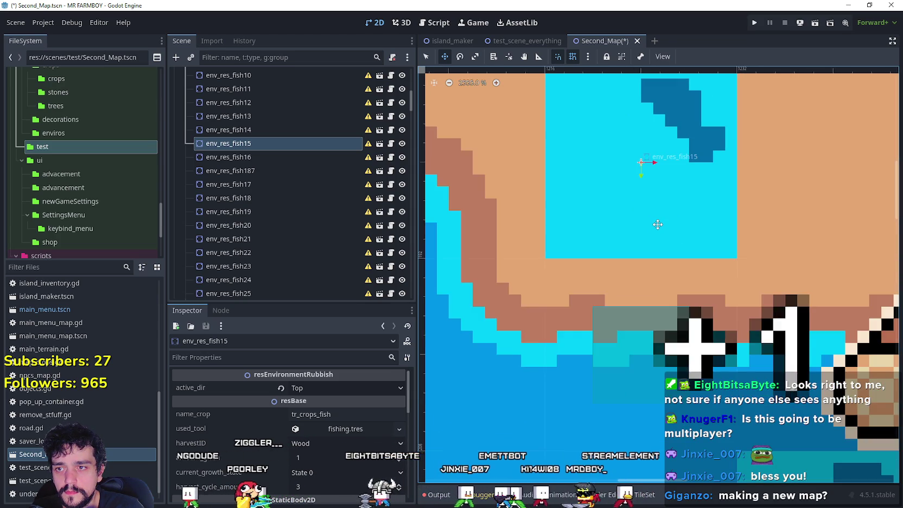
scroll(657, 224, "down", 5)
scroll(658, 224, "up", 10)
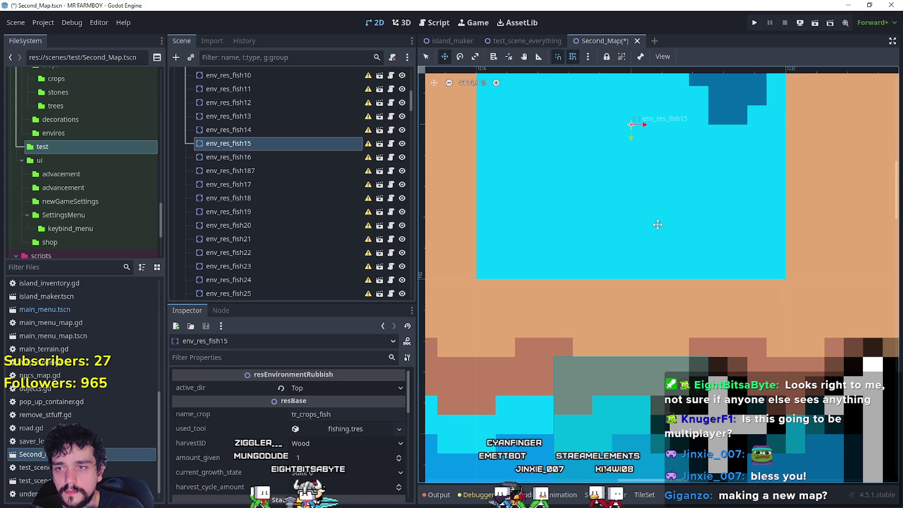
scroll(658, 224, "down", 3)
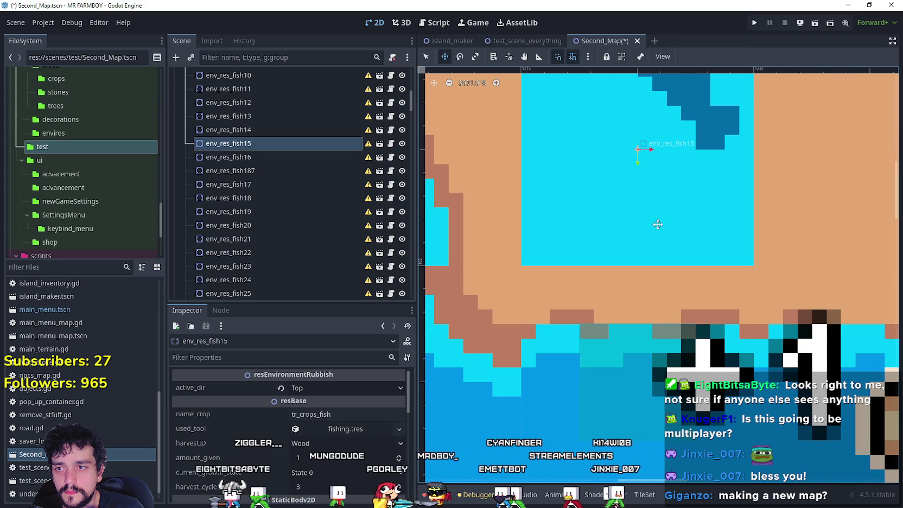
scroll(605, 217, "up", 6)
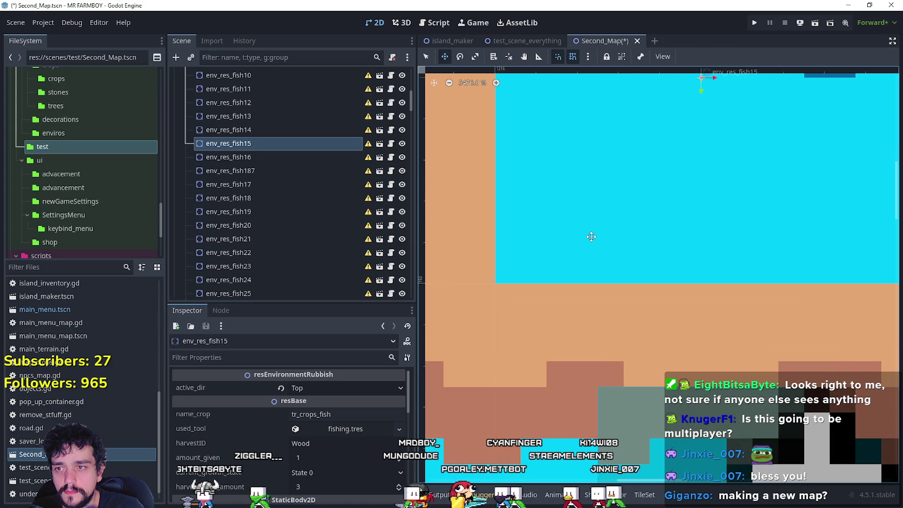
scroll(591, 236, "down", 5)
scroll(695, 232, "up", 4)
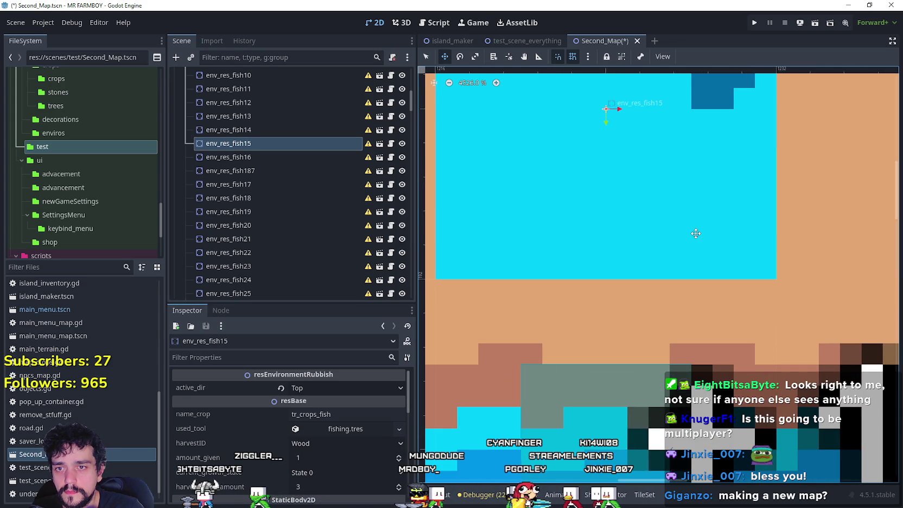
scroll(696, 233, "up", 1)
scroll(655, 237, "down", 3)
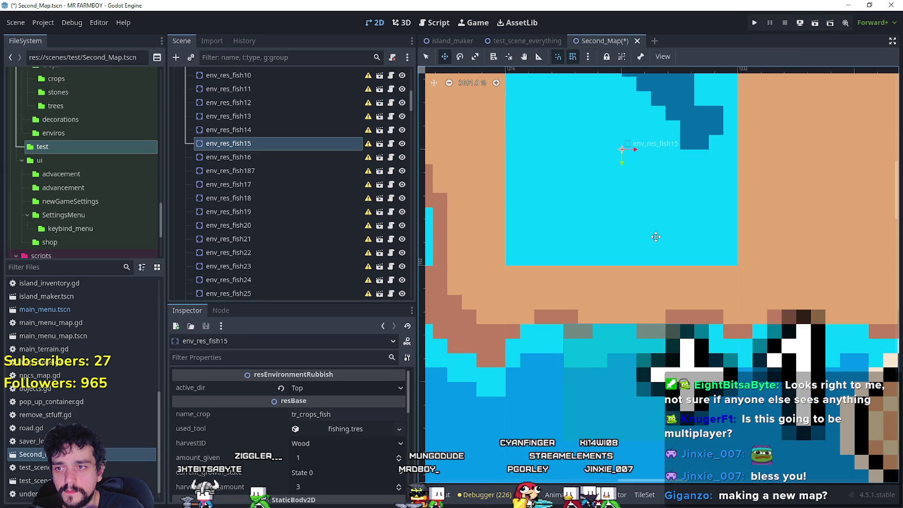
scroll(646, 236, "down", 2)
scroll(600, 233, "up", 9)
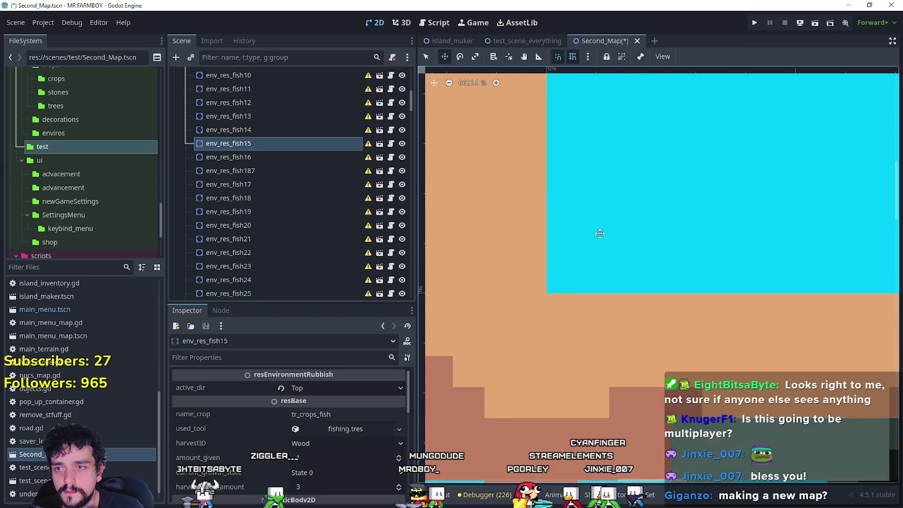
scroll(599, 233, "up", 2)
scroll(599, 233, "down", 20)
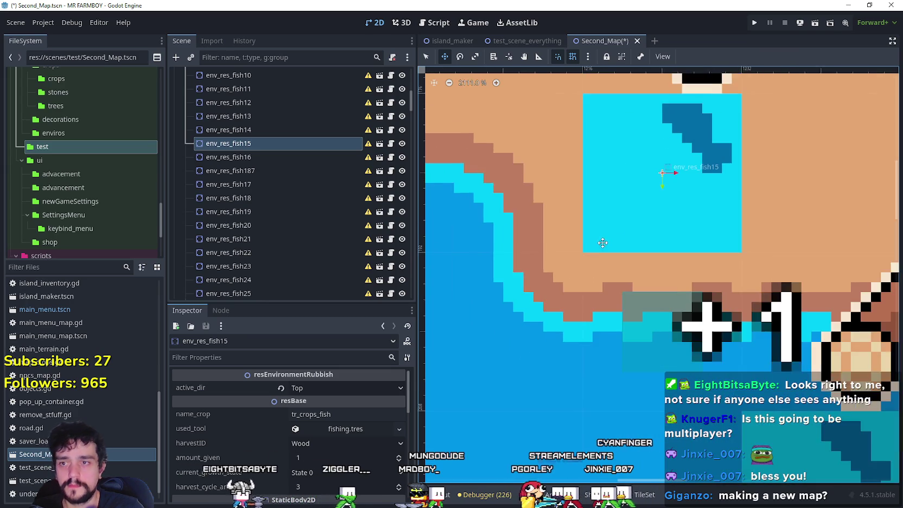
key("ctrl+s")
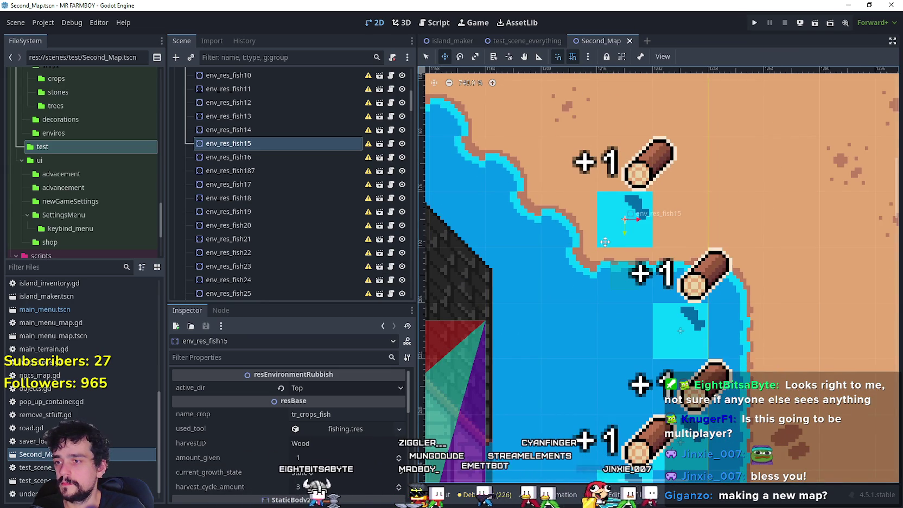
Keep env_res_fish15's active_dir at Top, shift it down into the lake water, and save.
left_click(333, 386)
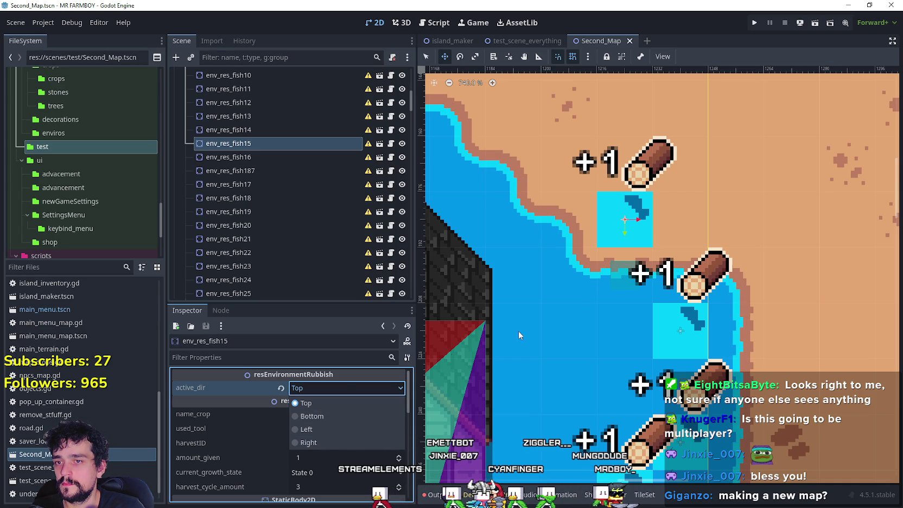
left_click(321, 407)
left_click_drag(616, 229, 619, 326)
scroll(619, 326, "up", 2)
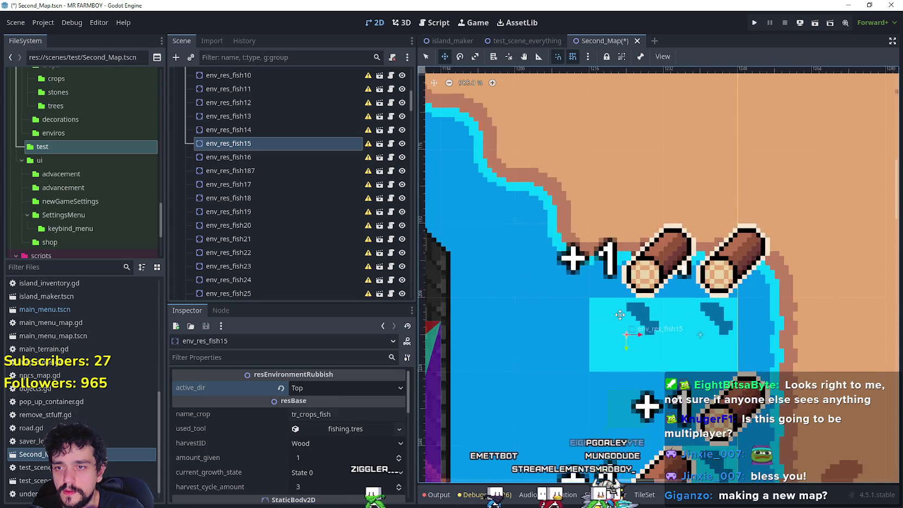
scroll(616, 315, "down", 4)
scroll(615, 308, "down", 5)
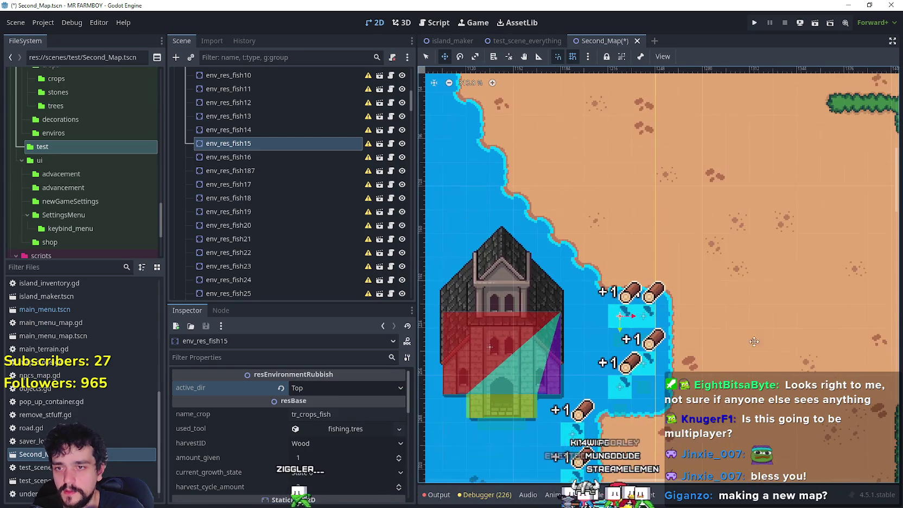
key("ctrl+s")
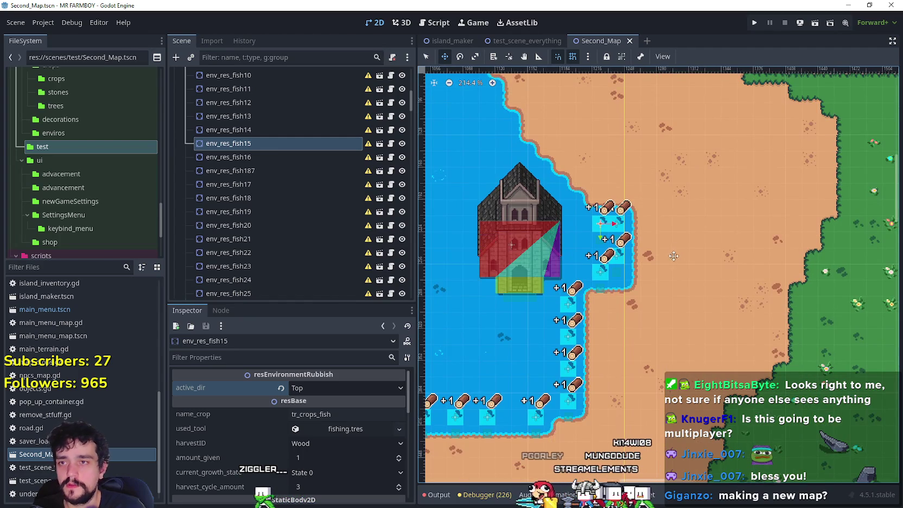
scroll(677, 252, "down", 6)
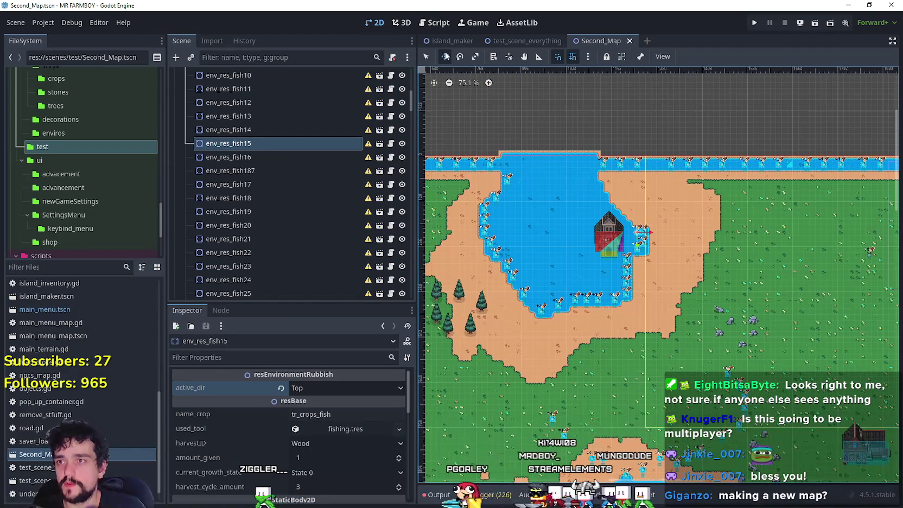
scroll(707, 408, "up", 2)
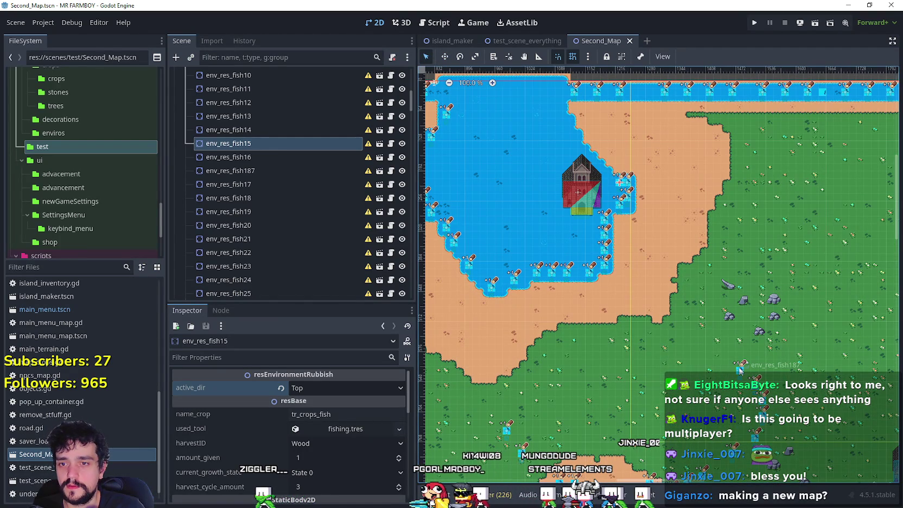
Move env_res_fish187 from the grass onto the lake shoreline beside the house.
left_click(739, 370)
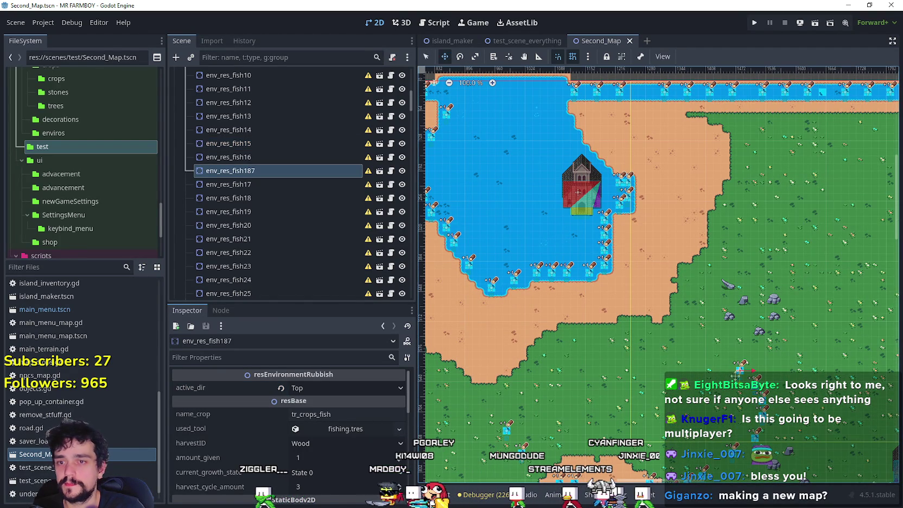
left_click_drag(740, 369, 582, 159)
scroll(583, 158, "up", 12)
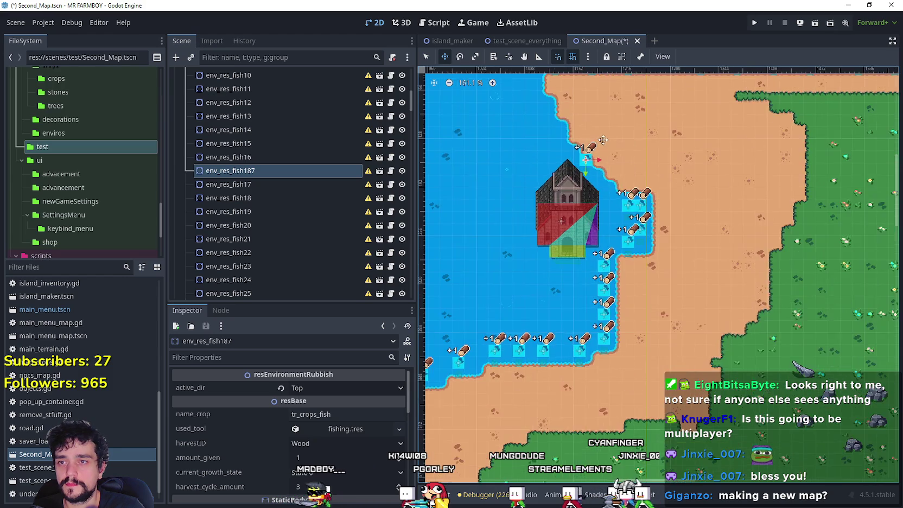
scroll(583, 158, "up", 1)
mouse_move(570, 209)
left_mouse_down()
mouse_move(629, 163)
mouse_move(607, 182)
mouse_move(494, 153)
mouse_move(672, 298)
mouse_move(594, 213)
mouse_move(641, 254)
mouse_move(670, 255)
left_mouse_up()
scroll(554, 201, "up", 2)
scroll(597, 214, "up", 5)
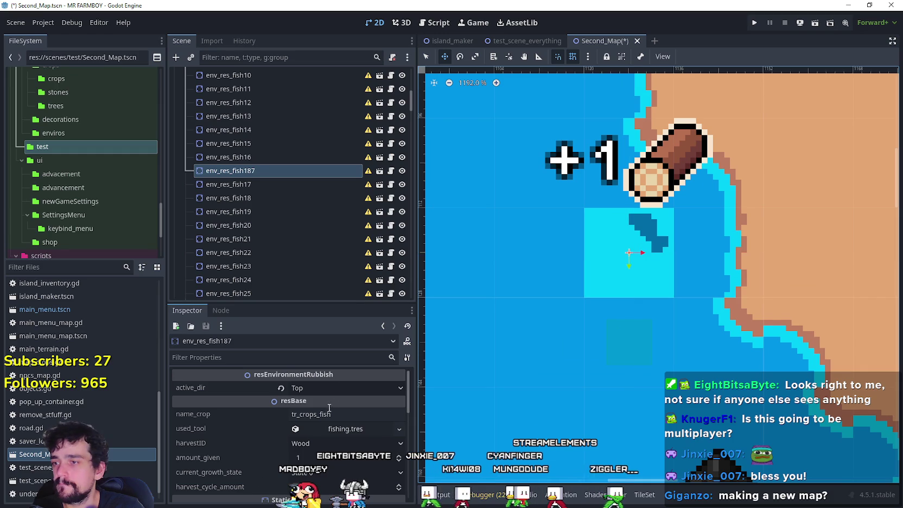
Set env_res_fish187's active_dir to Right and save the scene.
left_click(332, 389)
left_click(308, 442)
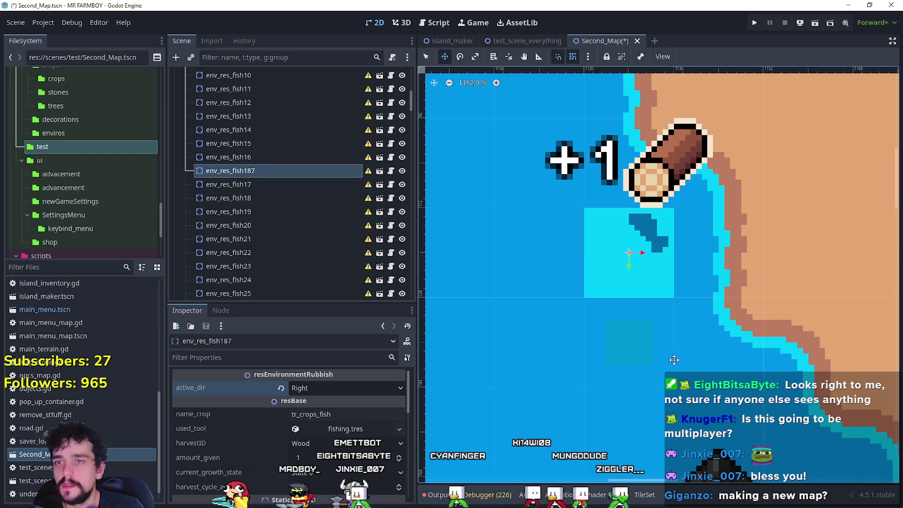
scroll(667, 243, "up", 2)
key("ctrl+s")
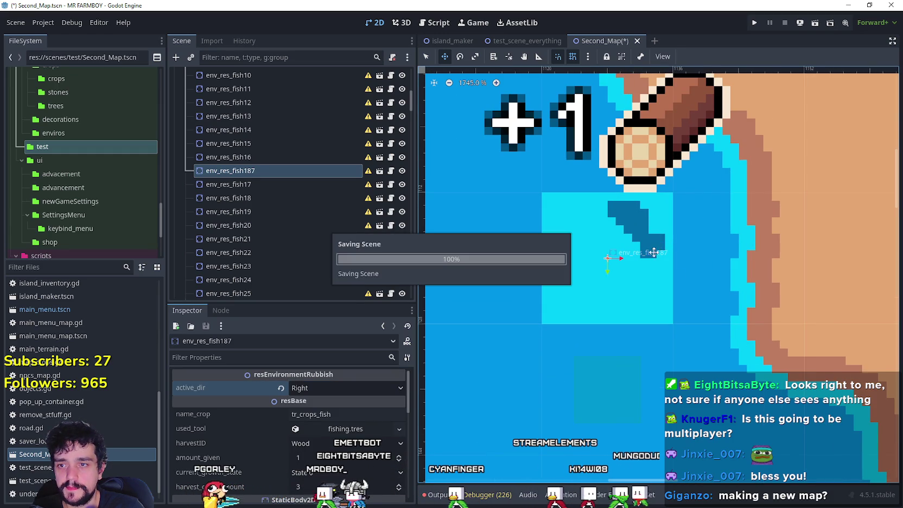
scroll(654, 252, "down", 10)
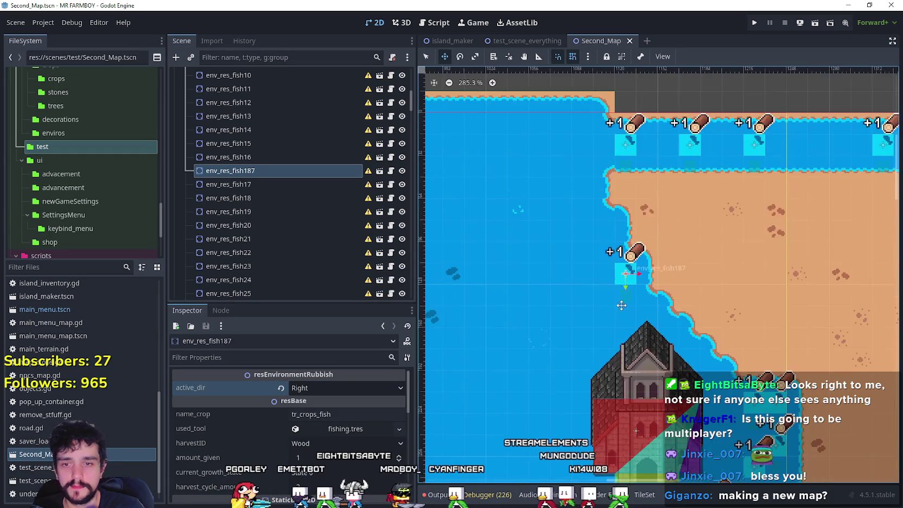
scroll(607, 255, "down", 3)
Select env_res_fish16 and drag it from the grass to the lake shore.
scroll(647, 315, "down", 5)
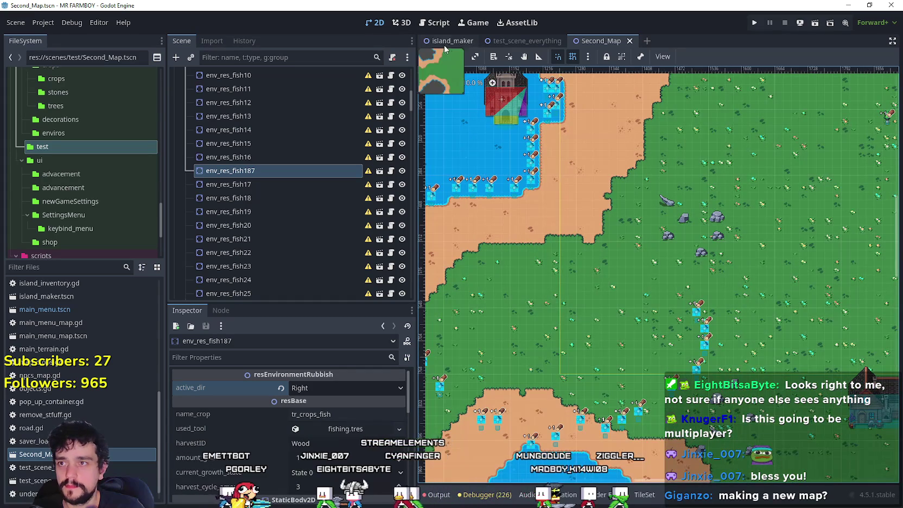
scroll(549, 124, "up", 2)
key("Up")
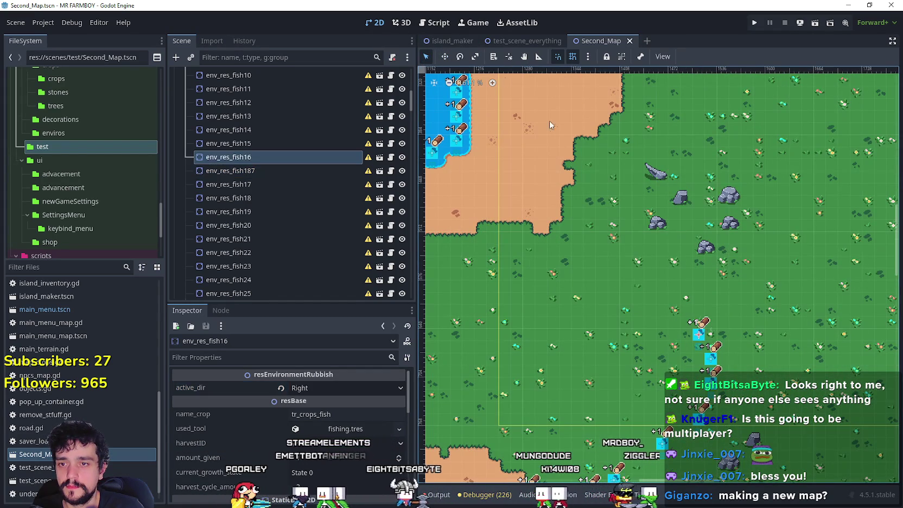
scroll(657, 283, "down", 2)
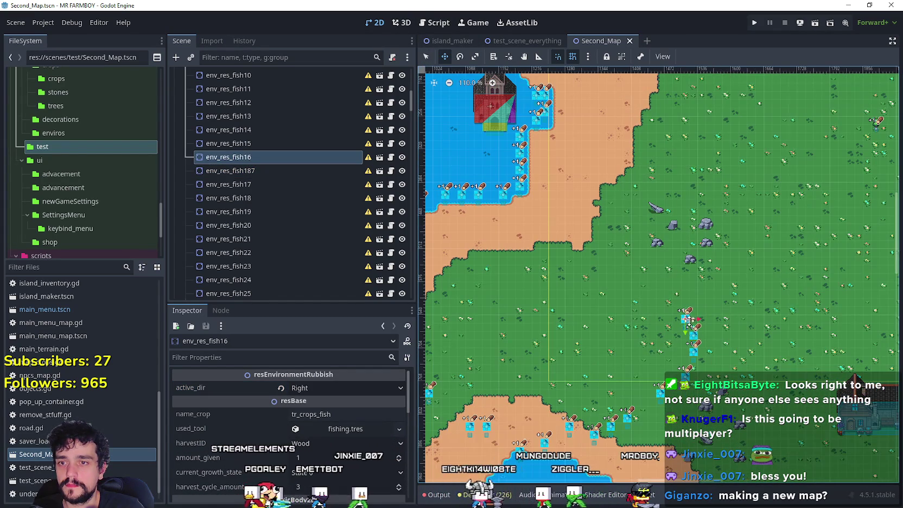
scroll(658, 282, "up", 3)
mouse_move(658, 282)
left_mouse_down()
mouse_move(652, 333)
mouse_move(605, 263)
left_mouse_up()
scroll(652, 333, "up", 1)
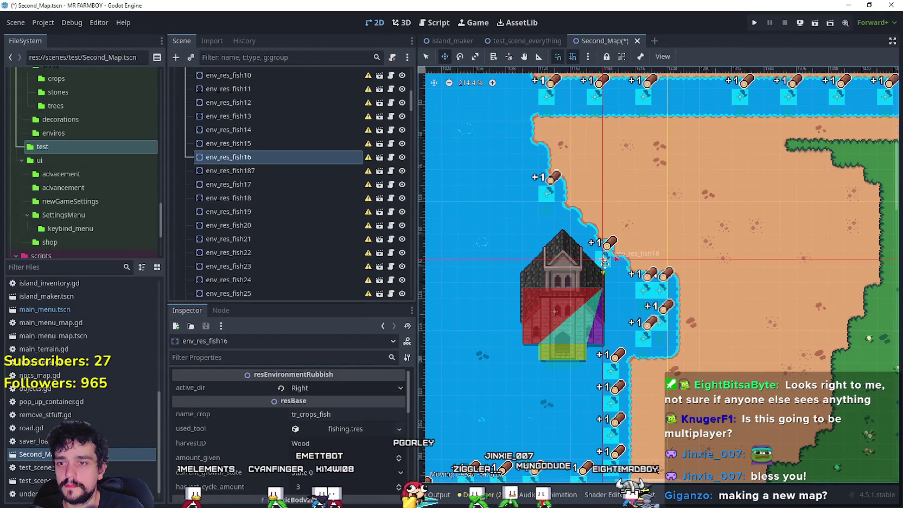
scroll(604, 263, "up", 3)
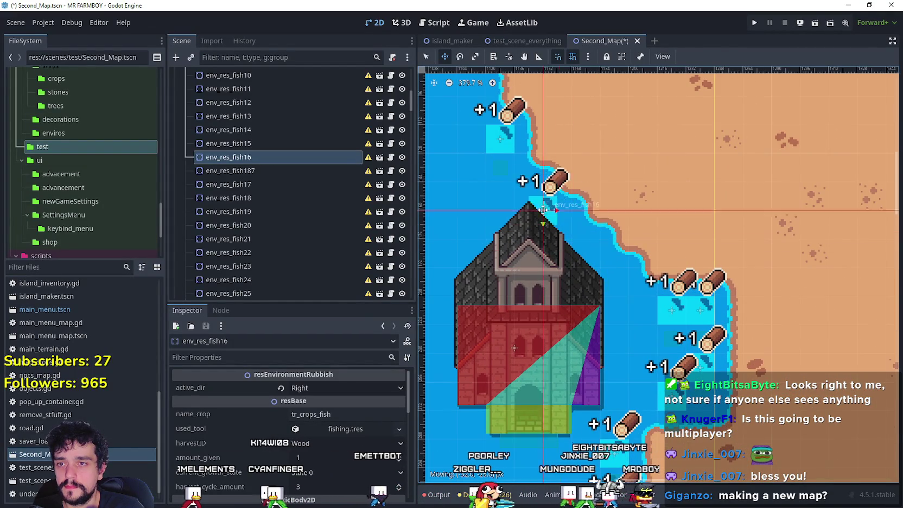
left_click_drag(543, 209, 491, 163)
Nudge env_res_fish16 onto the water tile just above env_res_fish187 and save.
scroll(617, 223, "down", 1)
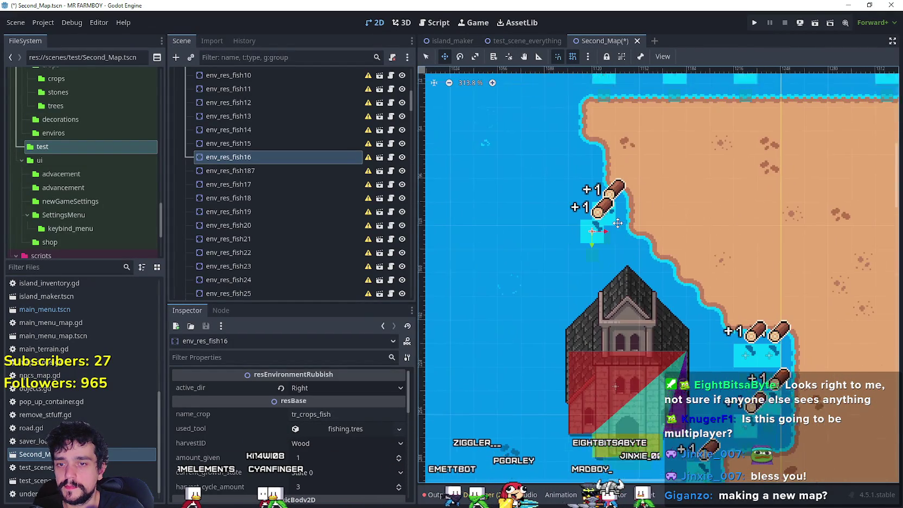
scroll(617, 223, "down", 1)
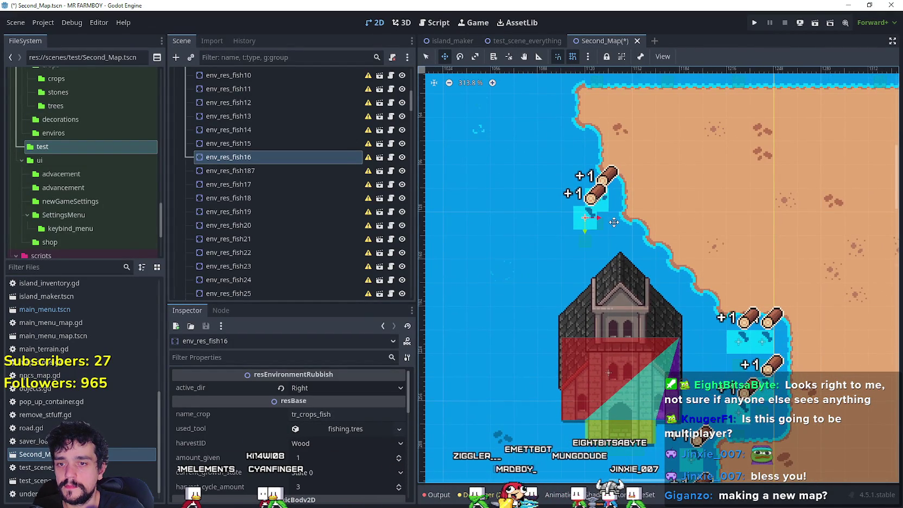
scroll(613, 222, "up", 2)
mouse_move(593, 324)
left_mouse_down()
mouse_move(555, 240)
mouse_move(570, 206)
mouse_move(575, 218)
left_mouse_up()
scroll(570, 207, "up", 3)
scroll(634, 288, "down", 2)
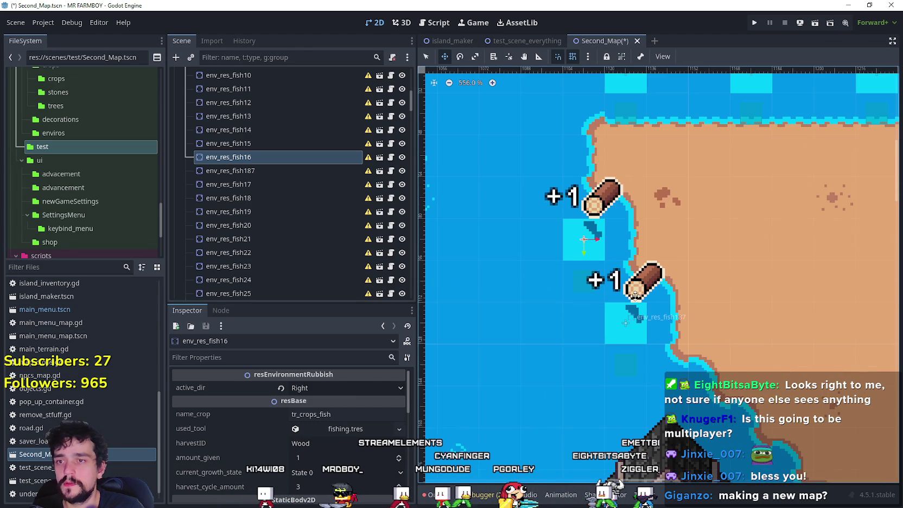
key("ctrl+s")
scroll(634, 288, "down", 2)
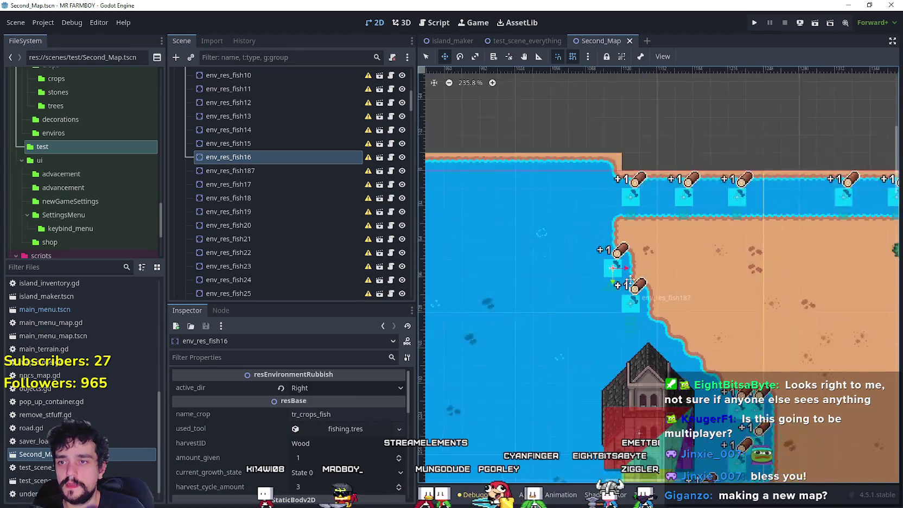
scroll(629, 280, "up", 3)
scroll(624, 271, "down", 10)
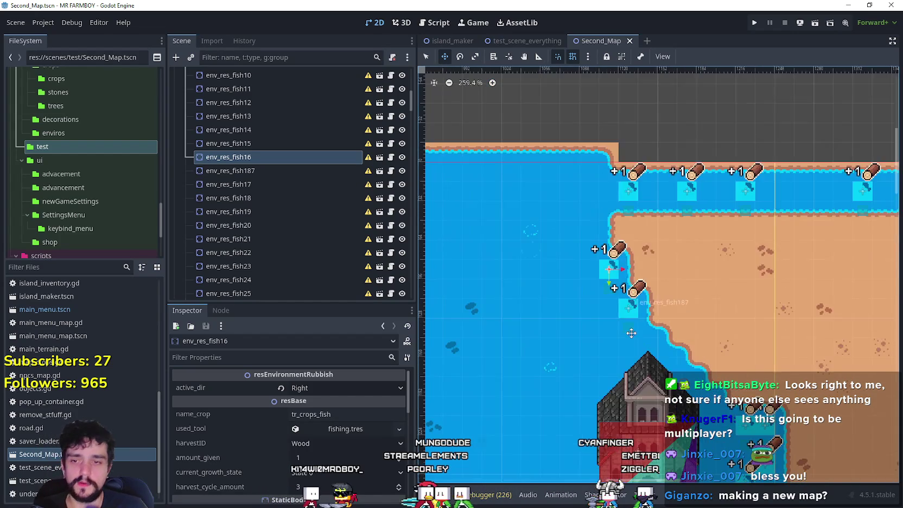
scroll(665, 365, "down", 5)
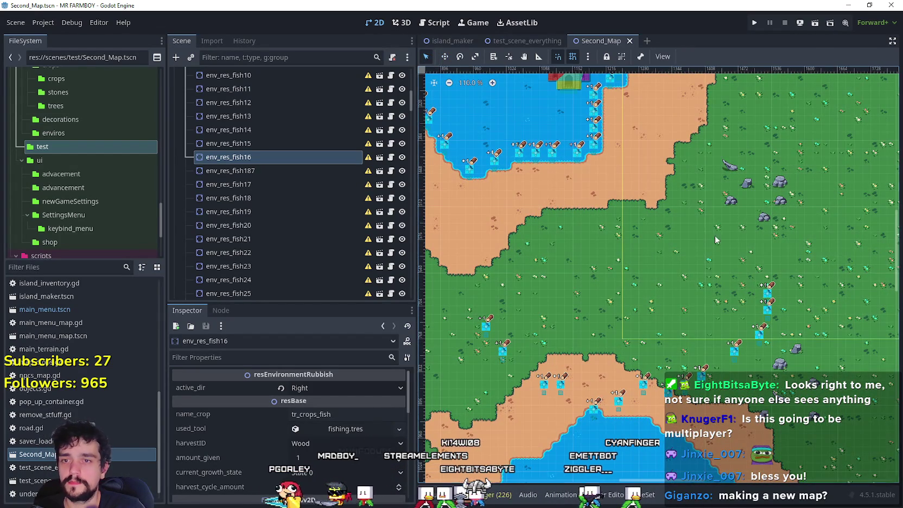
scroll(773, 290, "up", 2)
Move env_res_fish17 from the lower-right grass to the shore beside the house.
left_click(764, 293)
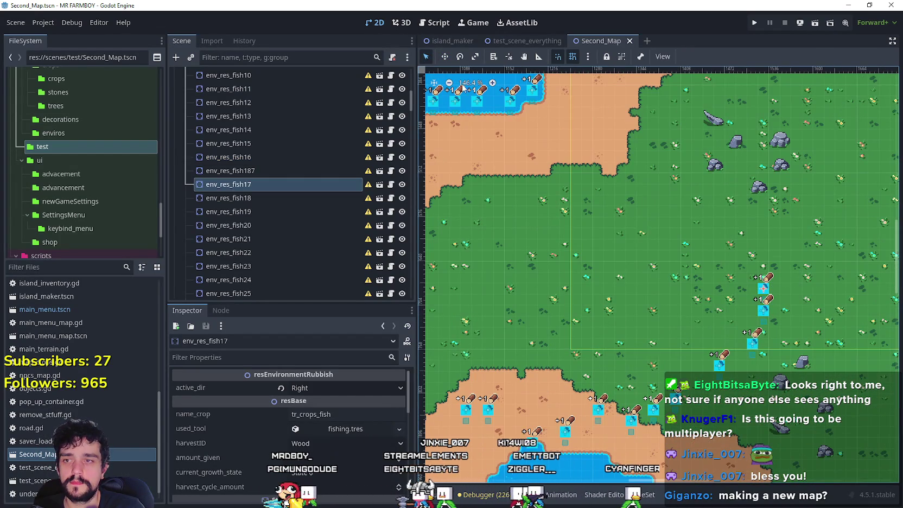
left_click(444, 56)
left_click_drag(792, 329, 612, 198)
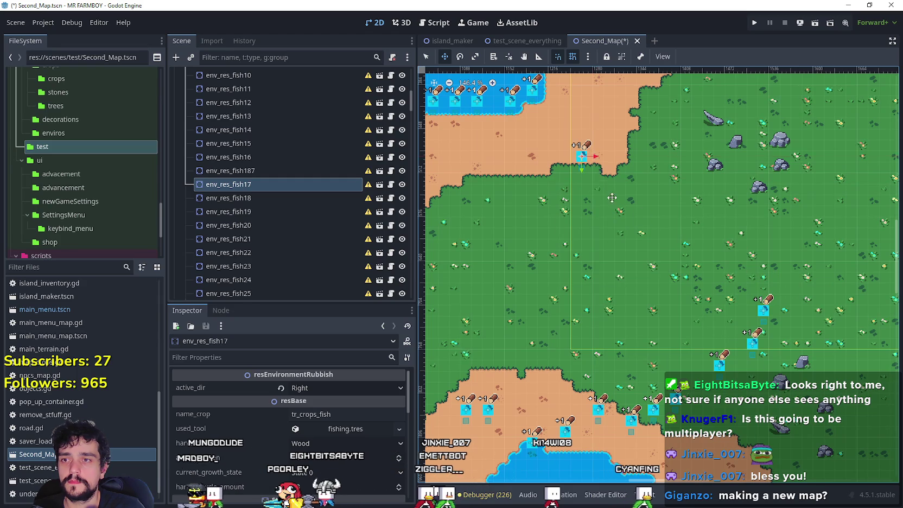
scroll(611, 198, "up", 4)
scroll(671, 319, "left", 3)
left_click_drag(683, 317, 575, 159)
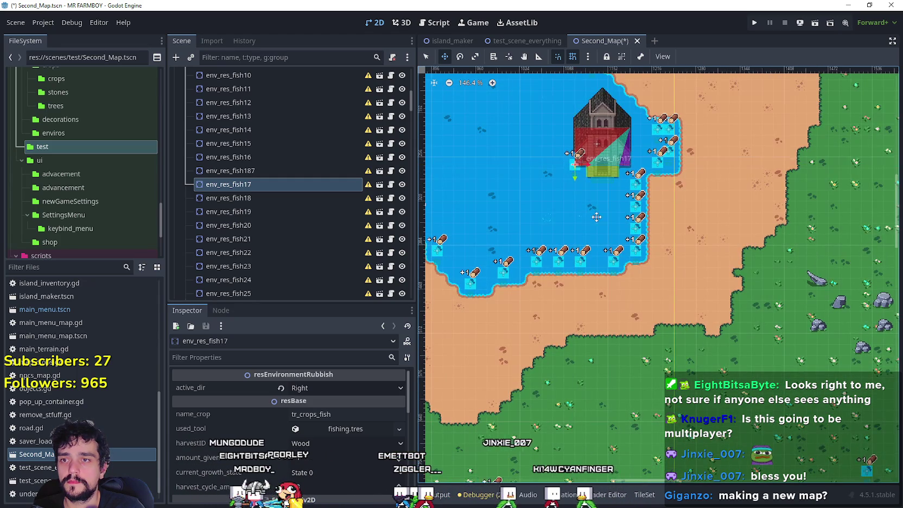
Position env_res_fish17 at the shore corner just above env_res_fish16 and save.
scroll(593, 189, "up", 4)
mouse_move(613, 115)
left_mouse_down()
mouse_move(629, 317)
mouse_move(601, 182)
mouse_move(648, 181)
left_mouse_up()
scroll(629, 312, "up", 5)
scroll(646, 182, "up", 4)
scroll(643, 184, "up", 3)
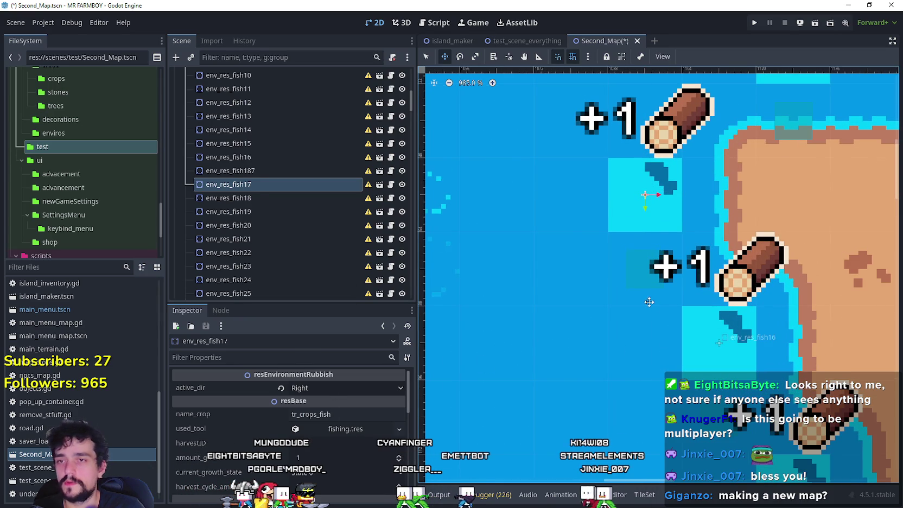
key("ctrl+s")
scroll(575, 306, "down", 10)
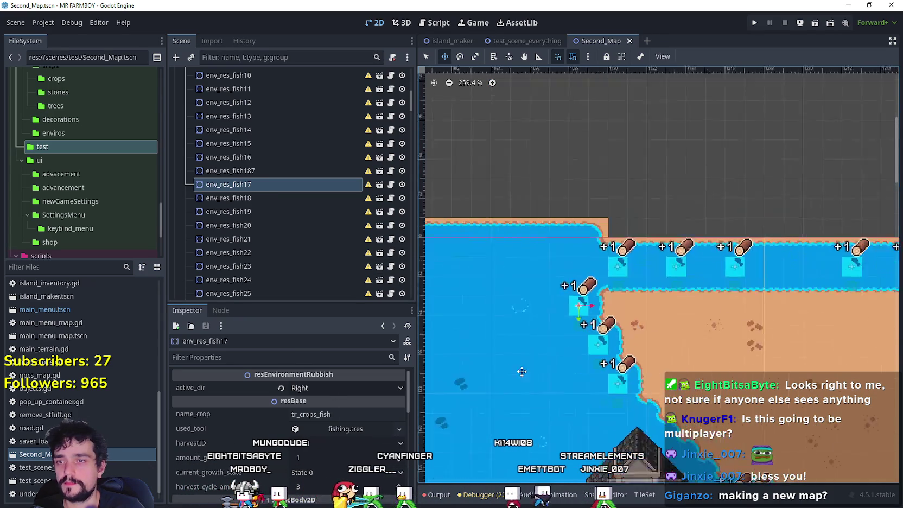
scroll(521, 372, "down", 8)
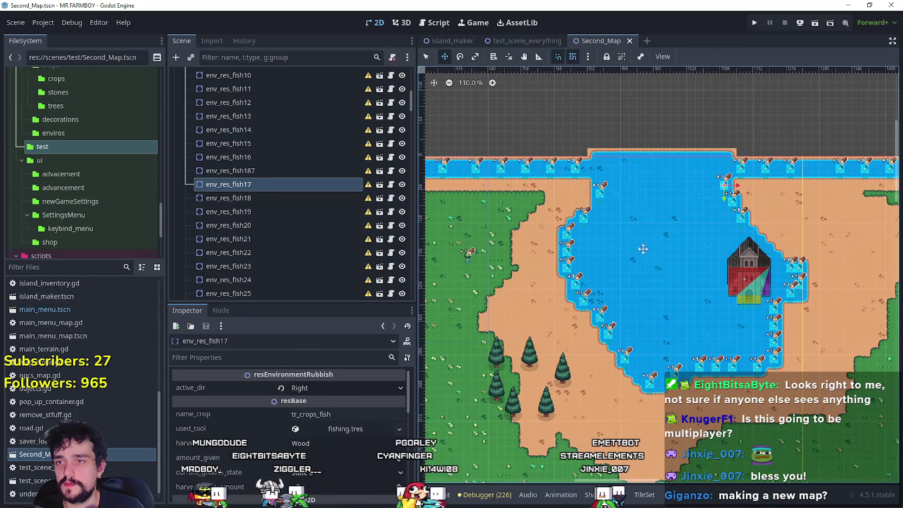
scroll(678, 323, "down", 3)
scroll(529, 149, "up", 8)
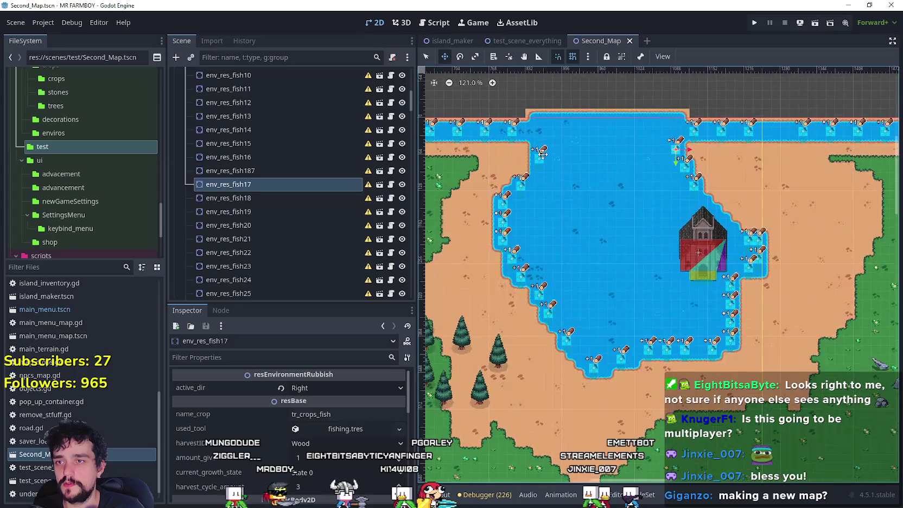
scroll(529, 149, "up", 8)
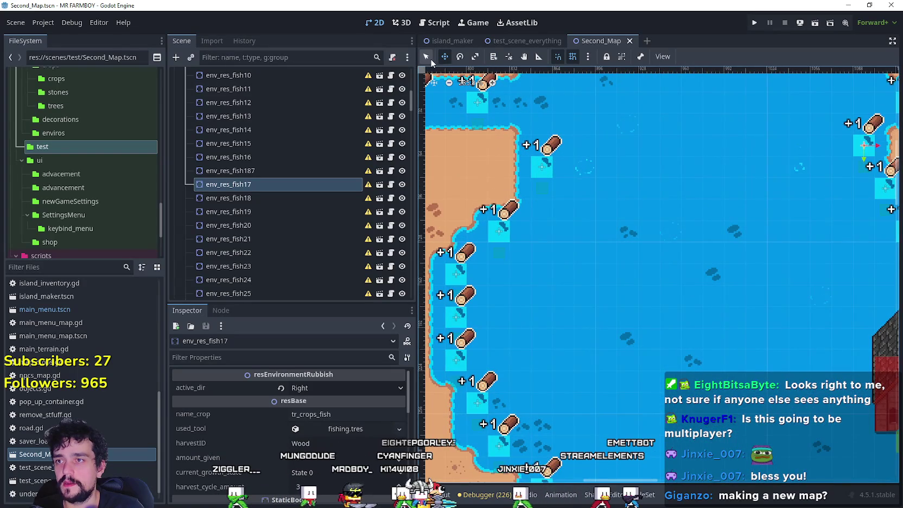
Move env_res_fish157 about 80 px up onto its shoreline tile and save.
scroll(554, 172, "up", 4)
left_click(550, 172)
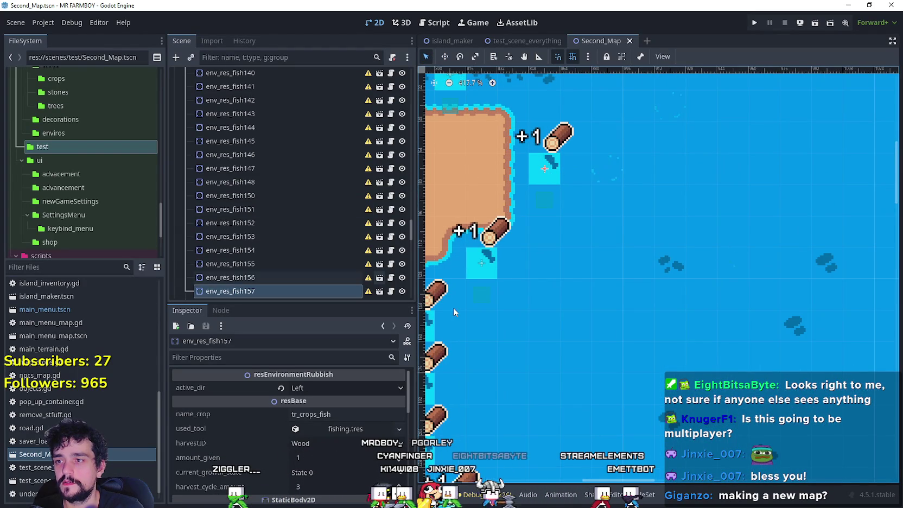
left_click(444, 56)
scroll(513, 144, "up", 2)
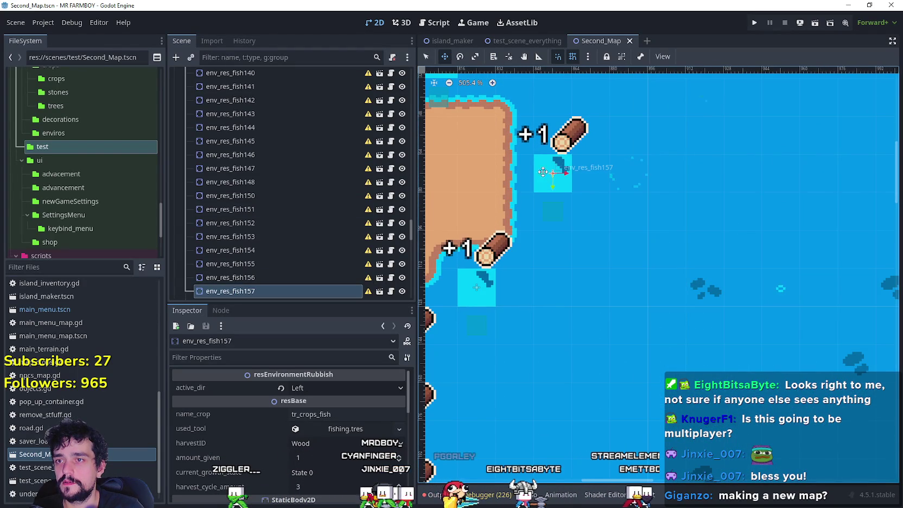
left_click_drag(542, 172, 543, 128)
scroll(547, 129, "up", 1)
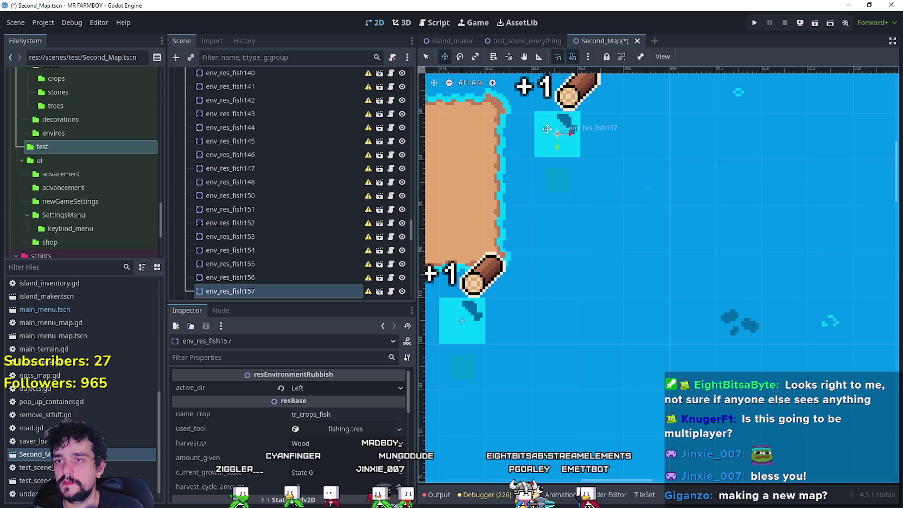
scroll(546, 146, "down", 1)
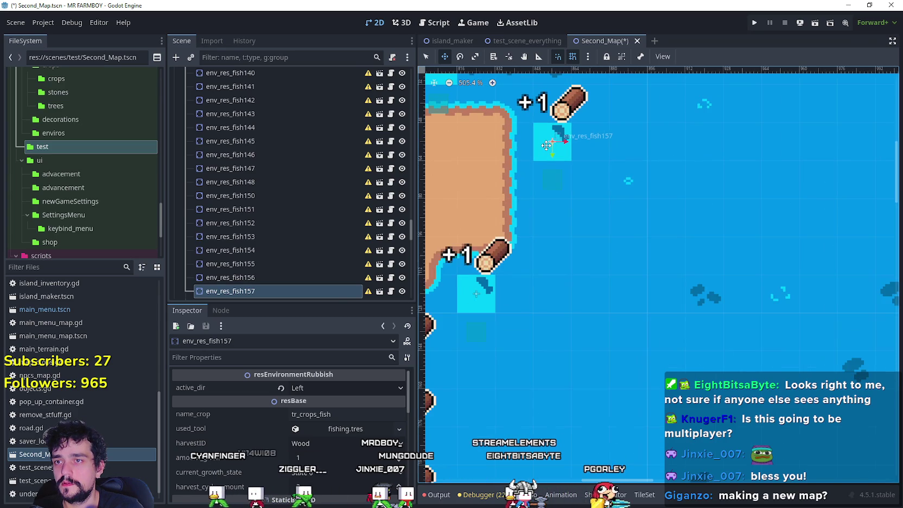
key("ctrl+s")
Select the stray fishing spot env_res_fish18 on the canvas.
scroll(652, 304, "down", 10)
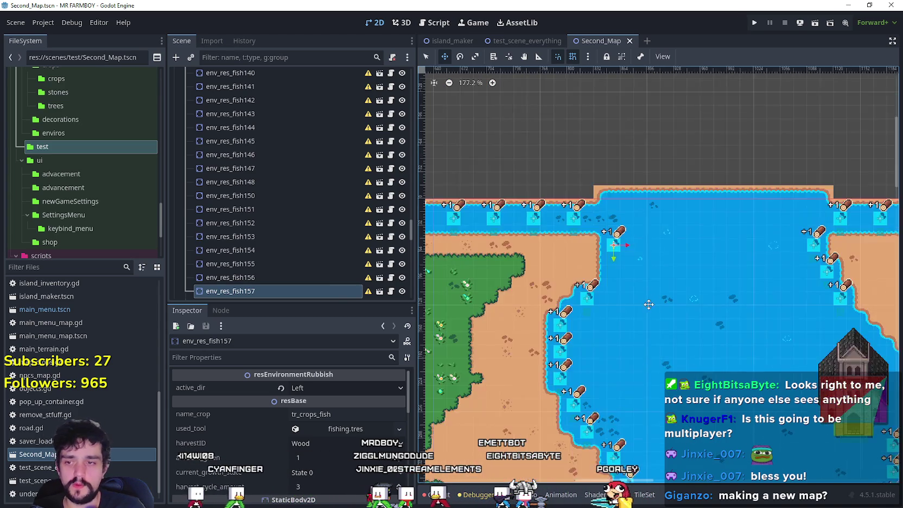
scroll(619, 297, "down", 1)
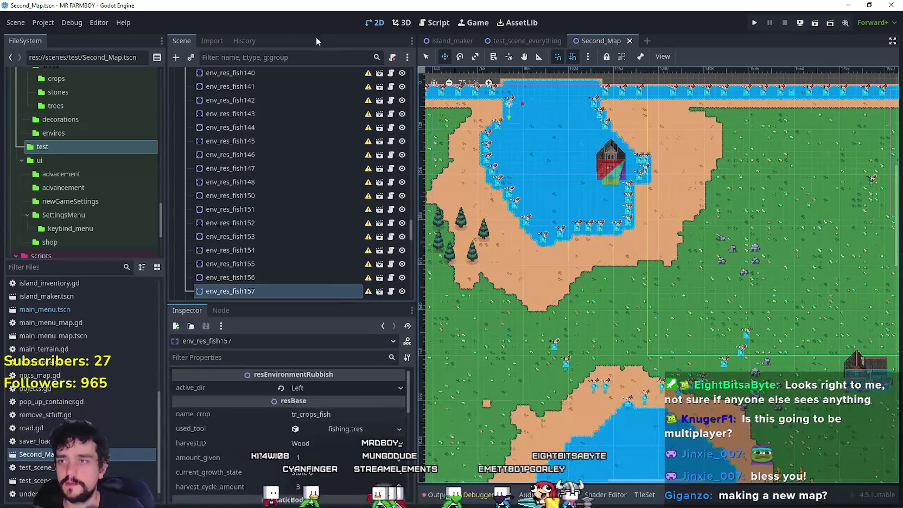
scroll(744, 344, "up", 3)
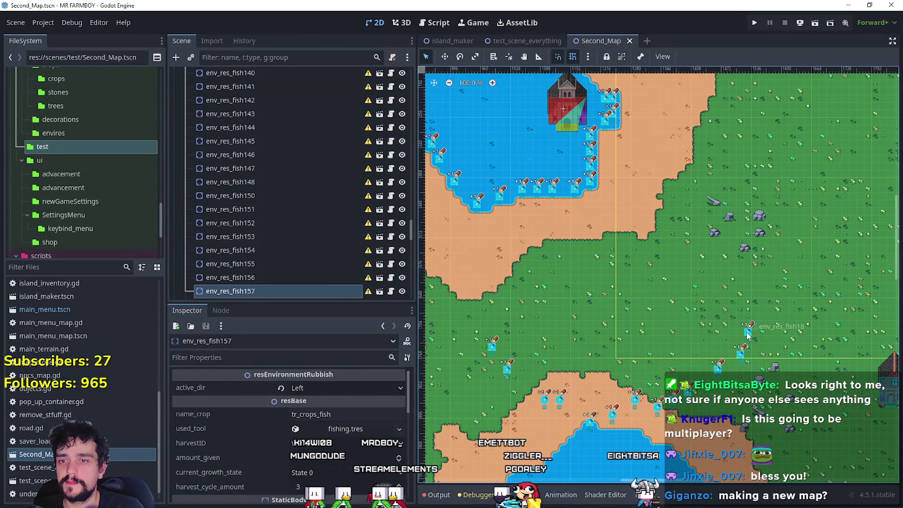
left_click(747, 333)
Move env_res_fish18 onto the lake's shoreline water tile.
left_click(445, 57)
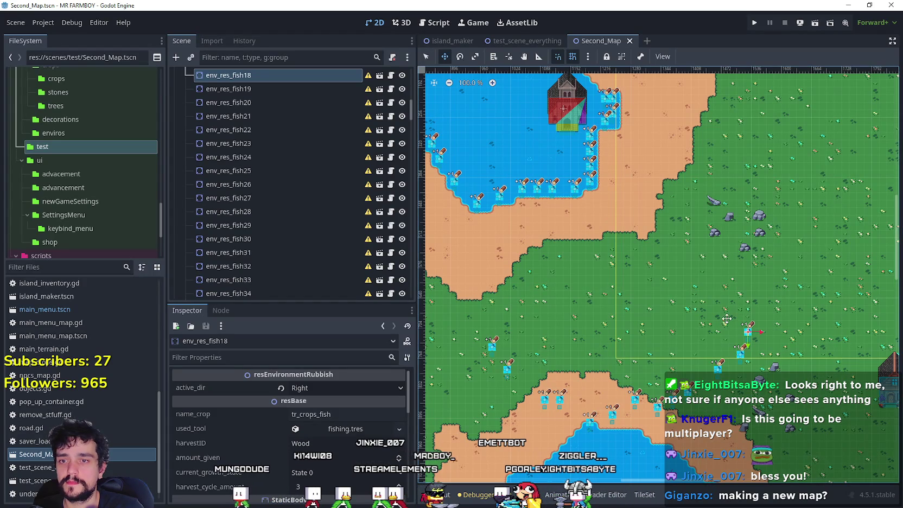
scroll(577, 183, "up", 5)
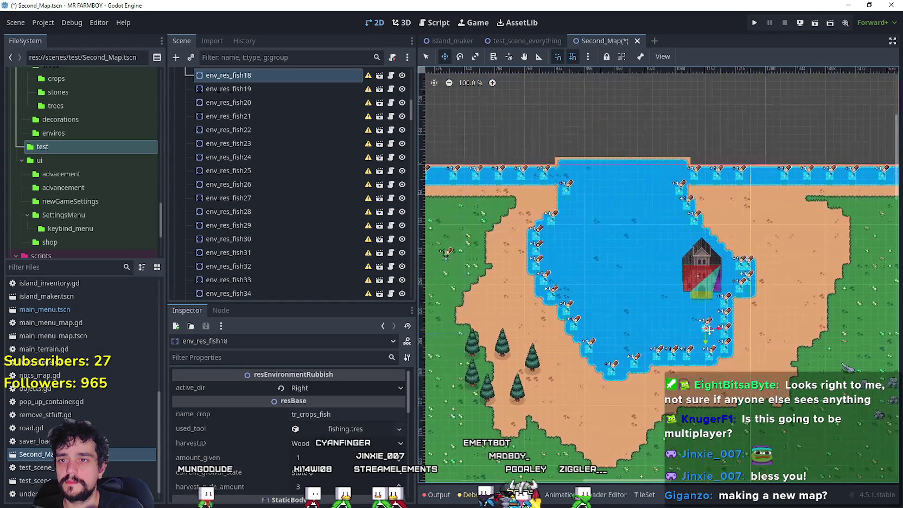
left_click_drag(740, 403, 697, 331)
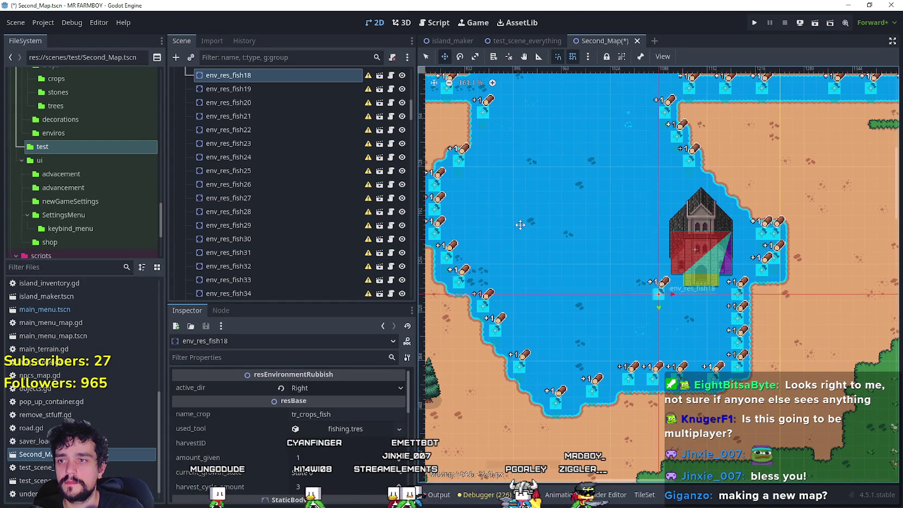
scroll(596, 183, "up", 13)
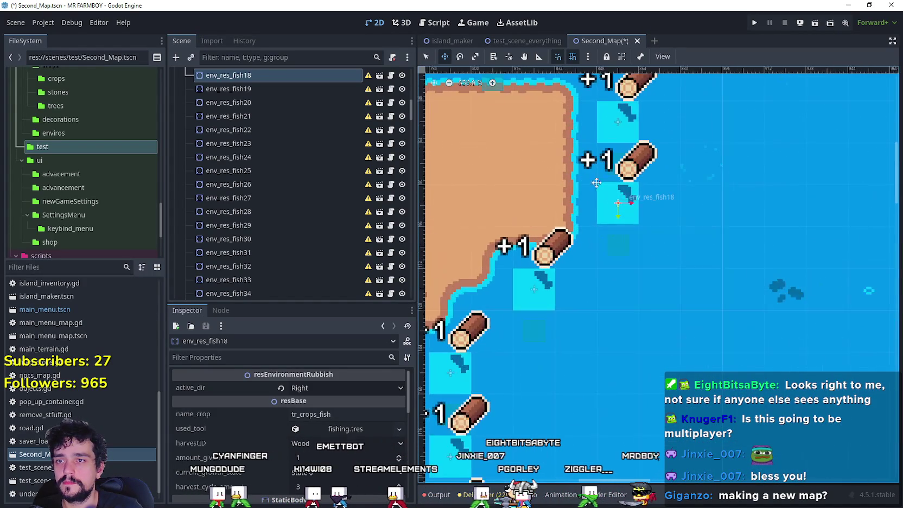
scroll(596, 183, "up", 7)
left_click_drag(606, 187, 605, 193)
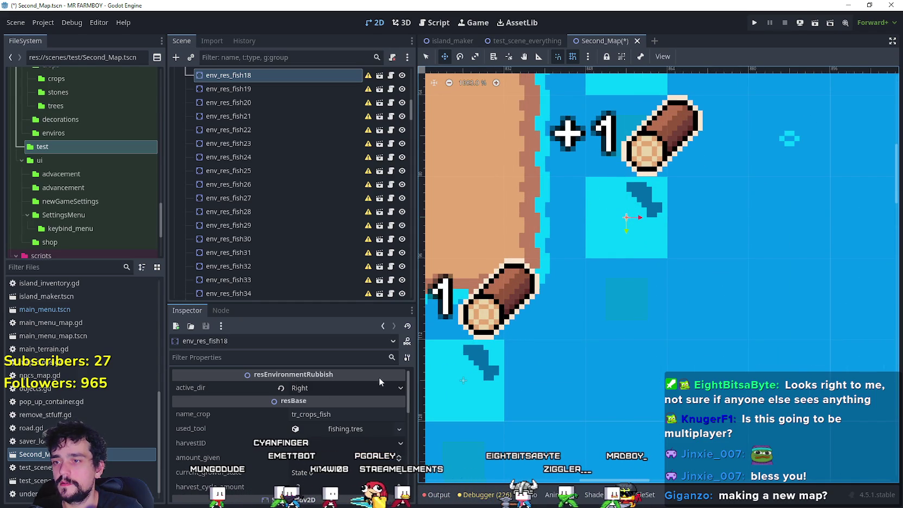
Set env_res_fish18's active_dir to Left and save Second_Map.
left_click(355, 387)
left_click(322, 425)
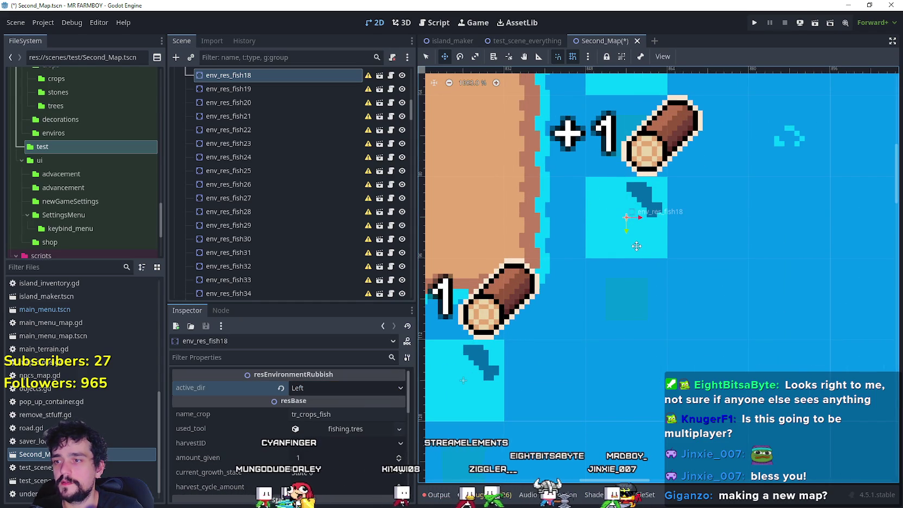
key("ctrl+s")
scroll(542, 163, "down", 3)
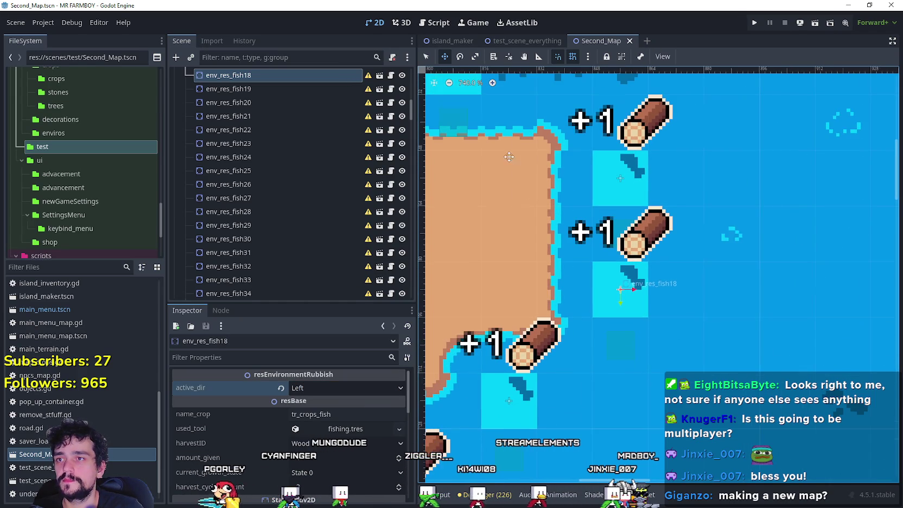
Move env_res_fish19 up onto the upper lake's top shore.
left_click(620, 179)
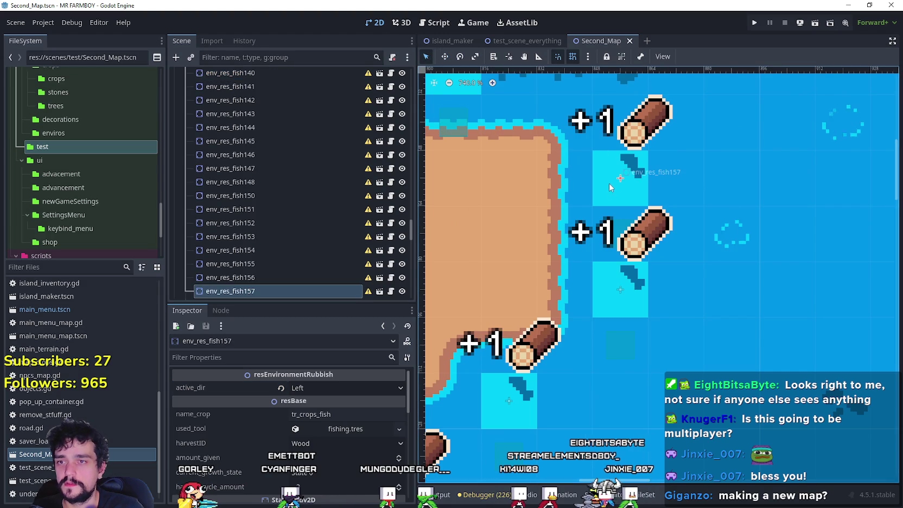
scroll(619, 190, "down", 3)
scroll(620, 194, "down", 10)
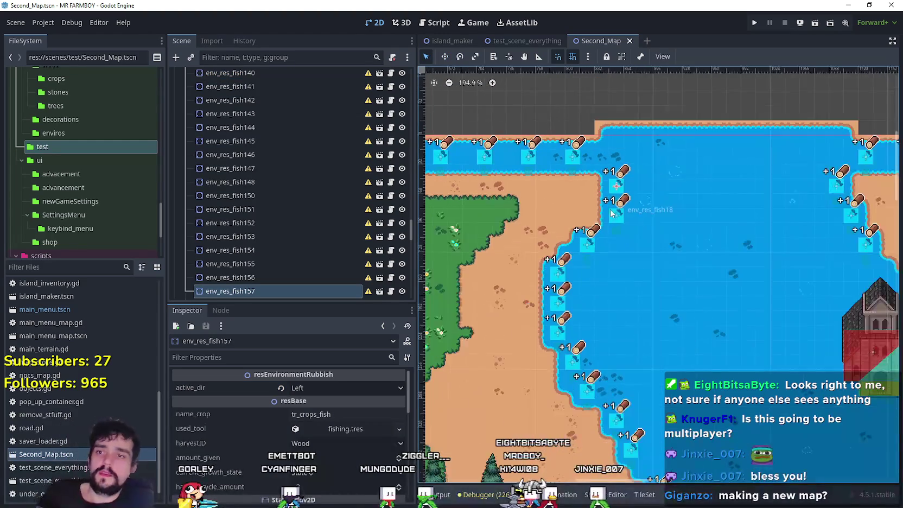
scroll(784, 287, "down", 1)
left_click_drag(784, 287, 658, 212)
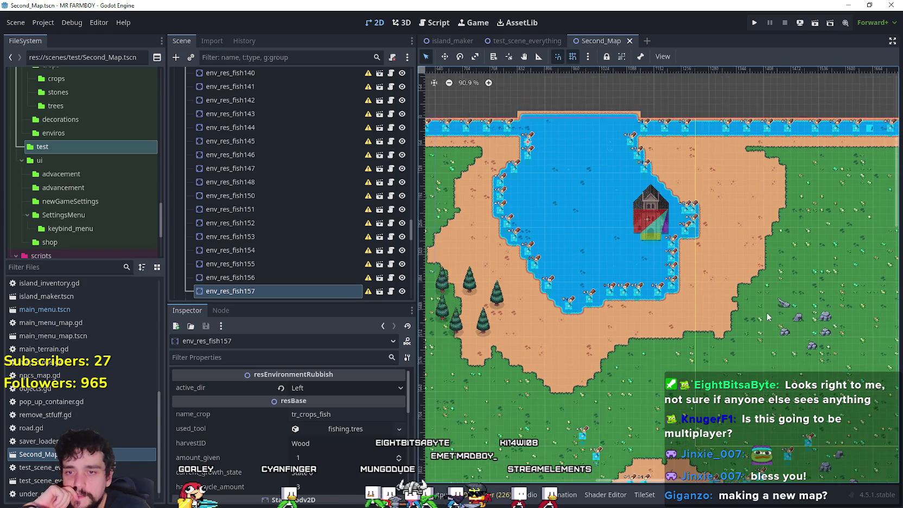
scroll(803, 301, "down", 3)
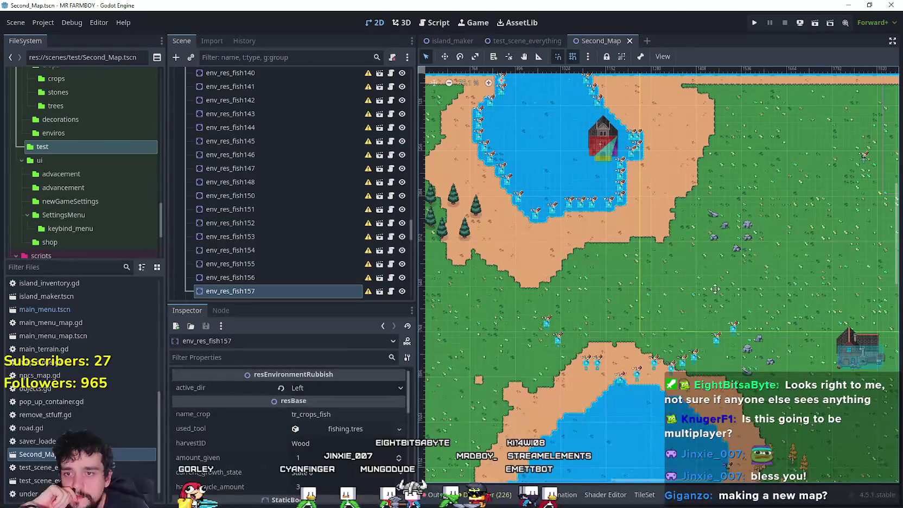
scroll(715, 288, "down", 4)
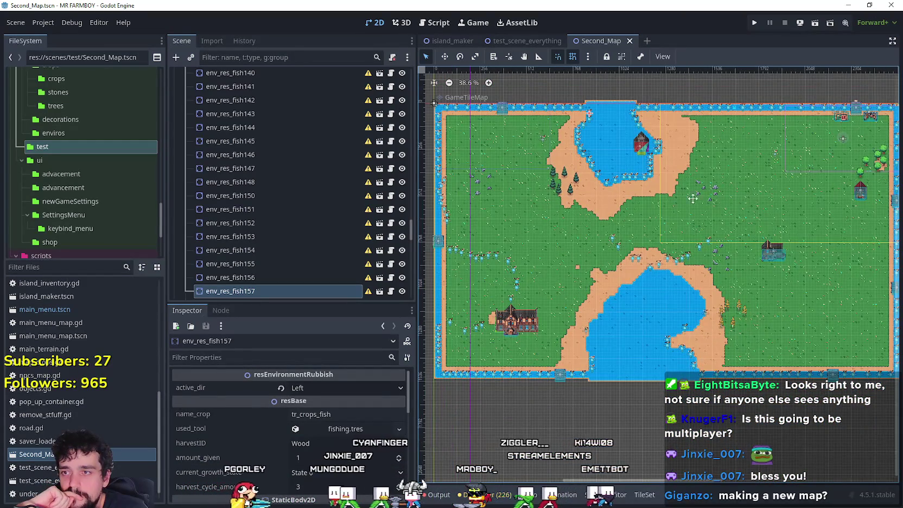
scroll(740, 227, "up", 4)
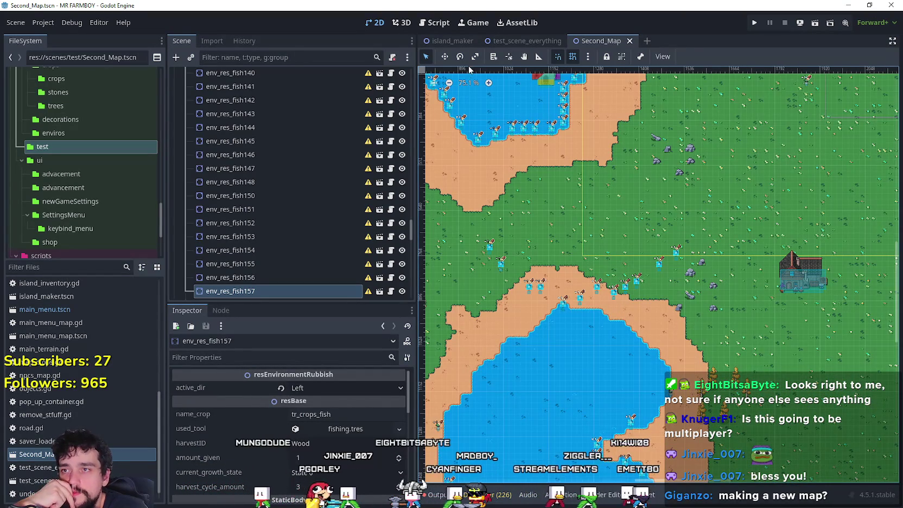
scroll(629, 142, "up", 4)
left_click(475, 123)
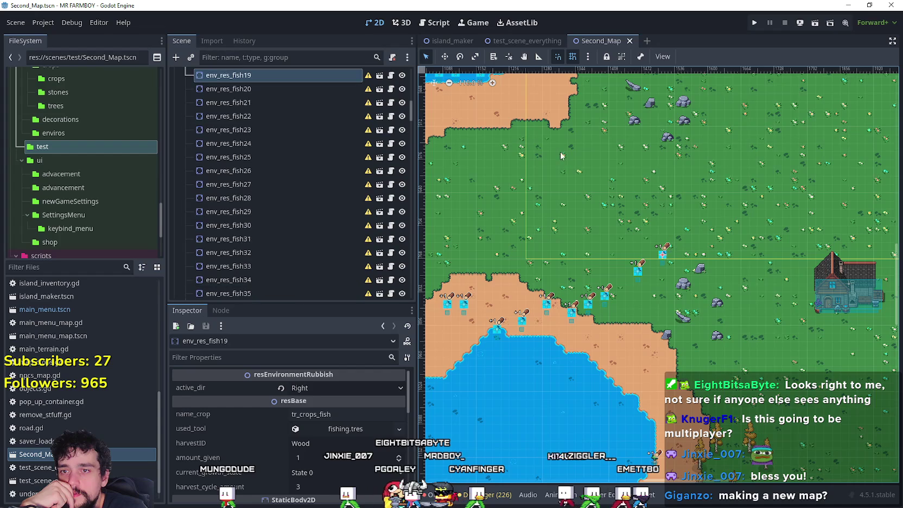
scroll(475, 122, "down", 2)
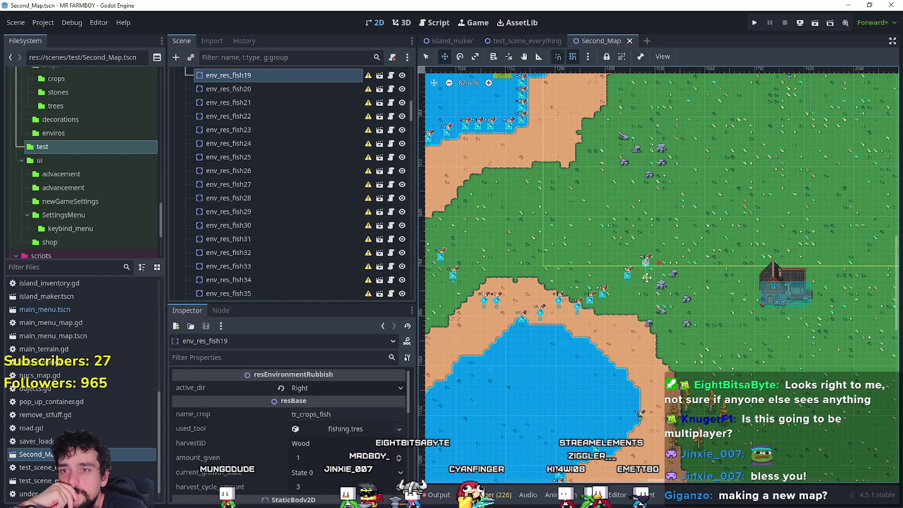
left_click_drag(572, 144, 599, 280)
scroll(586, 211, "up", 2)
left_click_drag(575, 176, 602, 288)
Set env_res_fish27's active_dir to Right and save Second_Map.
scroll(602, 287, "up", 2)
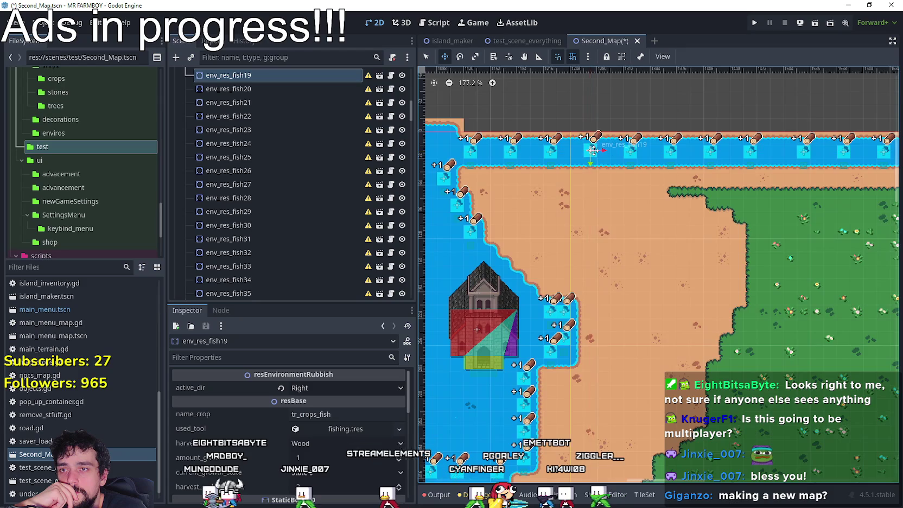
scroll(591, 145, "up", 3)
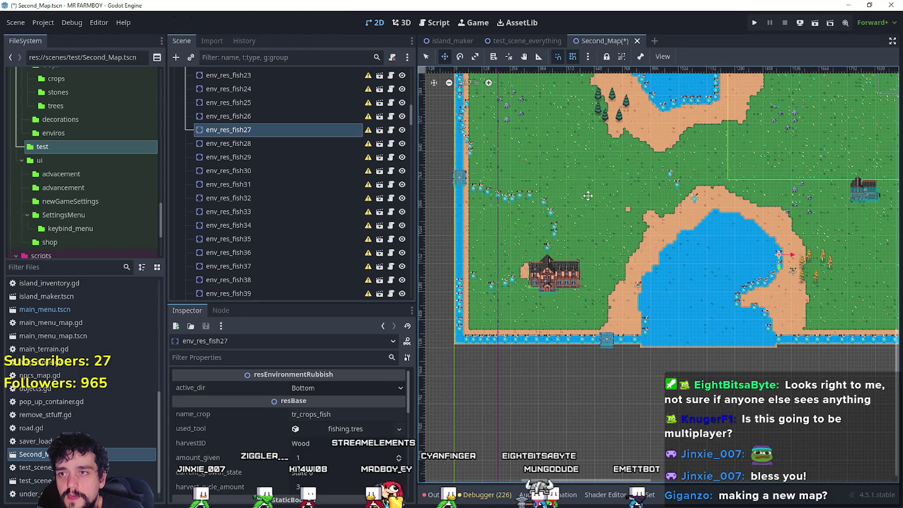
scroll(588, 195, "up", 3)
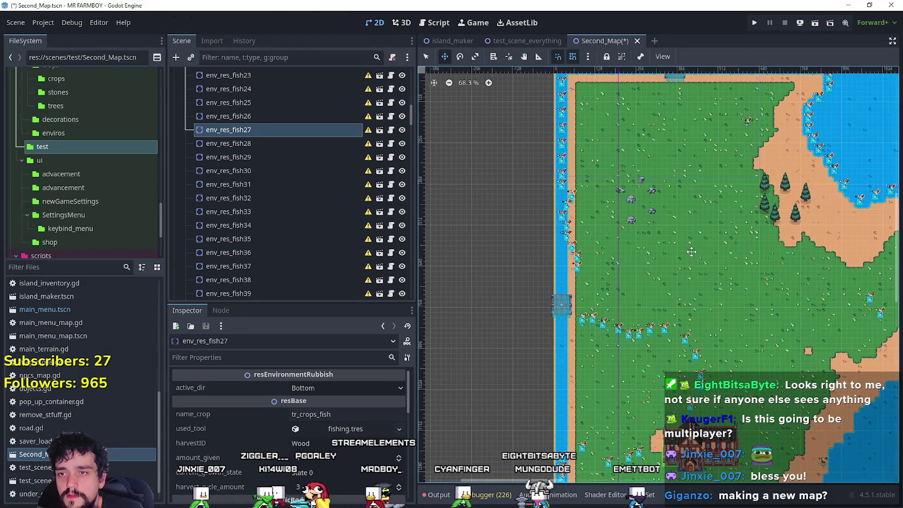
scroll(691, 252, "up", 2)
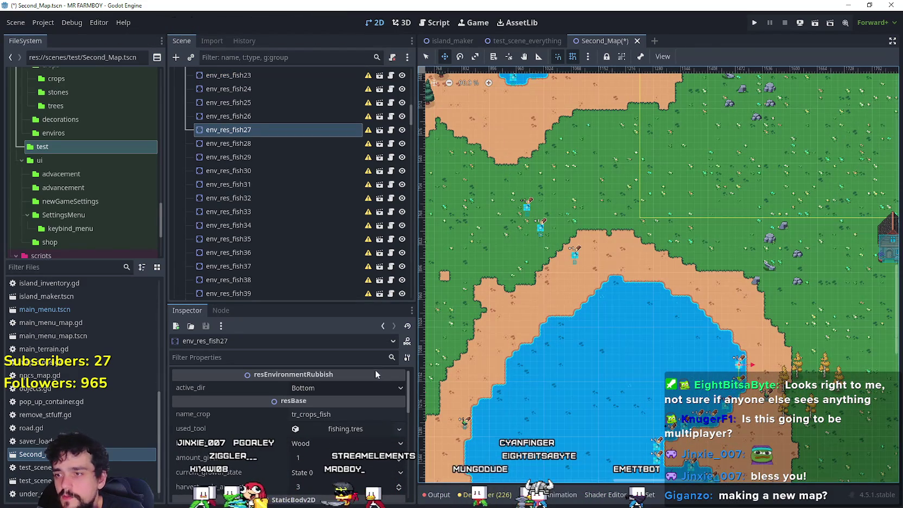
left_click(357, 388)
left_click(334, 442)
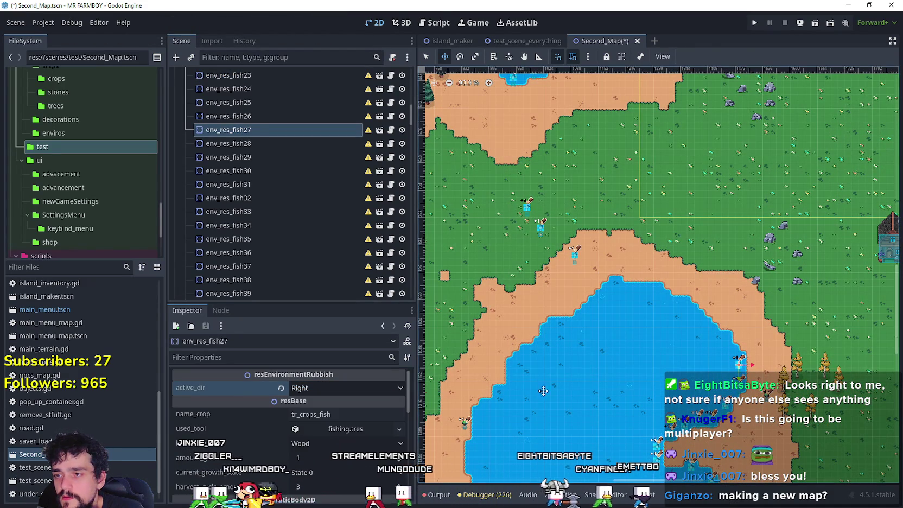
scroll(759, 374, "up", 3)
scroll(722, 349, "up", 2)
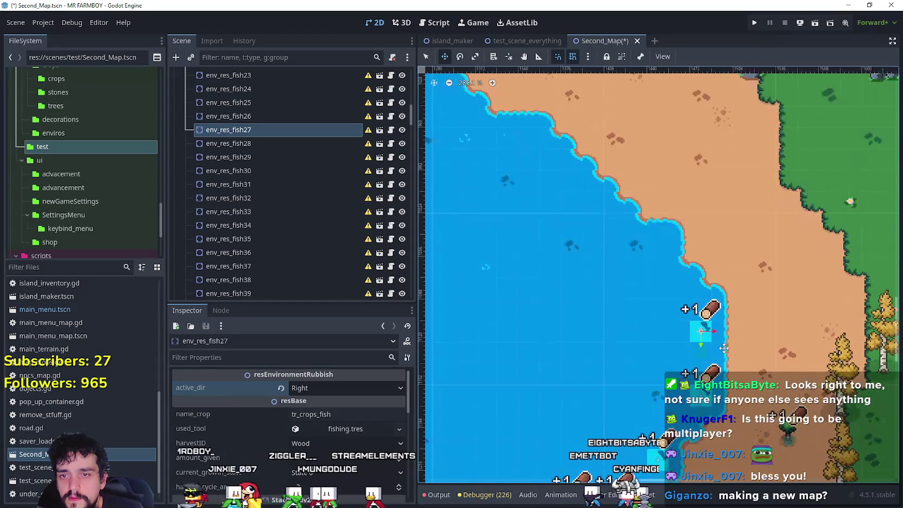
key("ctrl+s")
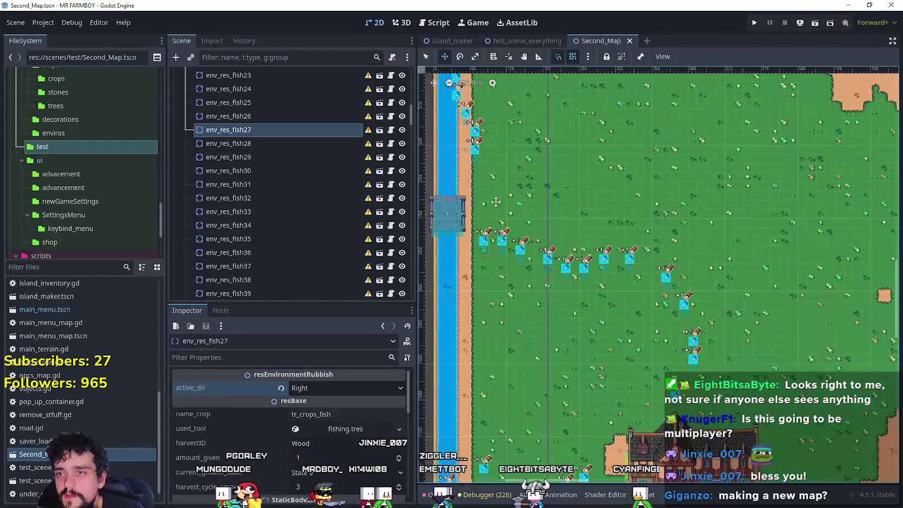
Shift env_res_fish179 slightly along the riverbank.
scroll(679, 235, "down", 3)
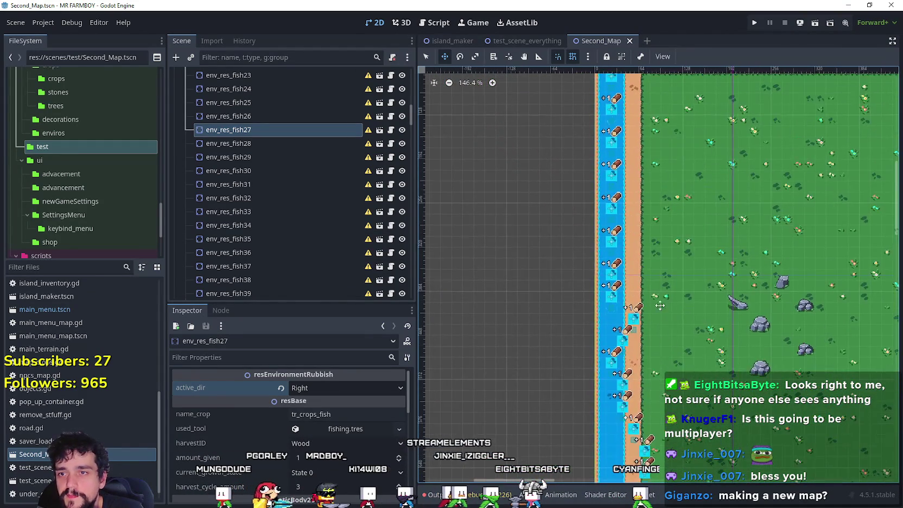
scroll(655, 337, "up", 5)
scroll(655, 337, "down", 2)
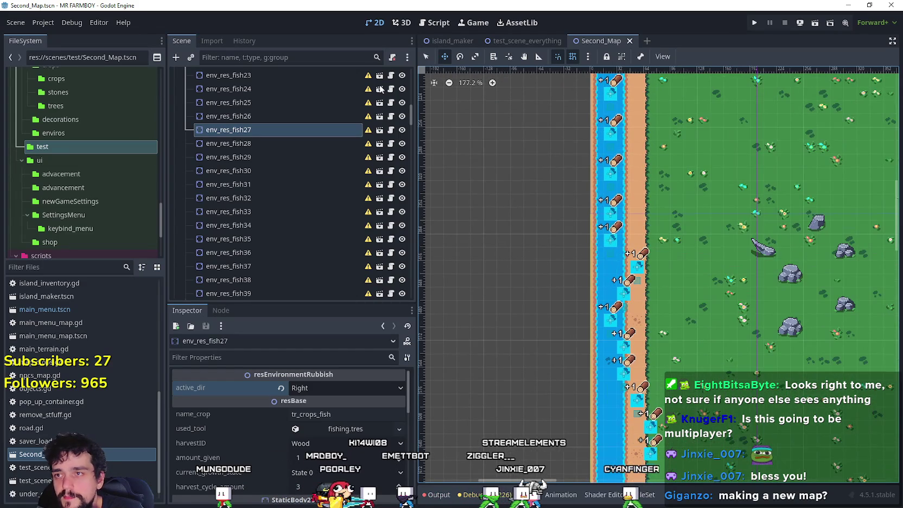
scroll(667, 287, "up", 2)
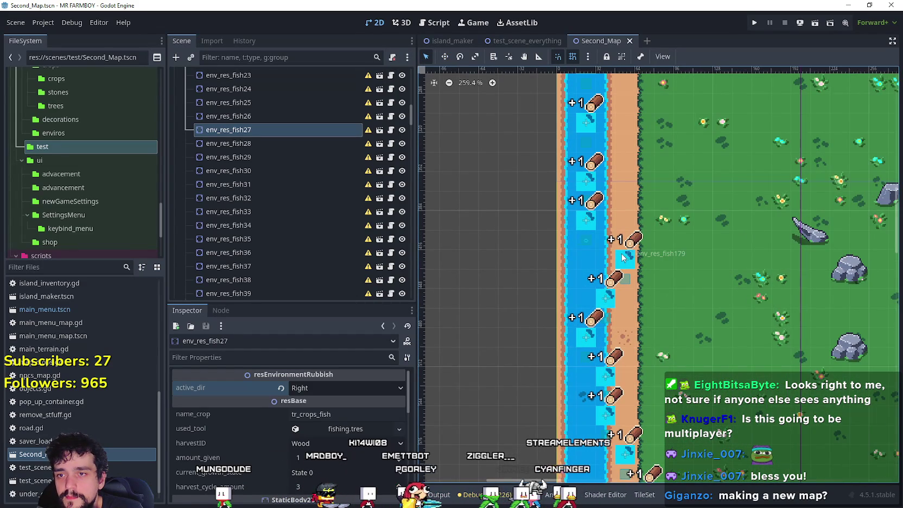
left_click(623, 257)
scroll(572, 239, "up", 2)
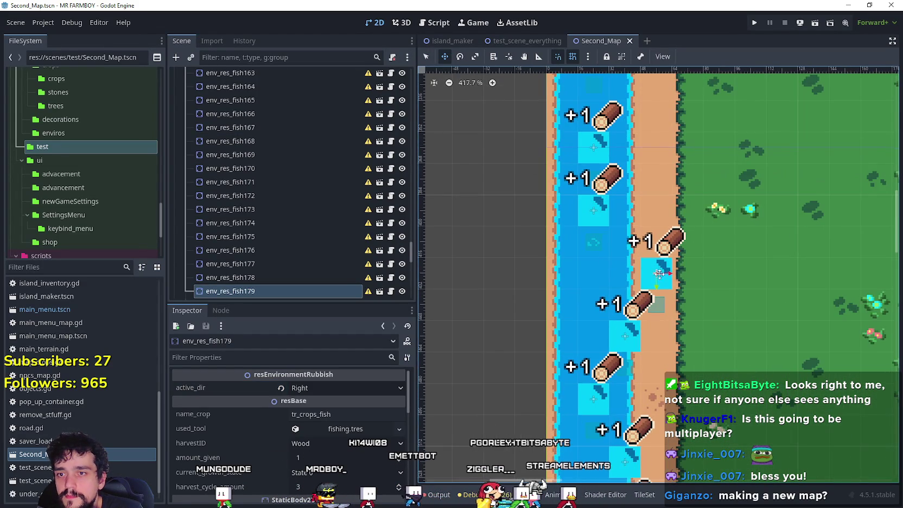
left_click_drag(604, 270, 591, 270)
scroll(599, 270, "up", 2)
scroll(590, 267, "up", 5)
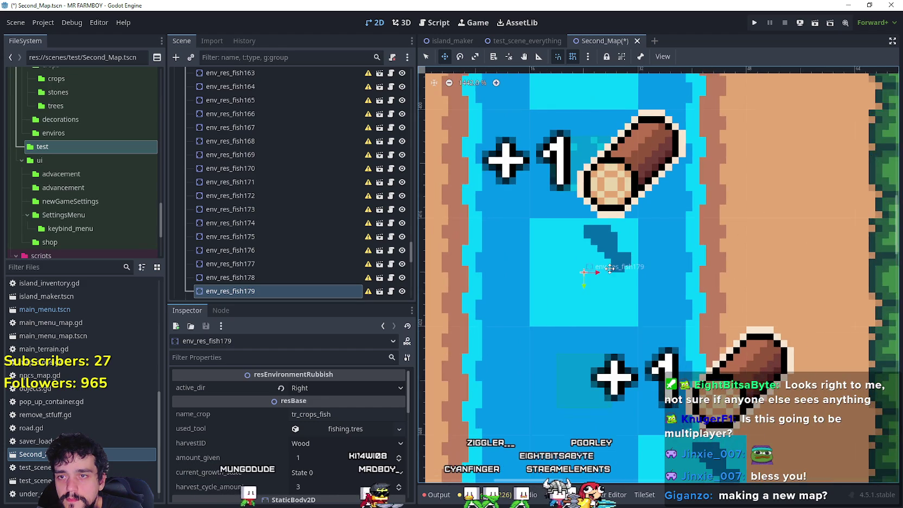
scroll(610, 264, "down", 4)
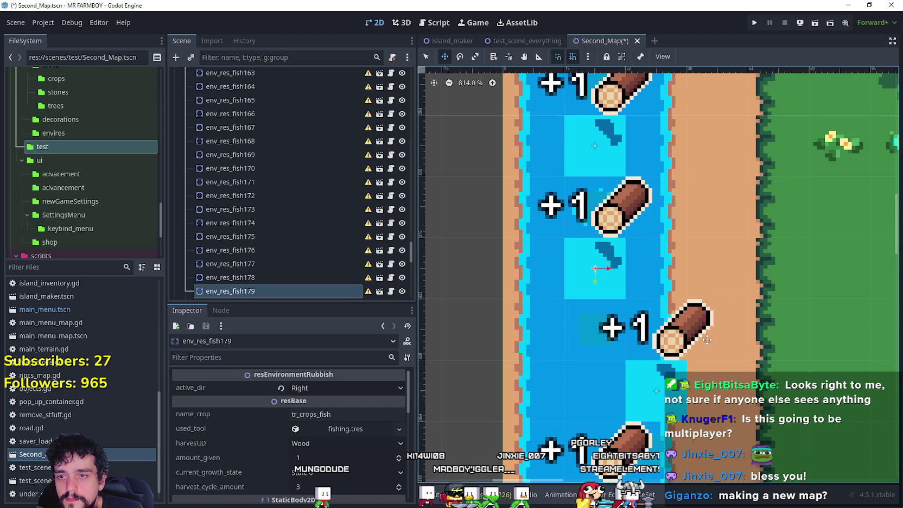
Move env_res_fish180 slightly left onto its river tile.
left_click(430, 60)
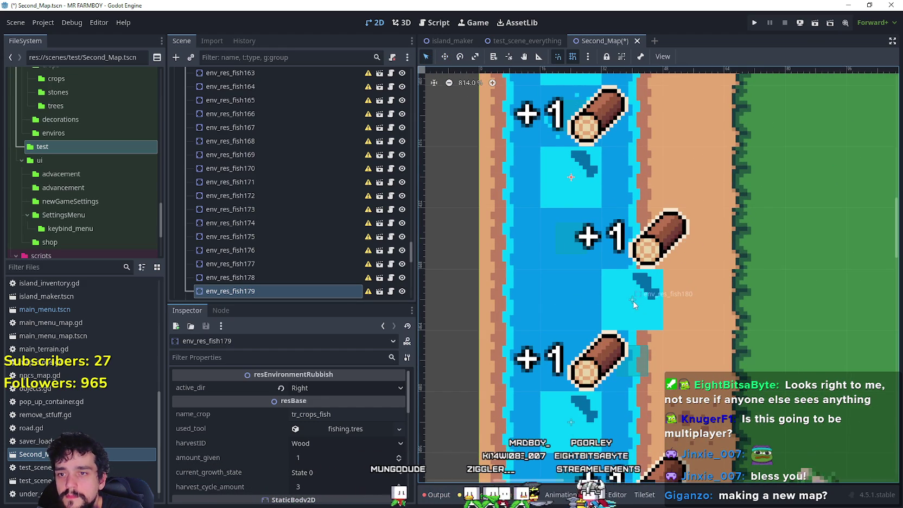
left_click(633, 304)
left_click(445, 58)
left_click_drag(634, 299, 566, 296)
scroll(575, 284, "up", 3)
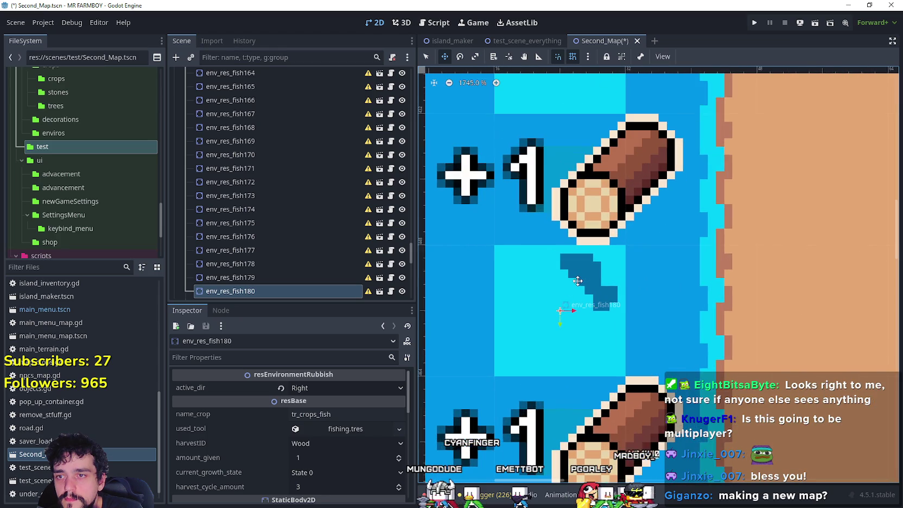
scroll(577, 280, "down", 3)
scroll(578, 280, "down", 4)
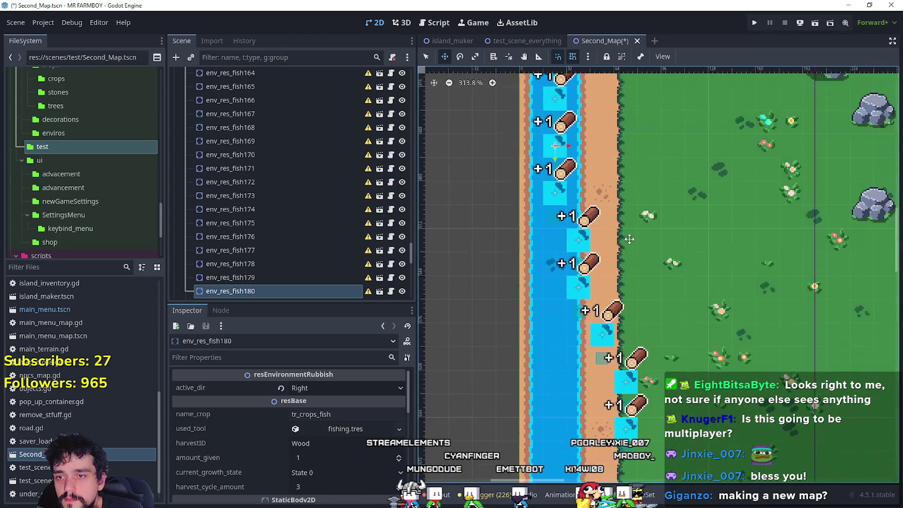
scroll(577, 250, "up", 2)
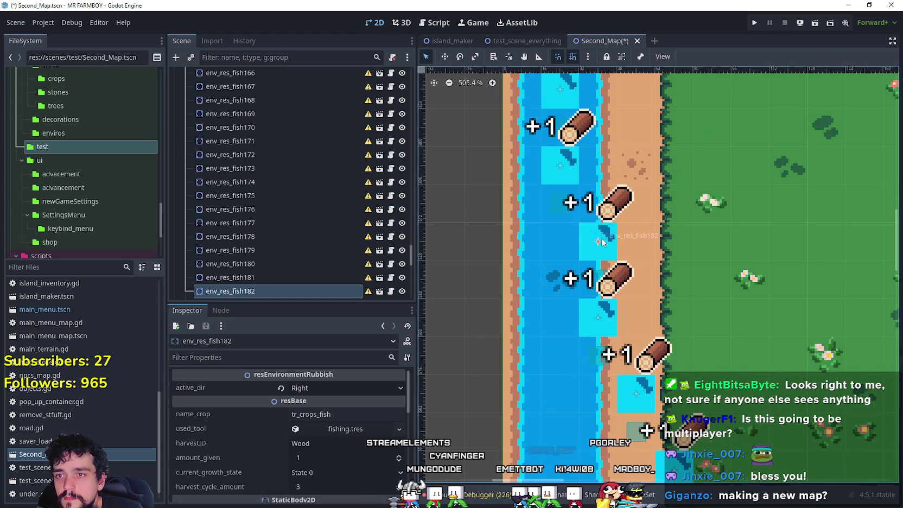
scroll(601, 242, "up", 1)
scroll(587, 238, "up", 1)
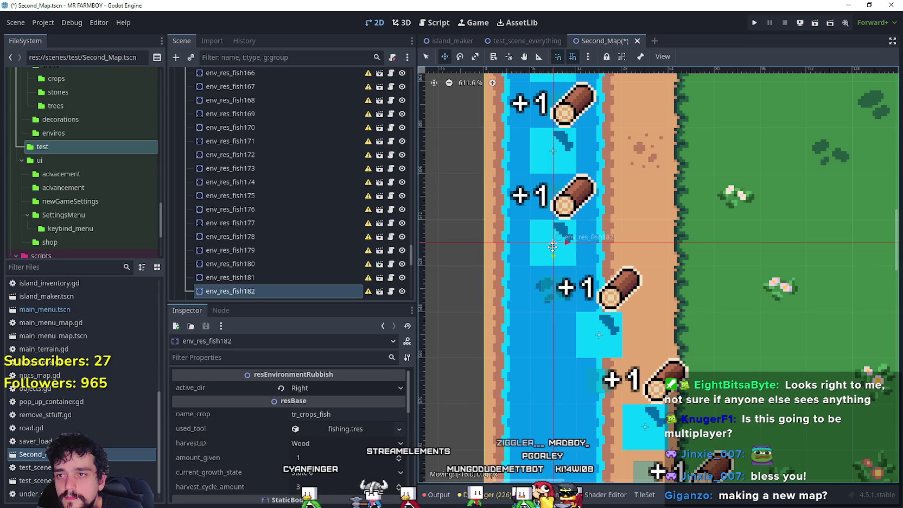
scroll(566, 234, "up", 5)
scroll(565, 234, "up", 5)
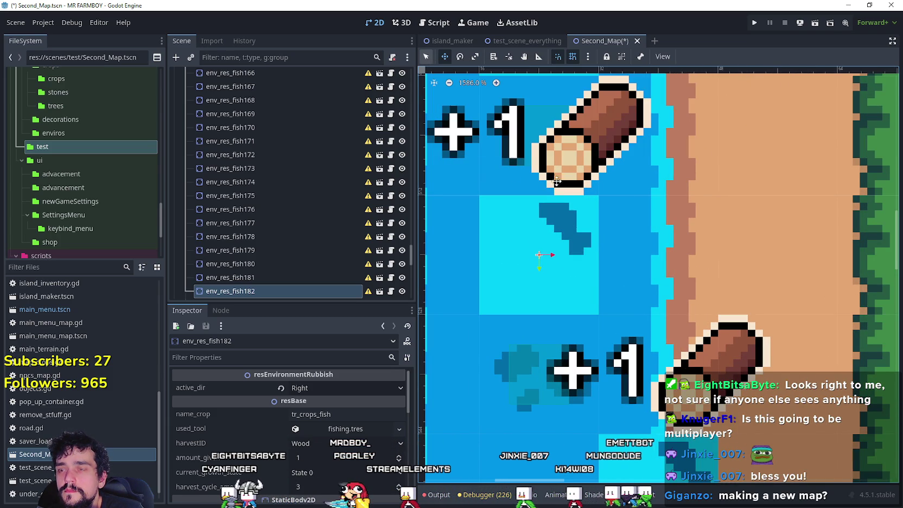
key("w")
scroll(592, 294, "down", 5)
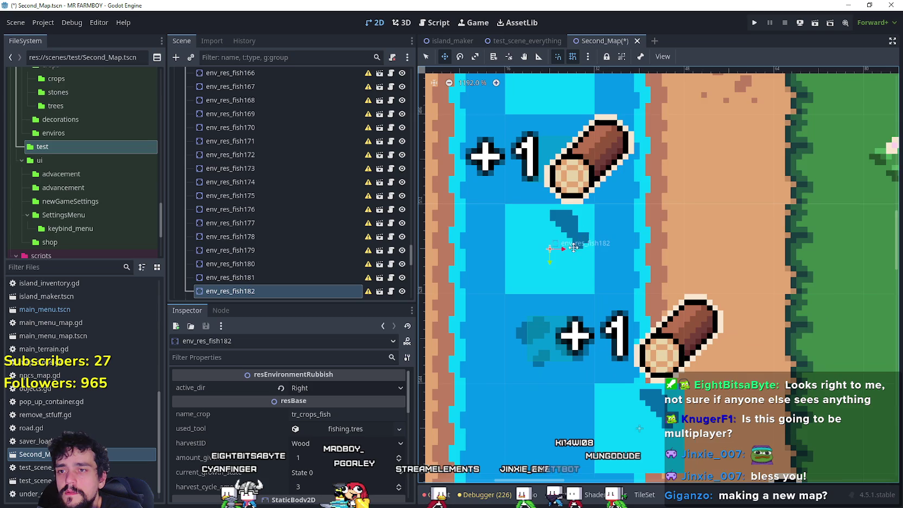
scroll(587, 310, "down", 3)
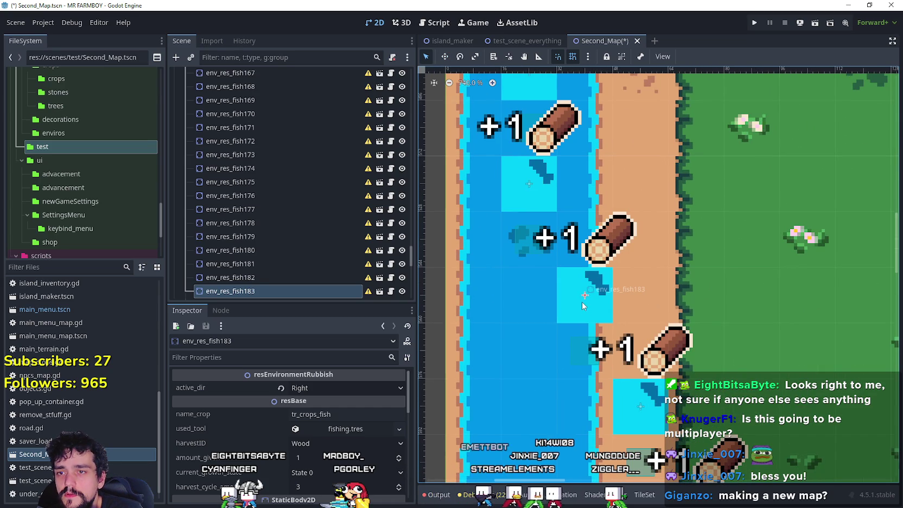
Move env_res_fish183 down onto its river tile.
left_click(581, 302)
scroll(529, 251, "up", 3)
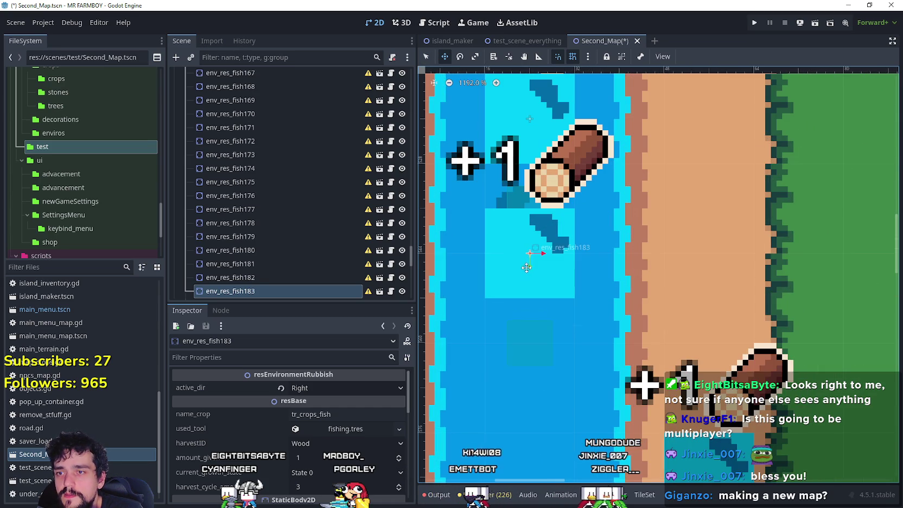
left_click_drag(529, 251, 533, 309)
scroll(534, 271, "up", 4)
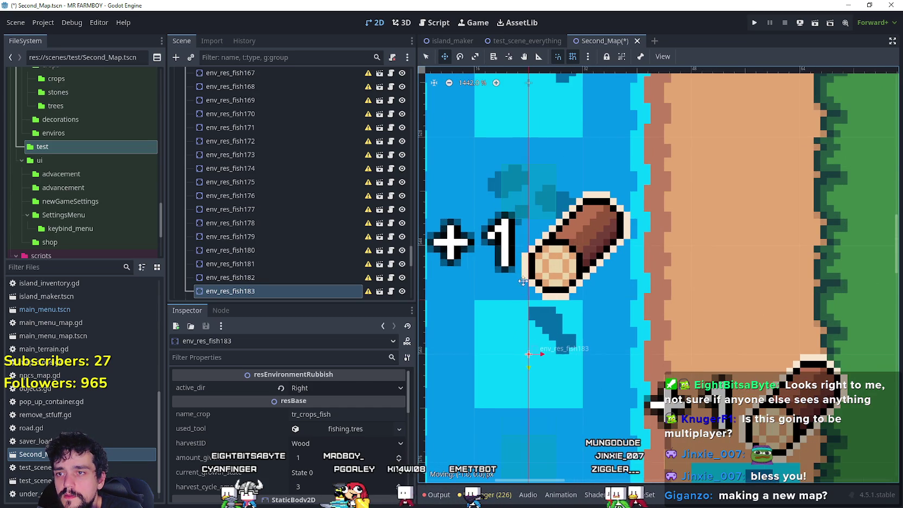
left_click_drag(534, 226, 533, 279)
scroll(587, 302, "down", 7)
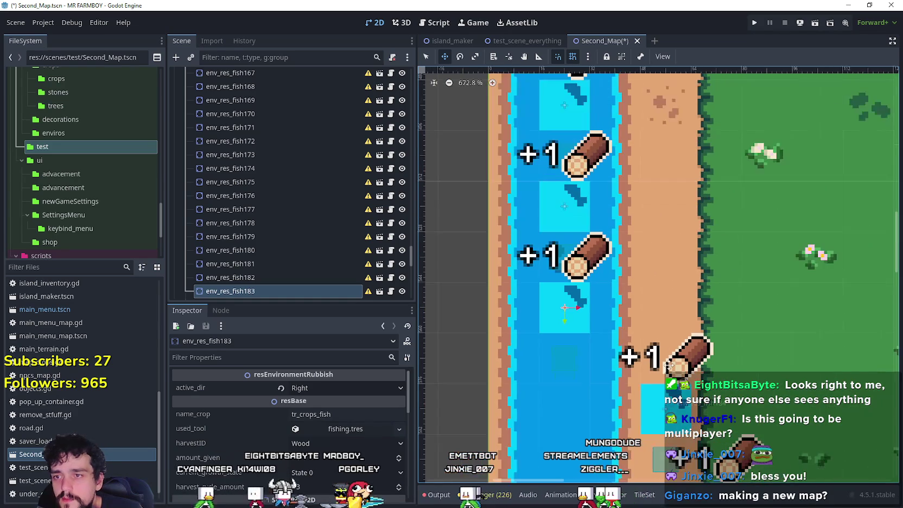
Nudge env_res_fish184 slightly right onto its river tile.
left_click_drag(628, 297, 594, 293)
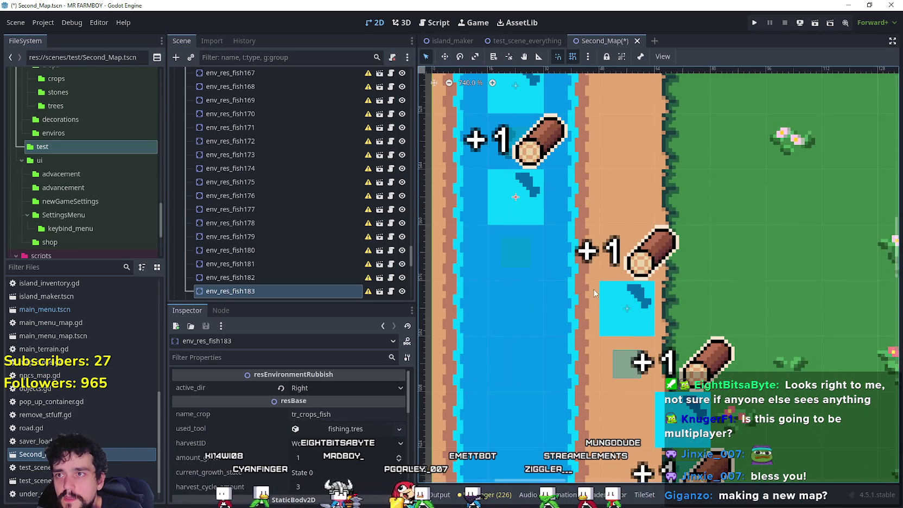
left_click(624, 302)
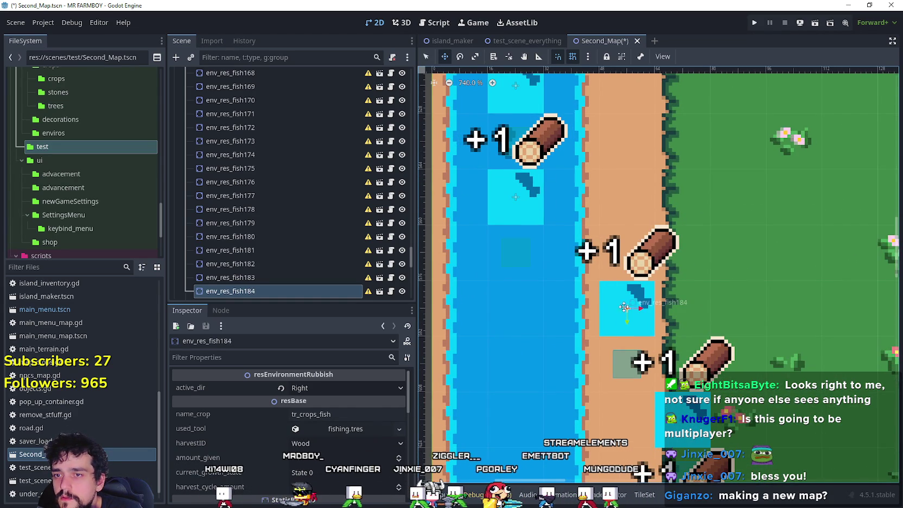
scroll(507, 296, "up", 3)
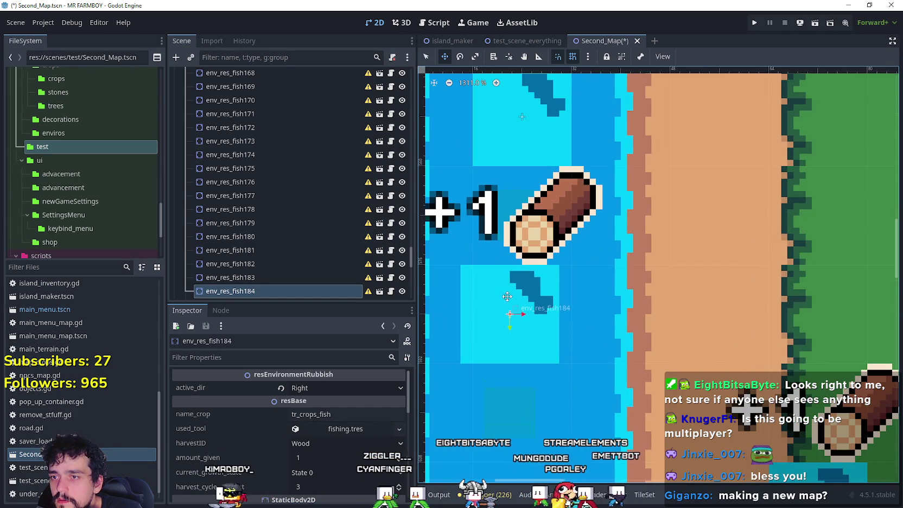
left_click_drag(506, 297, 518, 295)
scroll(525, 292, "down", 6)
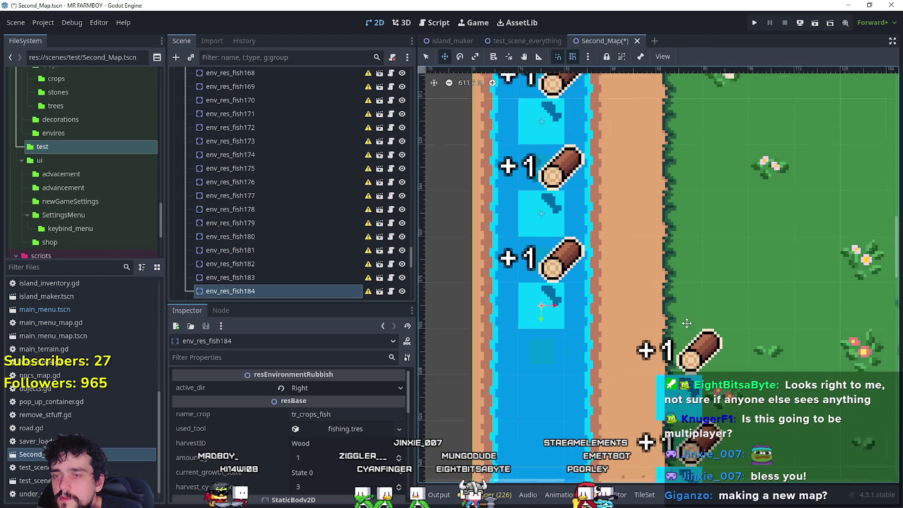
scroll(576, 200, "down", 1)
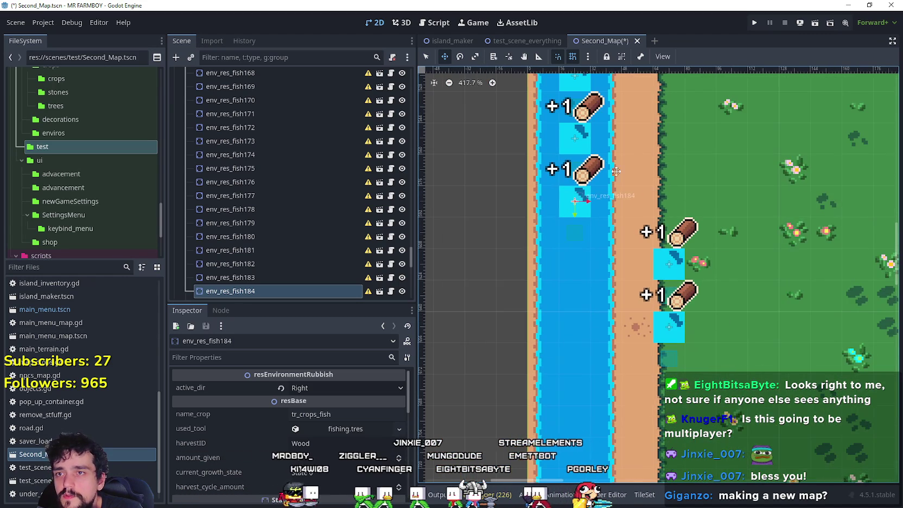
key("q")
Reselect env_res_fish183 and env_res_fish184 to check their placement.
left_click(576, 229)
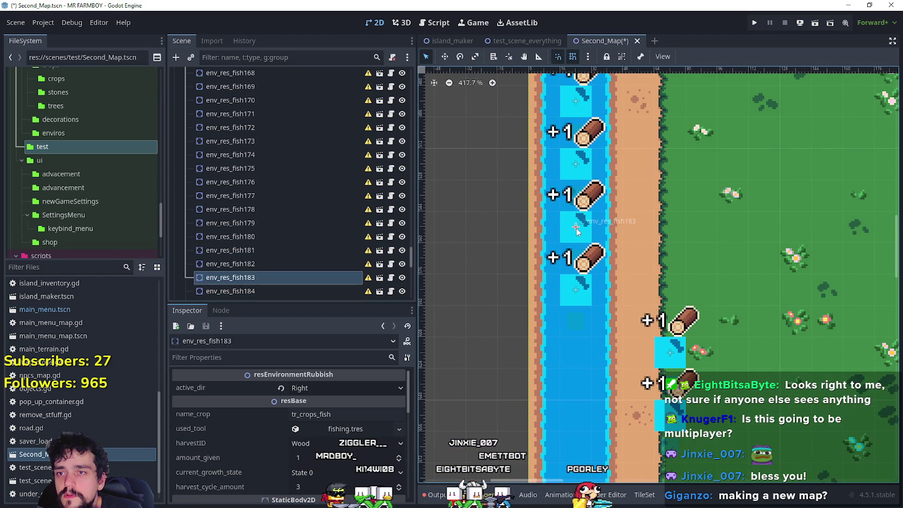
left_click(573, 293)
scroll(575, 271, "up", 3)
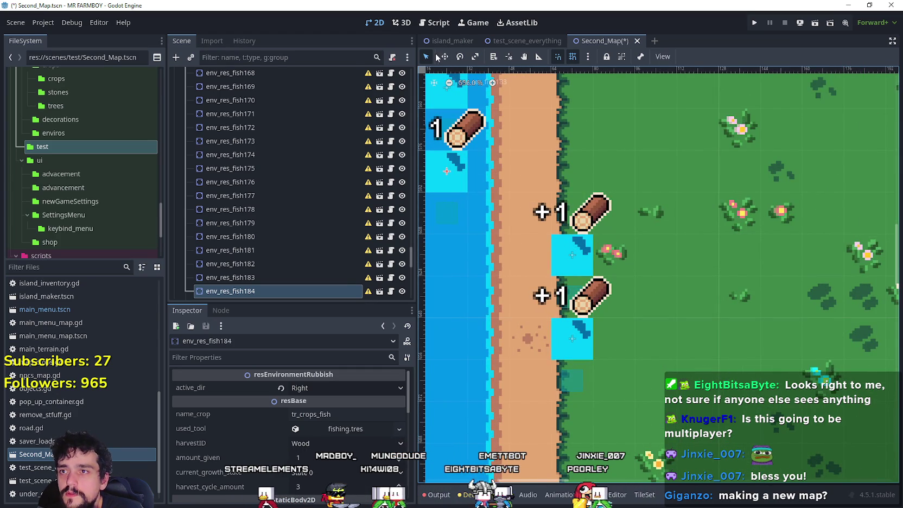
scroll(536, 248, "left", 3)
scroll(644, 268, "down", 2)
key("w")
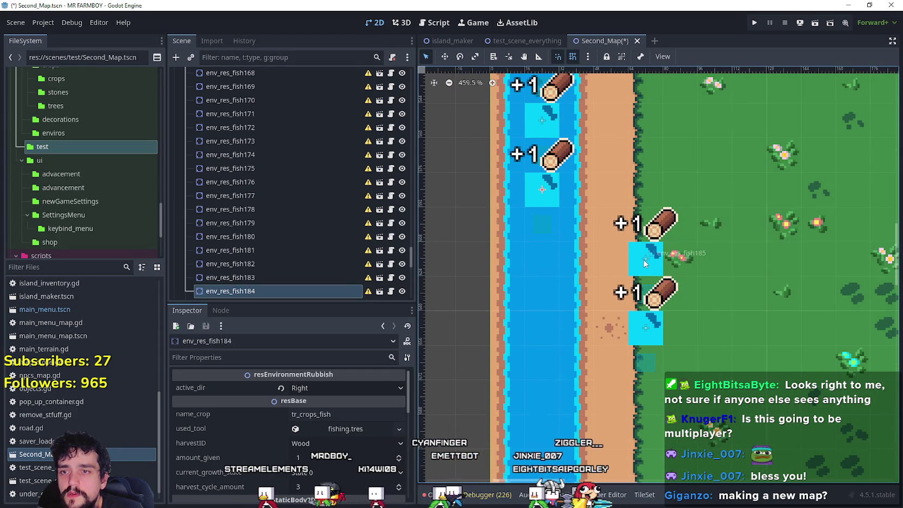
Move env_res_fish185 and env_res_fish186 left into the river.
left_click(644, 264)
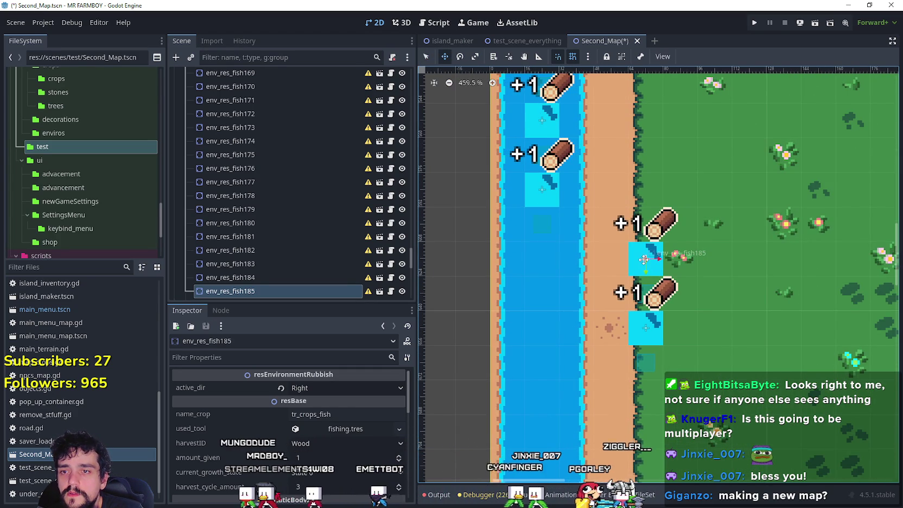
left_click_drag(644, 260, 541, 253)
scroll(542, 255, "up", 4)
scroll(542, 253, "down", 3)
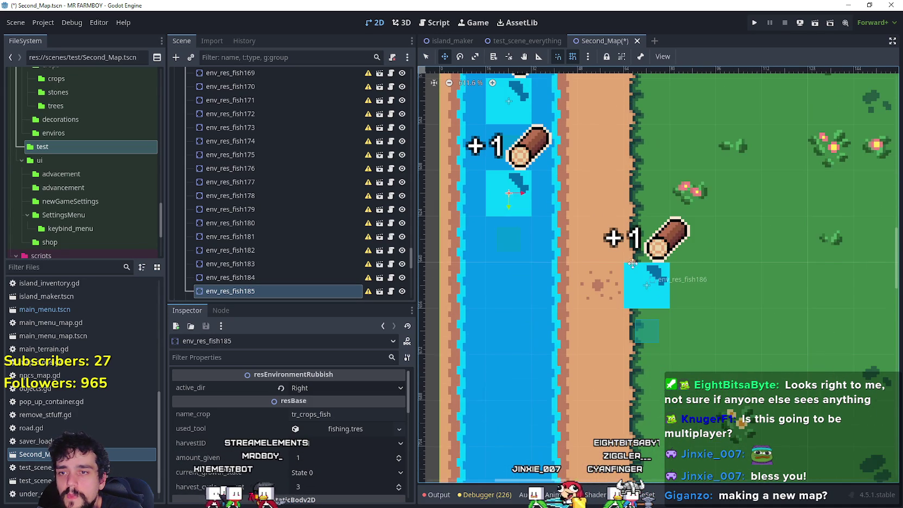
key("q")
key("w")
mouse_move(647, 293)
left_mouse_down()
mouse_move(514, 295)
mouse_move(507, 290)
mouse_move(523, 275)
left_mouse_up()
scroll(524, 275, "up", 1)
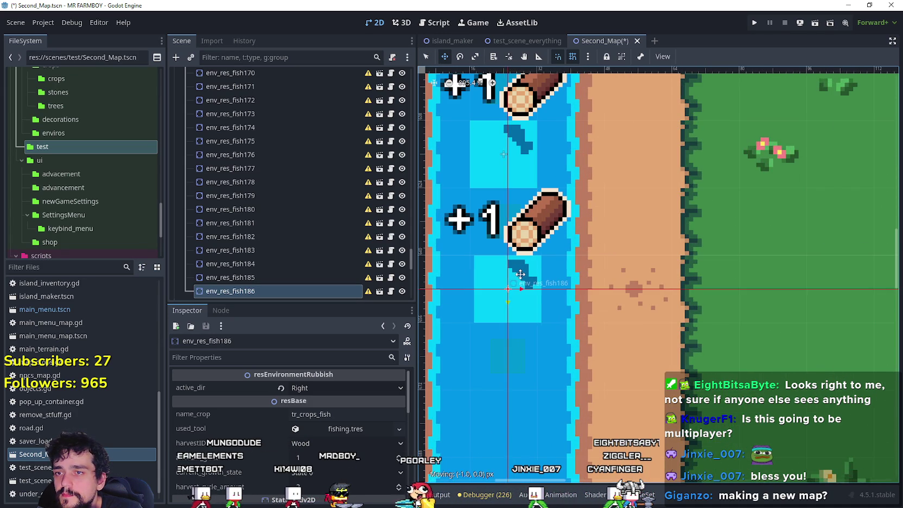
scroll(525, 272, "up", 2)
scroll(525, 272, "down", 15)
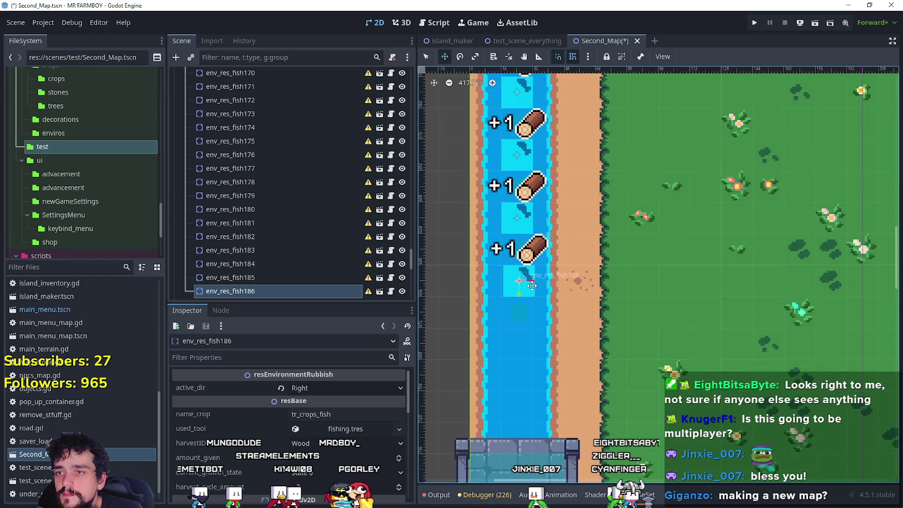
scroll(564, 413, "up", 5)
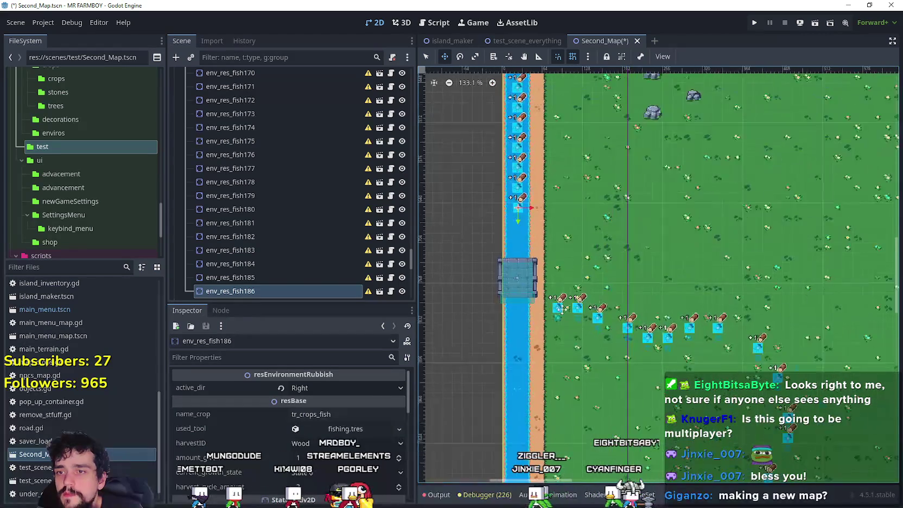
Align env_res_fish46 above the bridge and set its active_dir to Right.
left_click(555, 307)
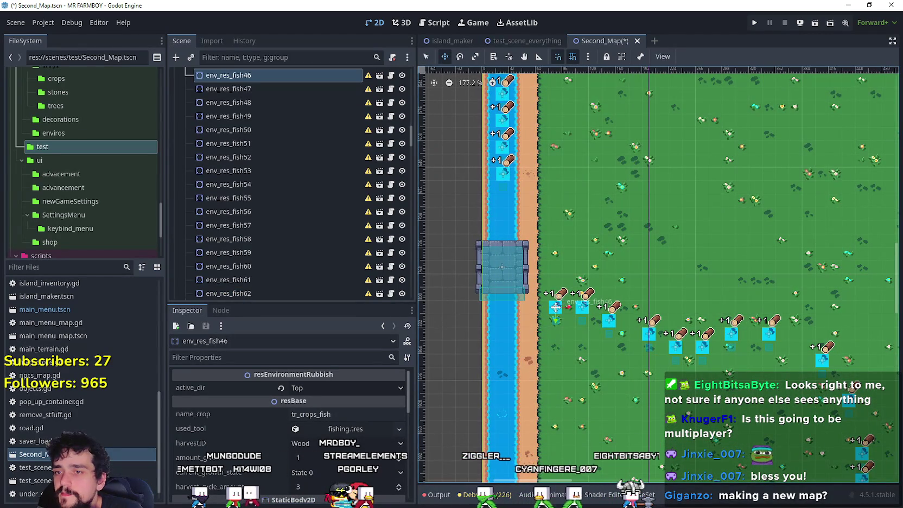
scroll(500, 199, "up", 9)
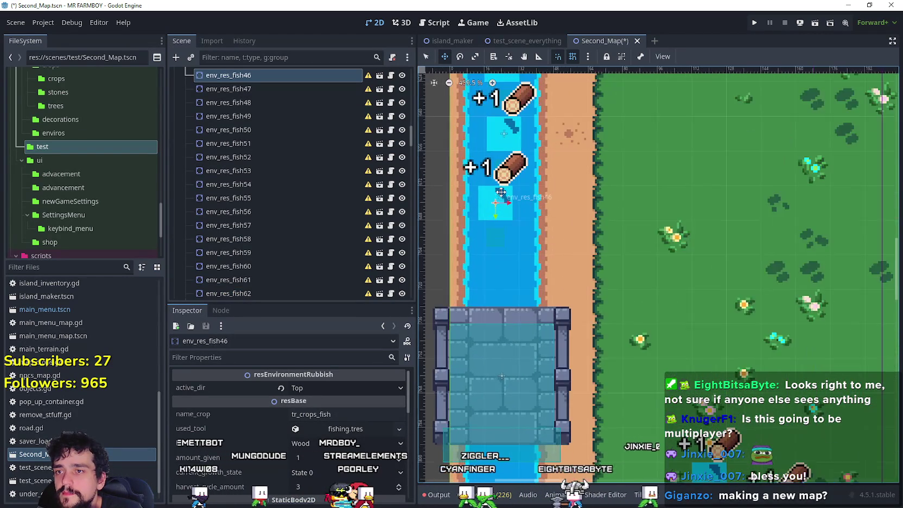
scroll(508, 196, "up", 4)
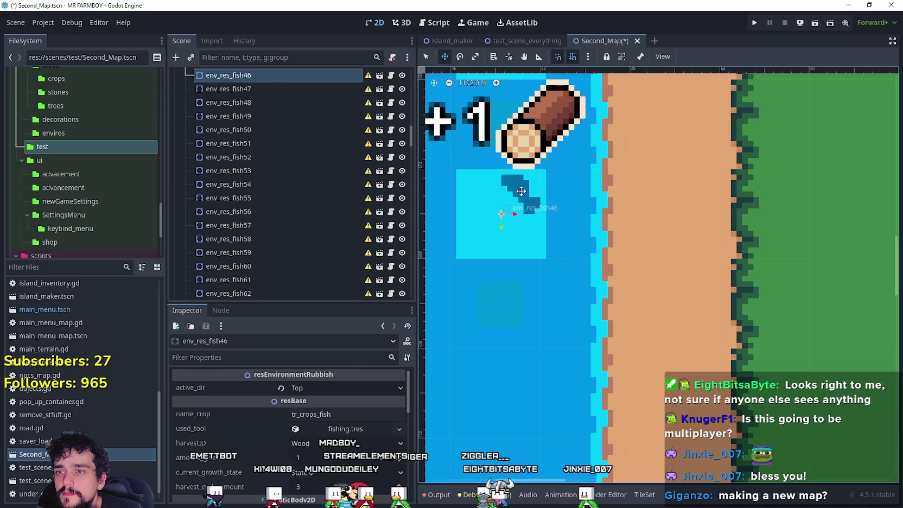
left_click_drag(507, 191, 512, 191)
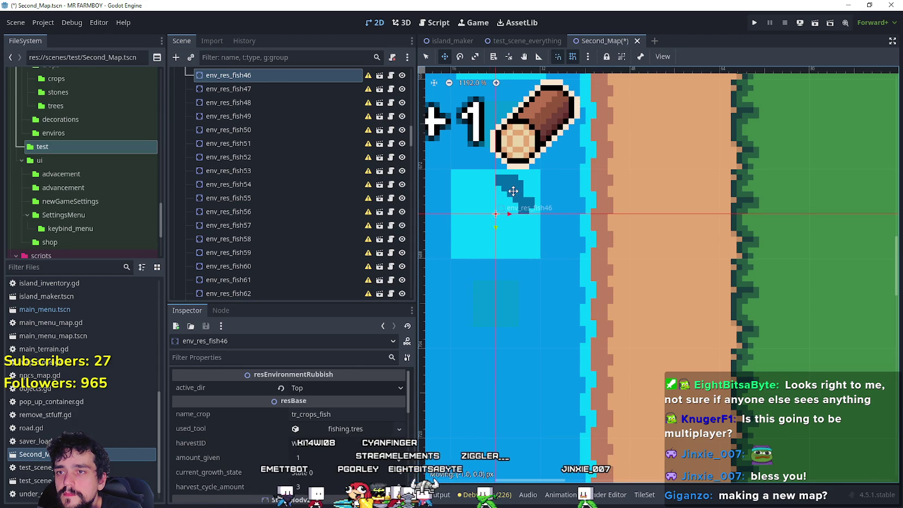
left_click(341, 387)
left_click(340, 441)
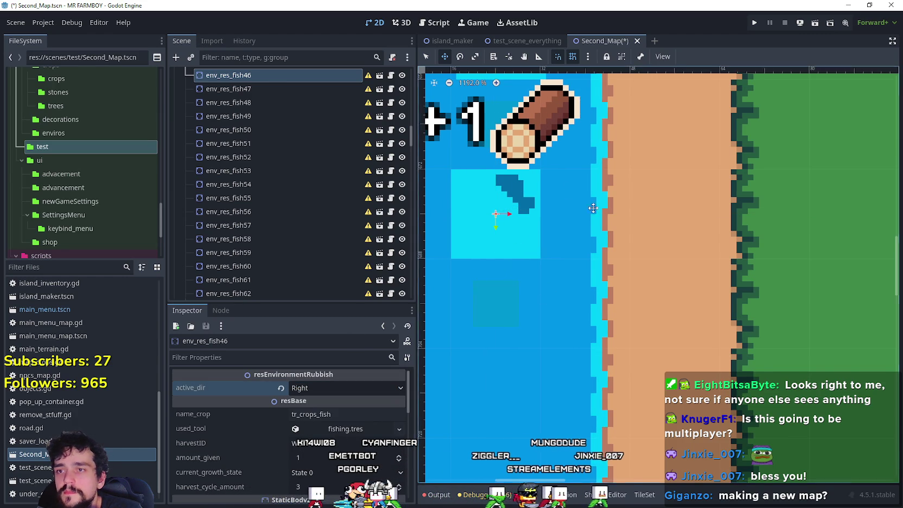
scroll(556, 185, "down", 5)
Save Second_Map and move env_res_fish47 from the grass field onto the river.
key("ctrl+s")
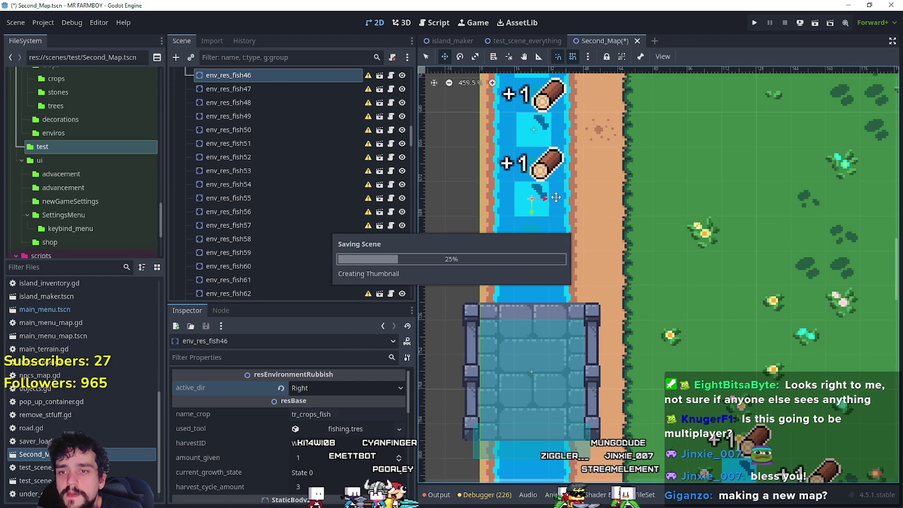
scroll(756, 362, "down", 5)
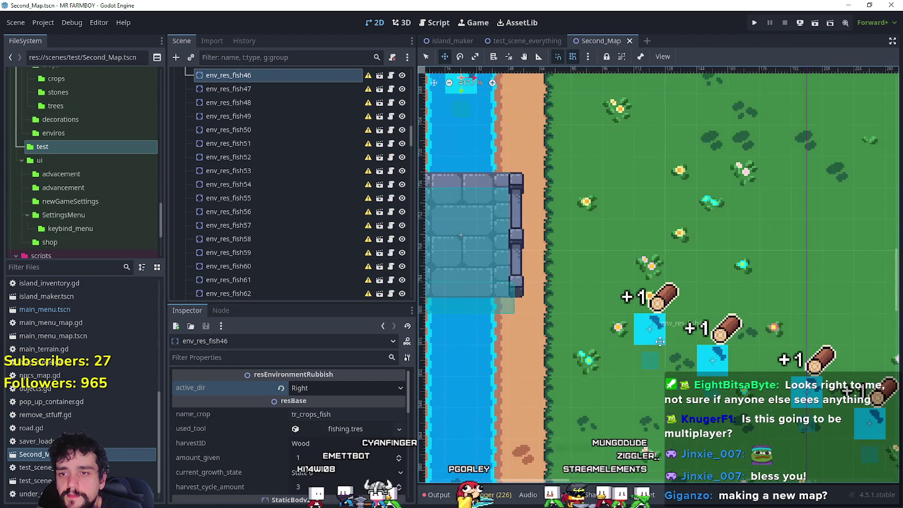
mouse_move(649, 335)
left_mouse_down()
mouse_move(529, 176)
mouse_move(464, 144)
left_mouse_up()
Set env_res_fish47's active_dir to Right.
scroll(464, 144, "up", 4)
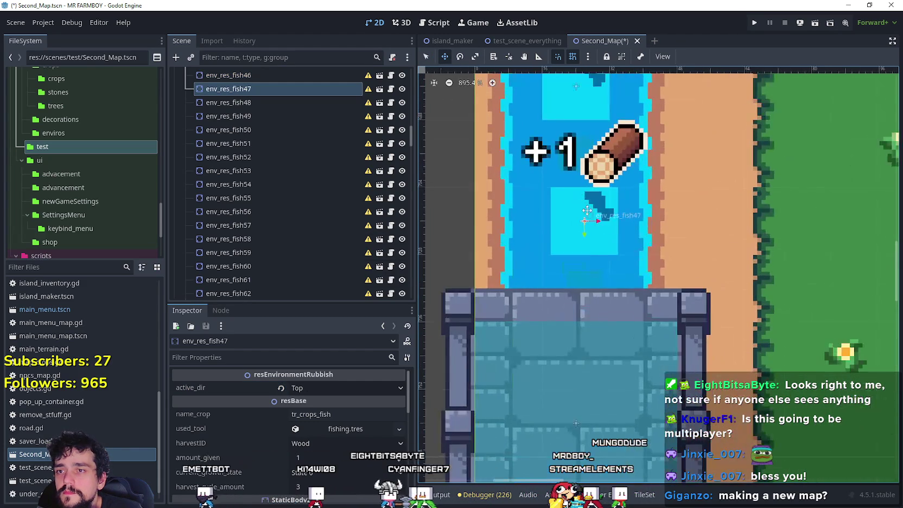
left_click(367, 387)
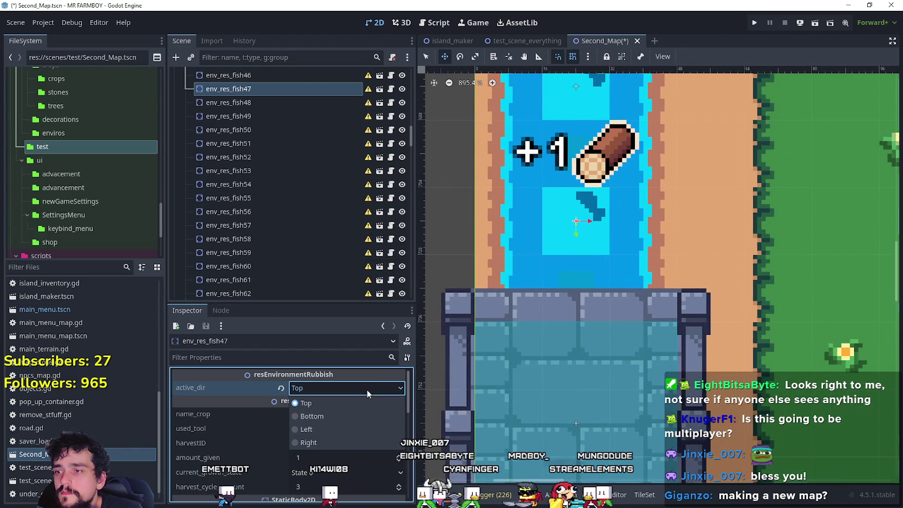
left_click(335, 440)
scroll(645, 243, "down", 5)
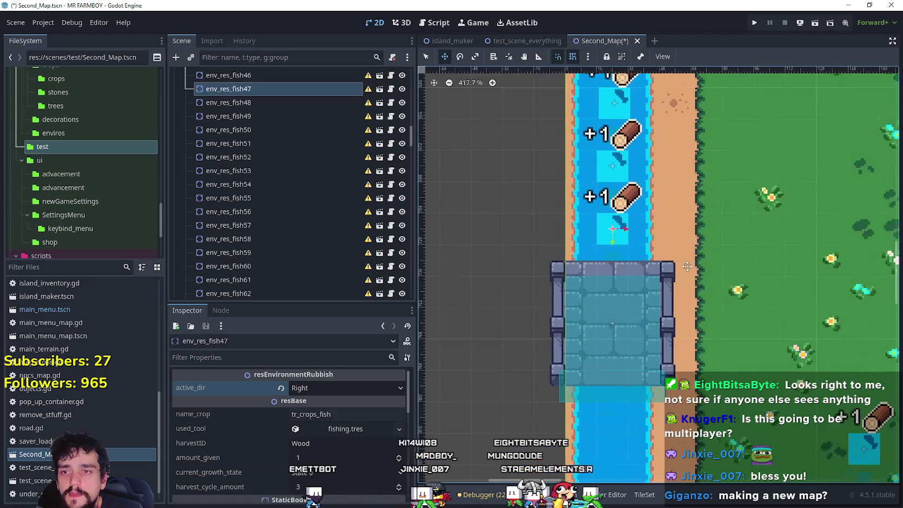
key("q")
Move env_res_fish48 into the river, face it Right, and save the scene.
left_click(744, 369)
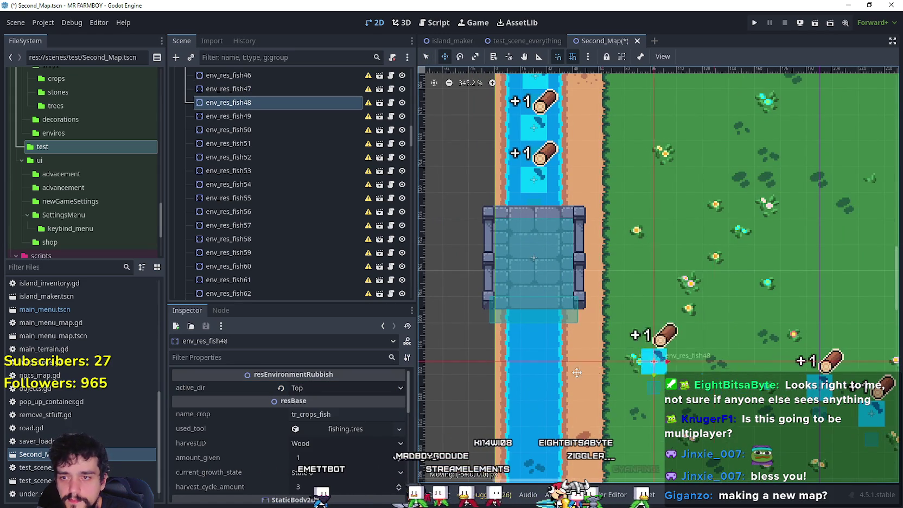
mouse_move(577, 372)
left_mouse_down()
mouse_move(507, 362)
mouse_move(580, 355)
left_mouse_up()
scroll(508, 362, "up", 5)
scroll(565, 286, "up", 4)
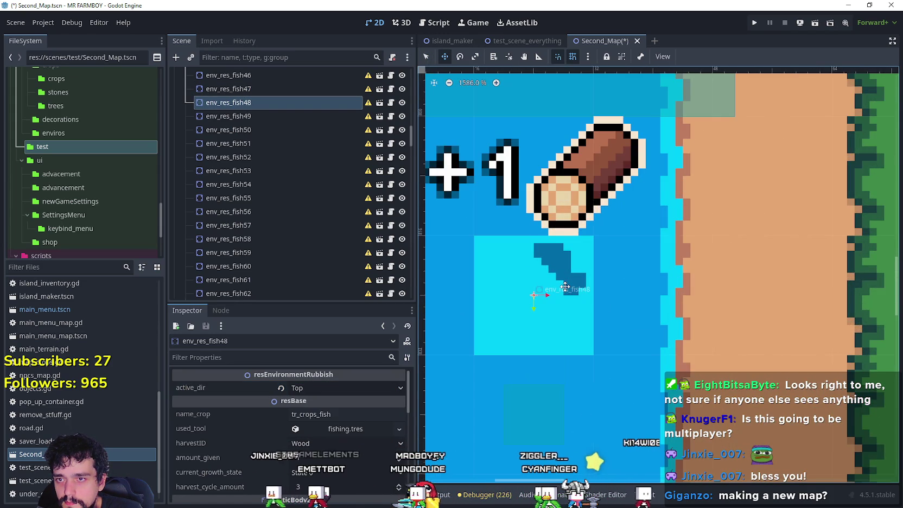
scroll(565, 287, "down", 2)
left_click(345, 389)
left_click(324, 437)
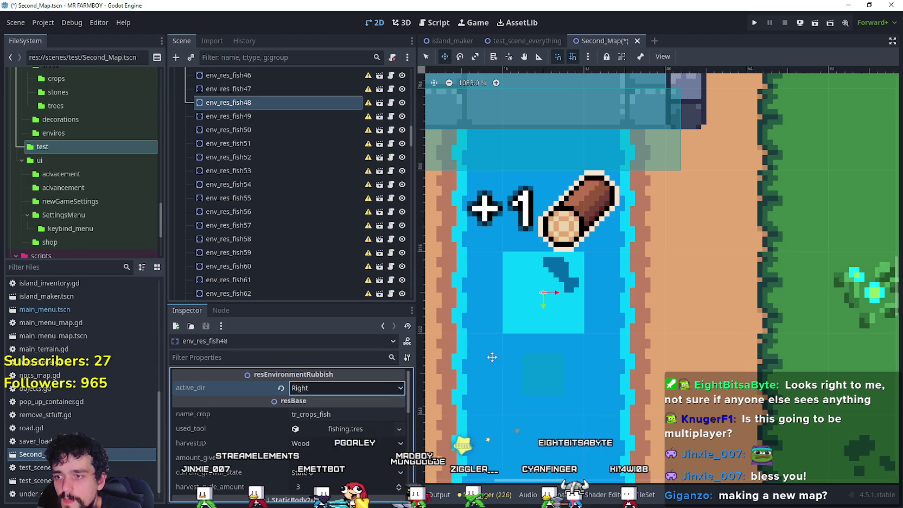
scroll(492, 357, "down", 2)
key("ctrl+s")
scroll(719, 340, "down", 1)
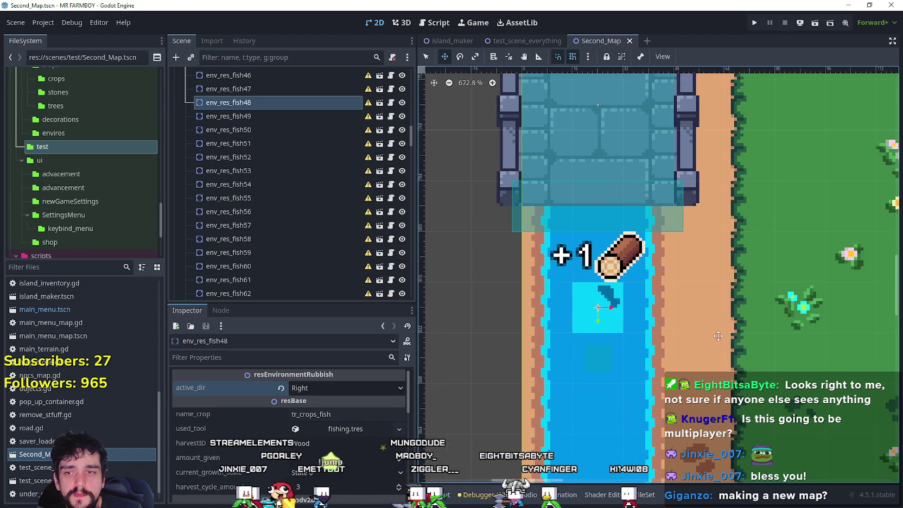
Move env_res_fish49 from the grass into the river facing Right.
left_click_drag(782, 365, 624, 277)
scroll(663, 320, "down", 3)
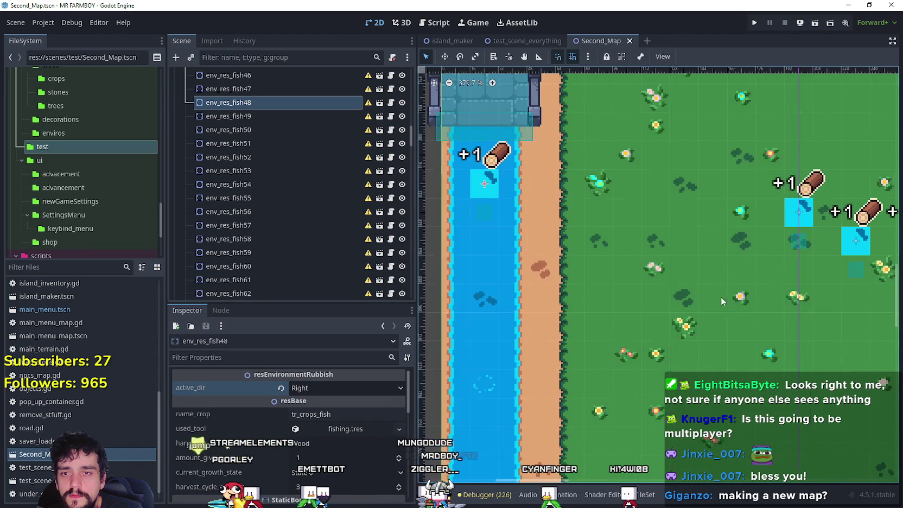
left_click(800, 214)
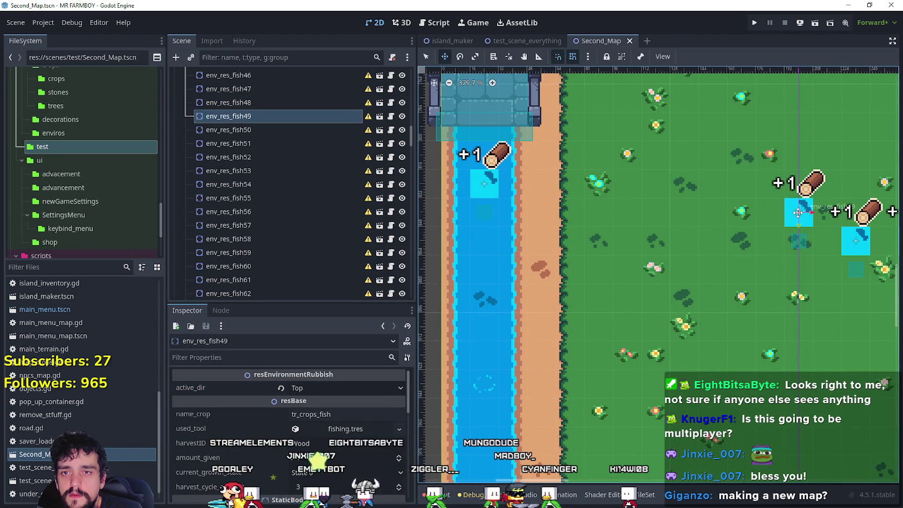
mouse_move(797, 212)
left_mouse_down()
mouse_move(486, 212)
mouse_move(479, 239)
left_mouse_up()
scroll(484, 216, "up", 4)
scroll(481, 238, "up", 3)
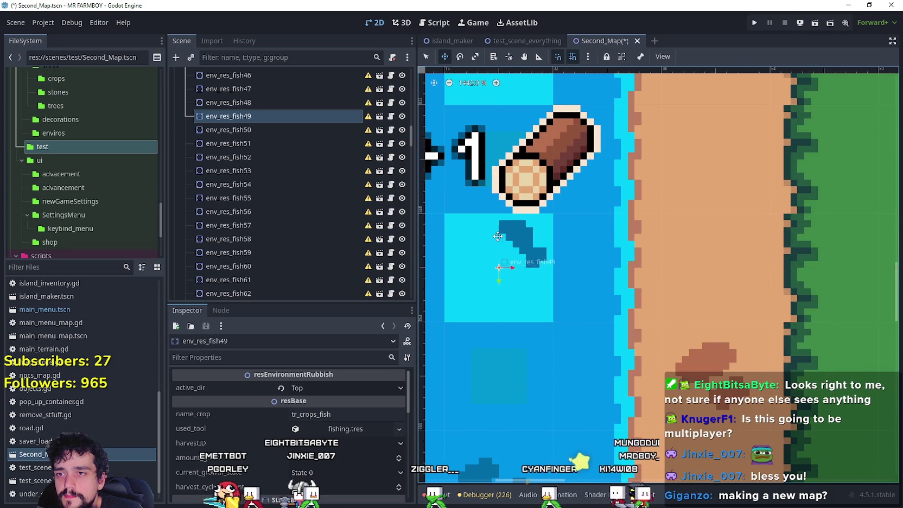
scroll(492, 236, "down", 2)
left_click(347, 387)
left_click(307, 442)
scroll(543, 261, "down", 5)
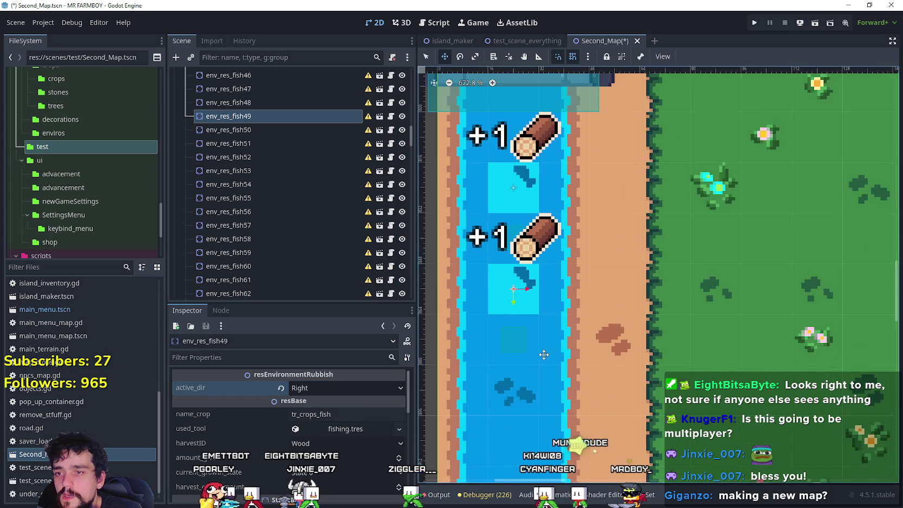
Move env_res_fish50 into the river and set its active_dir to Right.
left_click(830, 265)
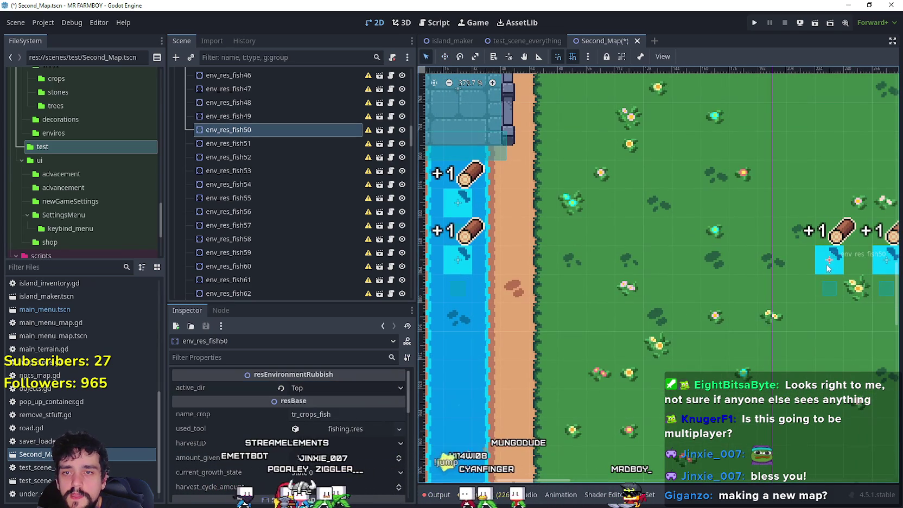
key("w")
left_click_drag(830, 265, 460, 322)
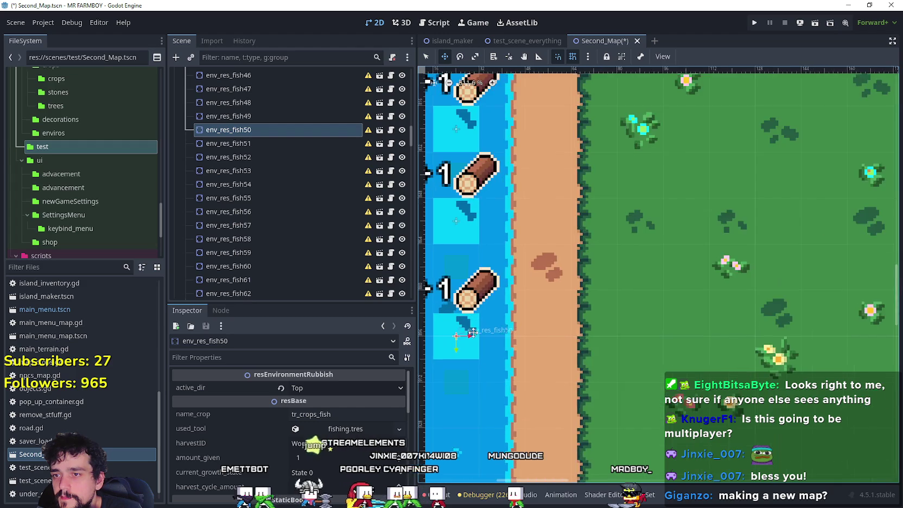
scroll(617, 252, "up", 3)
mouse_move(565, 265)
left_mouse_down()
mouse_move(565, 314)
mouse_move(561, 285)
left_mouse_up()
scroll(567, 282, "up", 3)
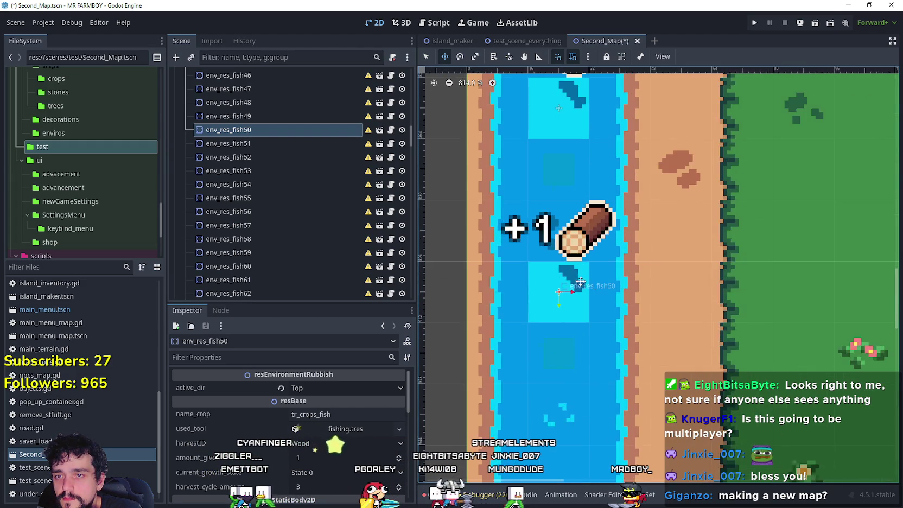
left_click(375, 387)
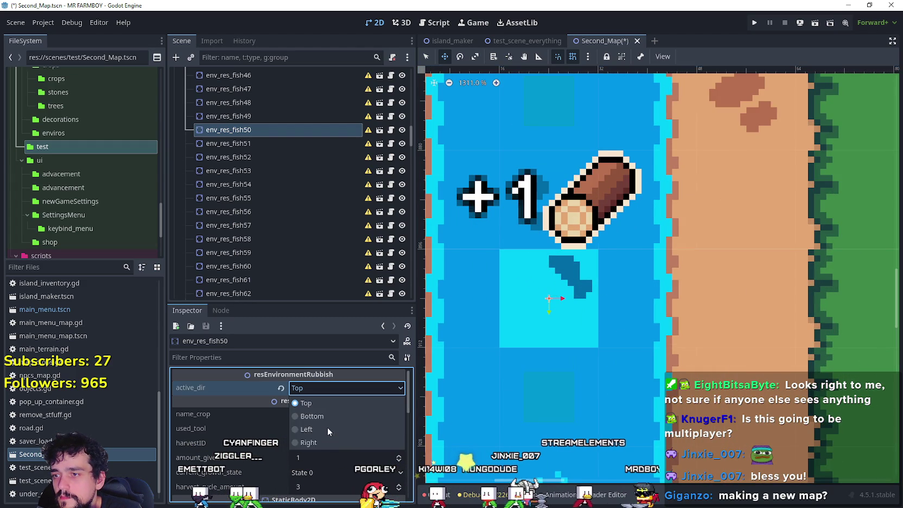
left_click(328, 436)
scroll(626, 335, "down", 6)
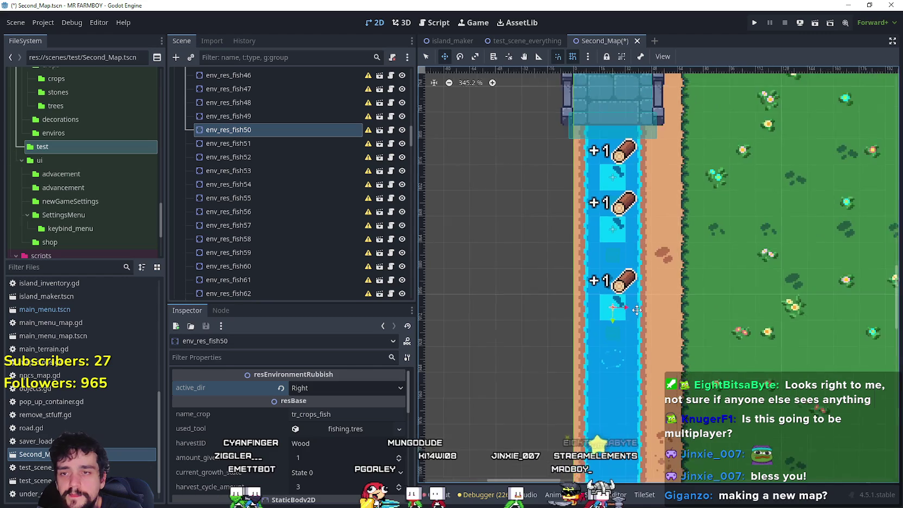
Move env_res_fish51 from the grass into the river, face it Right, and save.
left_click(806, 189)
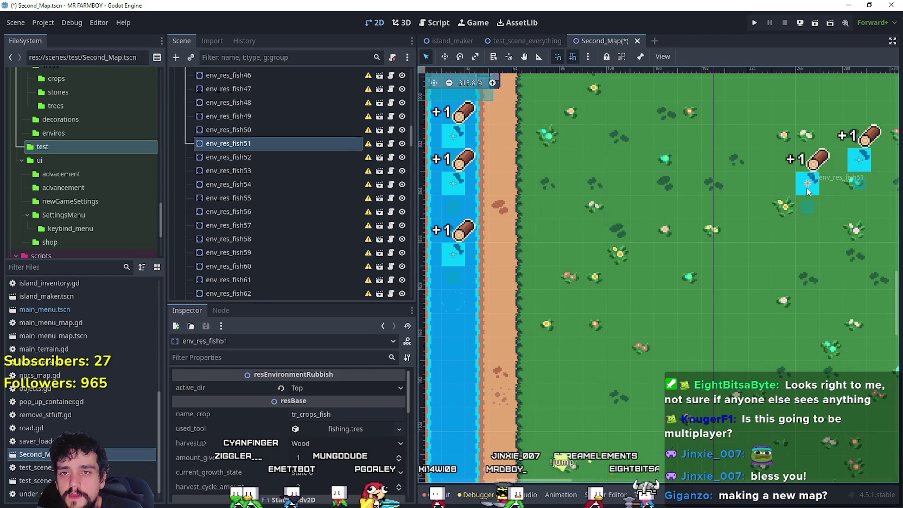
left_click_drag(528, 337, 415, 314)
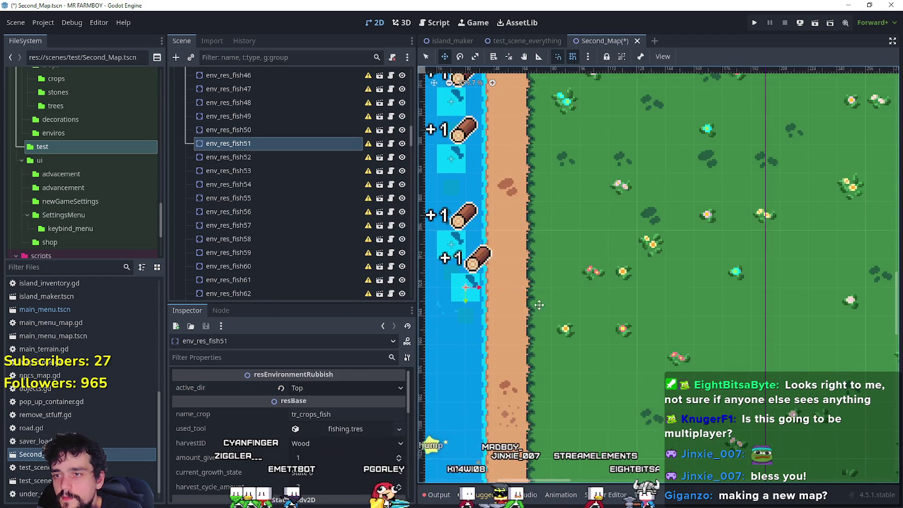
scroll(643, 256, "up", 3)
scroll(629, 293, "up", 5)
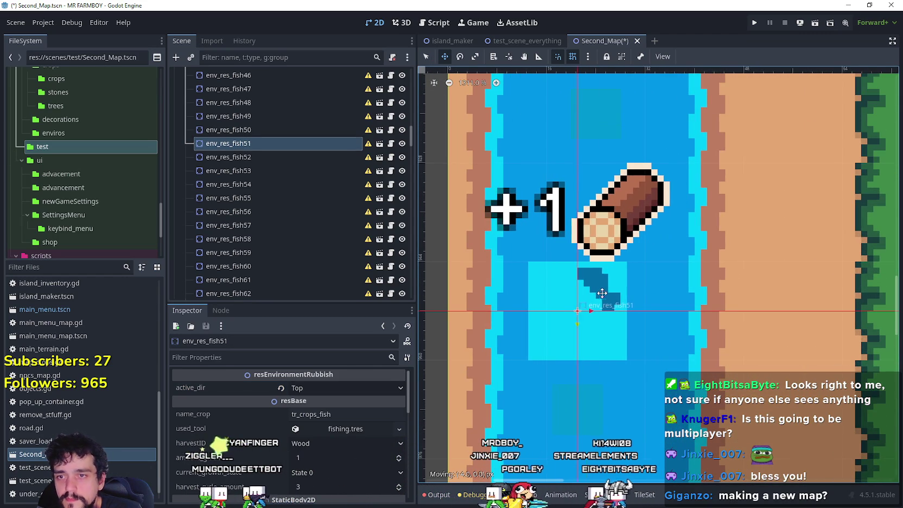
left_click_drag(632, 297, 618, 293)
left_click(302, 387)
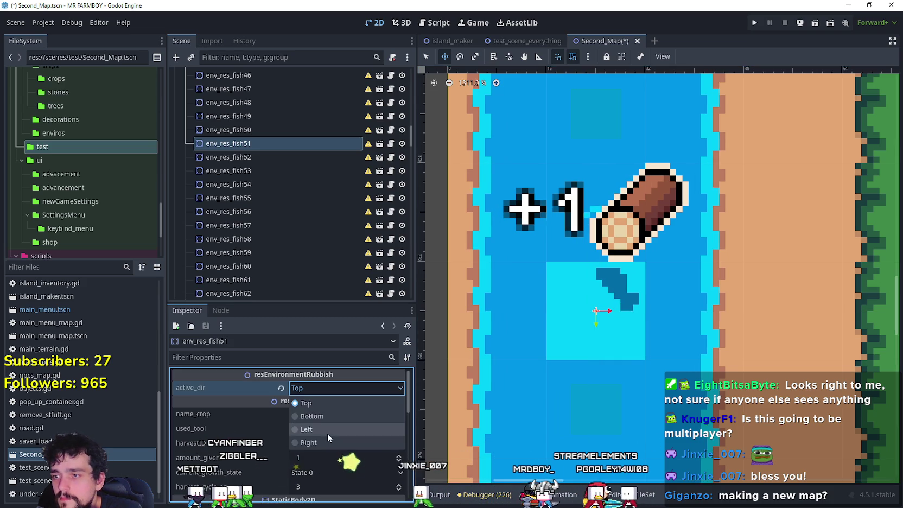
left_click(327, 436)
key("ctrl+s")
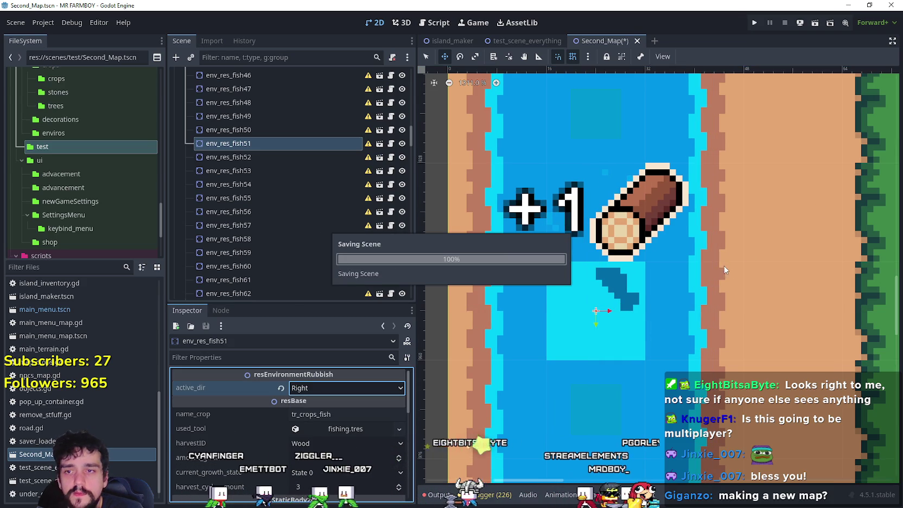
scroll(718, 266, "down", 8)
scroll(718, 266, "down", 3)
scroll(632, 257, "right", 3)
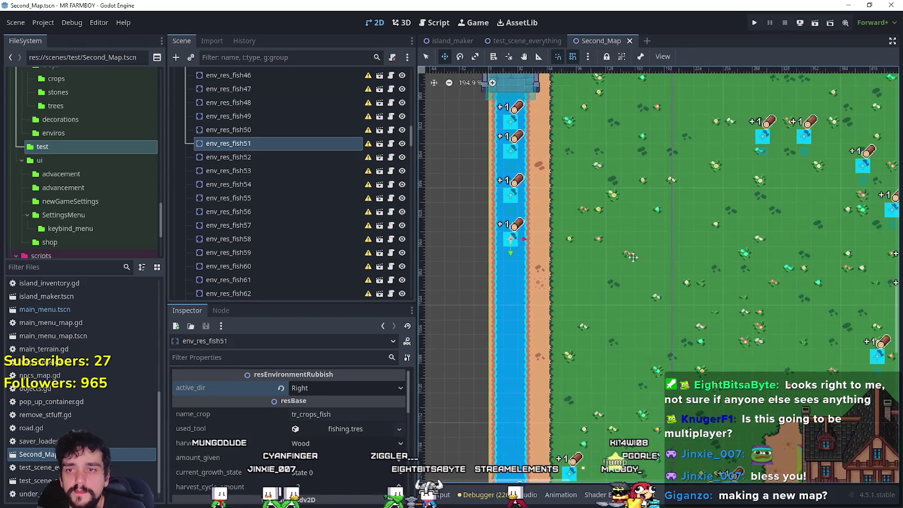
Nudge env_res_fish52 slightly left within the river and set its active_dir to Right.
left_click(761, 140)
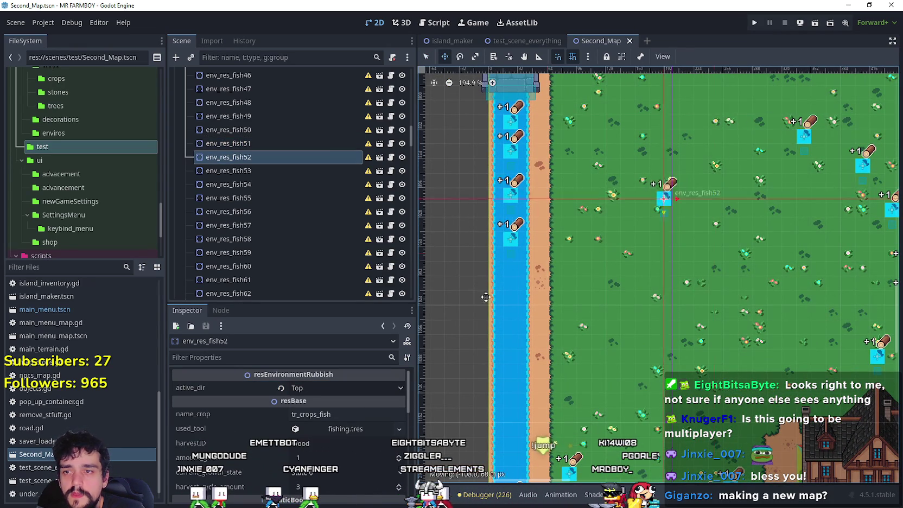
scroll(511, 260, "up", 5)
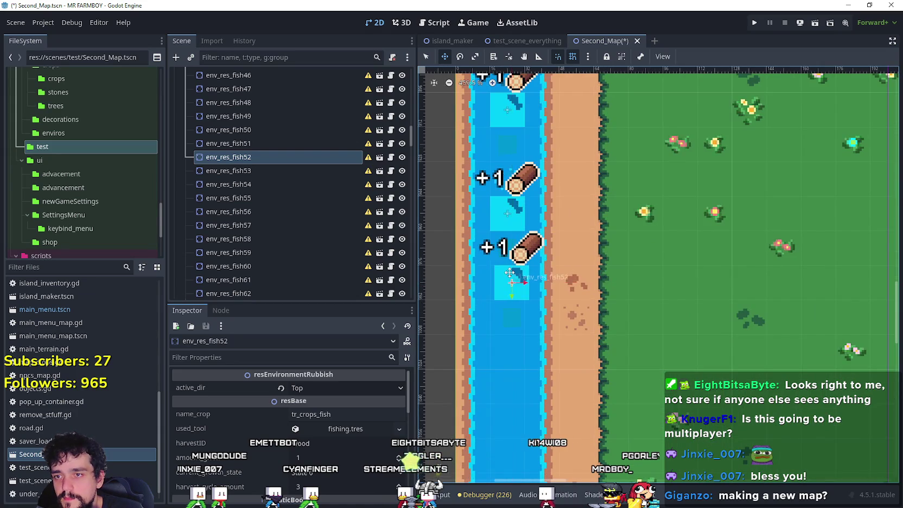
scroll(509, 272, "up", 4)
left_click_drag(510, 275, 503, 275)
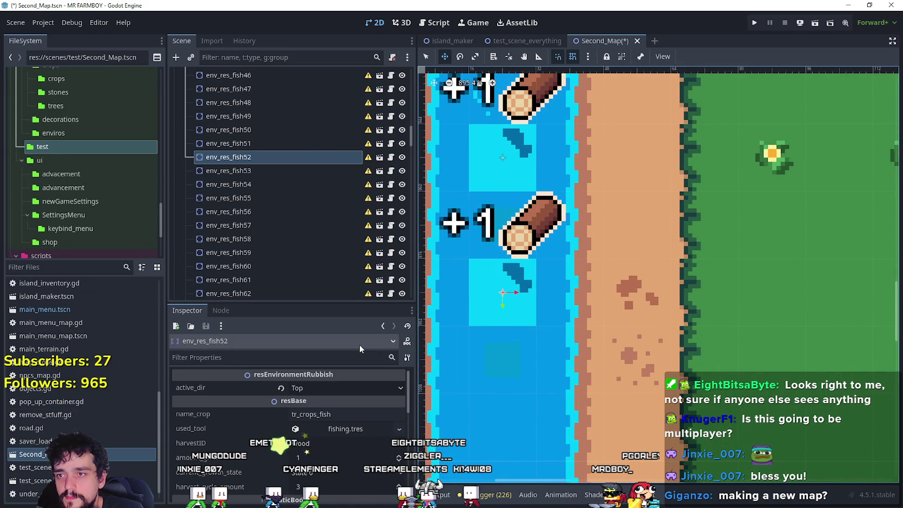
left_click(308, 387)
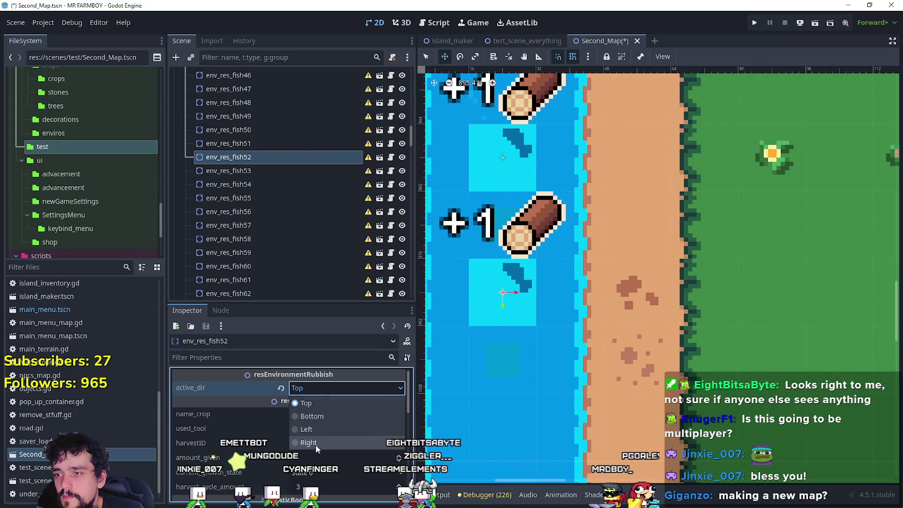
left_click(315, 444)
scroll(569, 364, "down", 4)
scroll(569, 364, "down", 5)
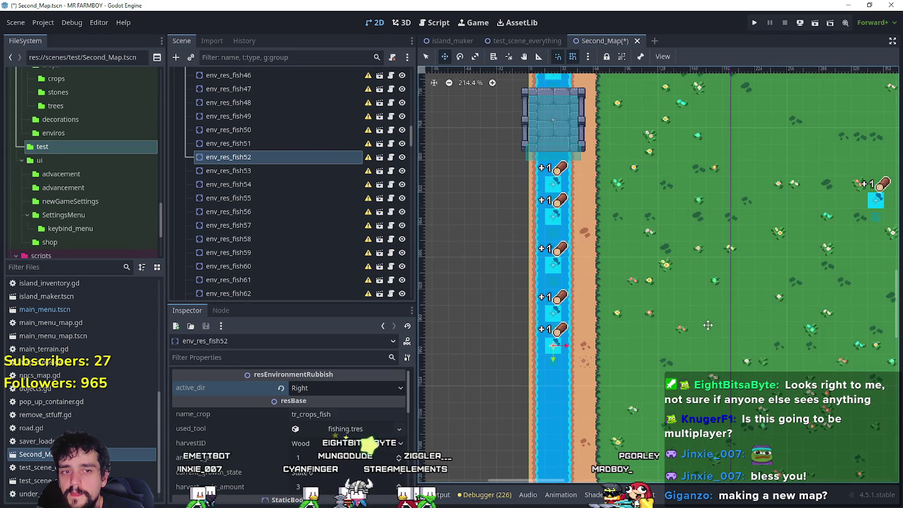
Move env_res_fish53 from the grass onto the river and set its active_dir to Right.
key("q")
scroll(597, 271, "right", 3)
left_click(689, 185)
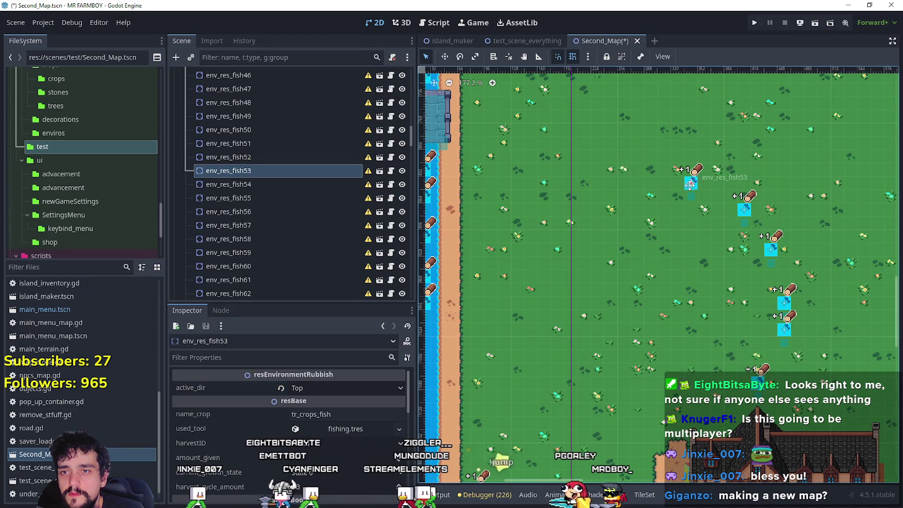
scroll(543, 304, "up", 4)
mouse_move(473, 314)
left_mouse_down()
mouse_move(705, 293)
mouse_move(634, 309)
mouse_move(632, 319)
left_mouse_up()
scroll(634, 308, "up", 3)
scroll(705, 316, "down", 6)
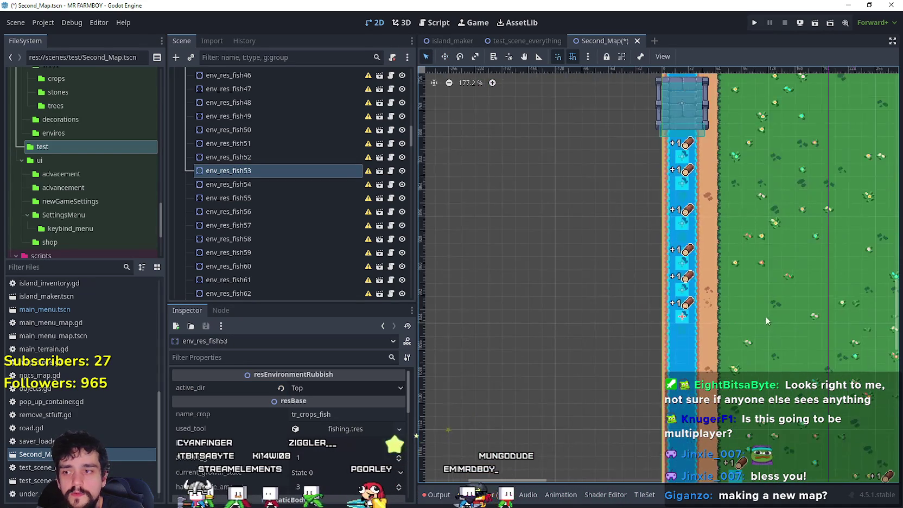
scroll(766, 320, "right", 5)
left_click(327, 387)
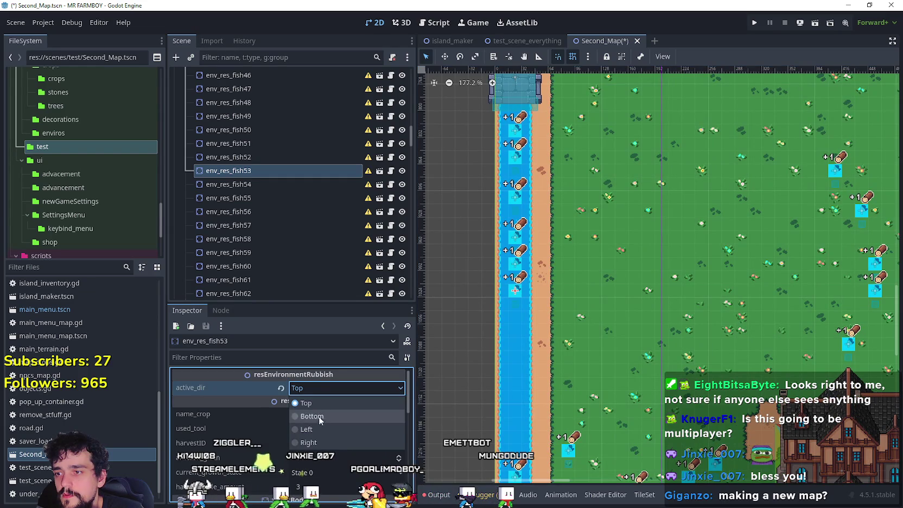
left_click(330, 440)
scroll(660, 302, "right", 3)
scroll(660, 302, "right", 1)
Move env_res_fish54 into the river and set its active_dir to Right.
key("w")
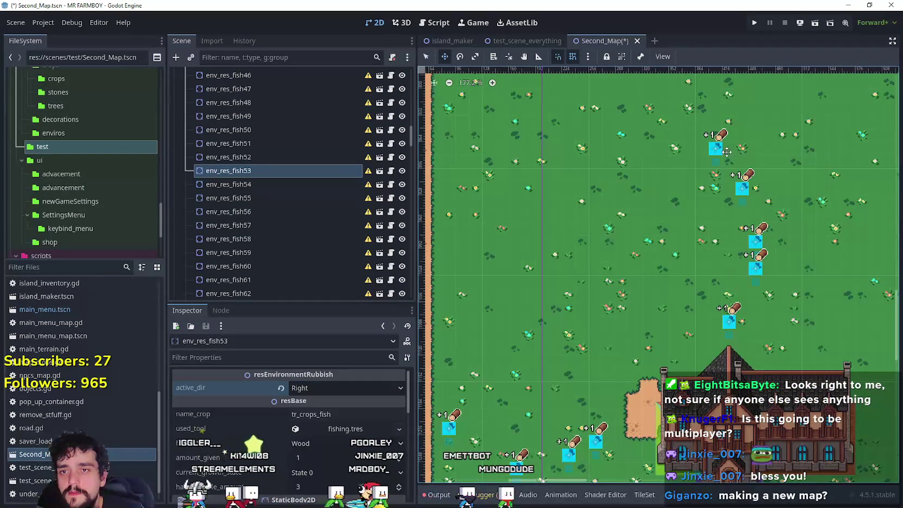
left_click(715, 152)
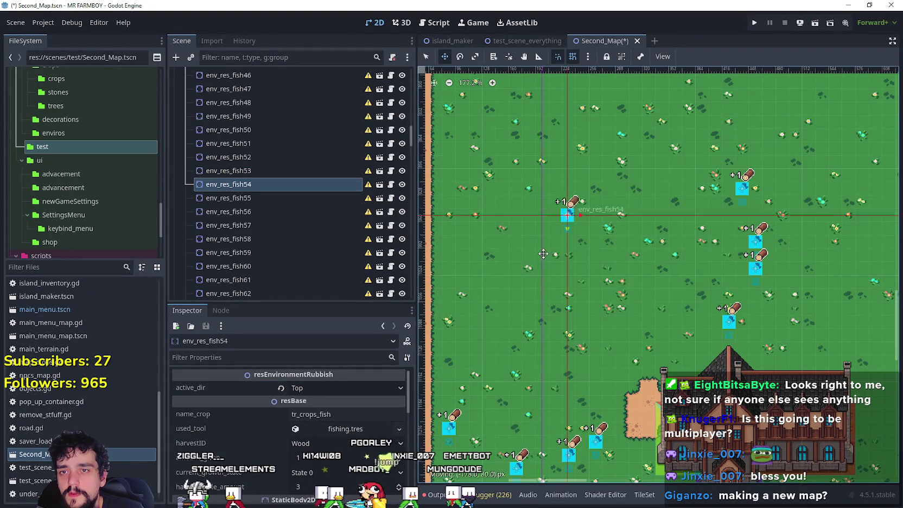
scroll(615, 289, "up", 5)
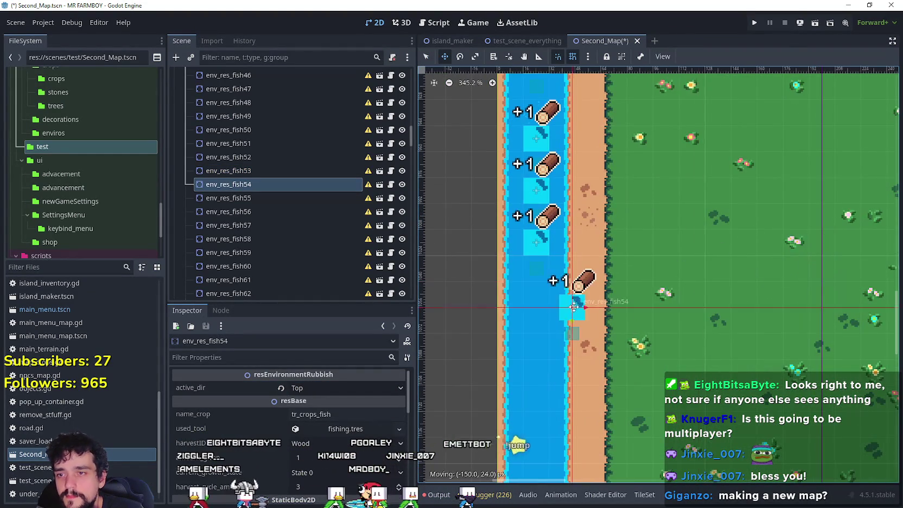
mouse_move(573, 306)
left_mouse_down()
mouse_move(484, 302)
mouse_move(484, 259)
mouse_move(525, 303)
left_mouse_up()
scroll(567, 306, "up", 4)
scroll(485, 260, "up", 4)
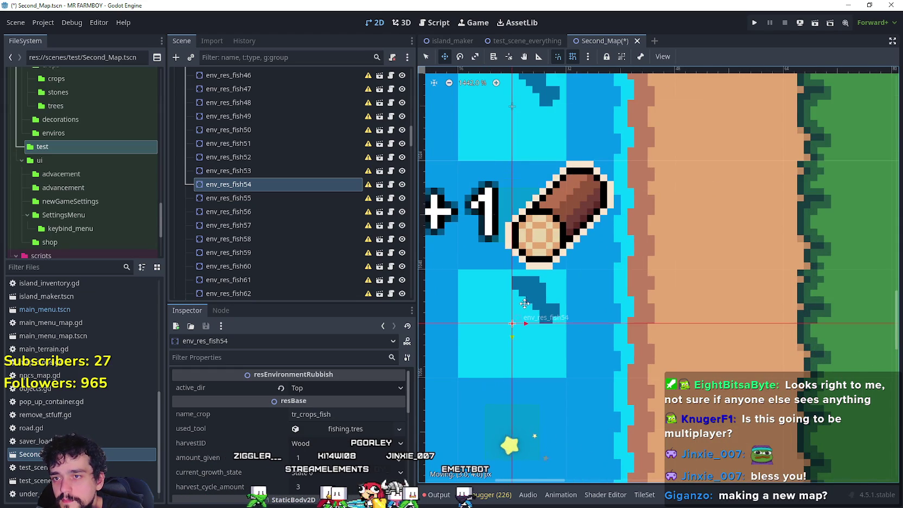
scroll(524, 303, "down", 1)
left_click(318, 389)
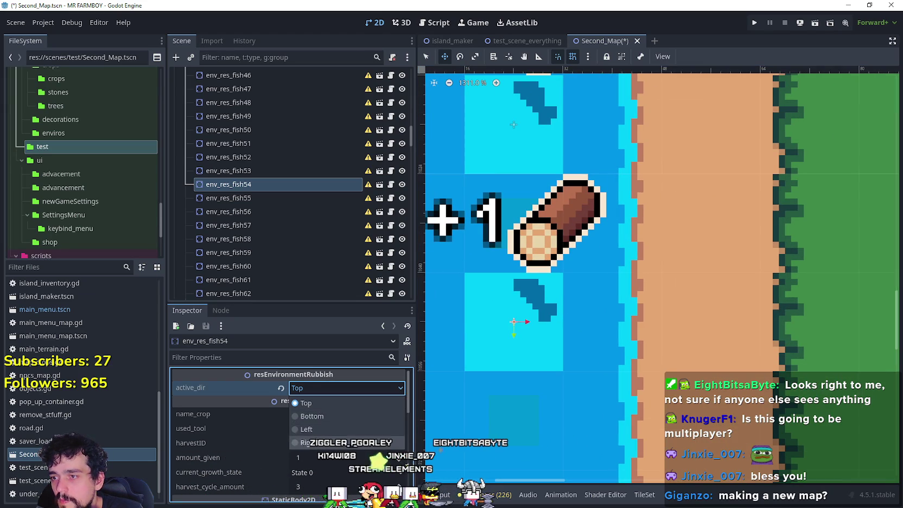
left_click(307, 442)
scroll(597, 368, "down", 9)
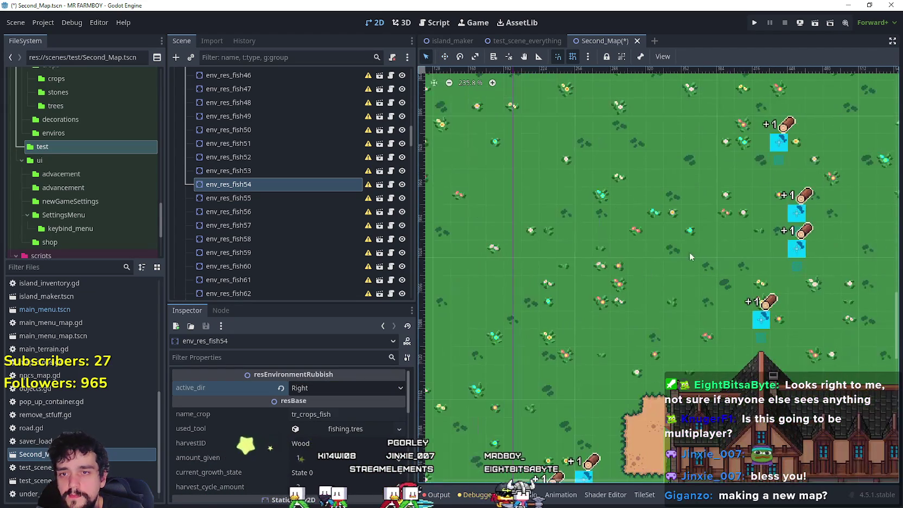
Move env_res_fish55 into the river.
left_click(777, 142)
scroll(687, 298, "up", 5)
mouse_move(419, 302)
left_mouse_down()
mouse_move(687, 298)
mouse_move(716, 282)
mouse_move(559, 316)
mouse_move(536, 299)
left_mouse_up()
scroll(560, 316, "up", 9)
scroll(536, 298, "down", 10)
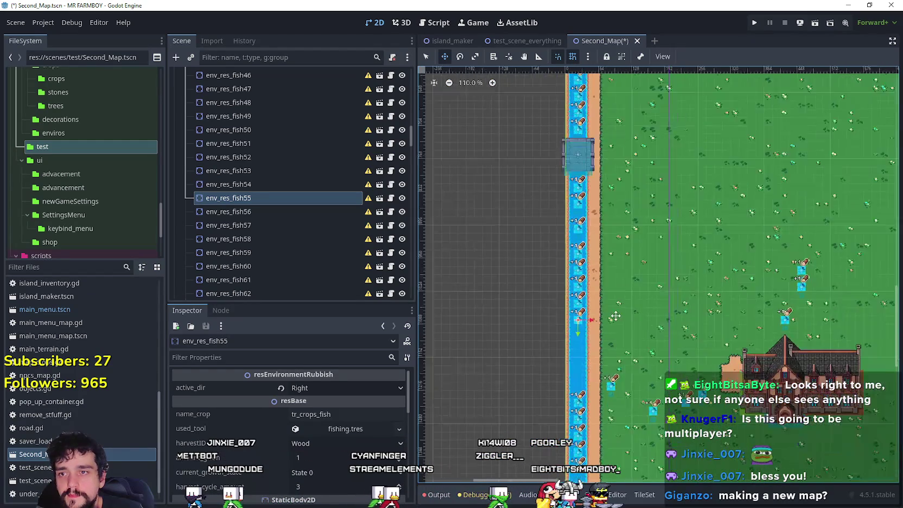
scroll(615, 316, "down", 3)
scroll(682, 298, "up", 4)
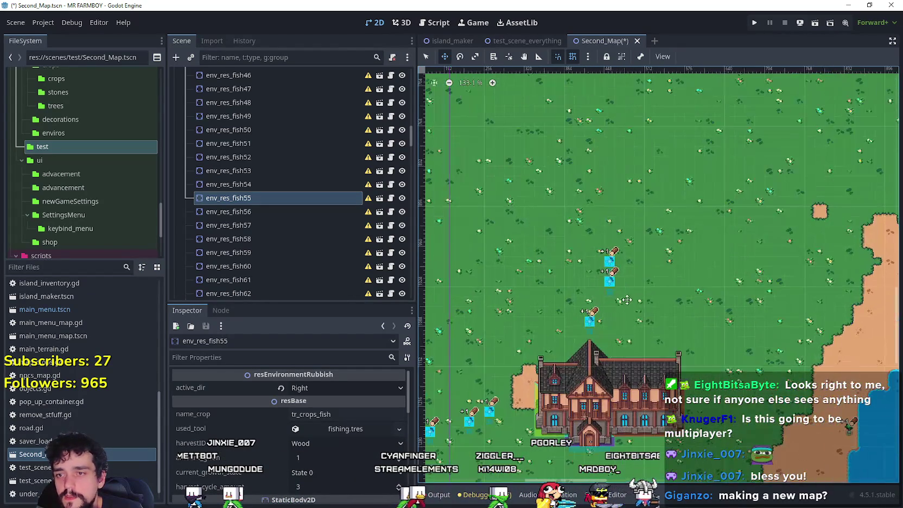
scroll(610, 270, "up", 4)
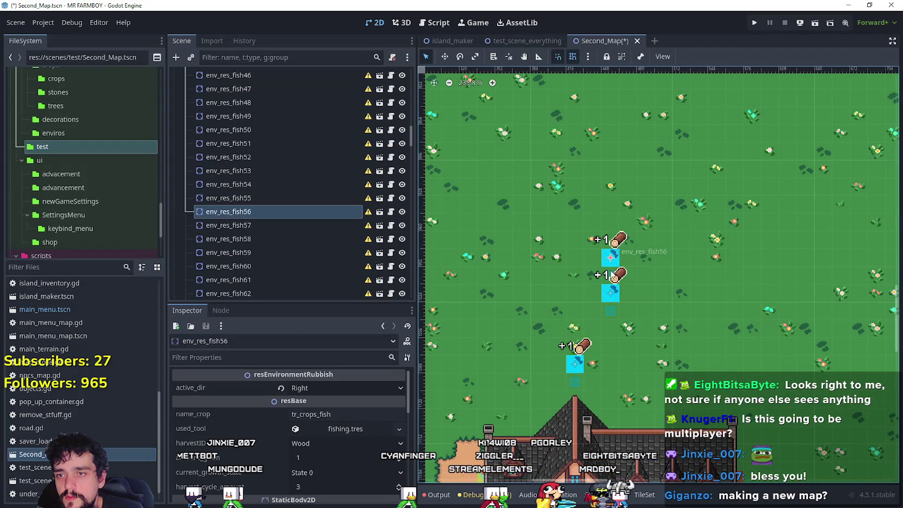
Bring the river into view and drag env_res_fish57 onto a river tile.
left_click_drag(612, 274, 712, 234)
left_click_drag(514, 300, 688, 265)
left_click_drag(510, 278, 735, 278)
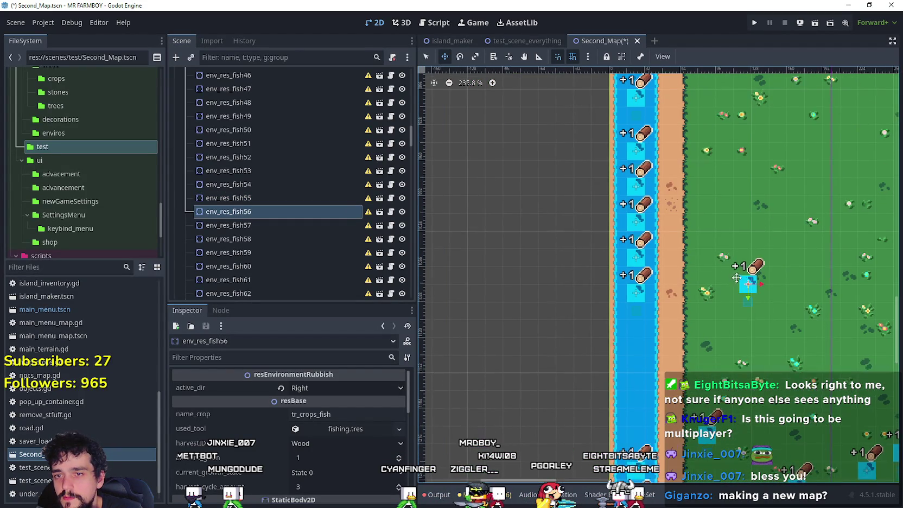
scroll(636, 324, "up", 4)
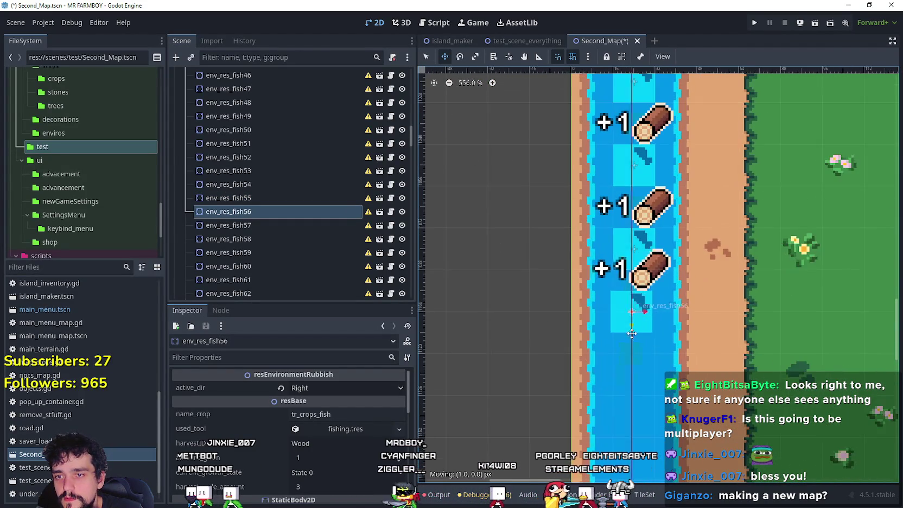
scroll(643, 337, "down", 5)
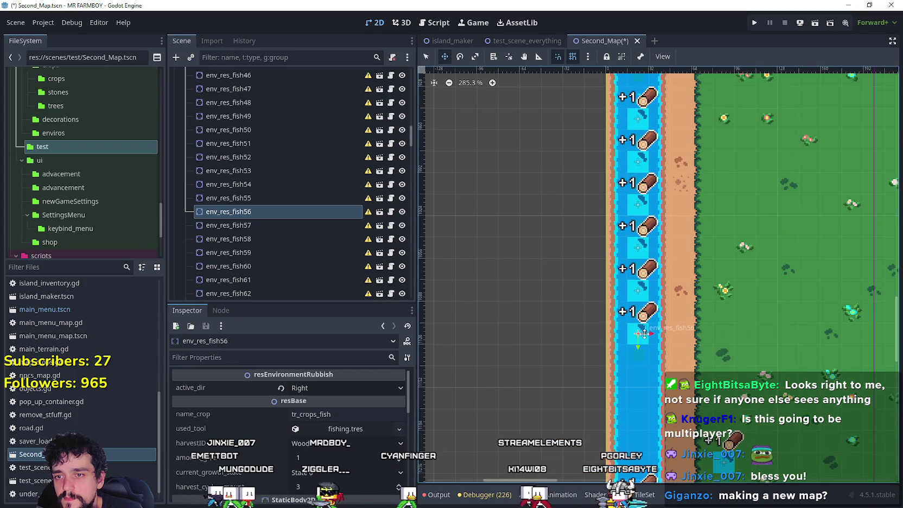
scroll(651, 339, "up", 3)
scroll(659, 342, "up", 2)
scroll(666, 343, "down", 1)
scroll(666, 344, "down", 14)
key("q")
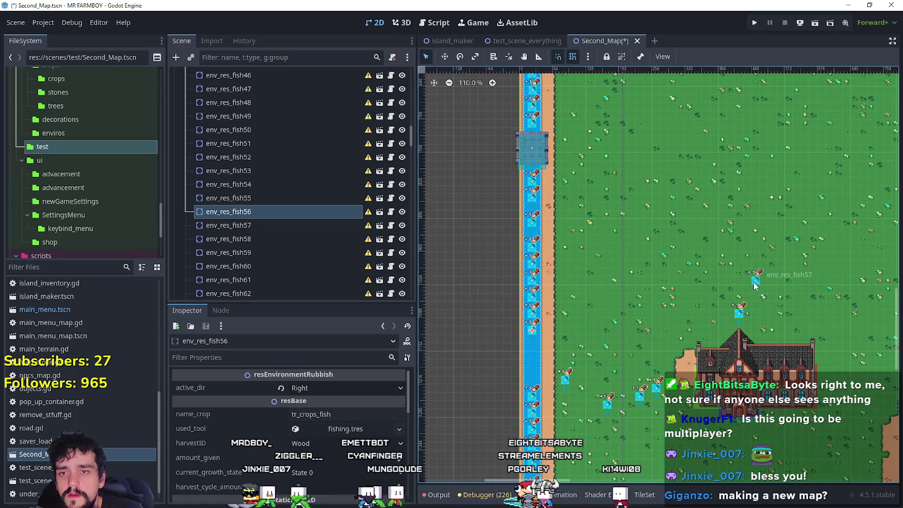
key("q")
left_click(754, 280)
mouse_move(754, 281)
left_mouse_down()
mouse_move(544, 259)
mouse_move(464, 330)
left_mouse_up()
scroll(544, 259, "up", 18)
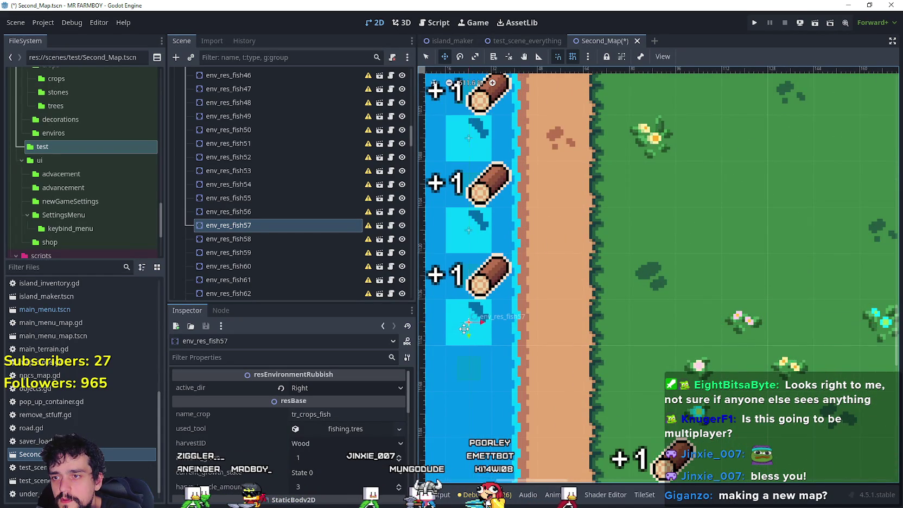
scroll(484, 324, "down", 15)
scroll(551, 343, "down", 3)
scroll(551, 344, "left", 2)
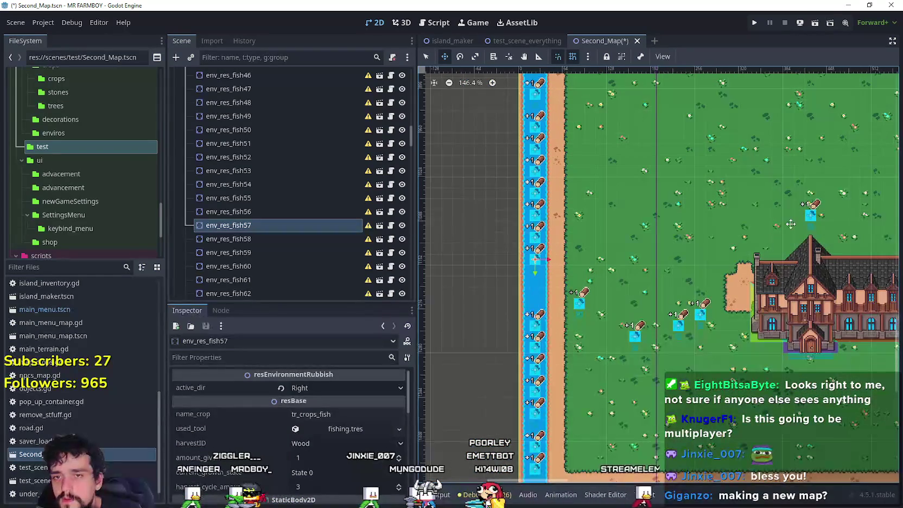
Select the env_res_fish58 fishing spot on the map.
key("q")
left_click(812, 217)
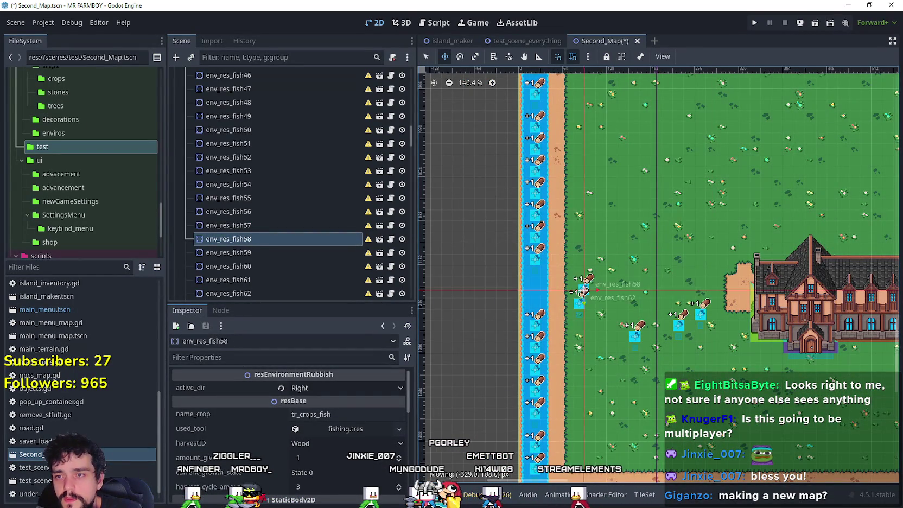
scroll(528, 284, "up", 17)
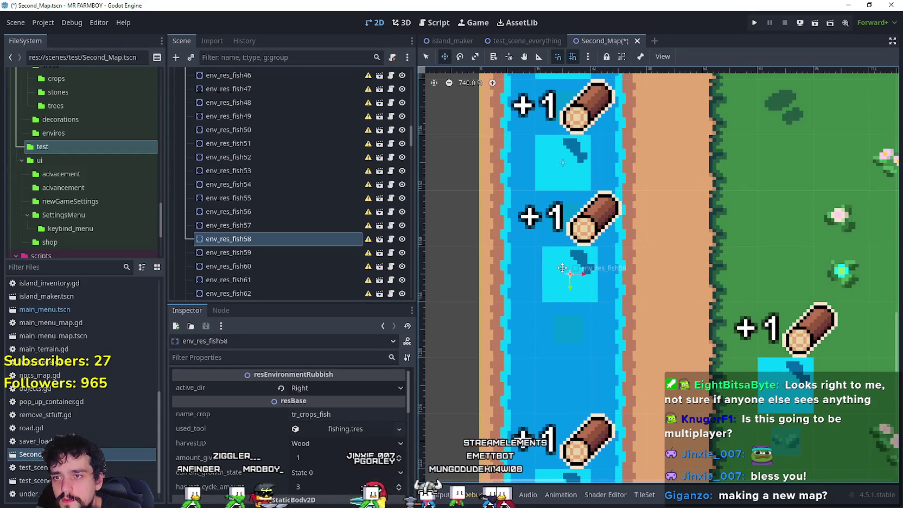
scroll(552, 260, "up", 4)
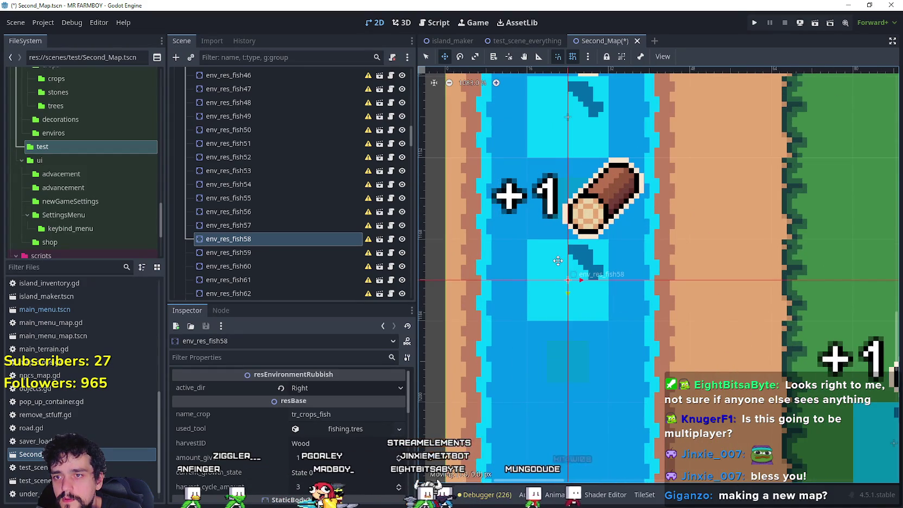
scroll(558, 261, "down", 15)
Select env_res_fish62 and save the Second_Map scene.
left_click(594, 270)
scroll(594, 270, "up", 10)
key("ctrl+s")
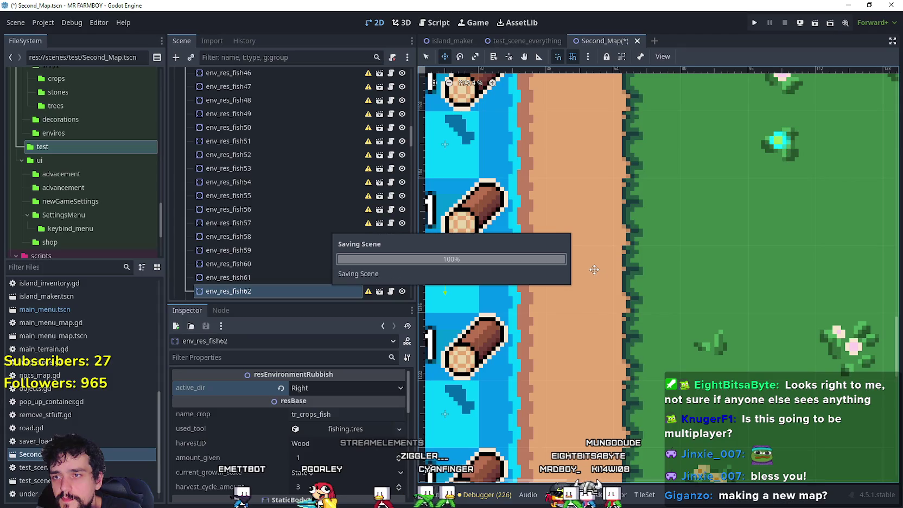
scroll(681, 296, "down", 3)
scroll(678, 294, "down", 13)
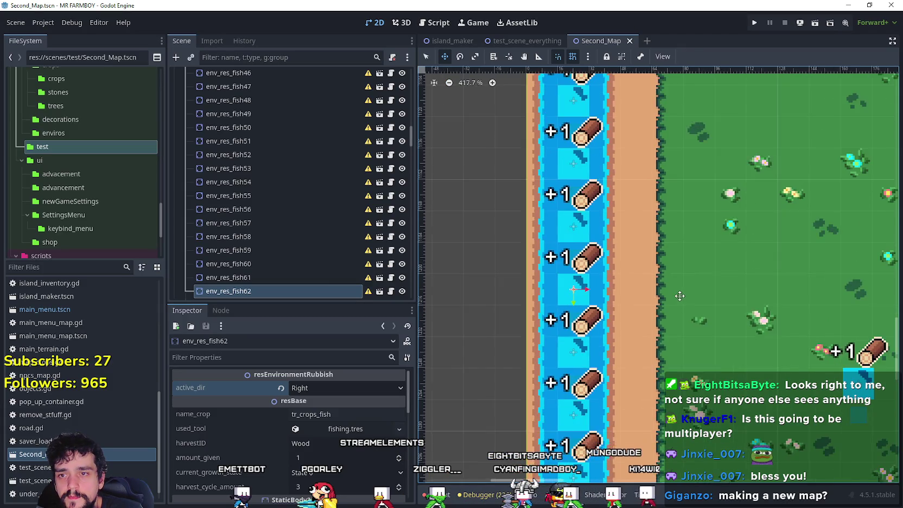
scroll(677, 294, "down", 20)
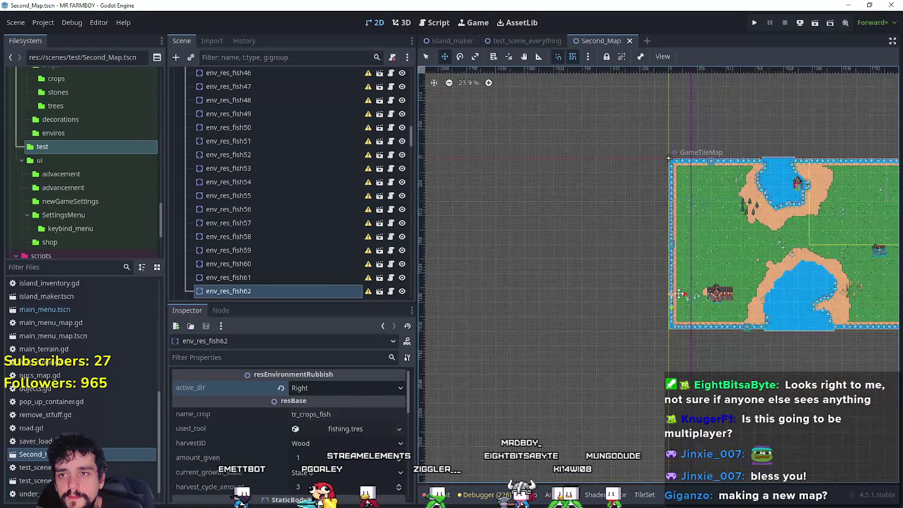
scroll(622, 278, "up", 1)
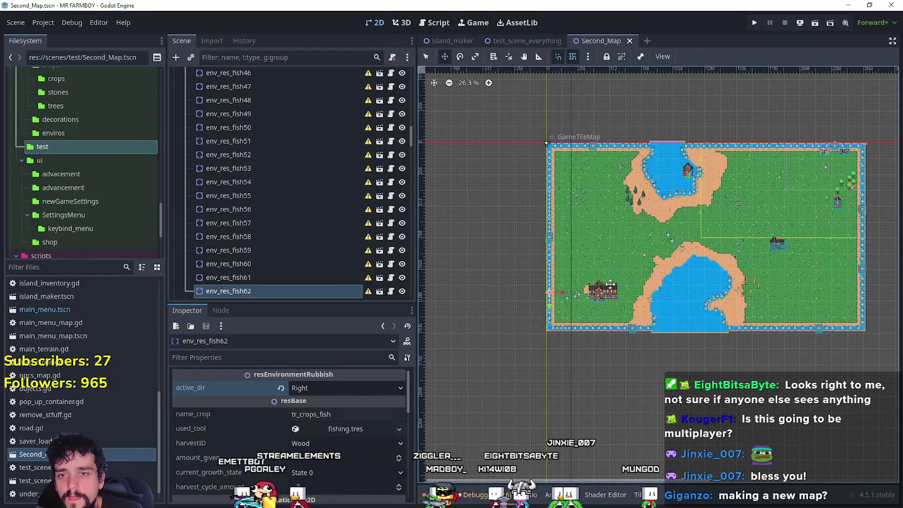
scroll(609, 284, "up", 16)
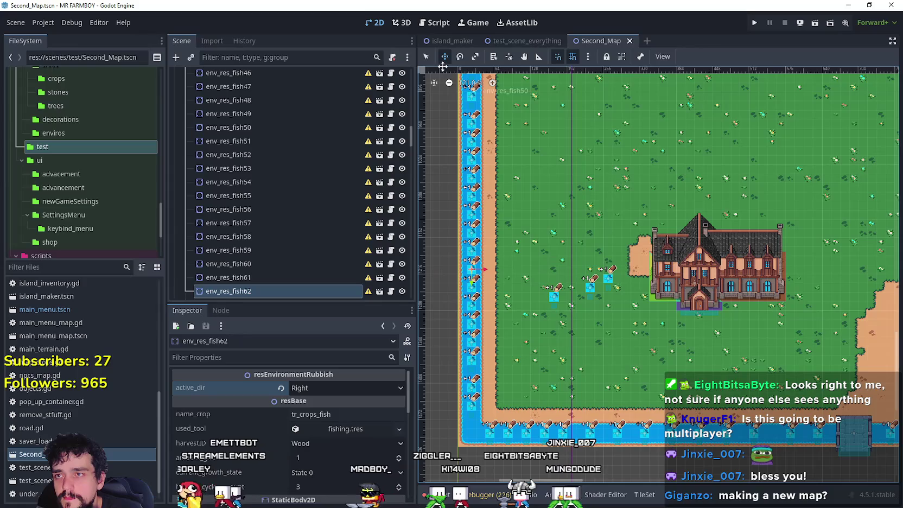
Move env_res_fish61 into the lake-shore water, set active_dir to Left, and save.
key("q")
left_click(557, 301)
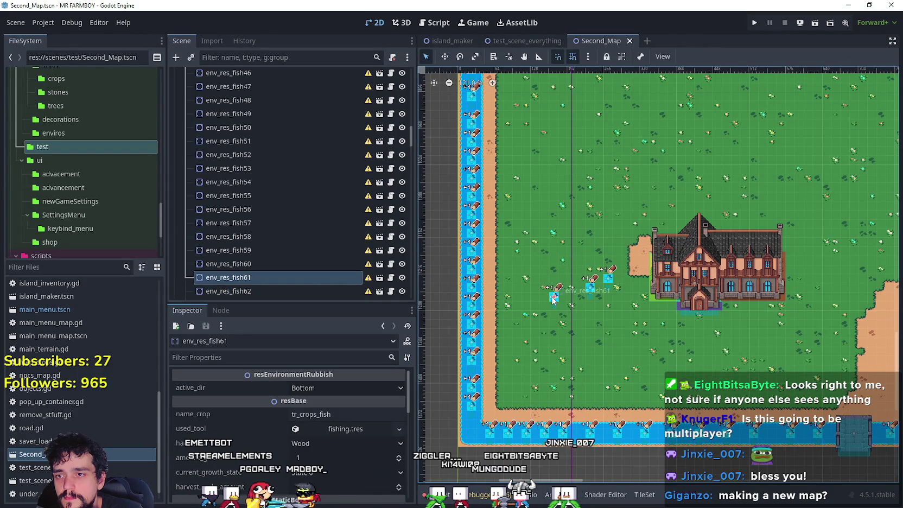
mouse_move(557, 301)
left_mouse_down()
mouse_move(591, 296)
mouse_move(540, 317)
mouse_move(684, 299)
left_mouse_up()
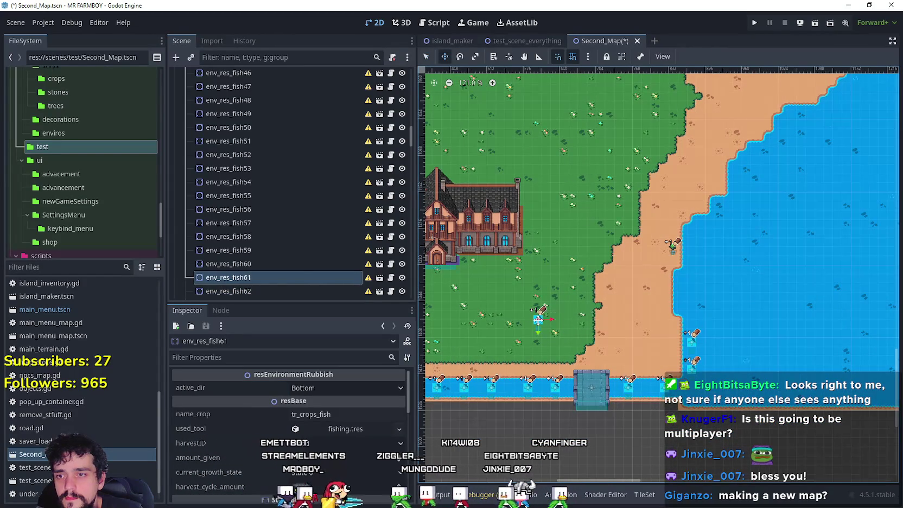
key("w")
scroll(702, 329, "up", 9)
scroll(702, 329, "up", 3)
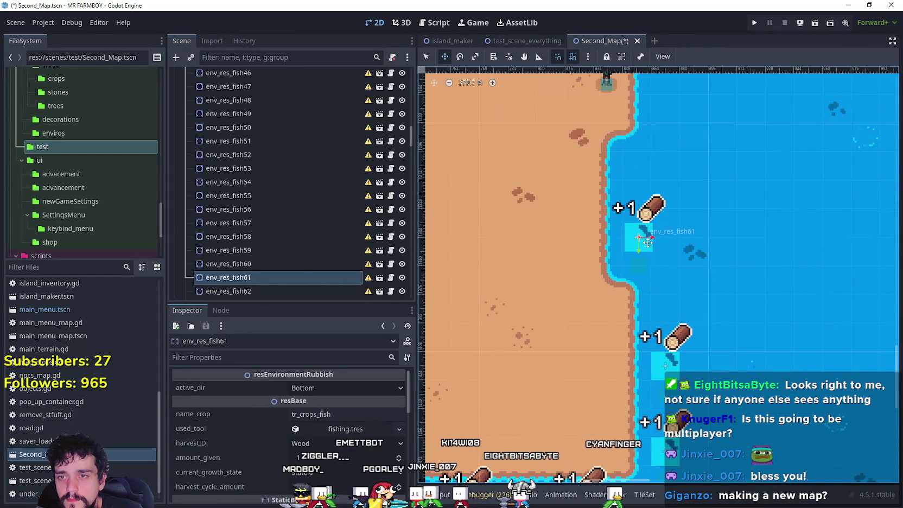
mouse_move(641, 237)
left_mouse_down()
mouse_move(661, 300)
mouse_move(628, 229)
mouse_move(635, 217)
left_mouse_up()
scroll(633, 219, "up", 6)
left_click(333, 390)
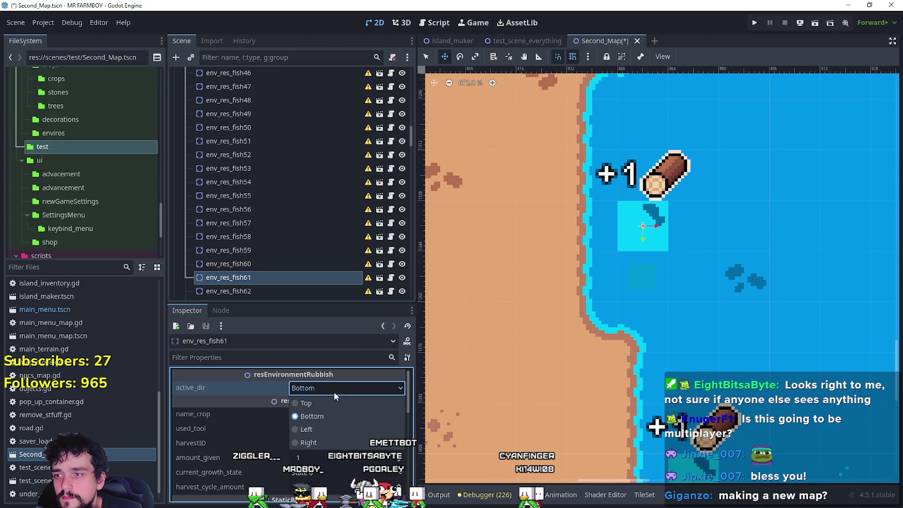
left_click(335, 429)
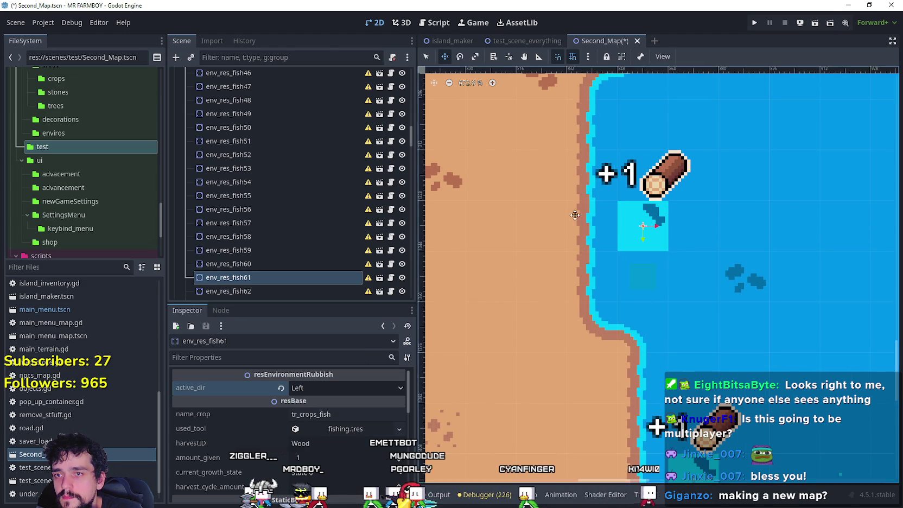
scroll(574, 214, "up", 8)
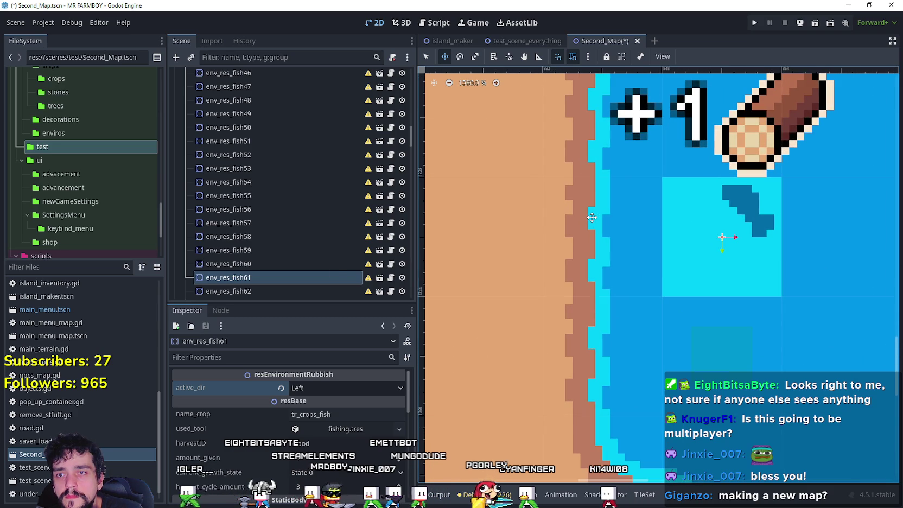
key("ctrl+s")
Zoom out over the lake and select the env_res_fish60 fishing spot.
key("q")
scroll(496, 293, "down", 18)
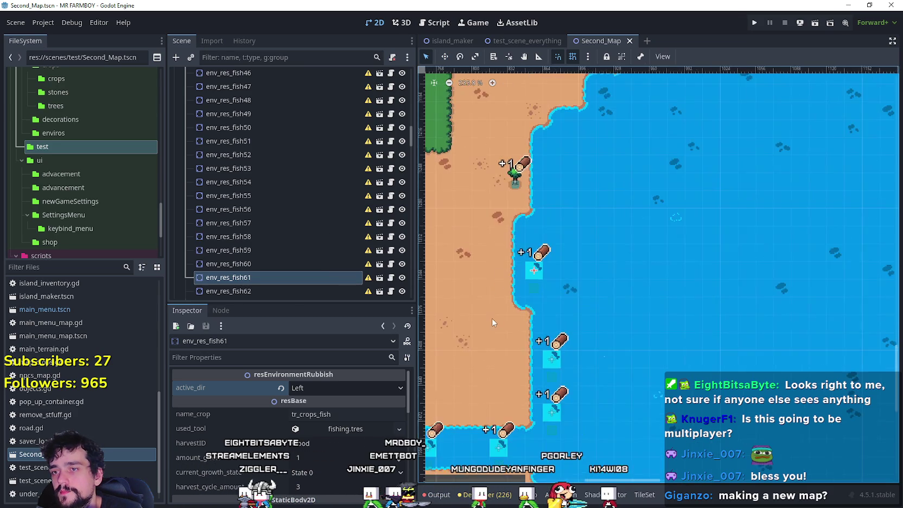
scroll(492, 322, "down", 9)
scroll(706, 308, "down", 3)
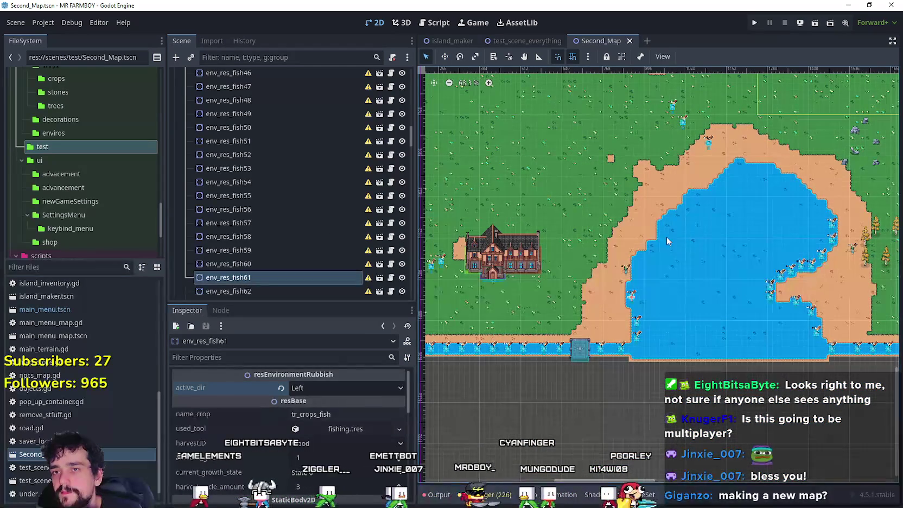
scroll(666, 237, "left", 6)
scroll(667, 271, "up", 3)
scroll(668, 313, "down", 2)
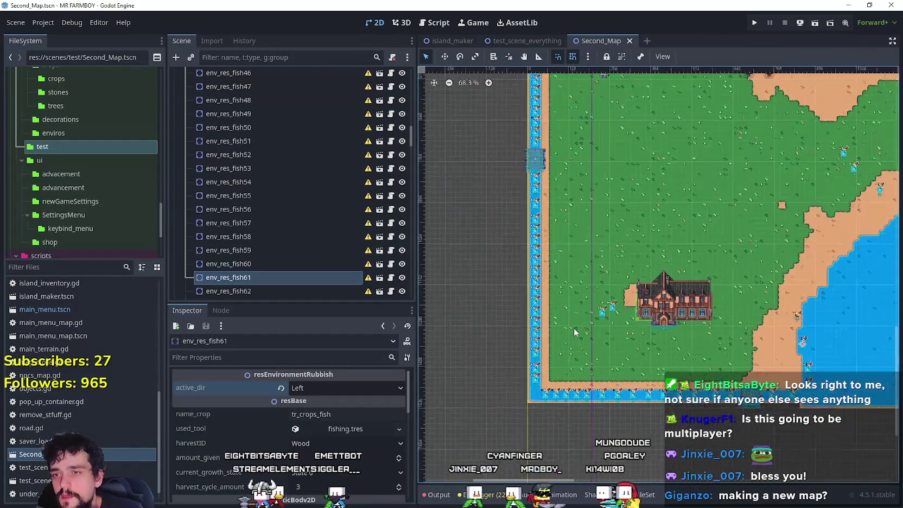
scroll(573, 328, "up", 1)
left_click(612, 313)
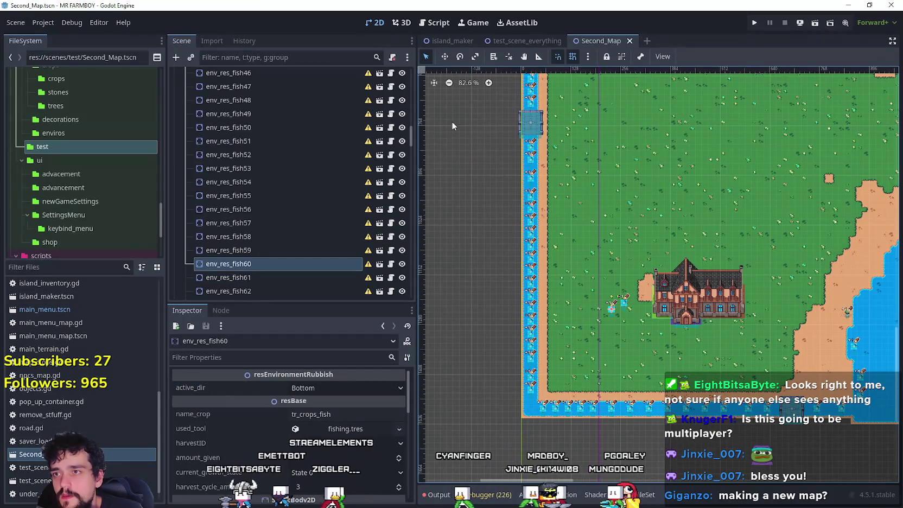
Drag env_res_fish60 down into the shoreline water, make it face Left, and save Second_Map.
left_click(446, 56)
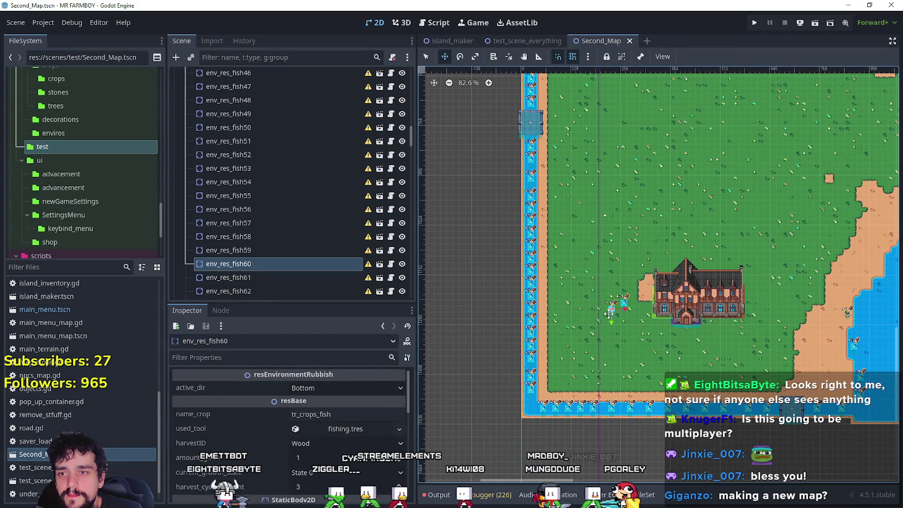
scroll(840, 314, "up", 7)
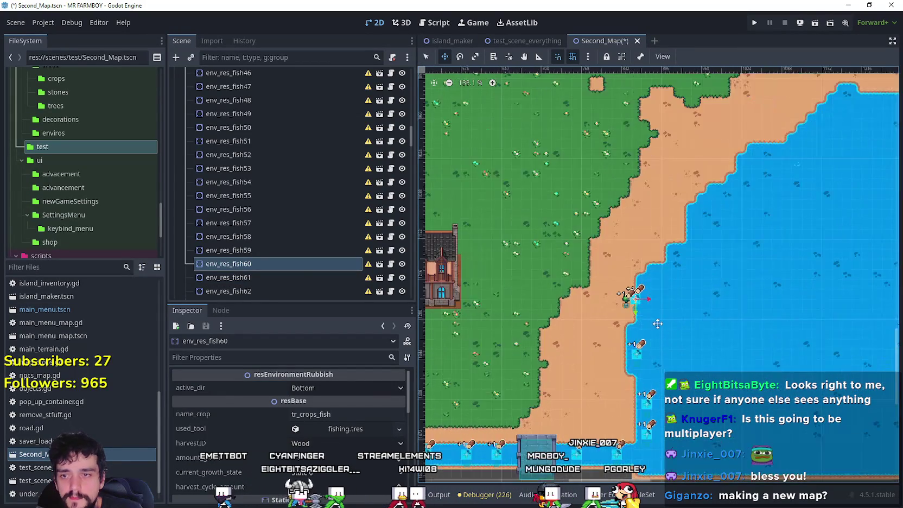
scroll(645, 280, "down", 3)
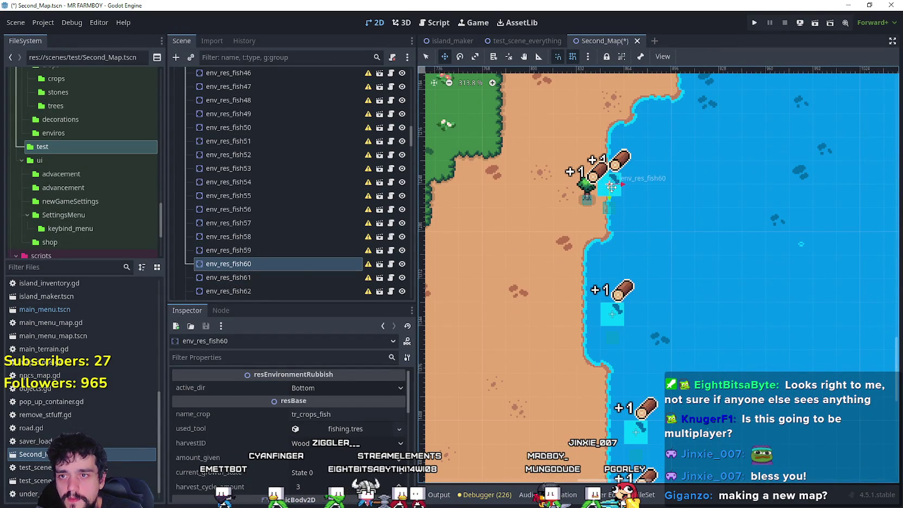
left_click_drag(611, 186, 639, 381)
scroll(639, 381, "up", 2)
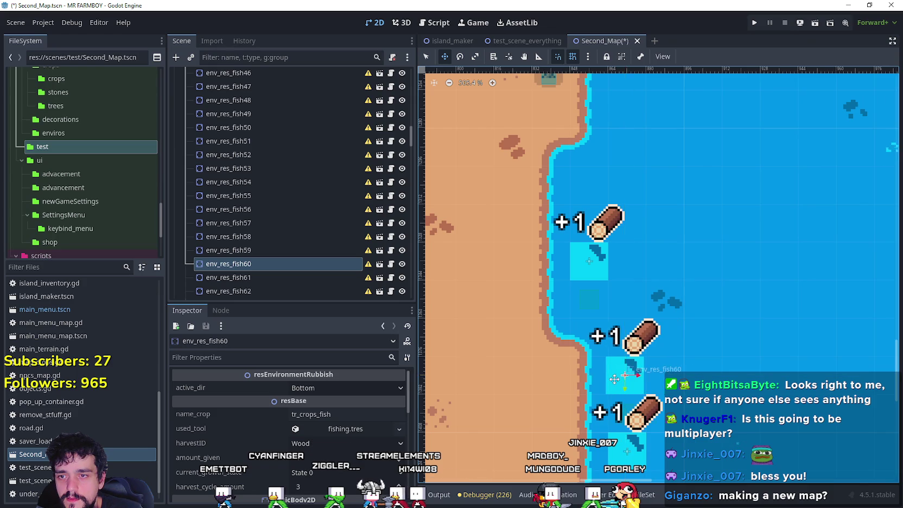
scroll(654, 375, "up", 3)
left_click(336, 387)
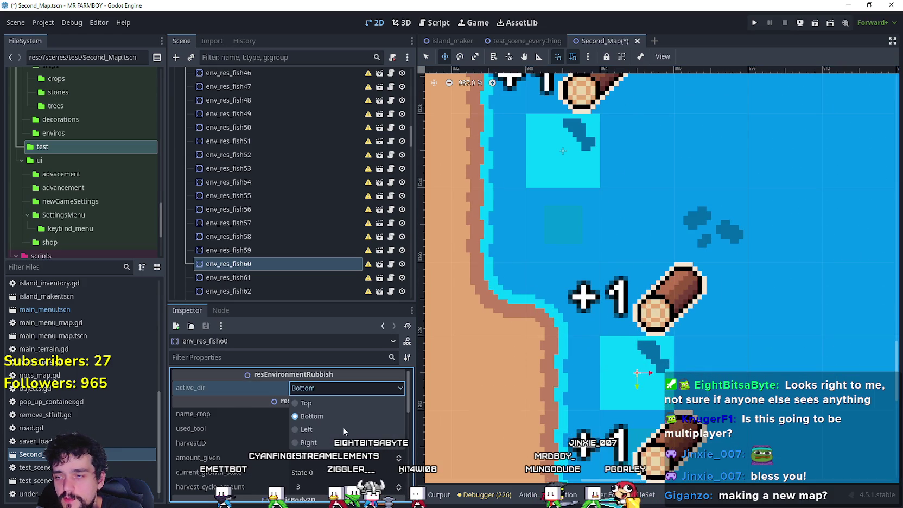
left_click(324, 428)
scroll(631, 347, "up", 1)
key("ctrl+s")
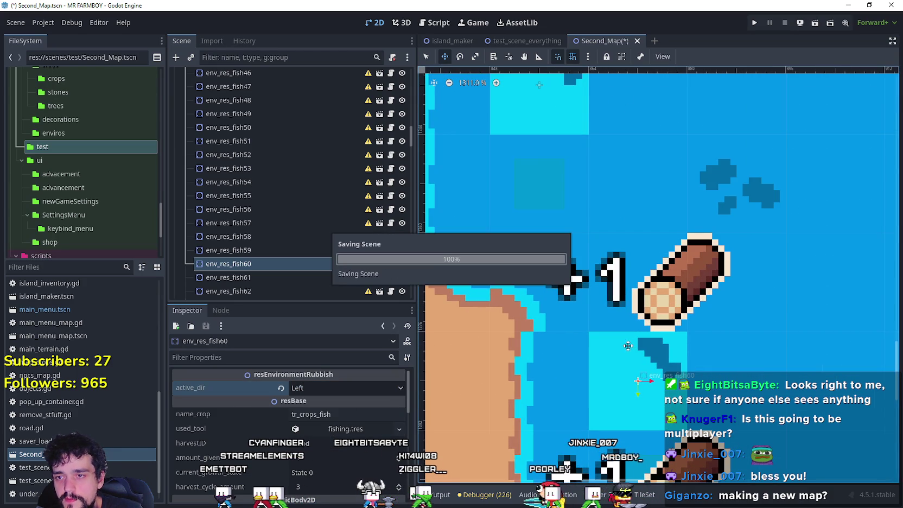
scroll(624, 342, "down", 8)
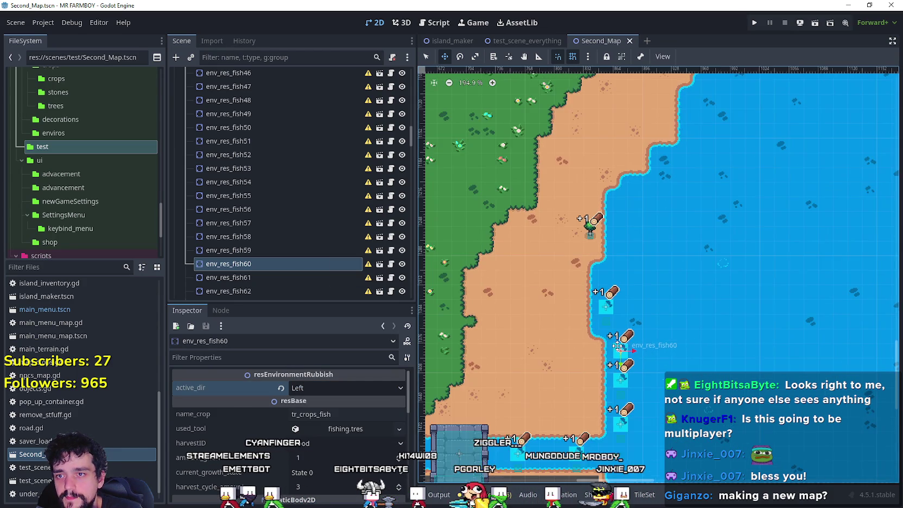
scroll(606, 332, "down", 3)
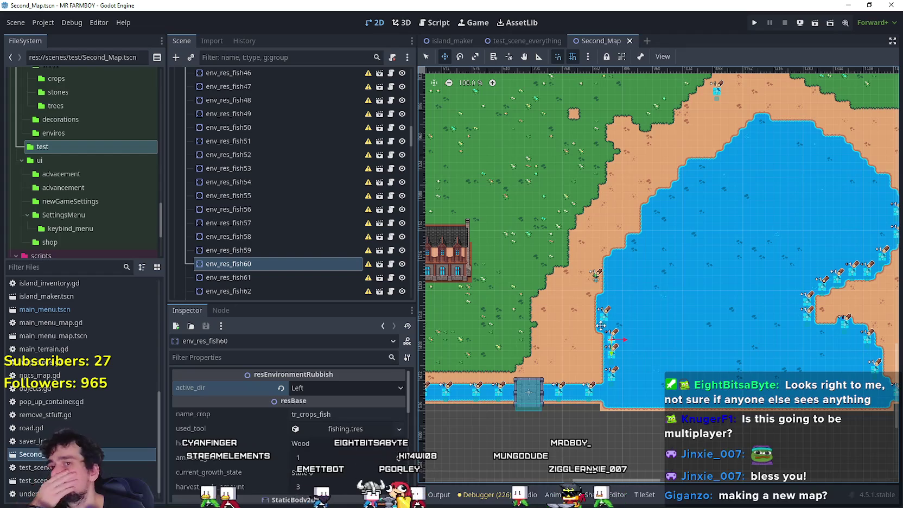
Move env_res_fish28 down-right onto a water tile and change its active_dir from Bottom to Left.
left_click_drag(725, 163, 641, 219)
key("q")
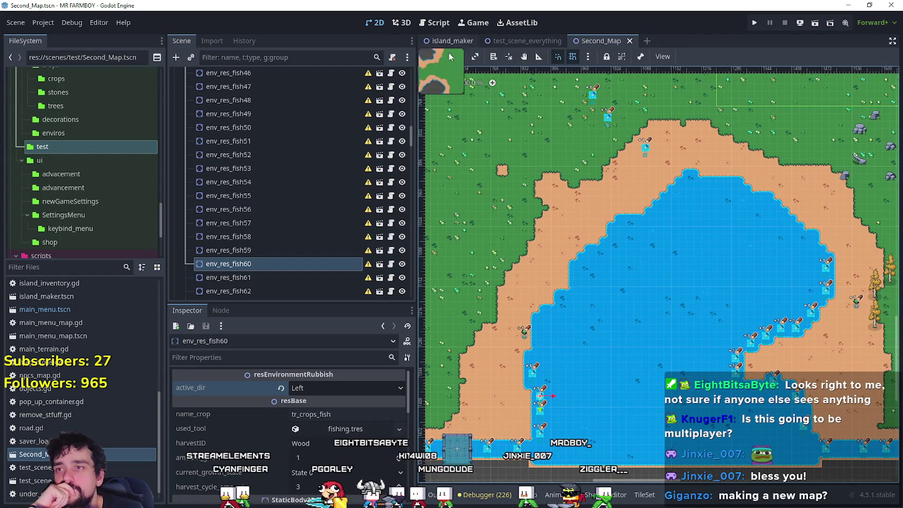
scroll(618, 126, "up", 2)
left_click(657, 158)
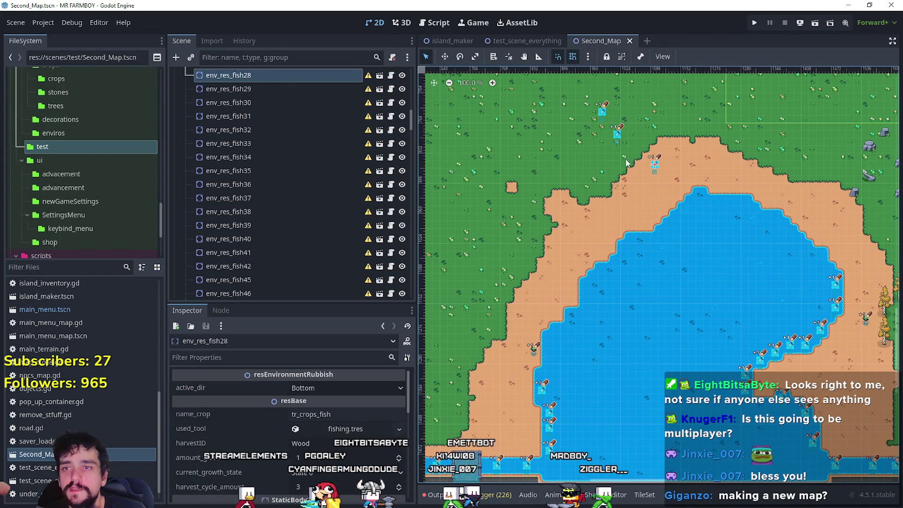
left_click(461, 82)
key("w")
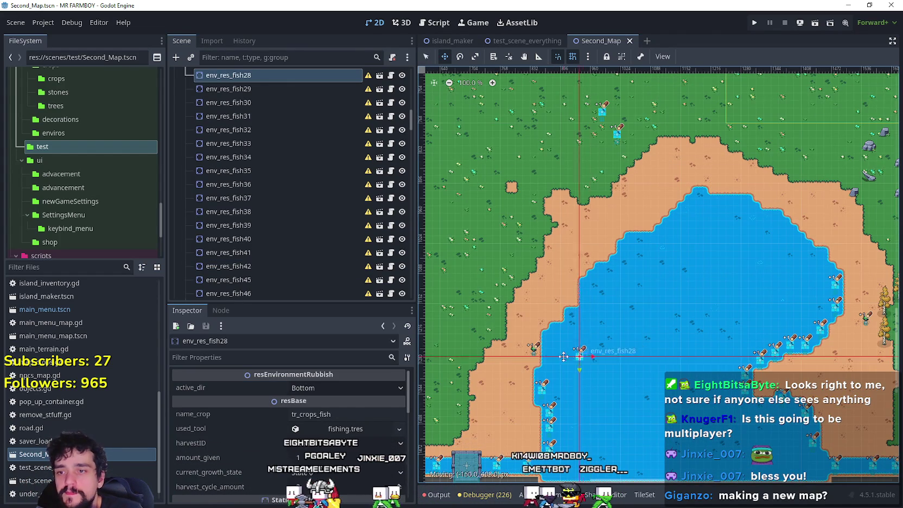
scroll(569, 399, "up", 6)
scroll(569, 395, "down", 2)
scroll(568, 396, "left", 3)
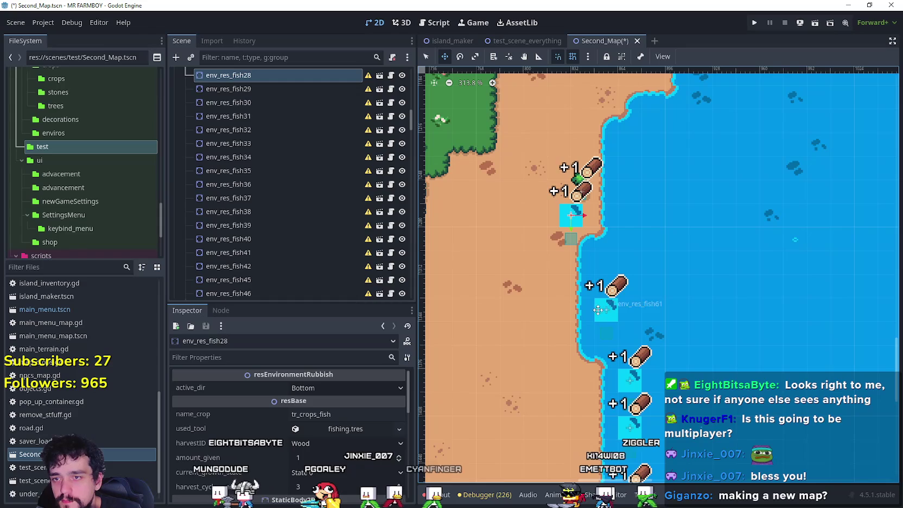
mouse_move(566, 207)
left_mouse_down()
mouse_move(622, 269)
mouse_move(603, 272)
mouse_move(600, 292)
left_mouse_up()
scroll(604, 280, "up", 6)
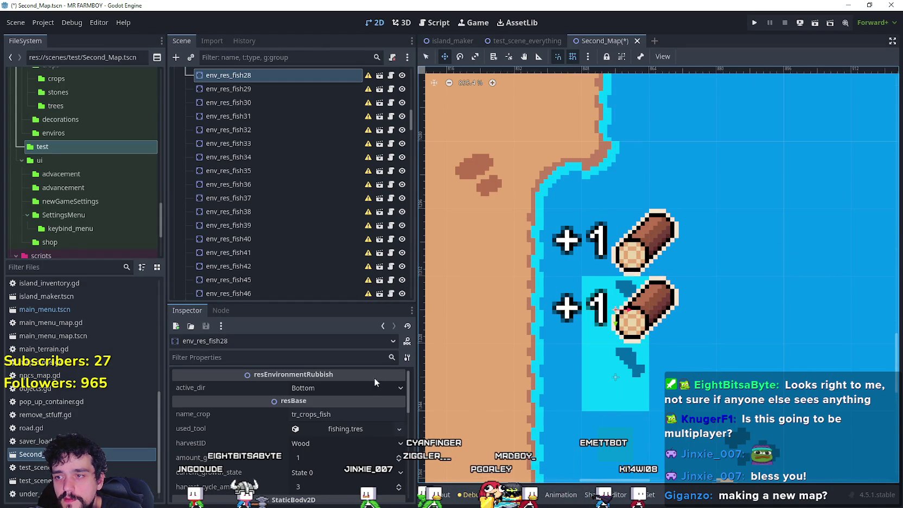
left_click(353, 387)
left_click(306, 426)
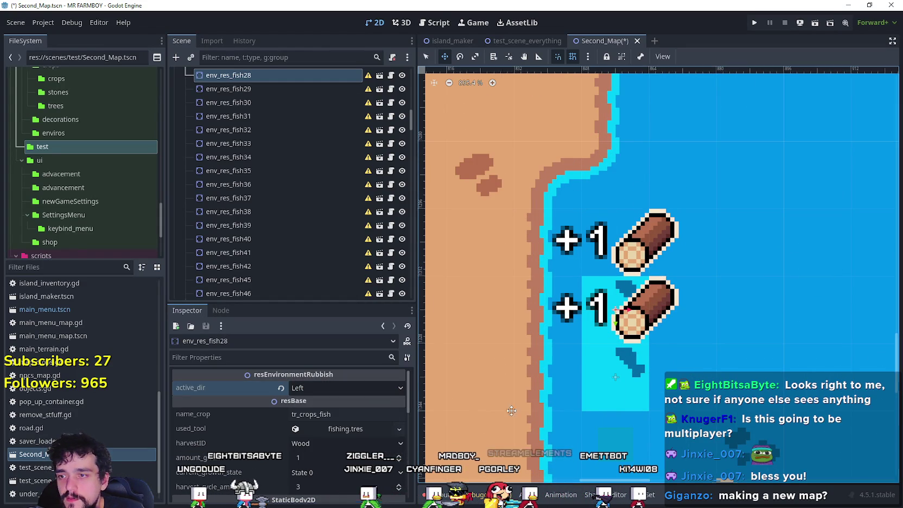
Nudge env_res_fish61 slightly further down the lake shore.
left_click(605, 393)
scroll(605, 393, "down", 3)
key("w")
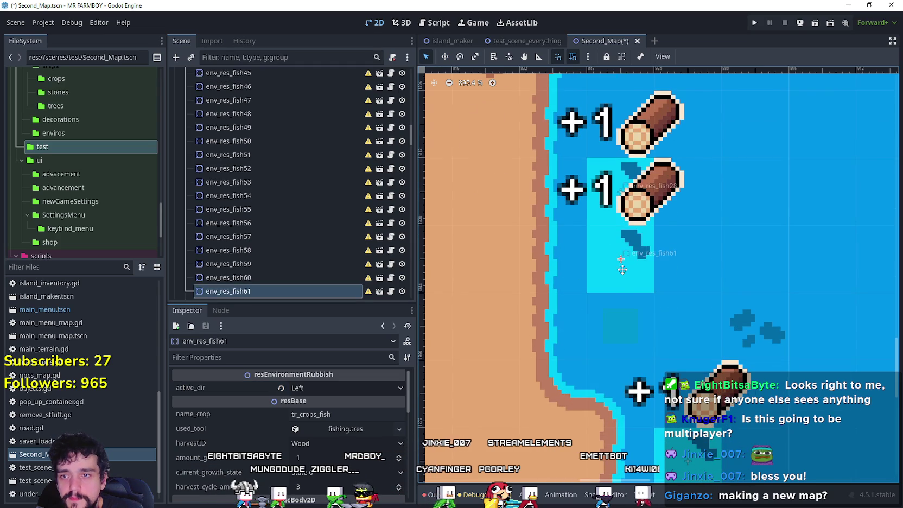
left_click_drag(623, 258, 628, 335)
scroll(627, 332, "up", 2)
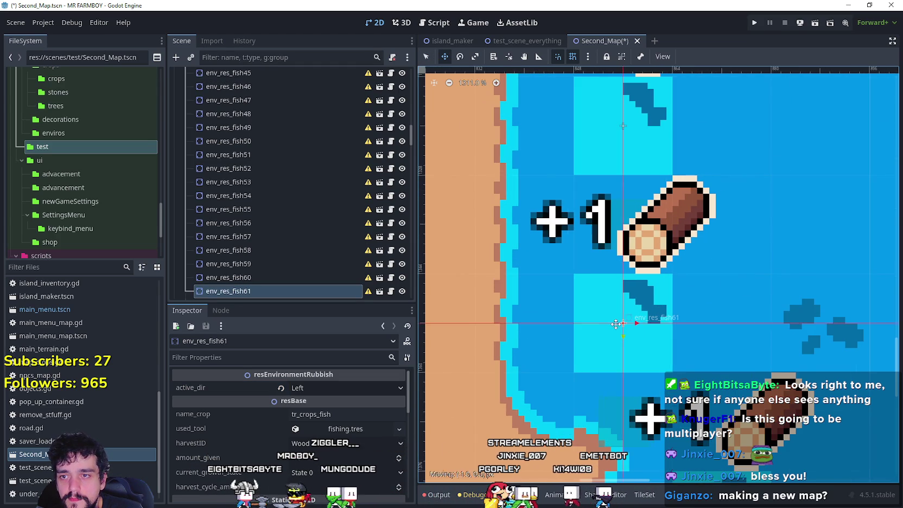
scroll(613, 320, "down", 3)
scroll(613, 321, "down", 2)
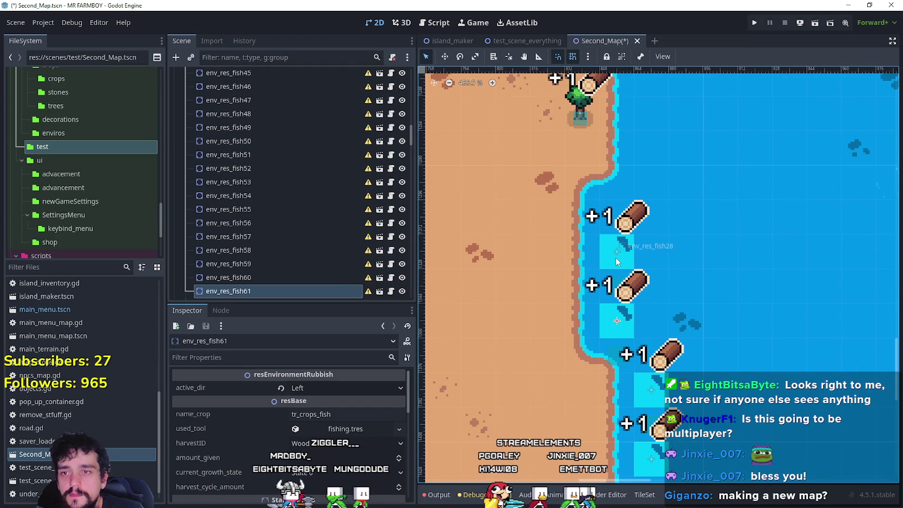
Reselect env_res_fish28 to check its placement on the water.
left_click(616, 261)
scroll(616, 258, "down", 7)
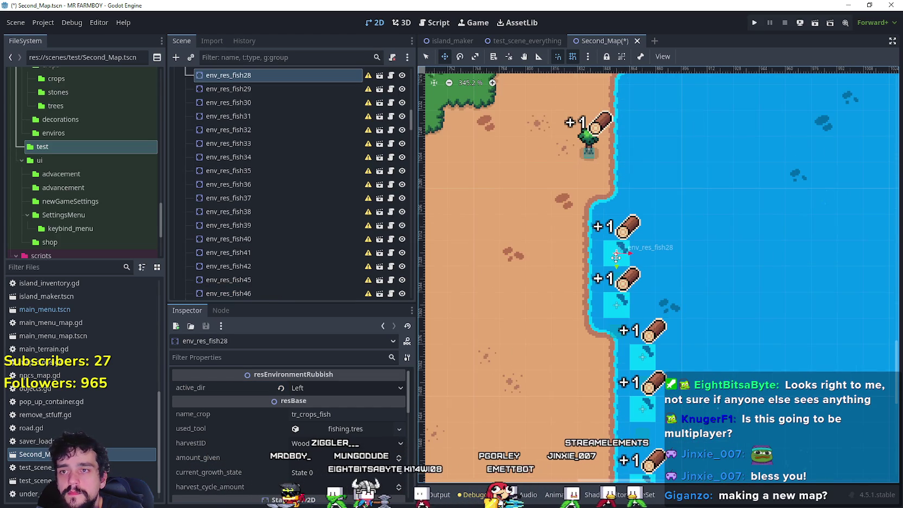
key("q")
scroll(708, 228, "down", 2)
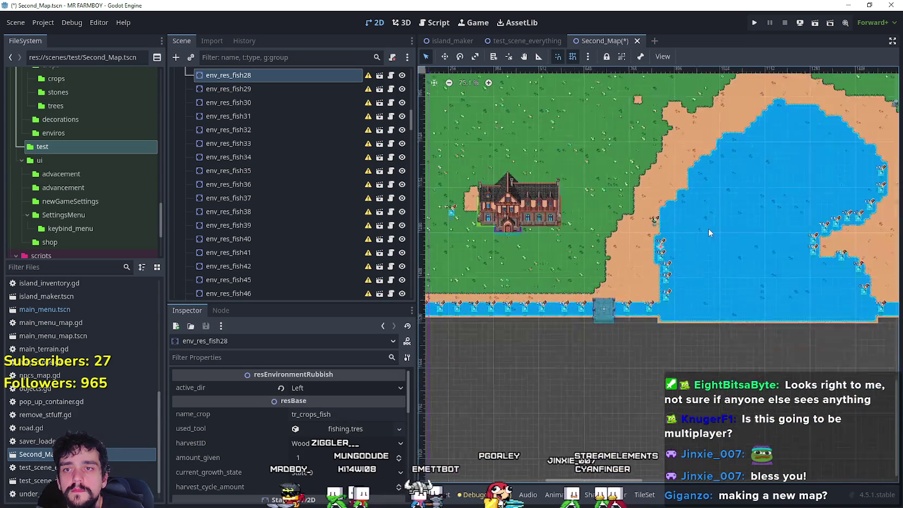
scroll(678, 217, "up", 5)
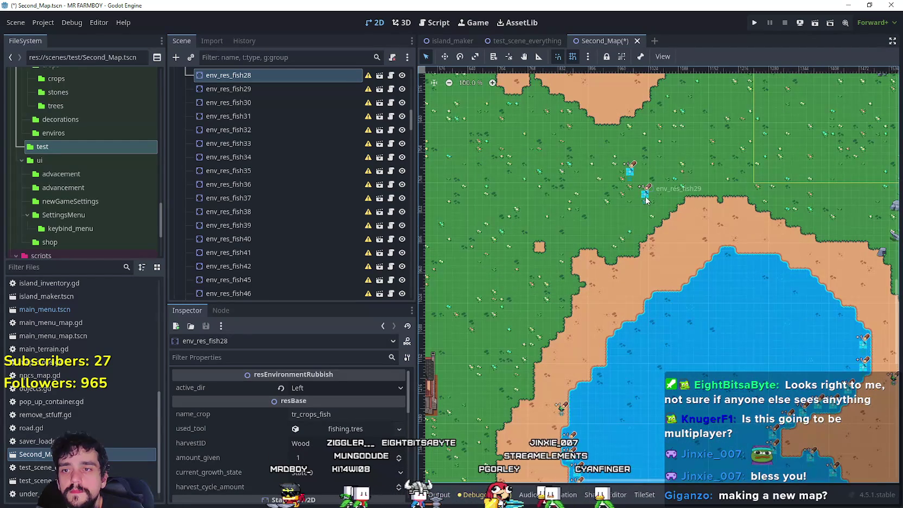
Move env_res_fish29 up onto the lake water, set its active_dir to Left, and save.
left_click(644, 195)
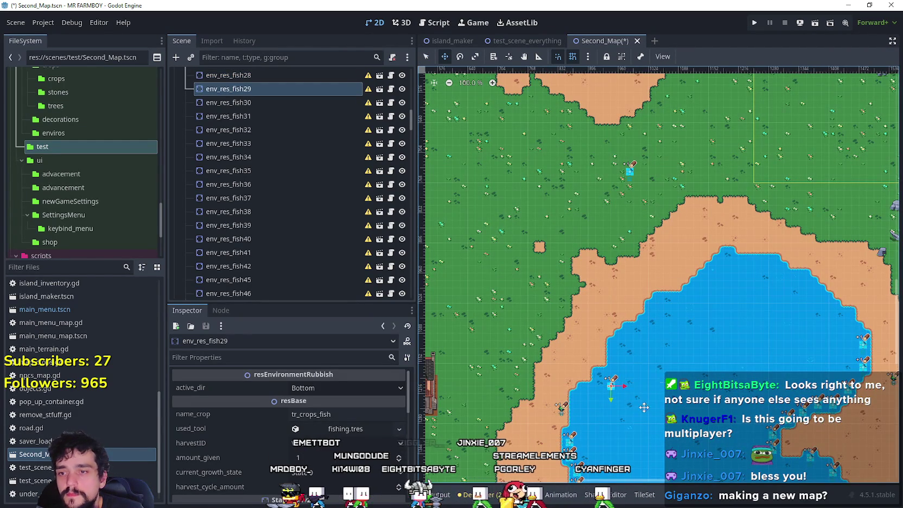
scroll(644, 407, "up", 7)
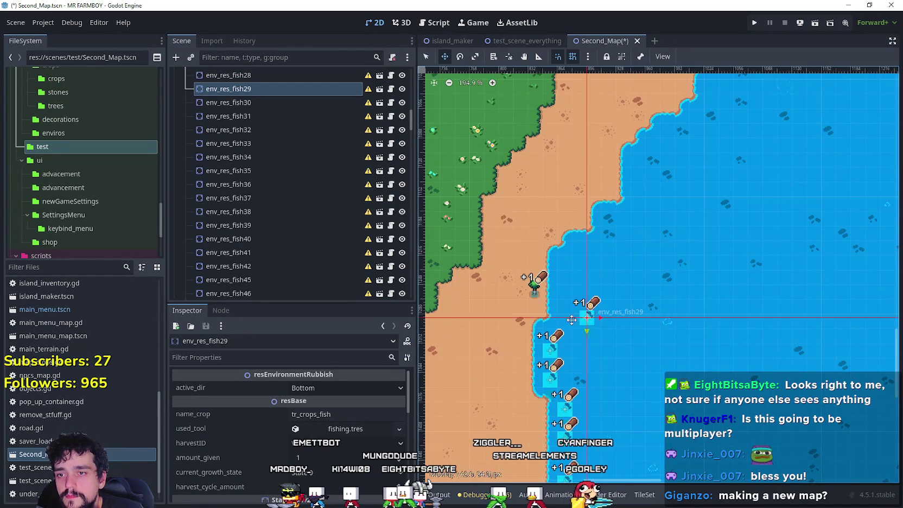
scroll(571, 320, "up", 8)
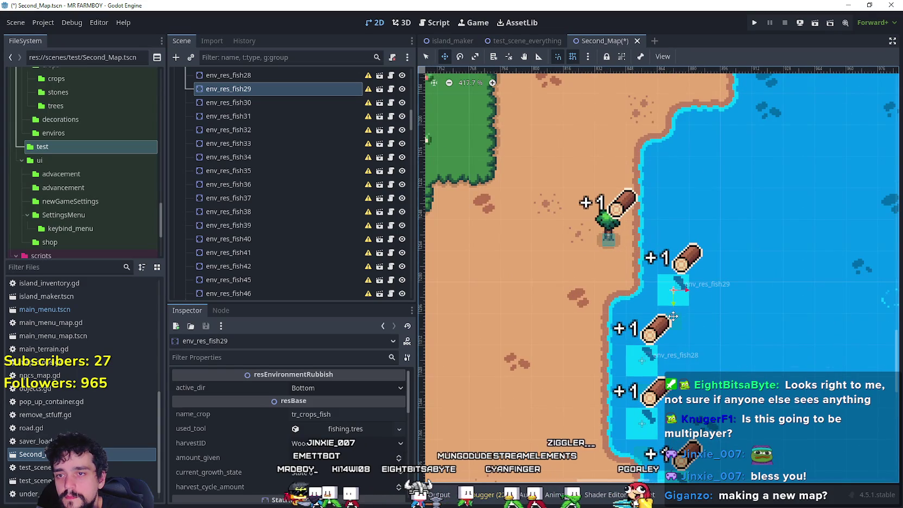
scroll(672, 316, "up", 3)
left_click_drag(671, 297, 669, 261)
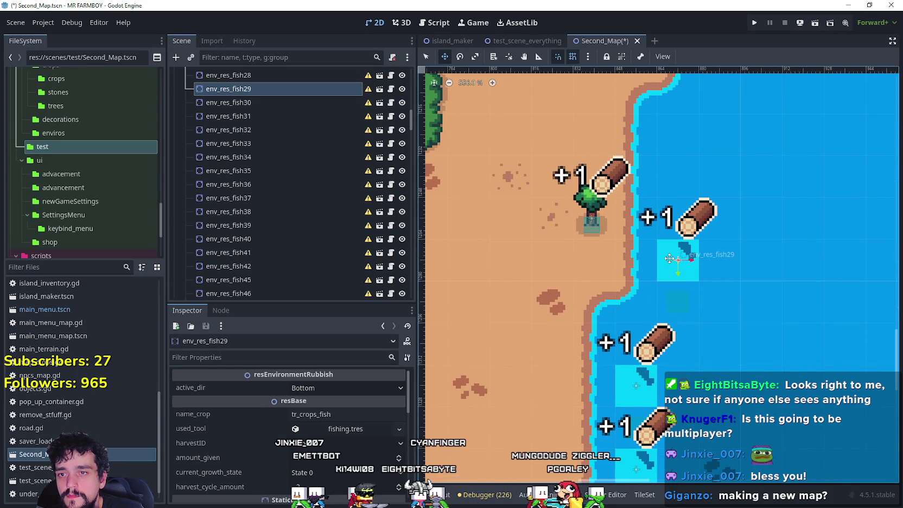
scroll(670, 258, "up", 1)
scroll(673, 245, "up", 6)
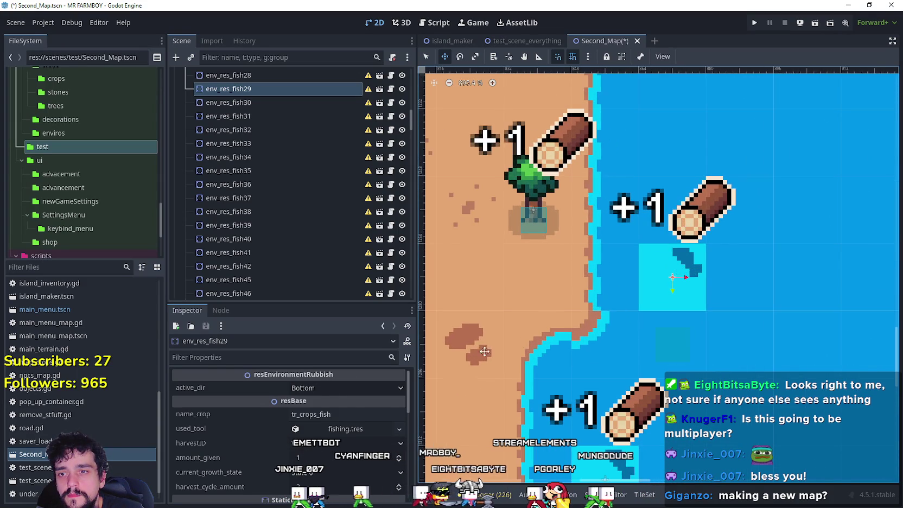
left_click(350, 387)
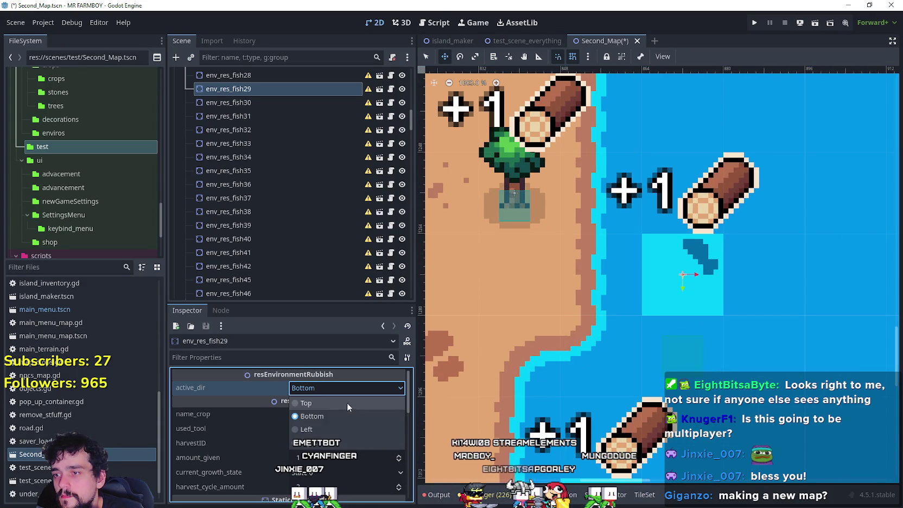
left_click(328, 424)
scroll(625, 291, "down", 7)
key("ctrl+s")
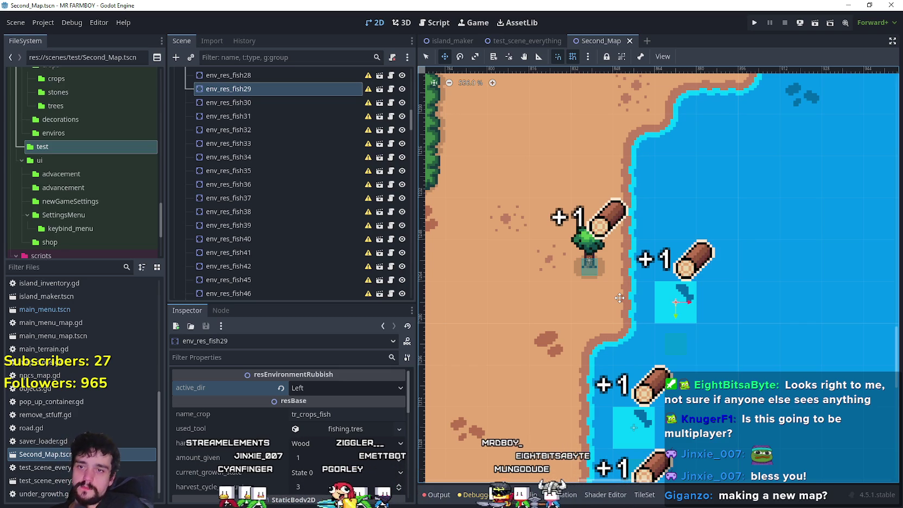
Zoom and pan the map to inspect the lower lake shoreline.
scroll(653, 348, "down", 1)
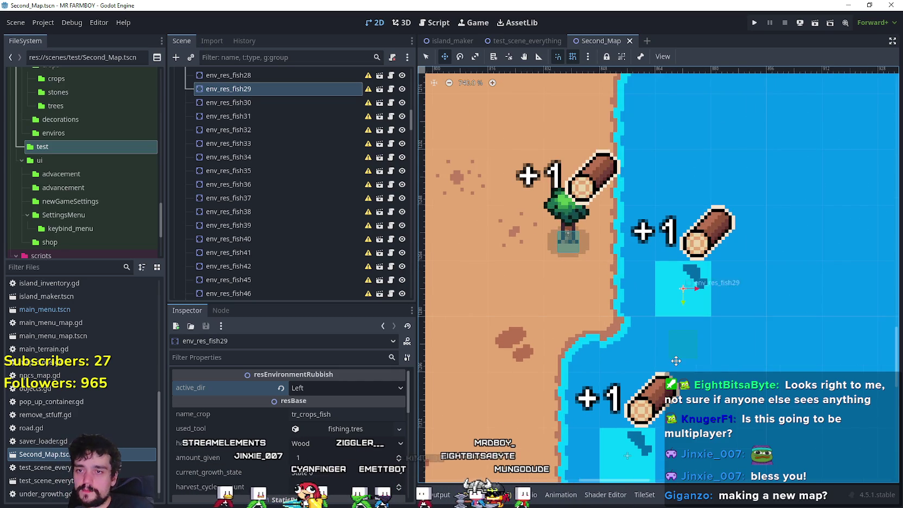
scroll(659, 282, "down", 2)
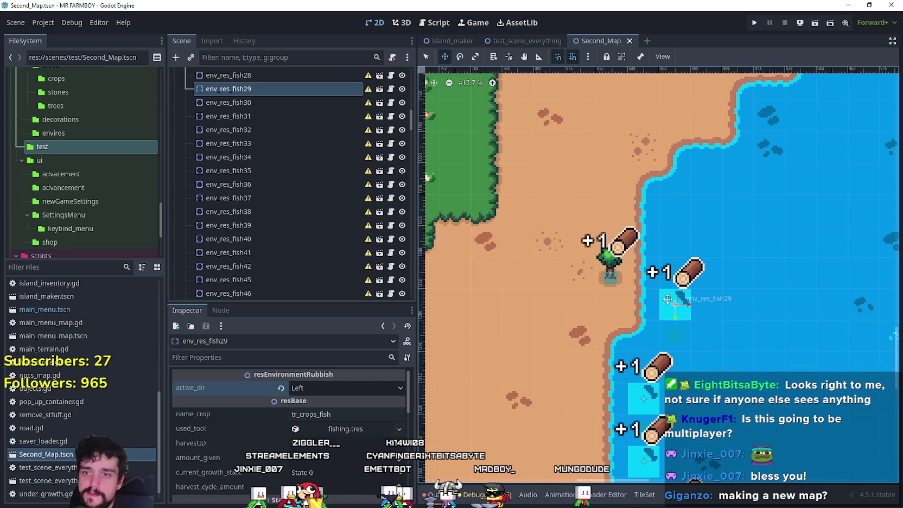
scroll(721, 261, "down", 3)
scroll(699, 266, "down", 4)
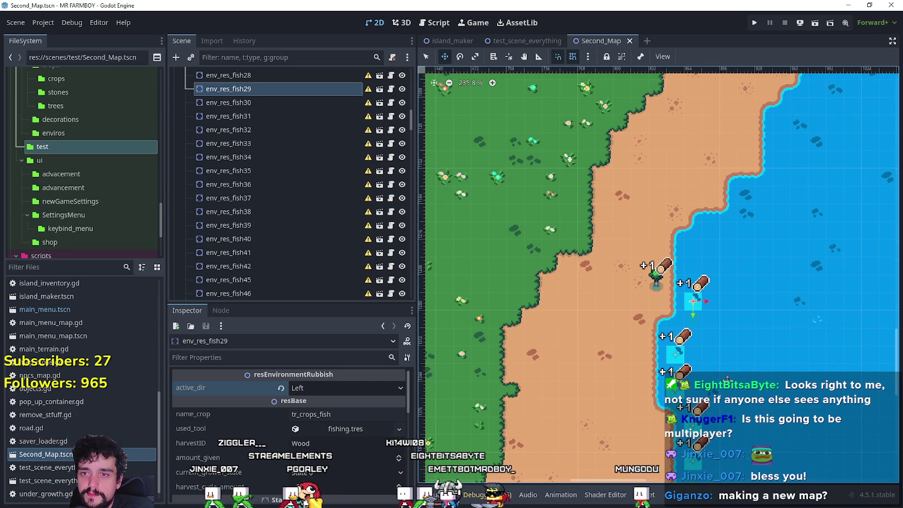
scroll(727, 288, "down", 5)
scroll(737, 293, "up", 9)
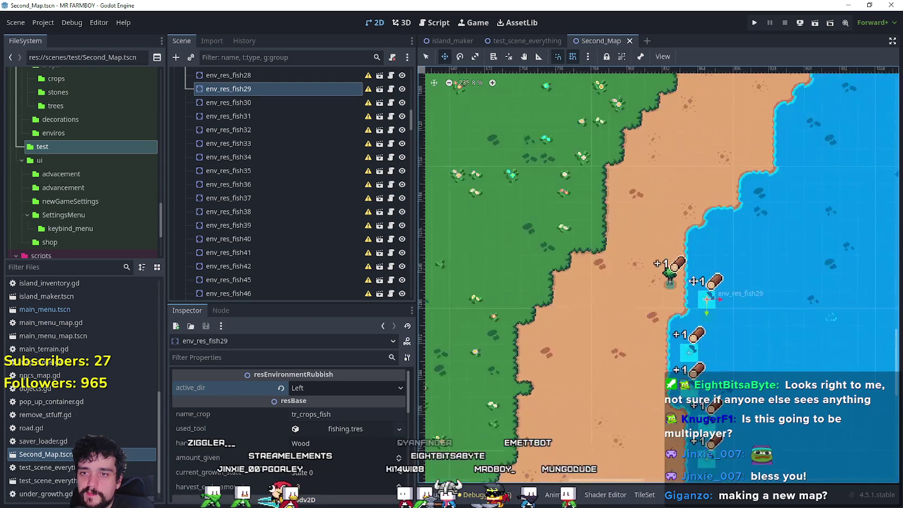
scroll(700, 308, "up", 8)
scroll(701, 308, "down", 9)
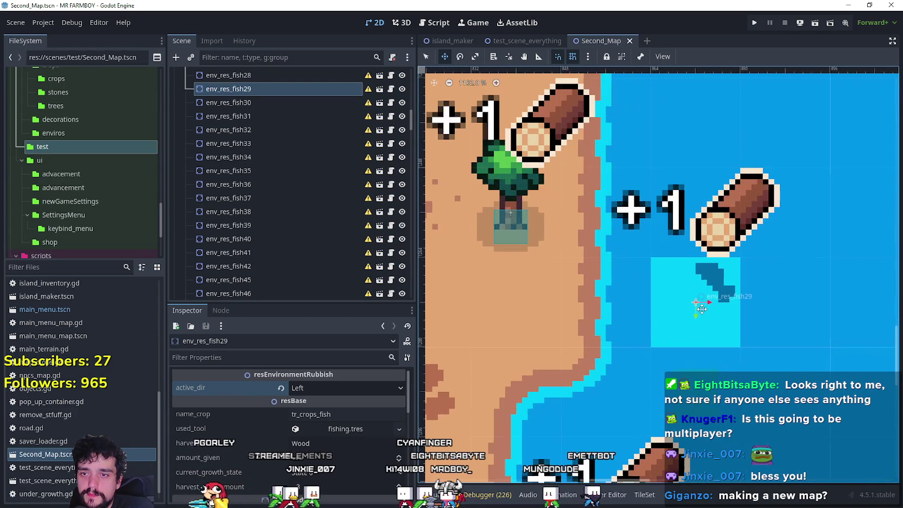
scroll(678, 354, "down", 8)
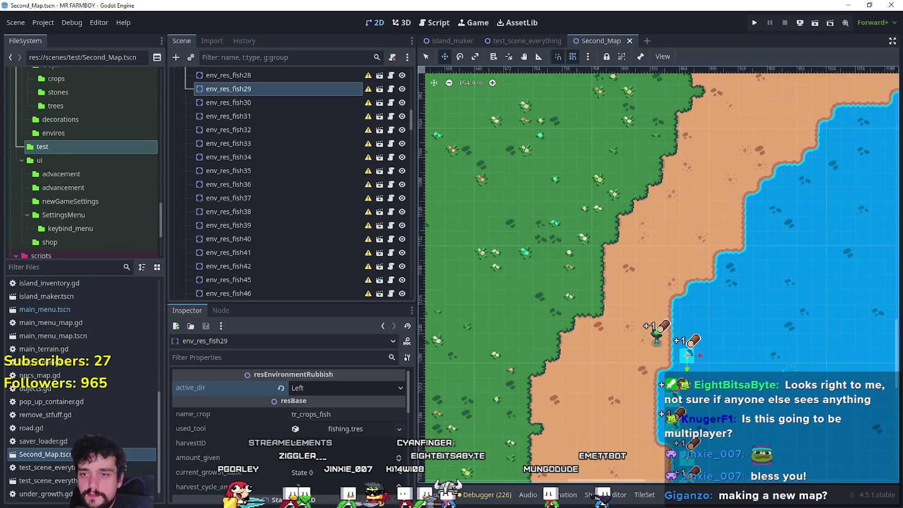
scroll(629, 335, "up", 2)
scroll(629, 336, "down", 4)
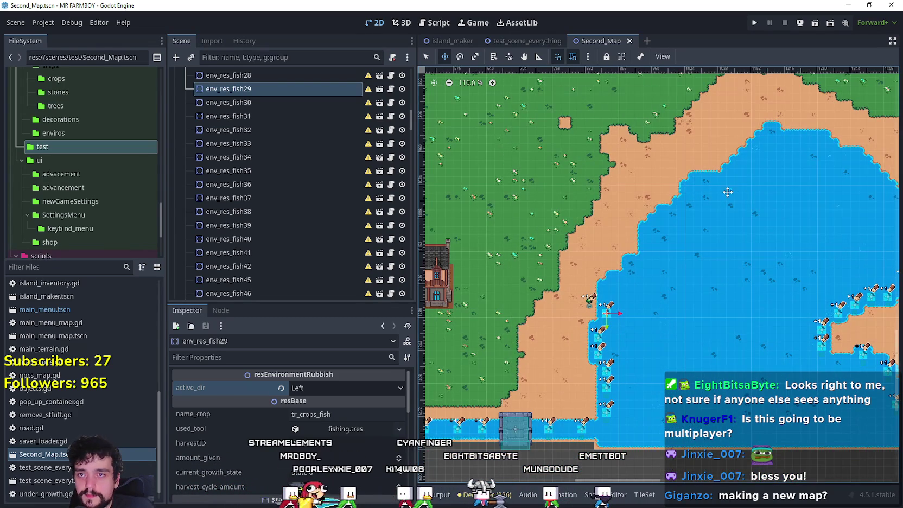
scroll(728, 192, "down", 3)
left_click_drag(664, 84, 646, 239)
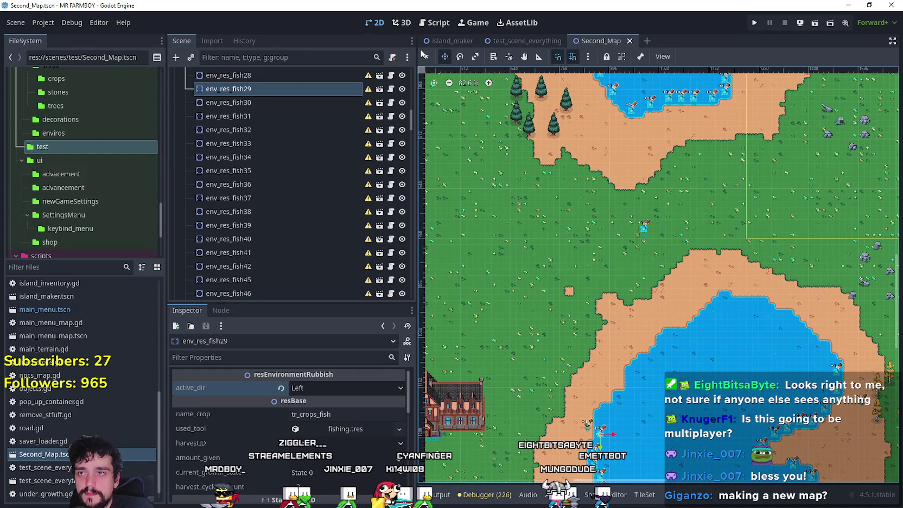
scroll(626, 225, "up", 3)
Select env_res_fish30 in Move mode and shift it left into the water.
left_click(659, 236)
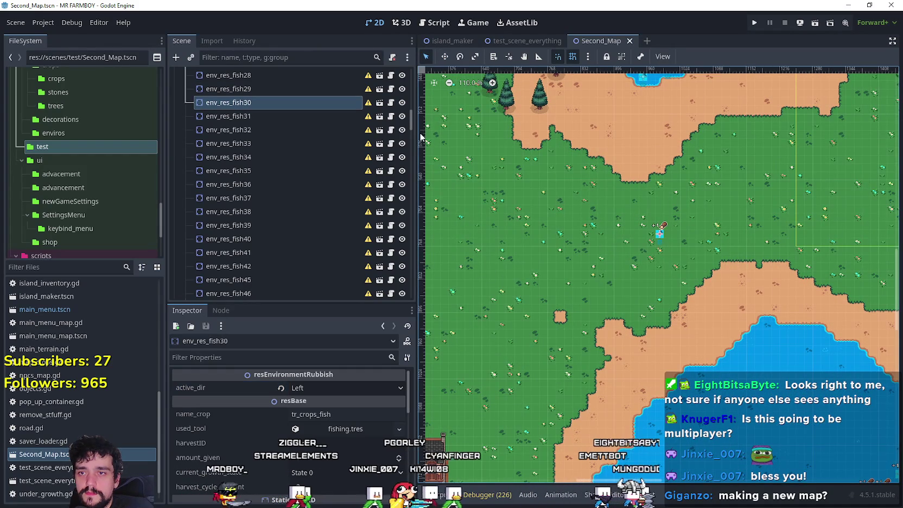
left_click(441, 60)
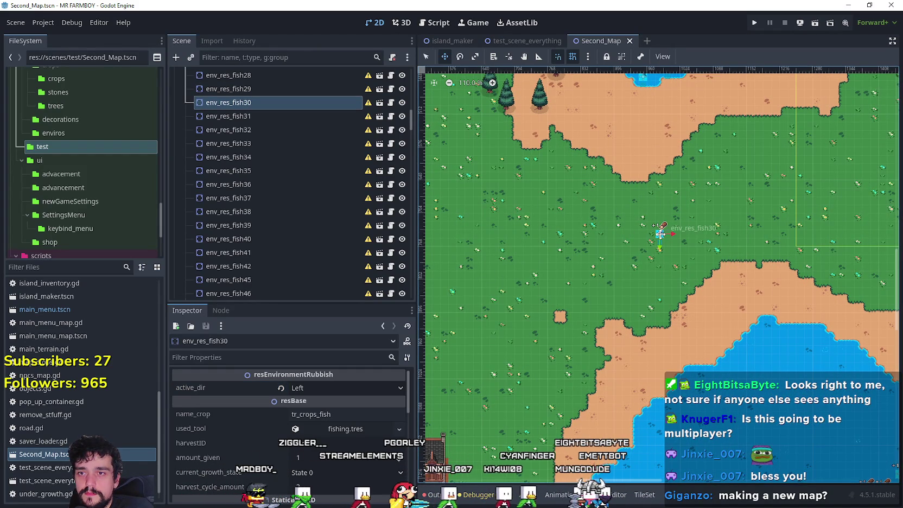
scroll(612, 374, "up", 3)
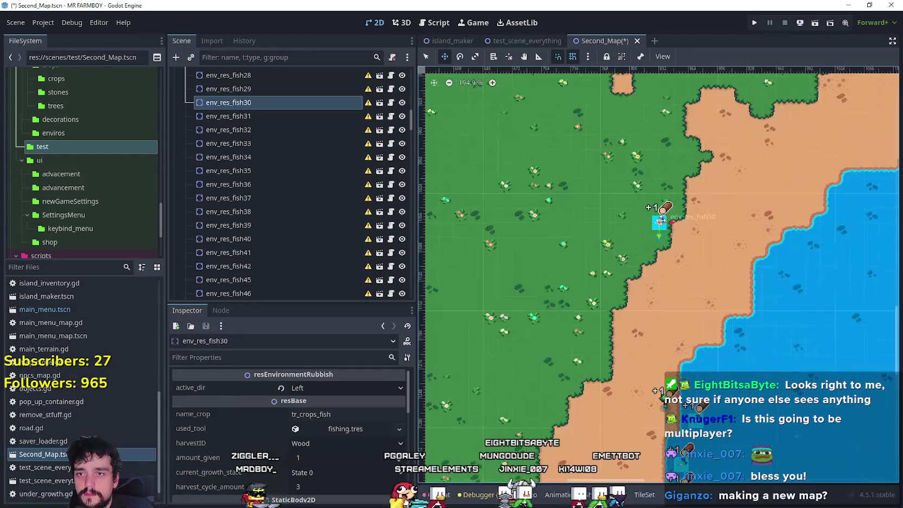
scroll(613, 188, "up", 3)
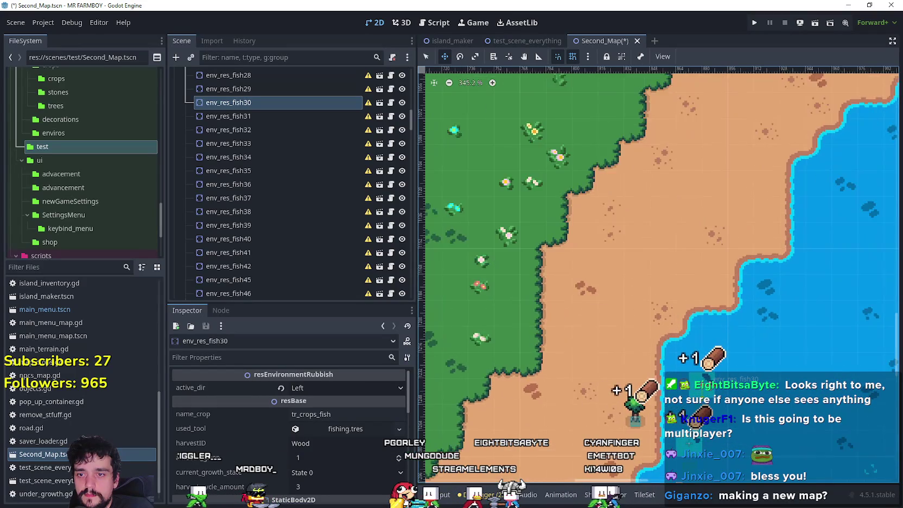
scroll(613, 187, "down", 1)
scroll(618, 186, "up", 2)
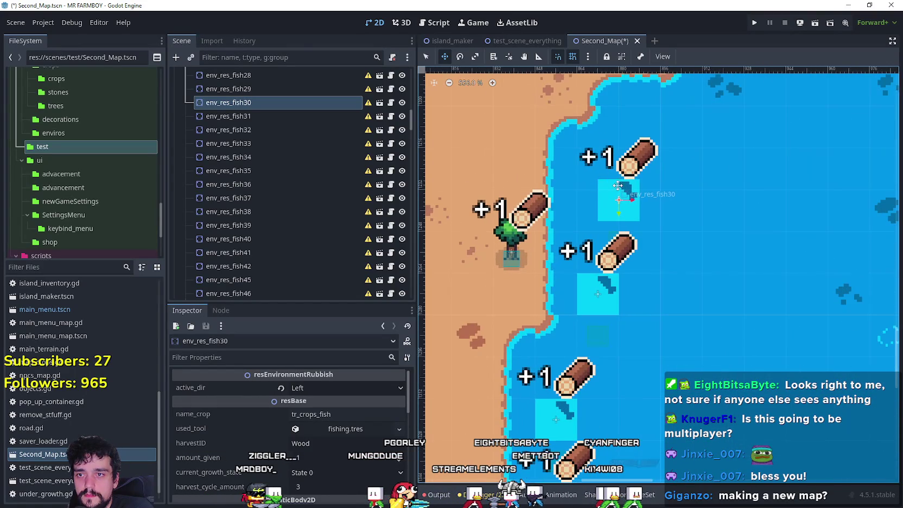
scroll(597, 174, "up", 2)
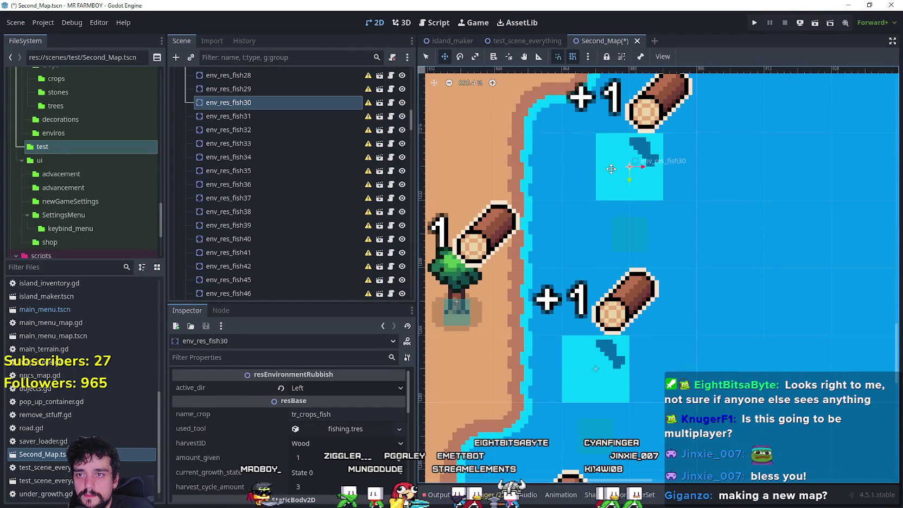
left_click_drag(588, 172, 583, 174)
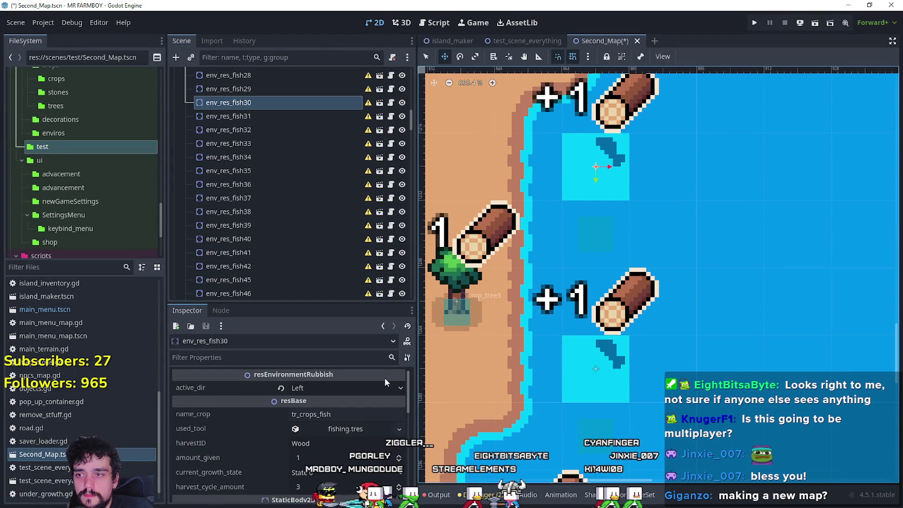
Keep env_res_fish30's active_dir at Left, nudge it down 16 px, and save Second_Map.
left_click(347, 383)
left_click(331, 420)
scroll(595, 255, "down", 3)
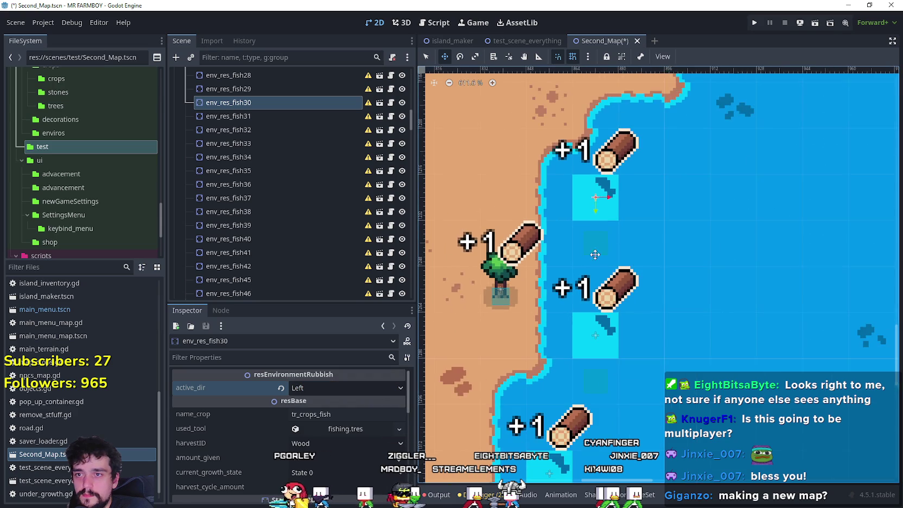
scroll(595, 255, "down", 6)
scroll(595, 209, "up", 3)
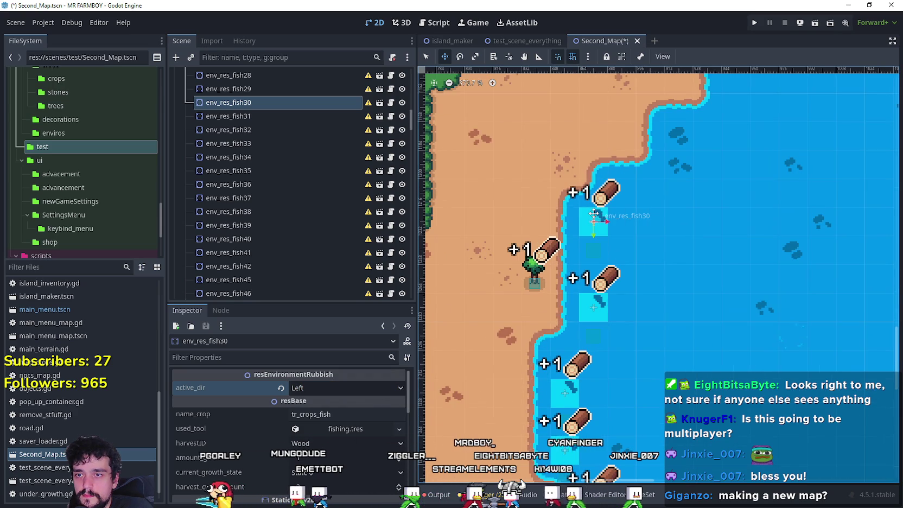
mouse_move(594, 218)
left_mouse_down()
mouse_move(593, 252)
mouse_move(590, 226)
left_mouse_up()
scroll(590, 224, "up", 10)
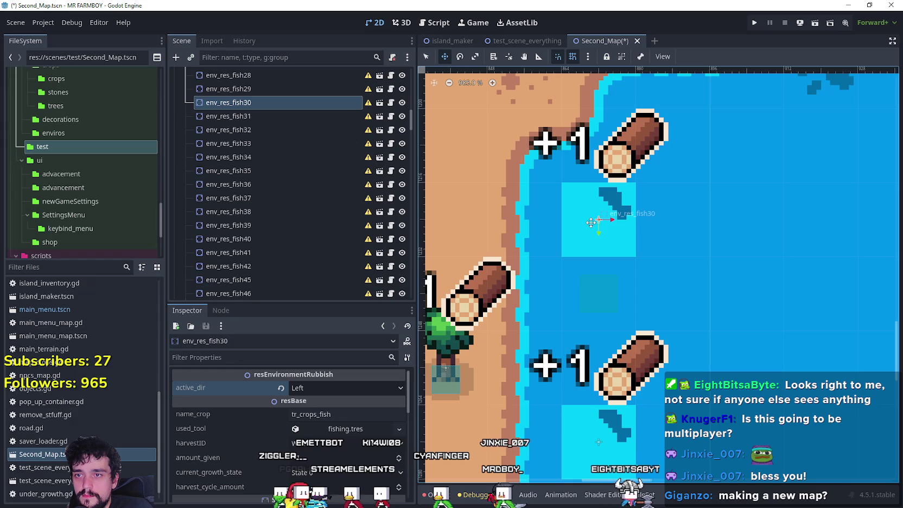
scroll(591, 222, "up", 3)
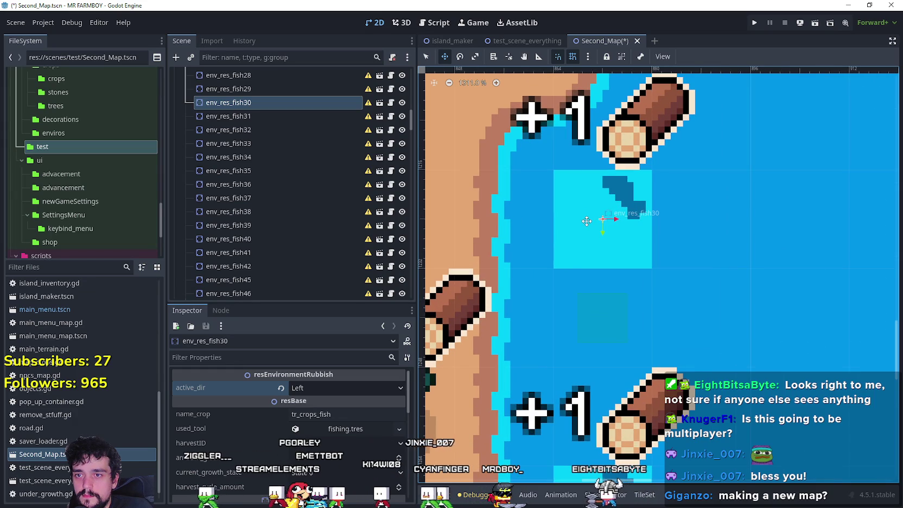
key("ctrl+s")
scroll(619, 314, "down", 20)
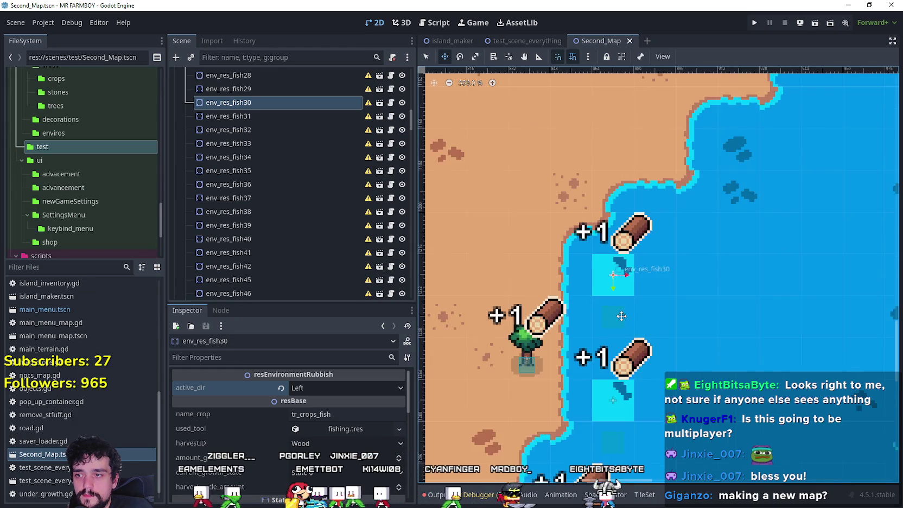
scroll(619, 314, "down", 17)
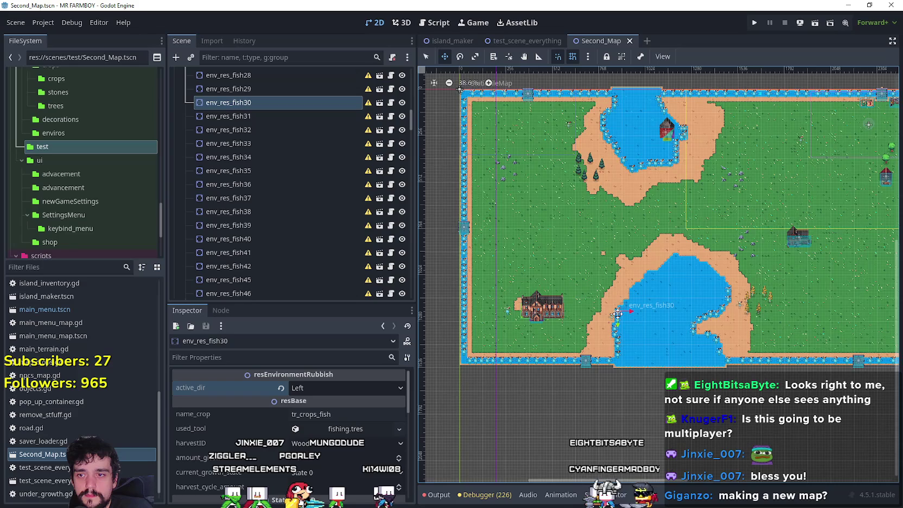
Select env_res_fish185 on the western river and activate the Move tool with W.
scroll(617, 314, "down", 4)
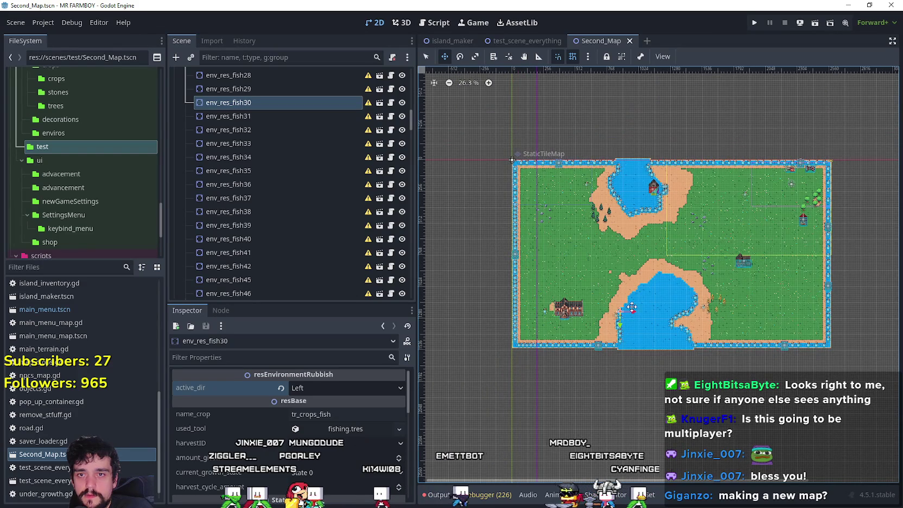
scroll(510, 162, "up", 12)
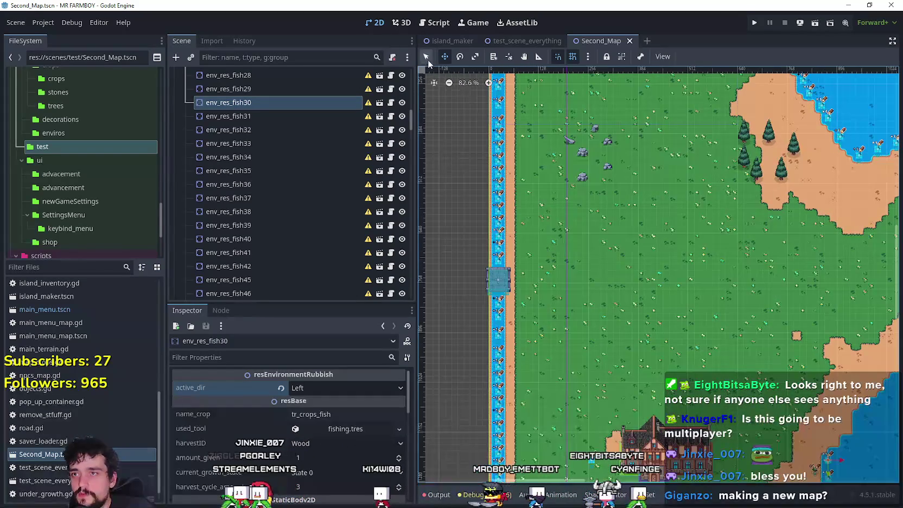
scroll(505, 241, "up", 3)
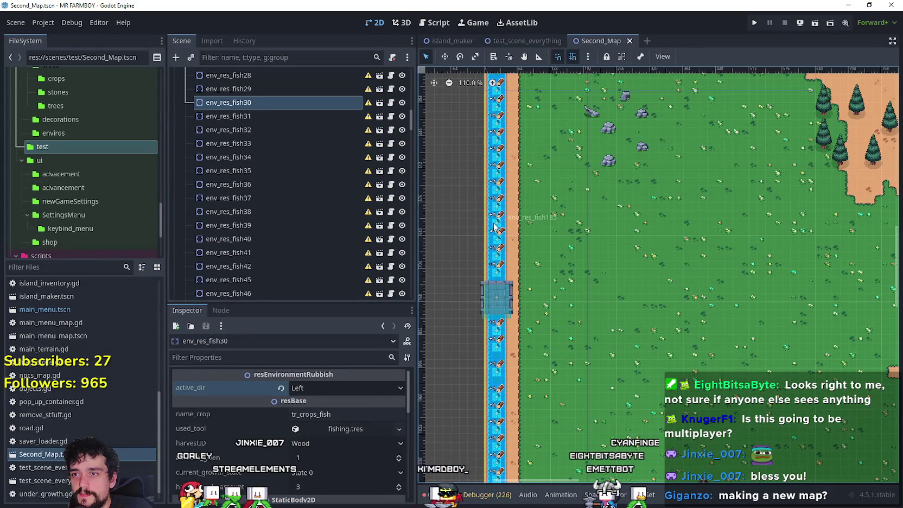
left_click(494, 227)
scroll(495, 227, "down", 4)
key("w")
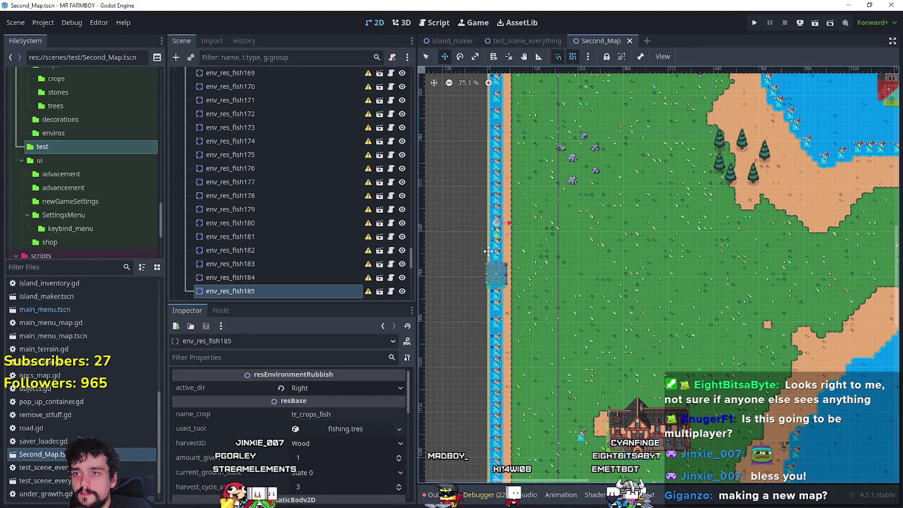
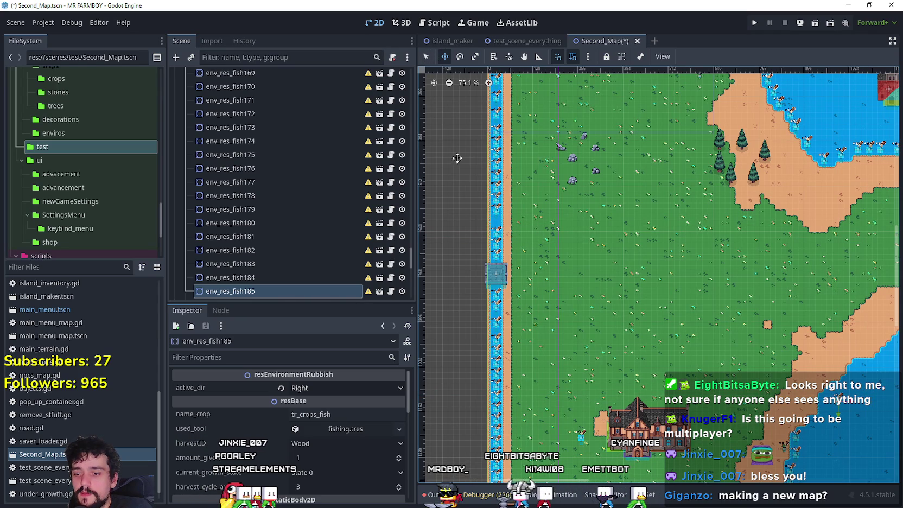
Drag env_res_fish182 from the left shoreline toward the lower-right lake.
left_click(495, 192)
key("w")
mouse_move(495, 187)
left_mouse_down()
mouse_move(672, 270)
mouse_move(850, 382)
left_mouse_up()
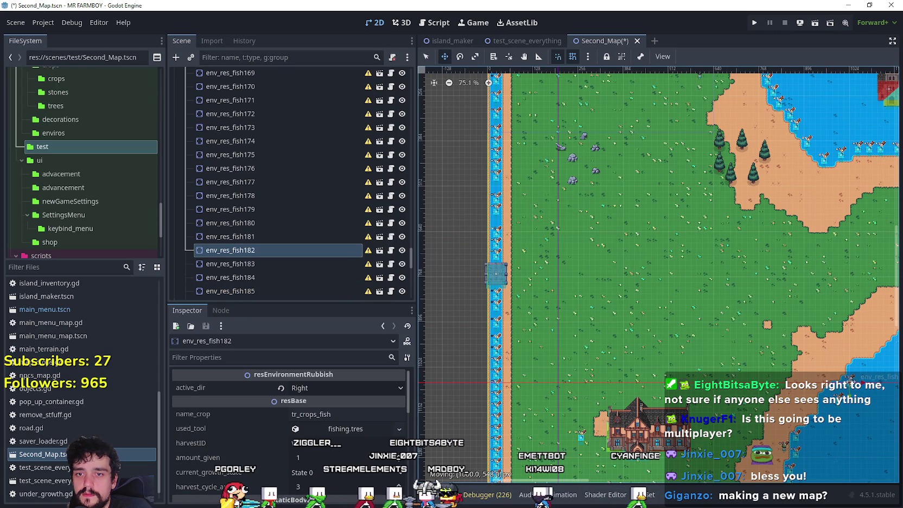
scroll(563, 211, "down", 2)
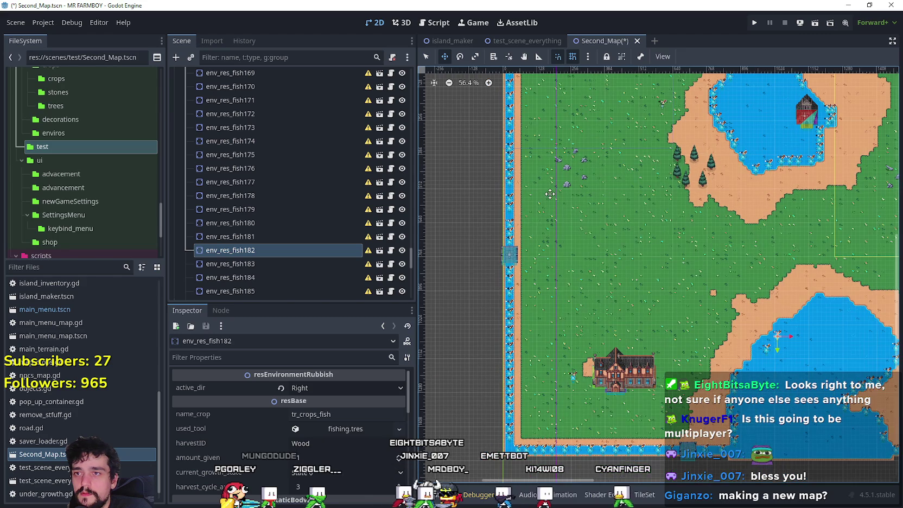
Move env_res_fish62 and env_res_fish66 onto the lower-right lake edge.
left_click(510, 165)
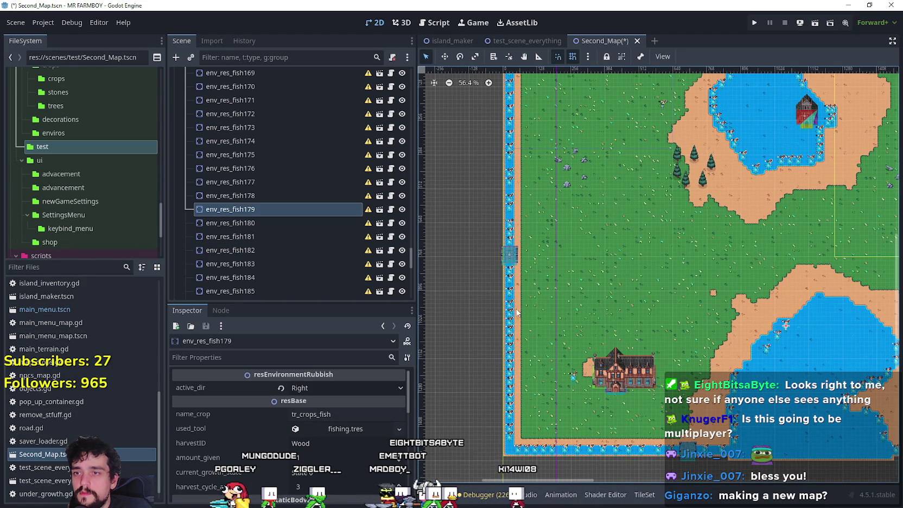
left_click(510, 324)
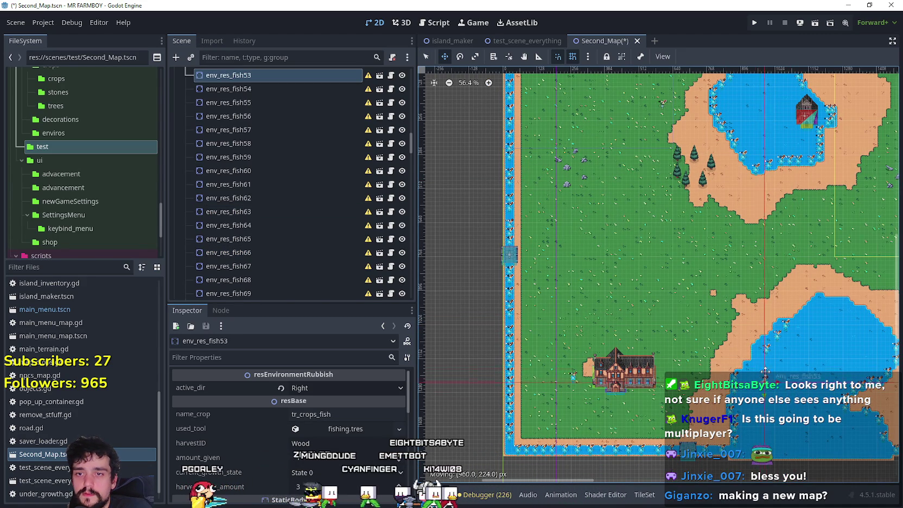
left_click(509, 374)
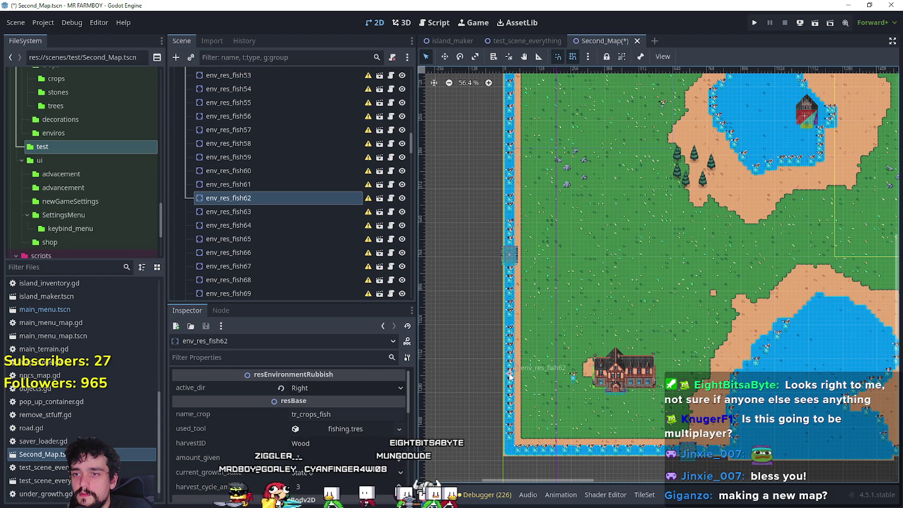
left_click_drag(515, 369, 797, 319)
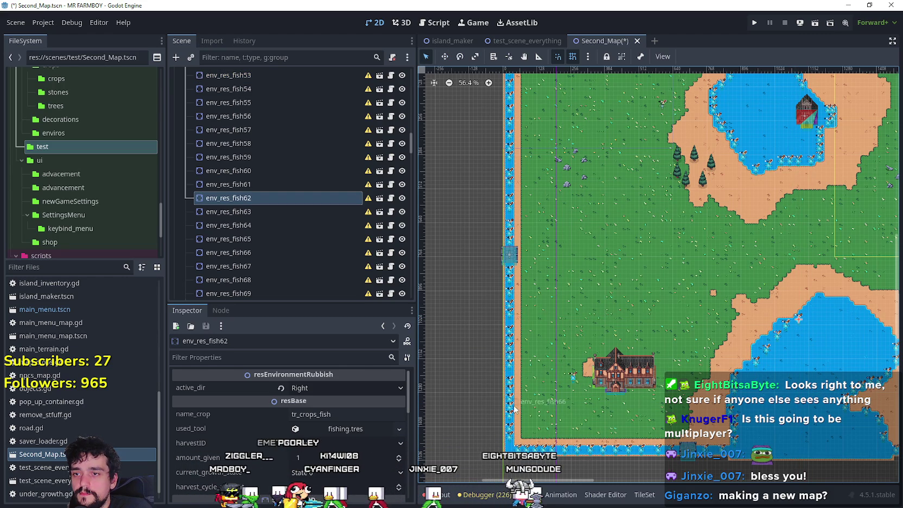
mouse_move(510, 410)
left_mouse_down()
mouse_move(623, 401)
mouse_move(810, 308)
left_mouse_up()
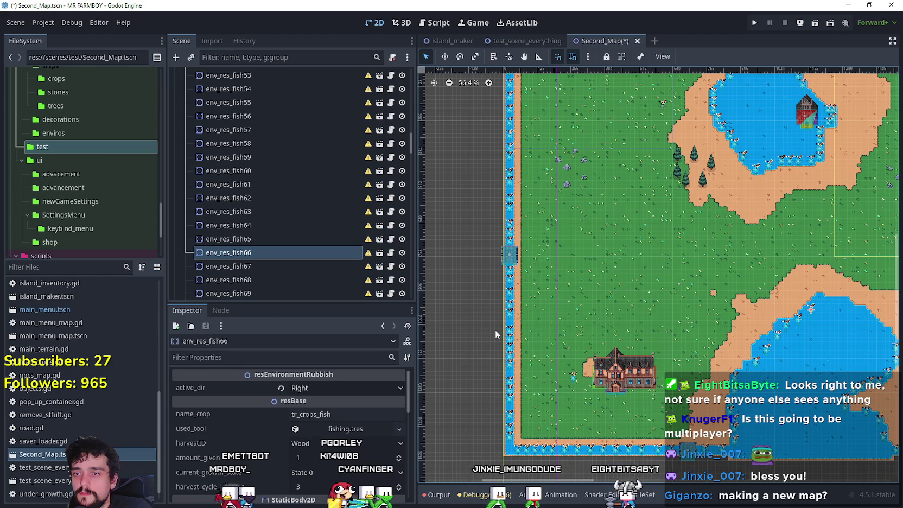
scroll(531, 249, "down", 2)
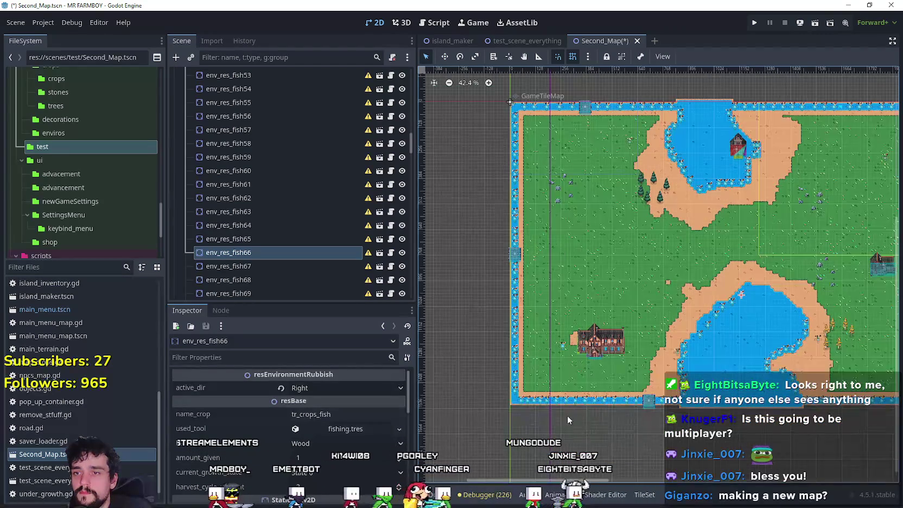
scroll(564, 416, "up", 1)
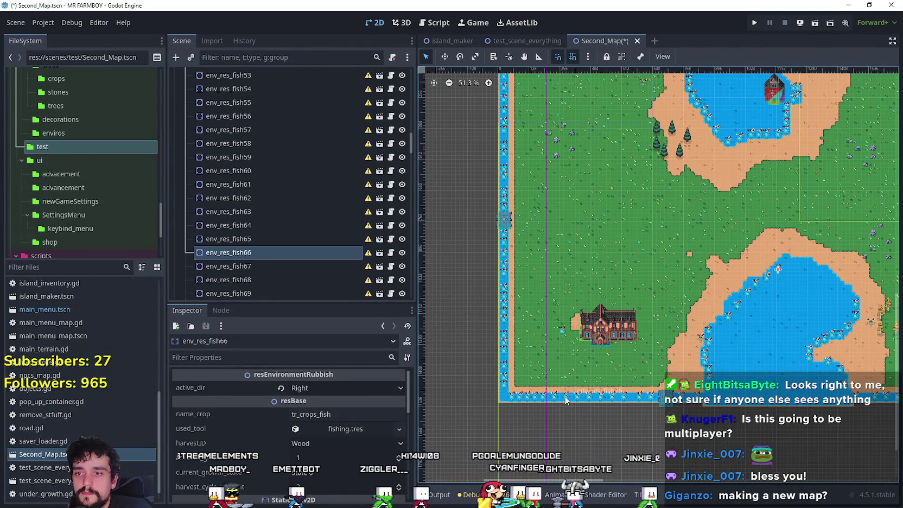
left_click(565, 400)
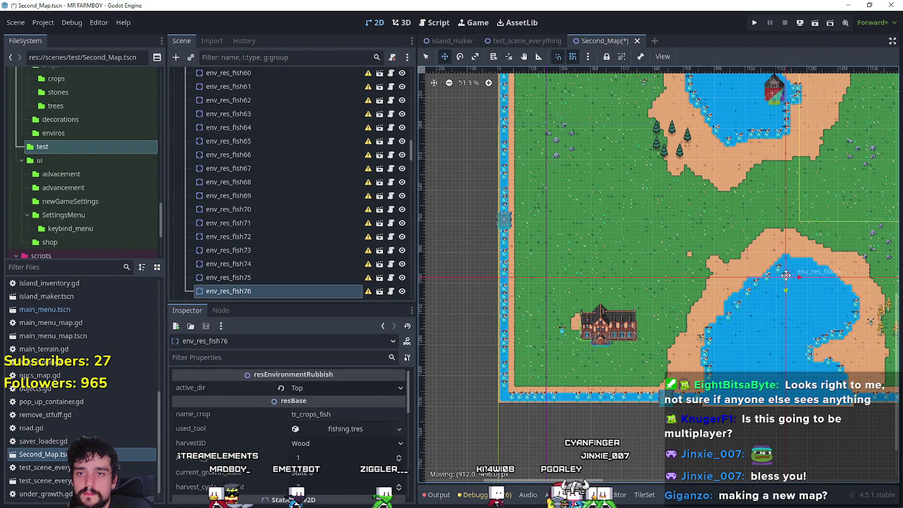
Drag env_res_fish174 from the map border into the lower lake.
scroll(782, 282, "down", 2)
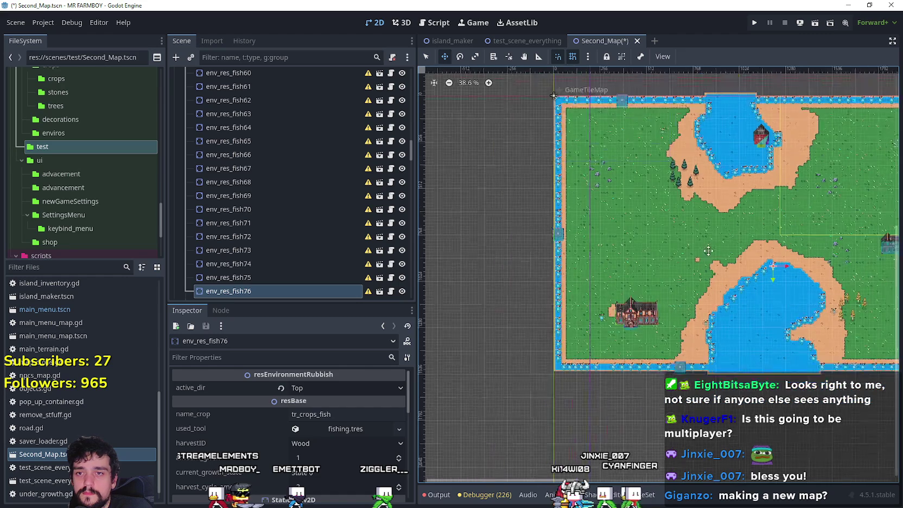
scroll(794, 357, "down", 1)
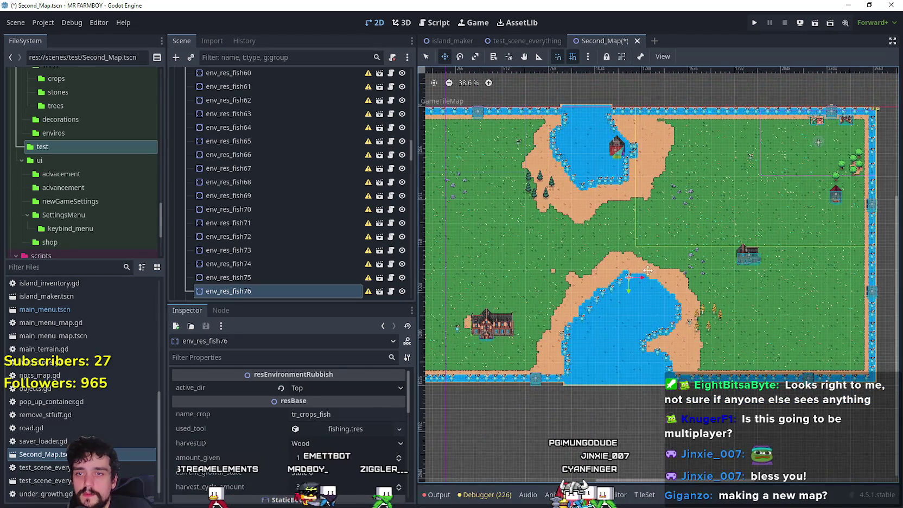
scroll(627, 241, "up", 1)
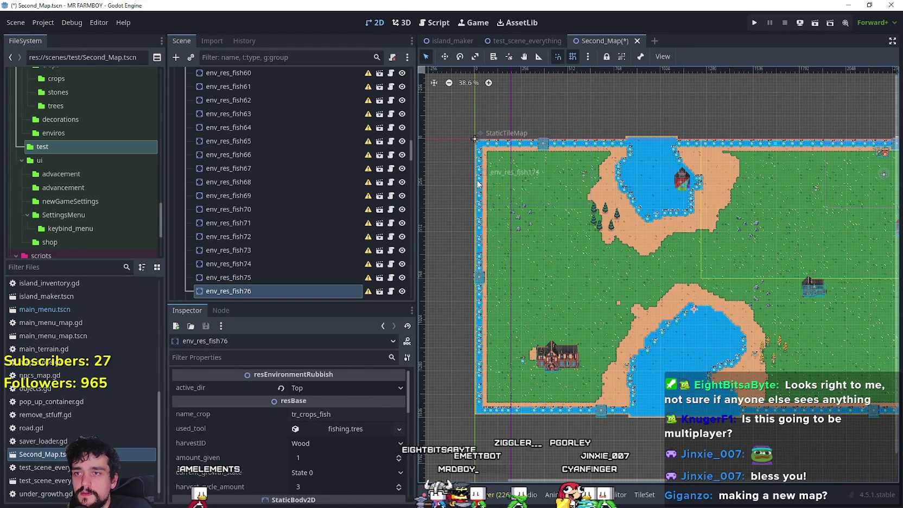
key("w")
left_click_drag(476, 179, 704, 309)
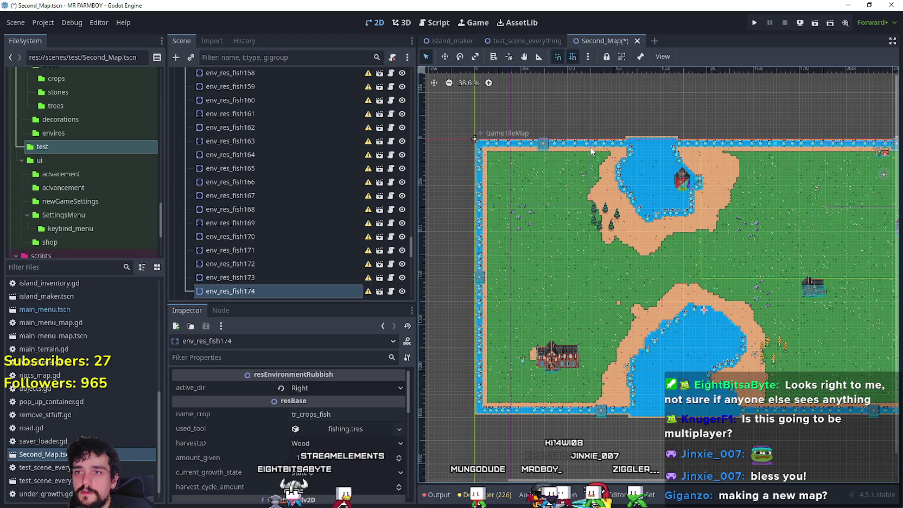
key("q")
Shift env_res_fish82 up and to the right along the lower lake.
scroll(762, 245, "right", 2)
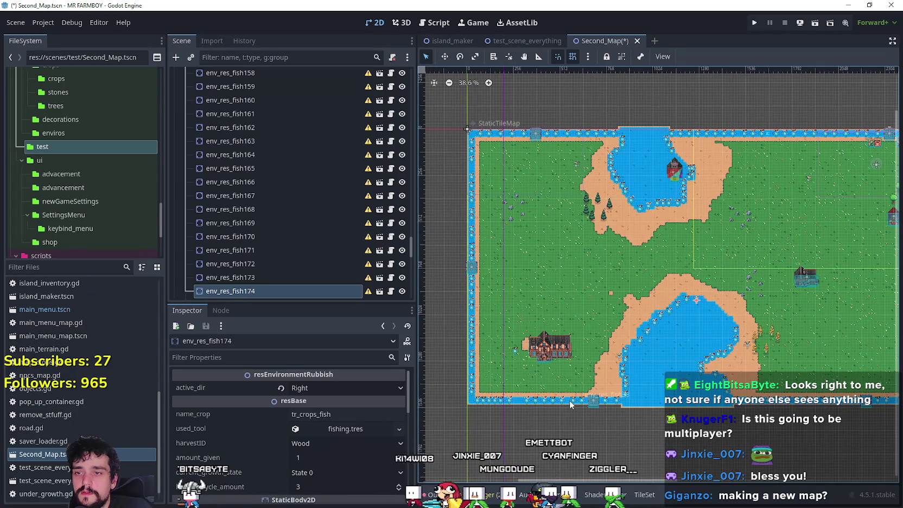
left_click(562, 402)
key("w")
left_click_drag(584, 395, 663, 367)
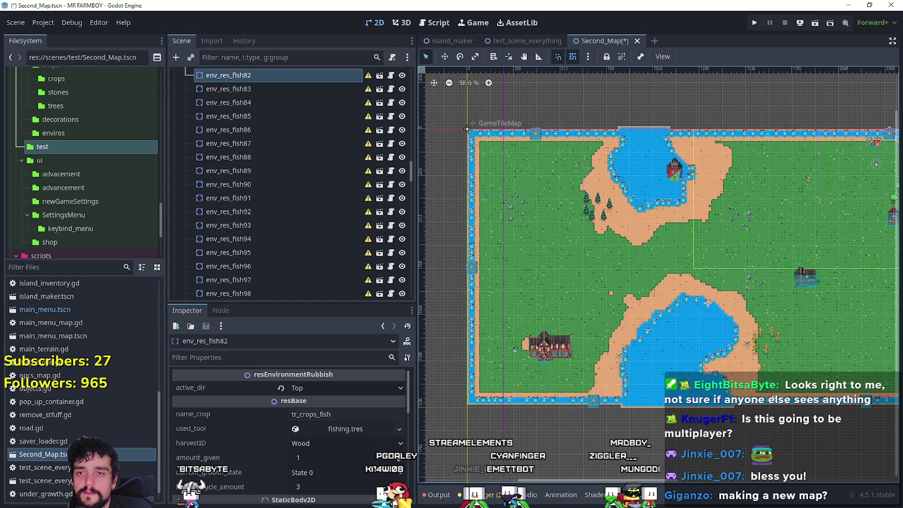
left_click(788, 403)
key("w")
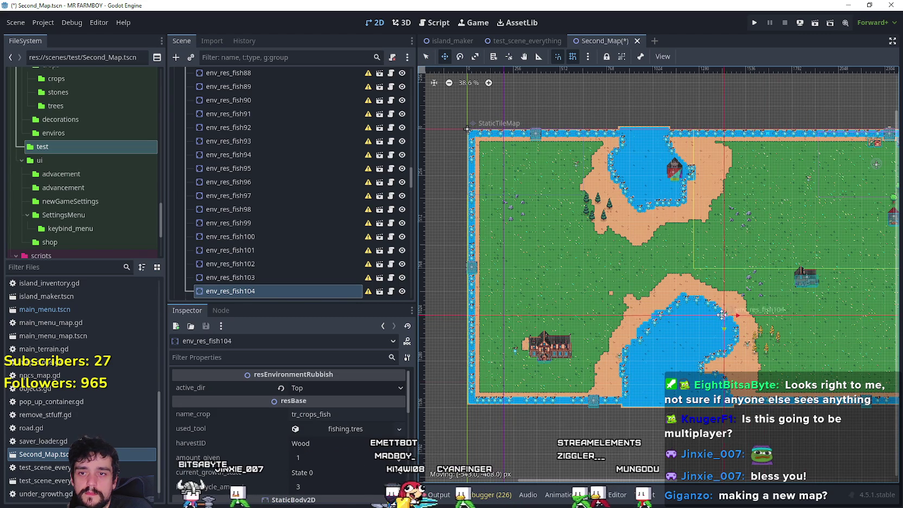
scroll(711, 317, "down", 1)
key("q")
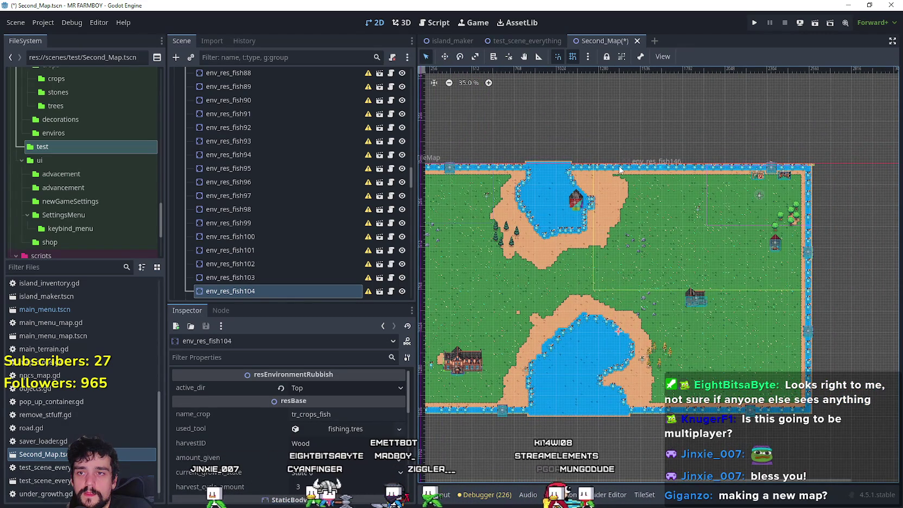
Bring env_res_fish146 and env_res_fish140 down from the top border onto the lake edge.
key("w")
mouse_move(620, 170)
left_mouse_down()
mouse_move(639, 358)
mouse_move(623, 335)
left_mouse_up()
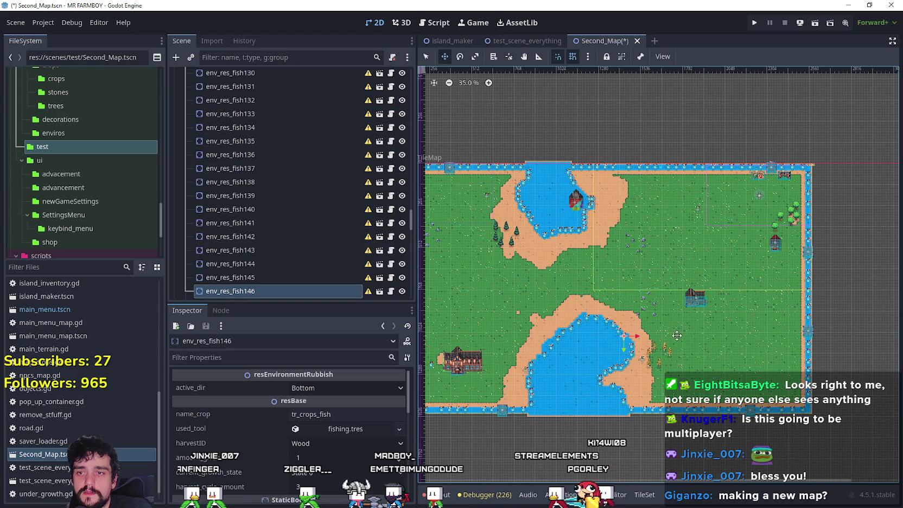
left_click(672, 167)
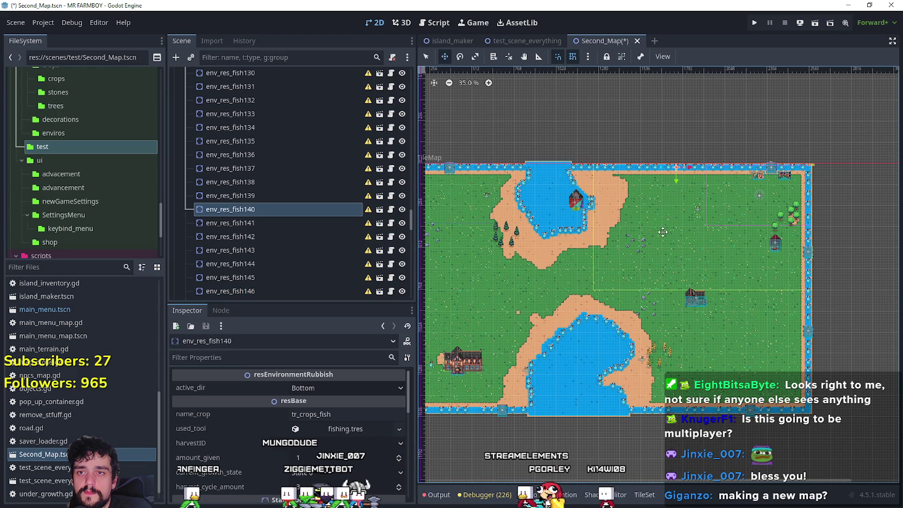
mouse_move(657, 307)
left_mouse_down()
mouse_move(627, 337)
mouse_move(634, 335)
left_mouse_up()
scroll(629, 334, "up", 12)
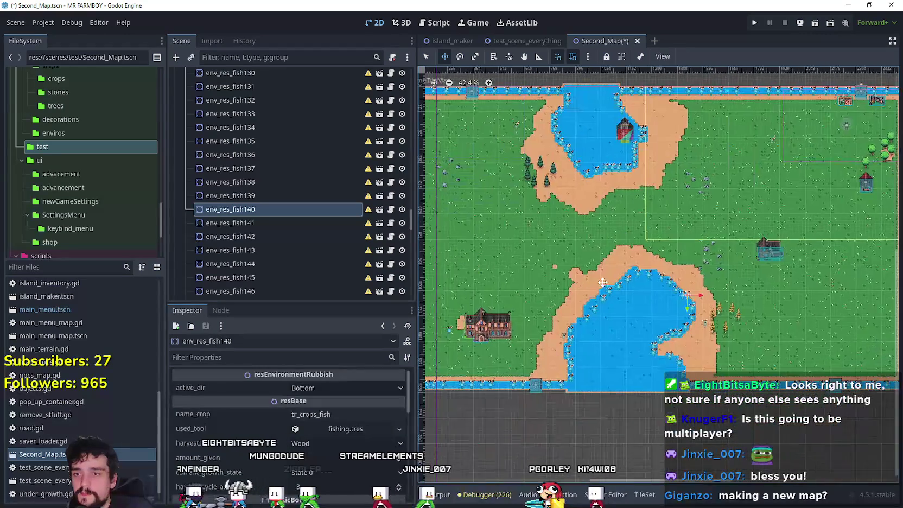
scroll(571, 331, "up", 8)
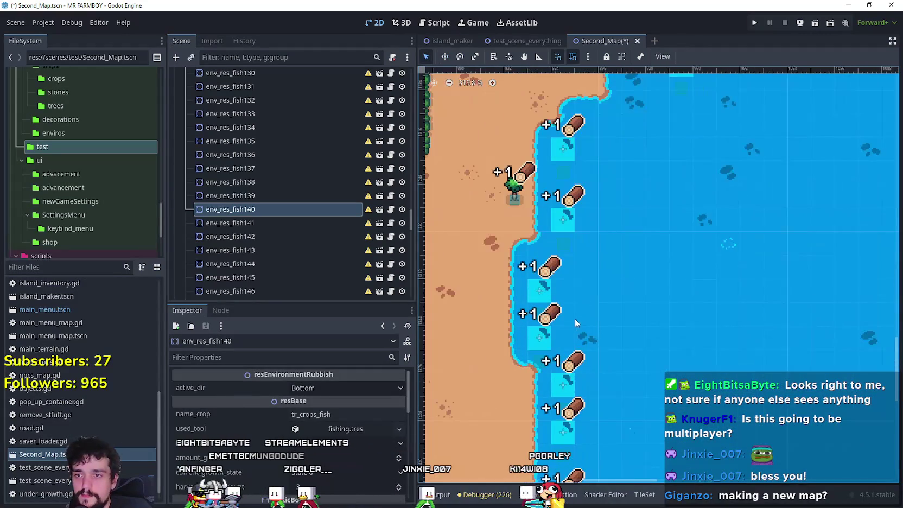
Nudge env_res_fish53 down-left along the shore.
key("q")
left_click(541, 304)
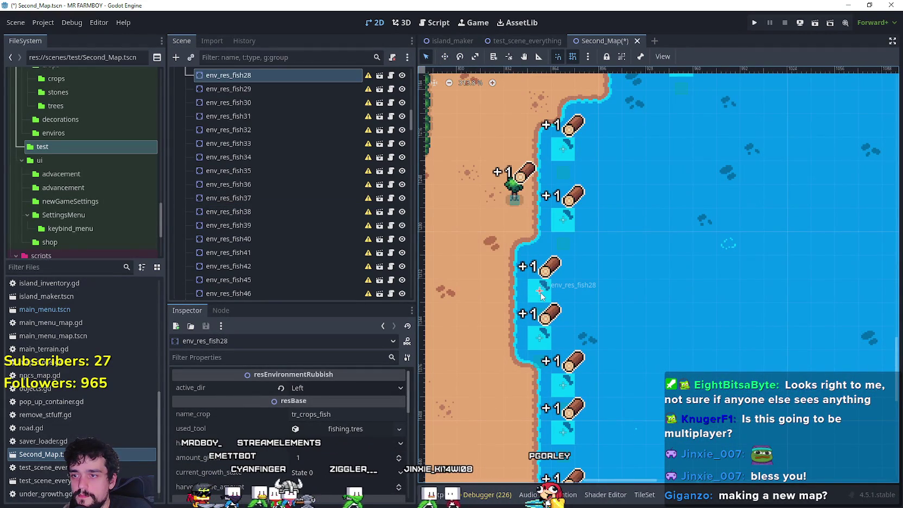
left_click(569, 221)
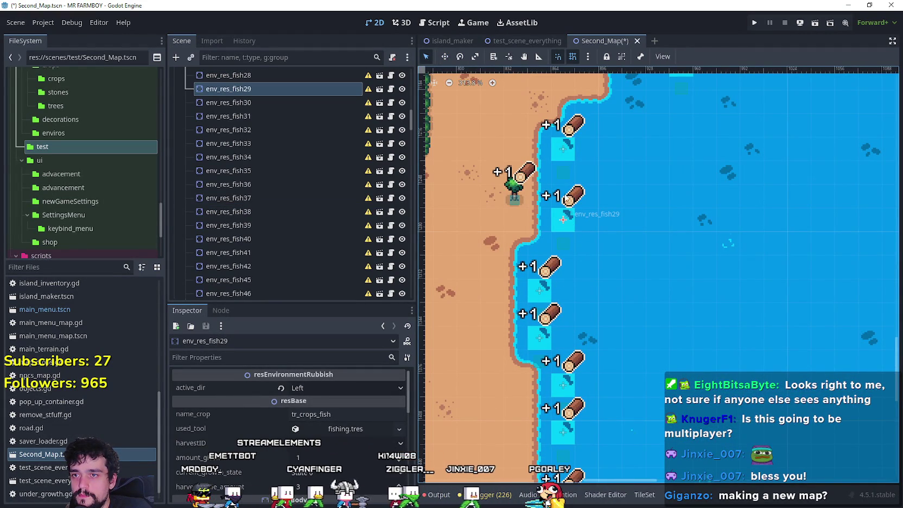
left_click(564, 152)
scroll(636, 231, "down", 4)
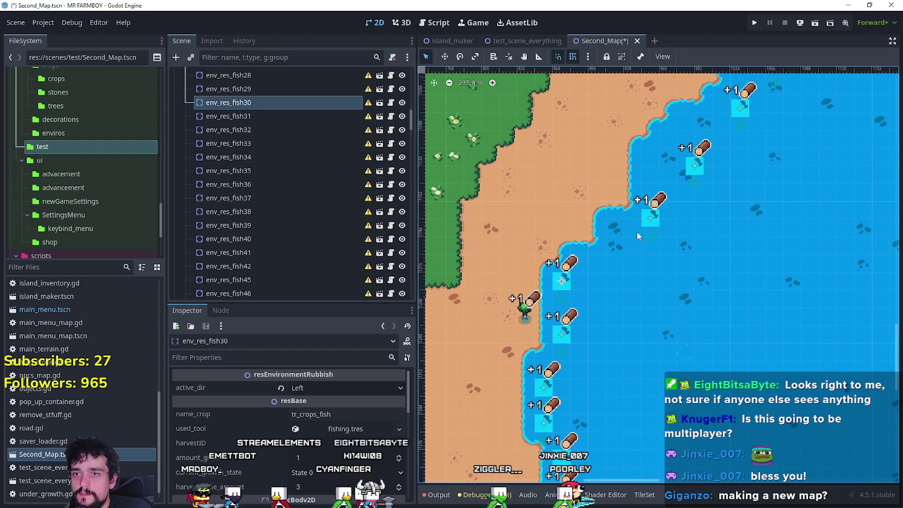
scroll(649, 222, "up", 3)
left_click(651, 219)
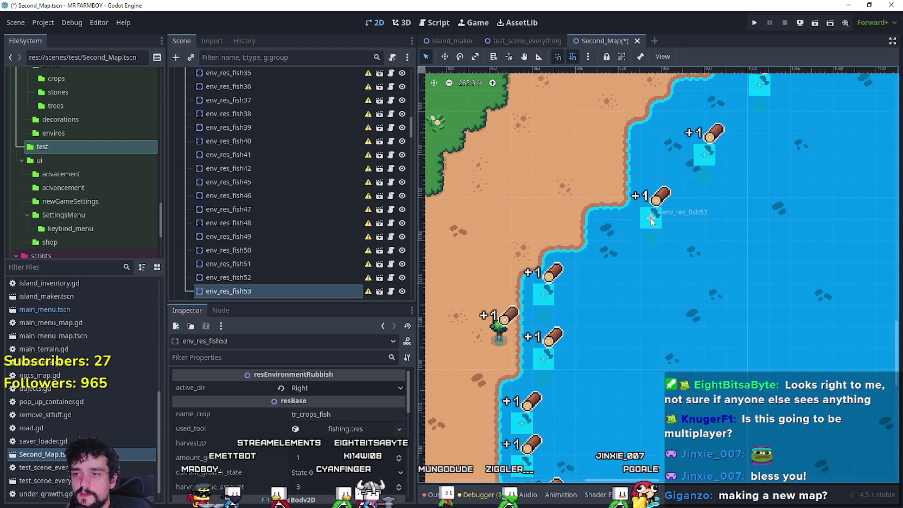
key("w")
mouse_move(651, 222)
left_mouse_down()
mouse_move(621, 274)
mouse_move(561, 264)
left_mouse_up()
Set env_res_fish53's active_dir to Top and save the scene.
scroll(620, 271, "up", 9)
scroll(558, 261, "up", 10)
scroll(561, 264, "down", 9)
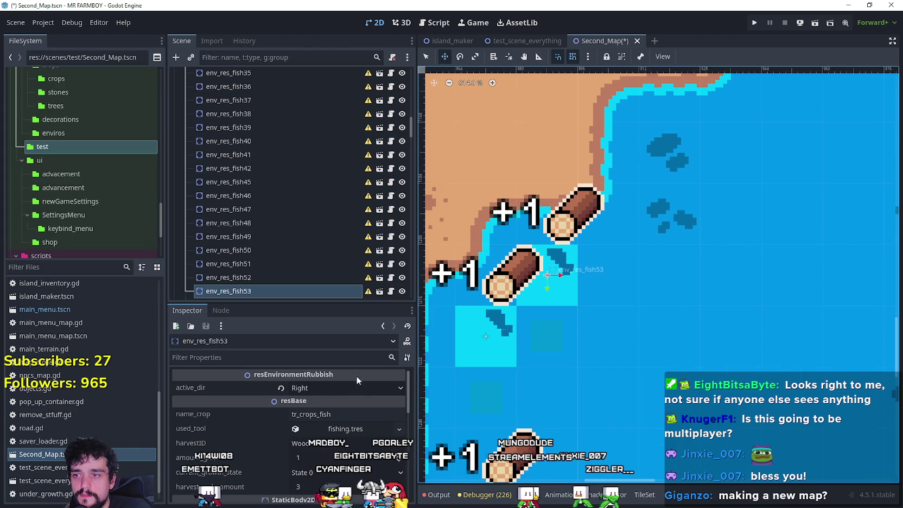
left_click(331, 388)
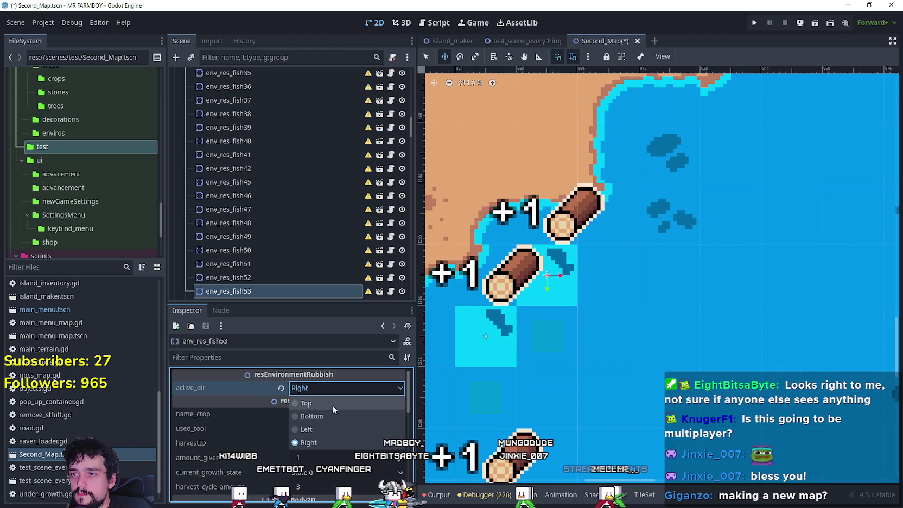
left_click(331, 402)
scroll(601, 275, "down", 2)
key("ctrl+s")
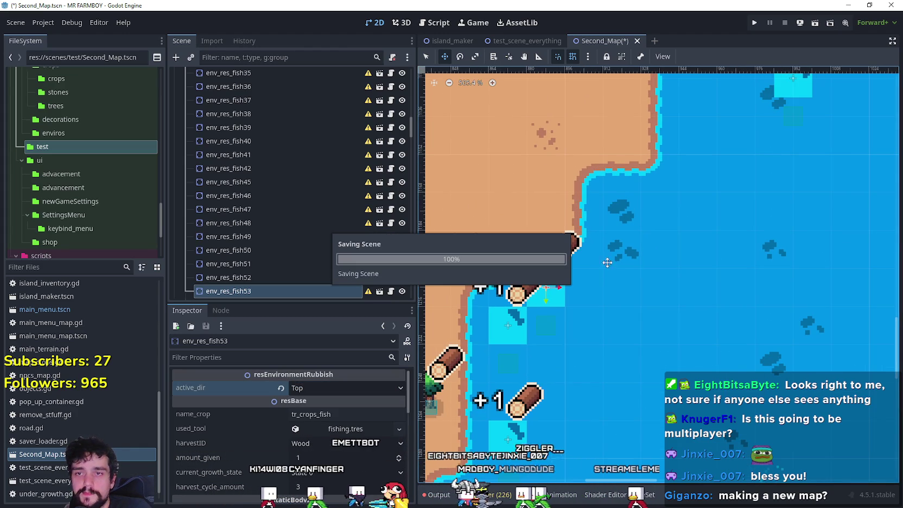
Move env_res_fish185 slightly left and down, facing Left.
scroll(671, 267, "down", 3)
scroll(703, 204, "up", 2)
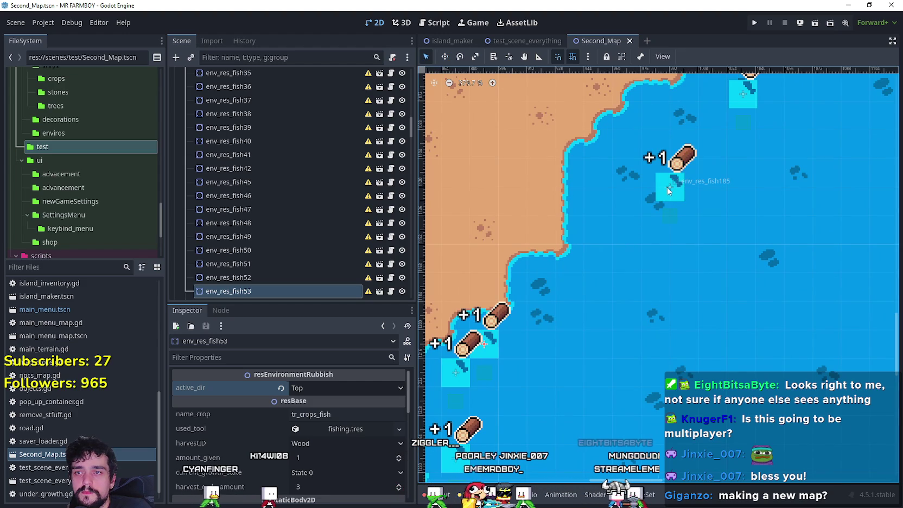
left_click(667, 189)
key("w")
mouse_move(668, 188)
left_mouse_down()
mouse_move(611, 231)
mouse_move(596, 224)
mouse_move(643, 206)
mouse_move(632, 237)
mouse_move(604, 235)
left_mouse_up()
scroll(586, 224, "up", 3)
scroll(604, 235, "up", 1)
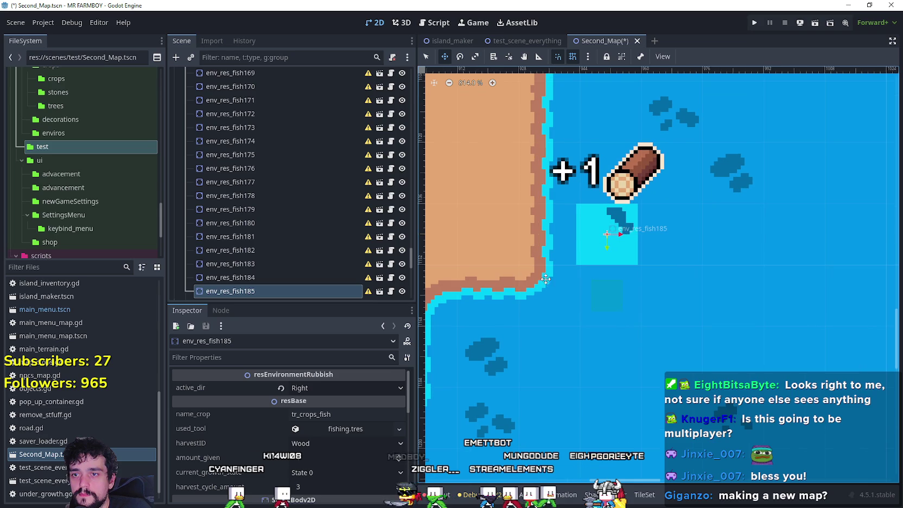
left_click(337, 386)
left_click(325, 426)
scroll(706, 202, "down", 8)
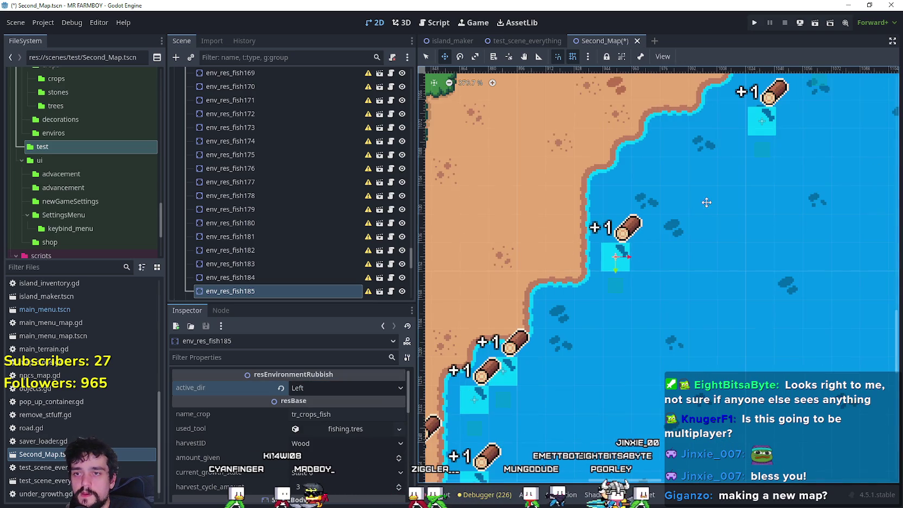
Move env_res_fish182 closer to the shore, set it facing Left, and save.
mouse_move(706, 203)
left_mouse_down()
mouse_move(651, 233)
mouse_move(666, 211)
mouse_move(523, 263)
mouse_move(522, 279)
left_mouse_up()
scroll(470, 284, "up", 10)
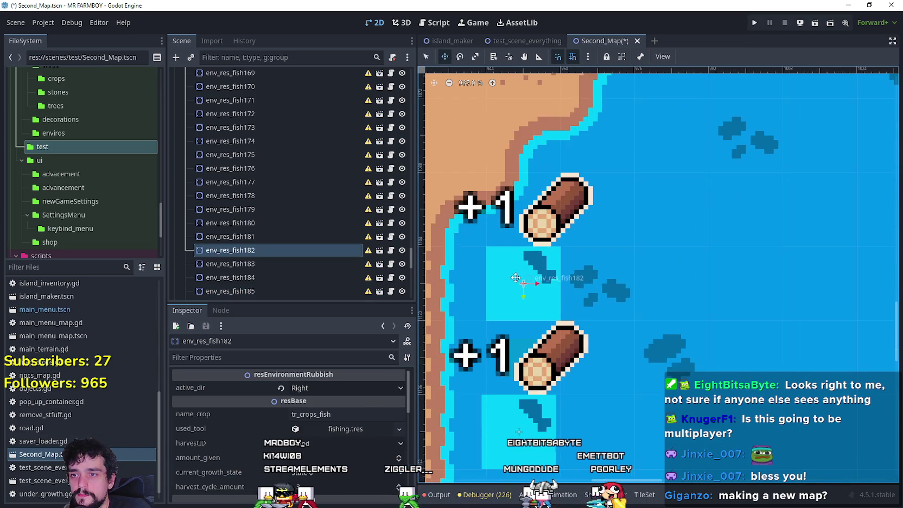
left_click(358, 394)
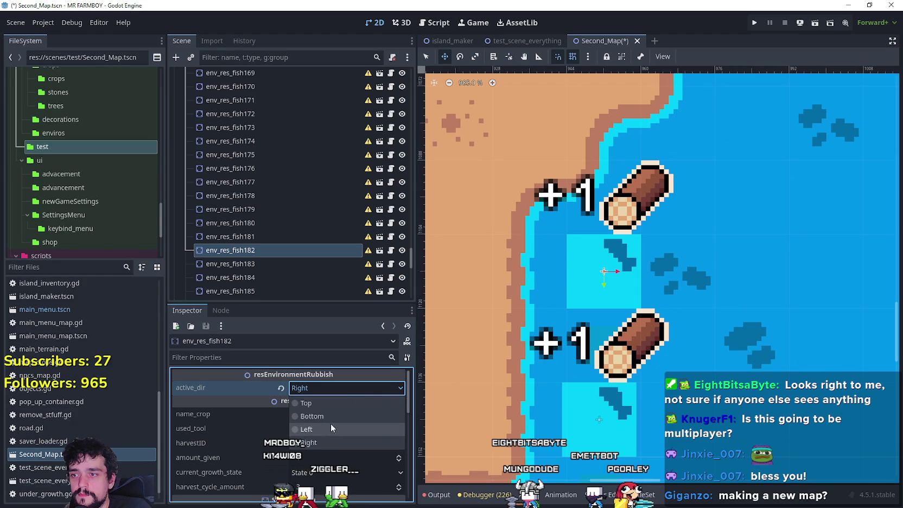
left_click(330, 429)
key("ctrl+s")
scroll(790, 219, "down", 5)
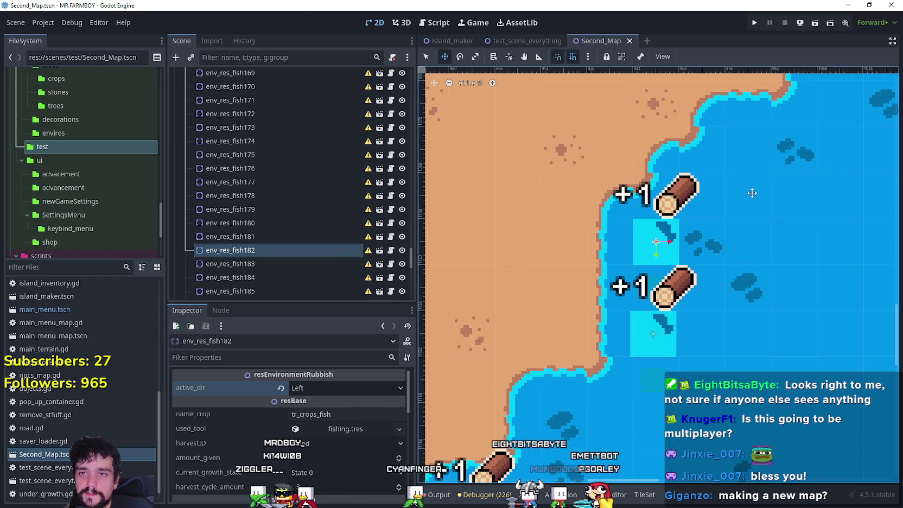
Move env_res_fish179 down-left to the shore, set it facing Top, and save.
key("q")
scroll(712, 205, "down", 1)
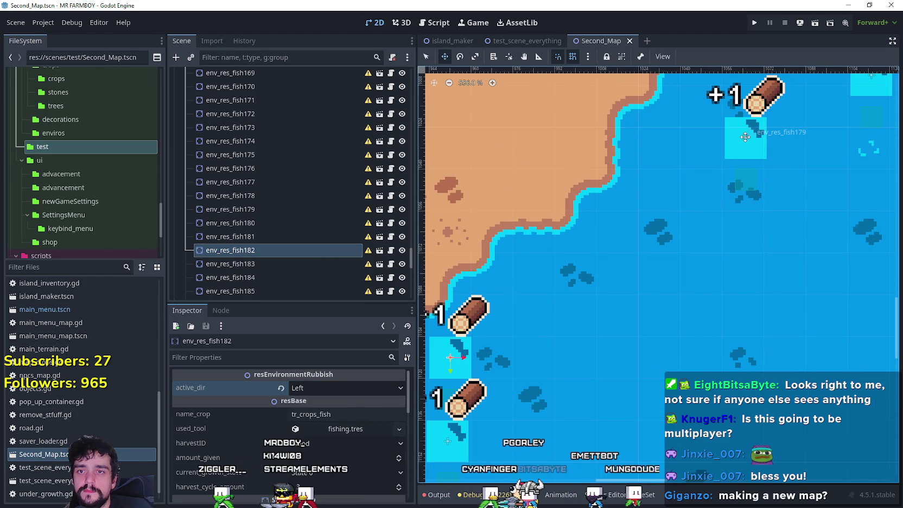
mouse_move(745, 137)
left_mouse_down()
mouse_move(572, 333)
mouse_move(593, 291)
mouse_move(533, 272)
left_mouse_up()
scroll(533, 271, "up", 9)
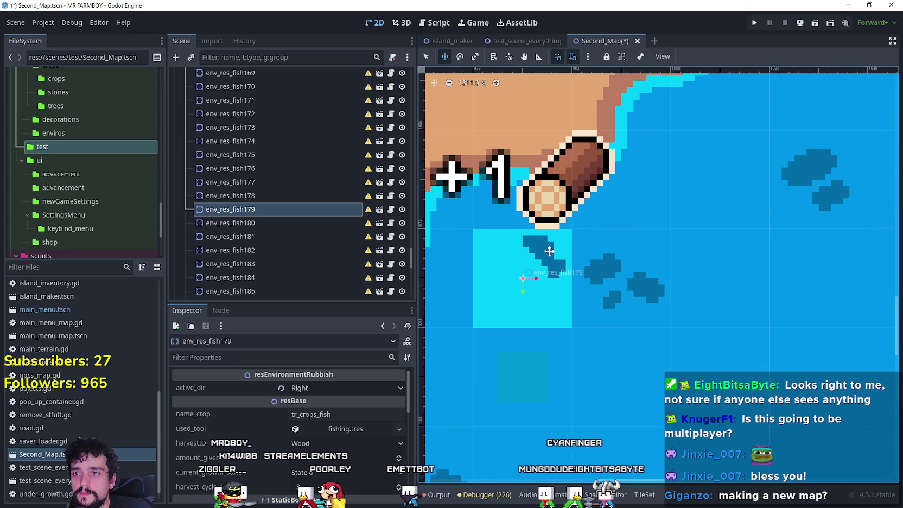
left_click(381, 389)
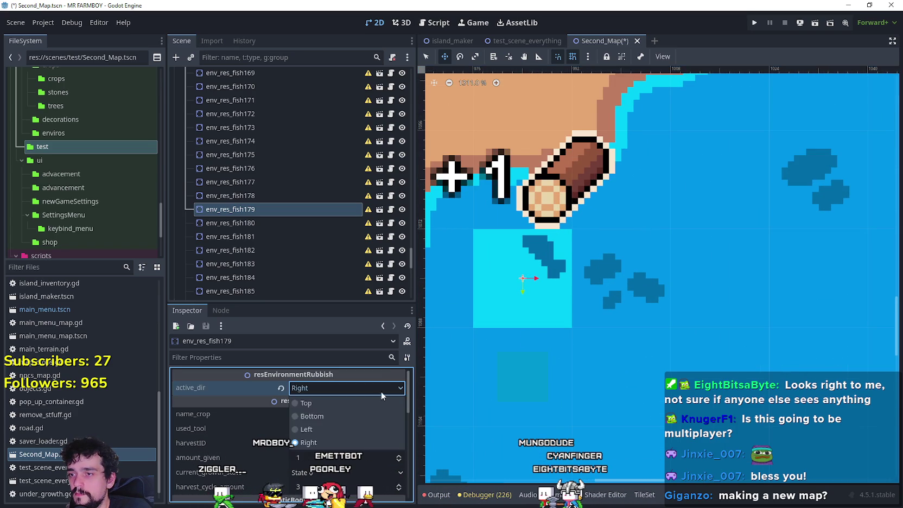
left_click(359, 403)
scroll(652, 228, "down", 5)
key("ctrl+s")
scroll(650, 228, "down", 5)
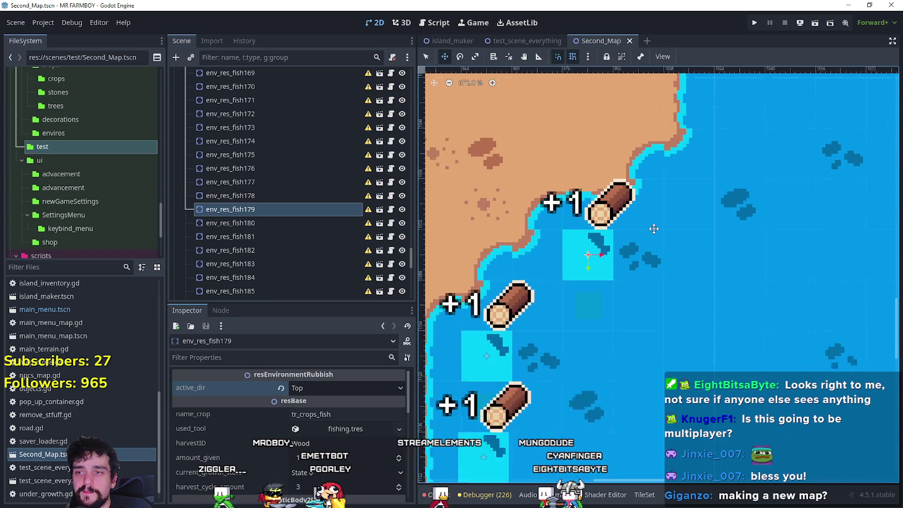
Place env_res_fish62 against the shoreline, set it facing Left, and save.
scroll(728, 196, "up", 3)
scroll(716, 193, "right", 5)
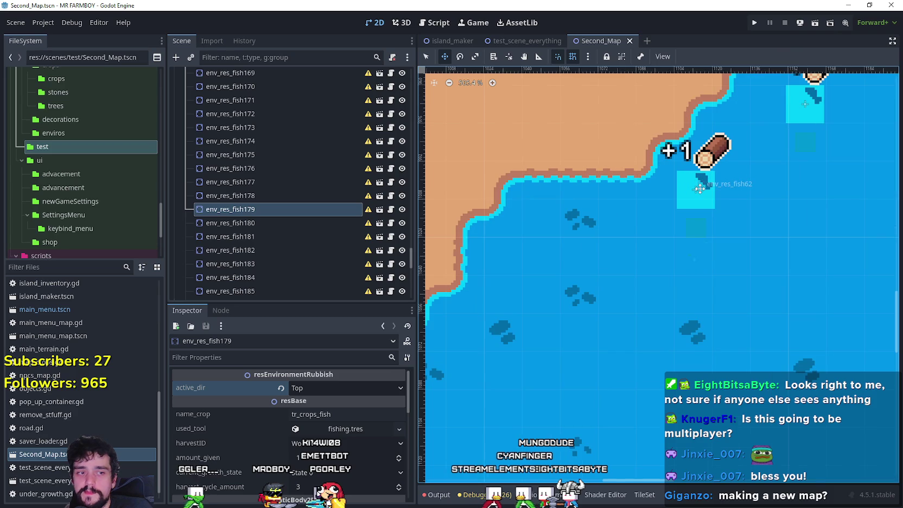
left_click(699, 193)
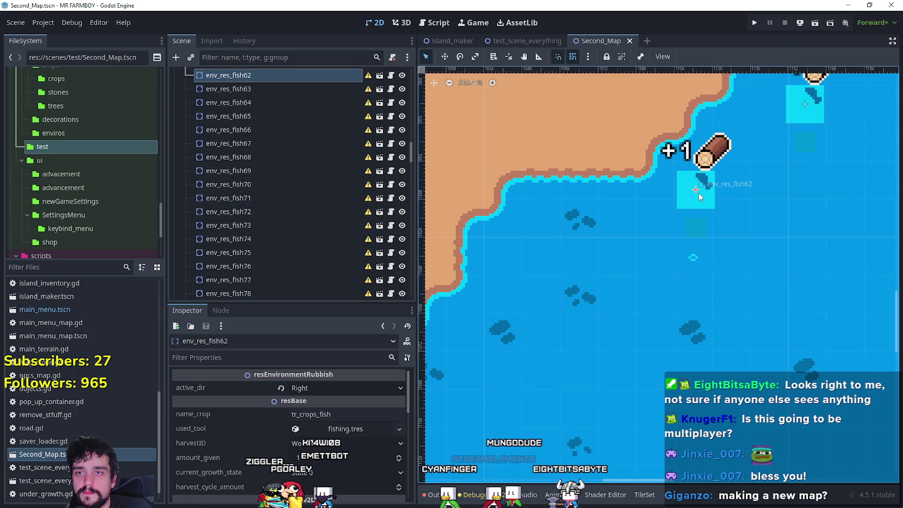
left_click_drag(698, 192, 551, 272)
scroll(632, 255, "left", 5)
scroll(700, 252, "up", 1)
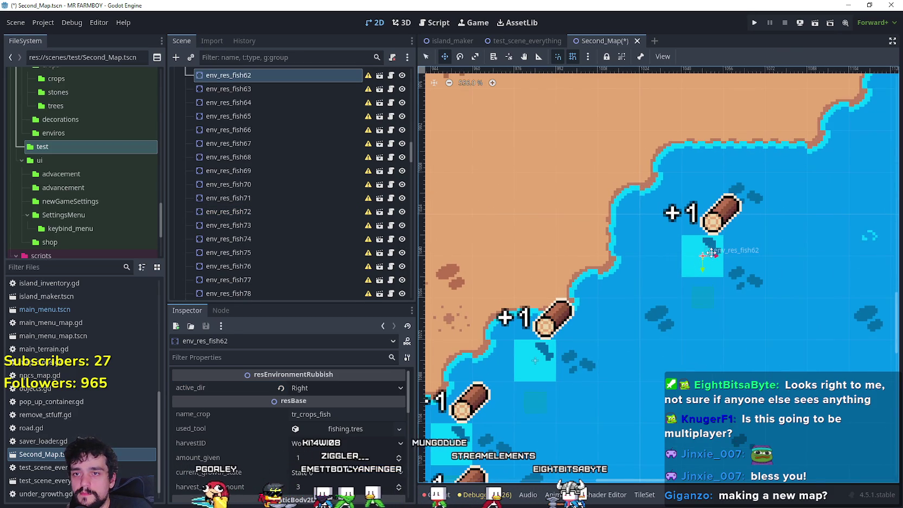
left_click_drag(700, 251, 660, 231)
scroll(660, 232, "up", 5)
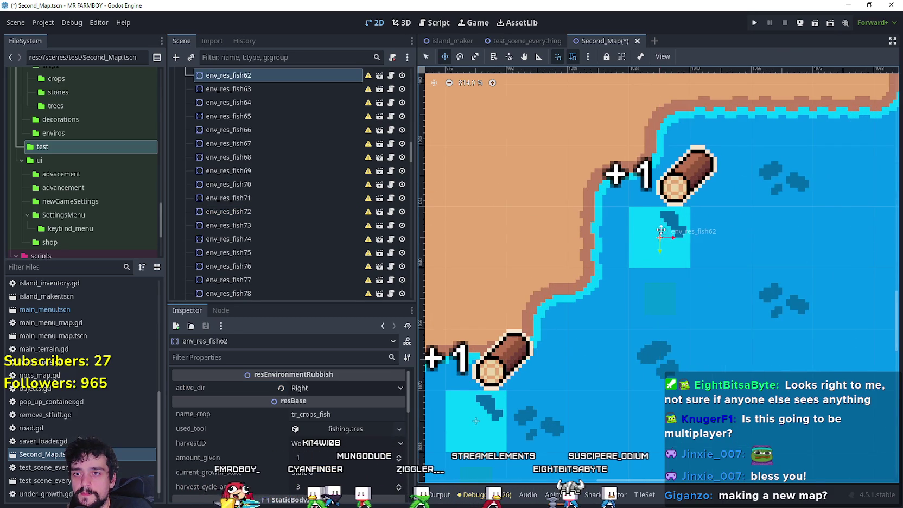
left_click(355, 386)
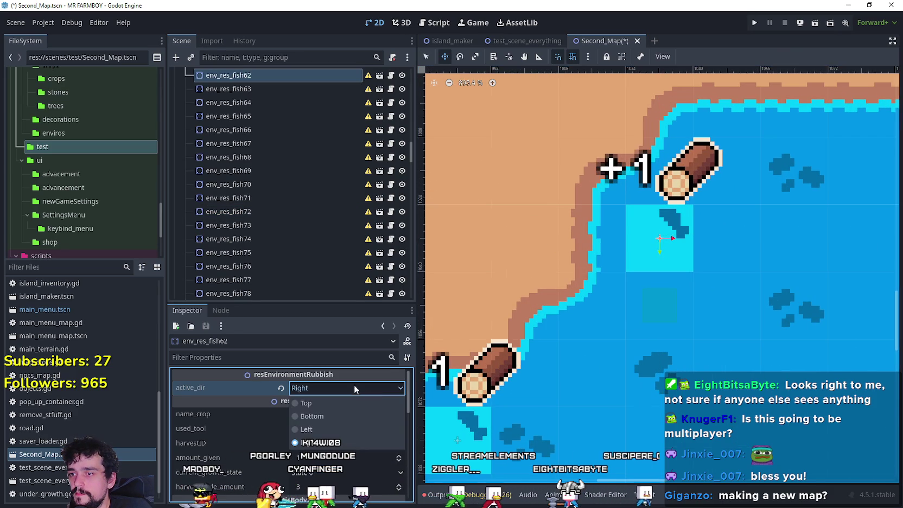
left_click(335, 425)
scroll(713, 221, "down", 2)
key("ctrl+s")
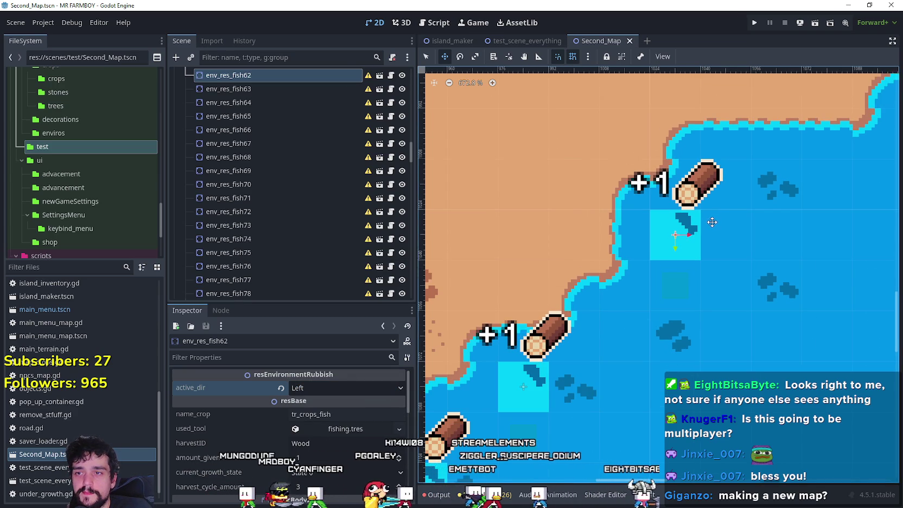
Move env_res_fish66 down-left along the shore, set it facing Top, and save.
scroll(716, 221, "down", 12)
scroll(721, 221, "up", 6)
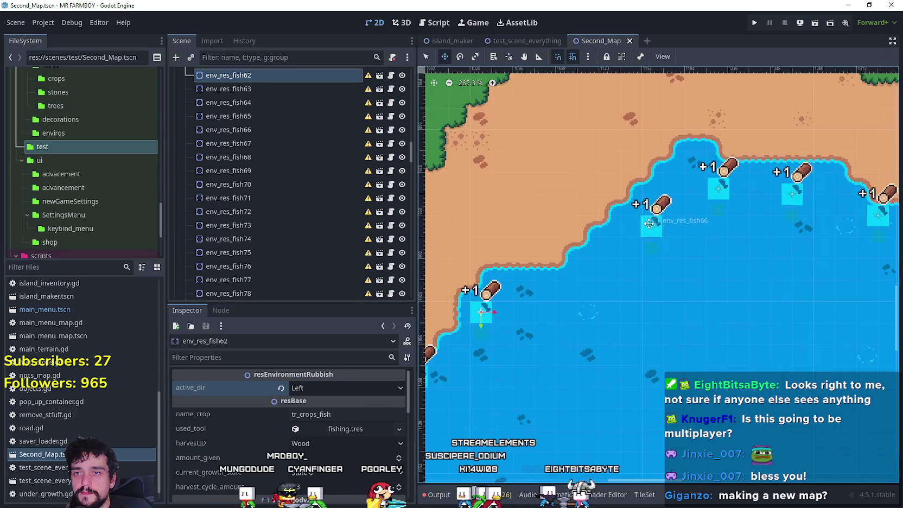
mouse_move(648, 226)
left_mouse_down()
mouse_move(614, 334)
mouse_move(529, 346)
mouse_move(513, 313)
left_mouse_up()
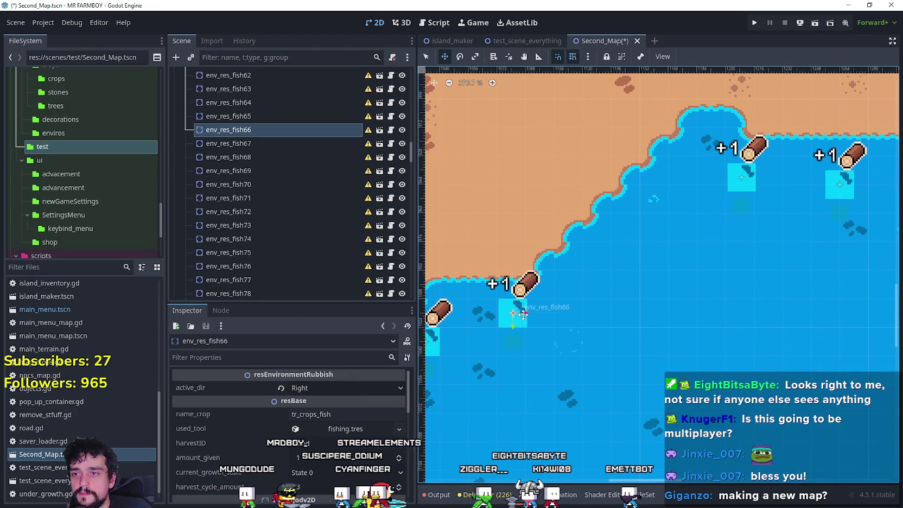
scroll(654, 288, "up", 5)
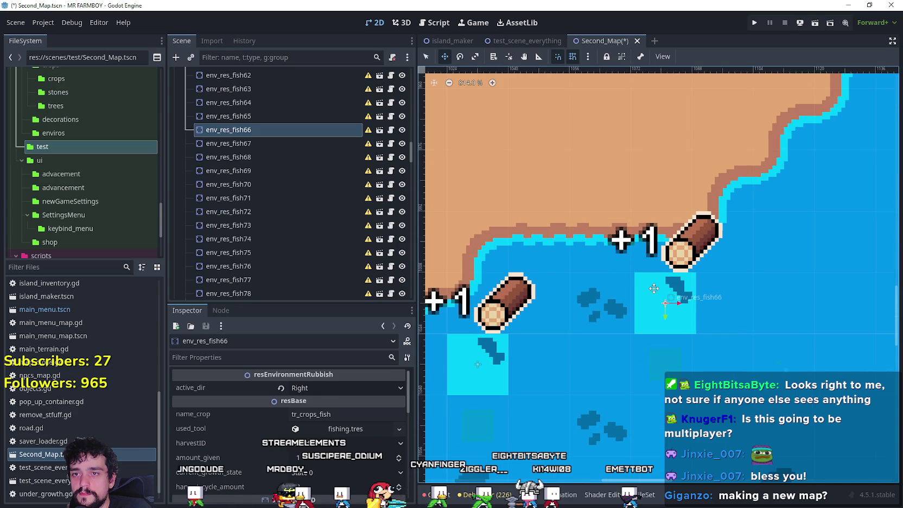
scroll(654, 297, "up", 2)
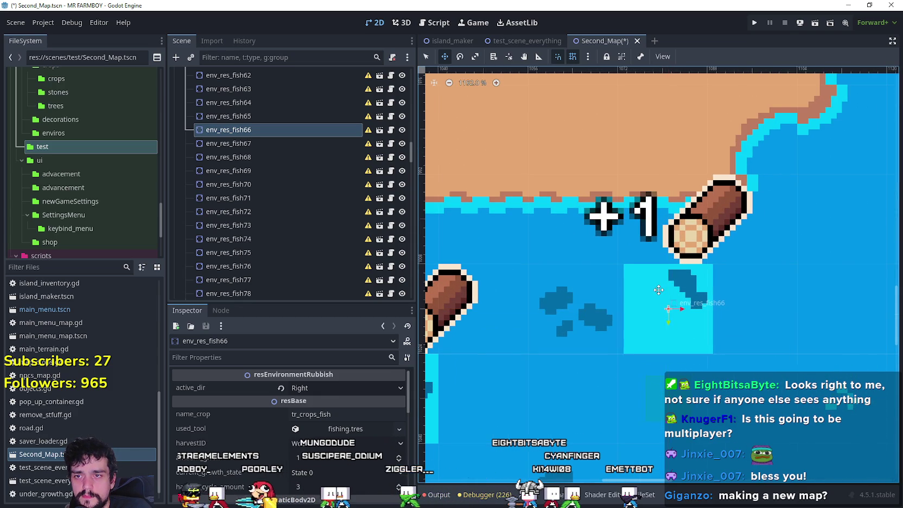
scroll(657, 286, "up", 4)
mouse_move(657, 284)
left_mouse_down()
mouse_move(624, 282)
mouse_move(651, 282)
left_mouse_up()
scroll(651, 282, "down", 2)
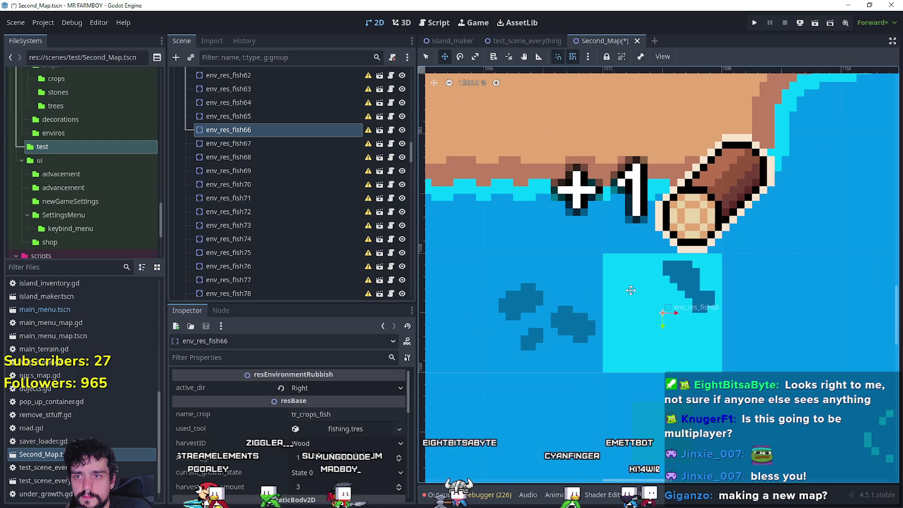
left_click(353, 388)
left_click(329, 402)
scroll(603, 344, "down", 3)
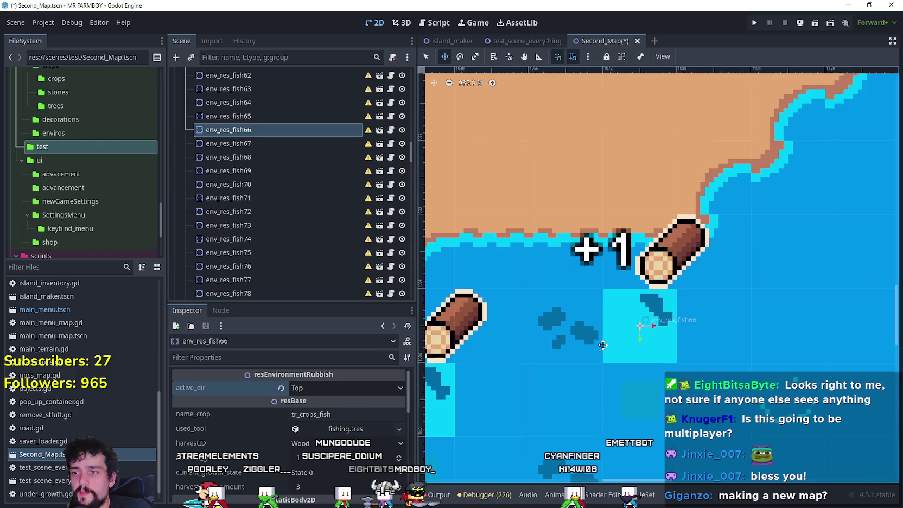
key("ctrl+s")
Shift env_res_fish76 slightly to the right.
scroll(636, 281, "down", 5)
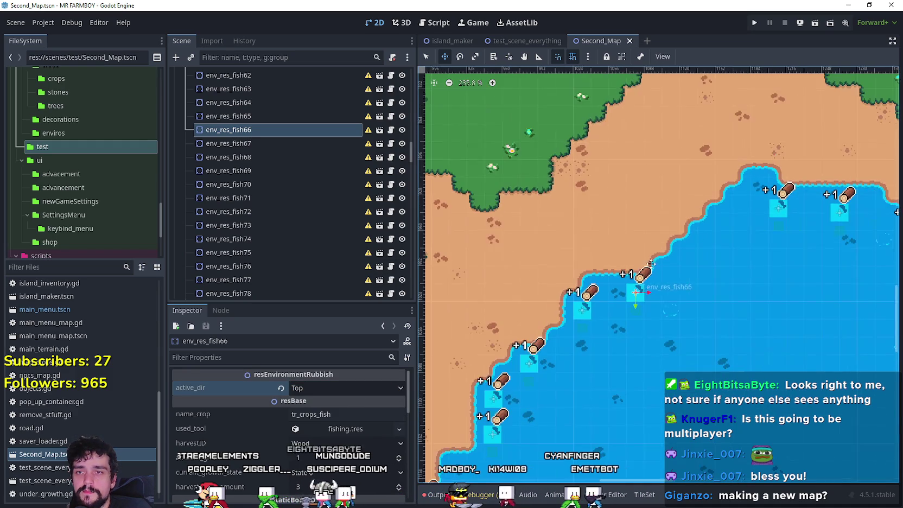
scroll(657, 246, "up", 2)
key("q")
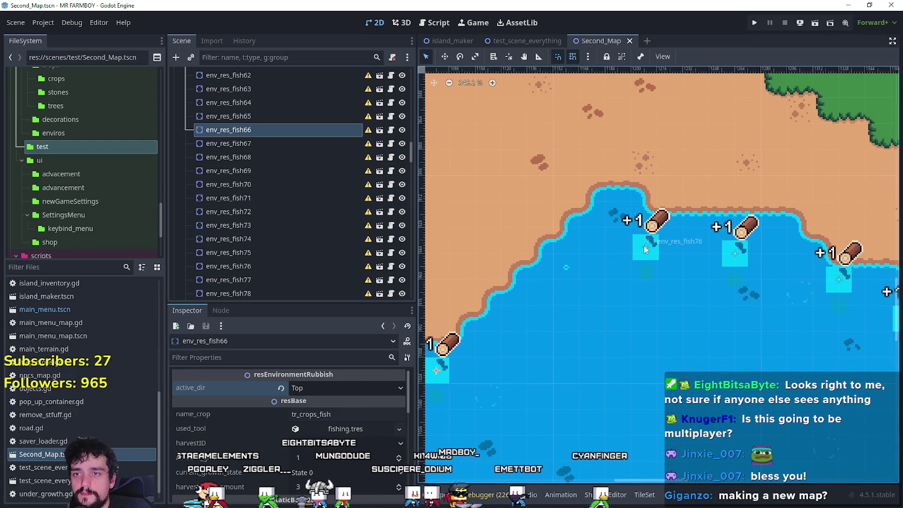
left_click(644, 244)
scroll(642, 245, "up", 2)
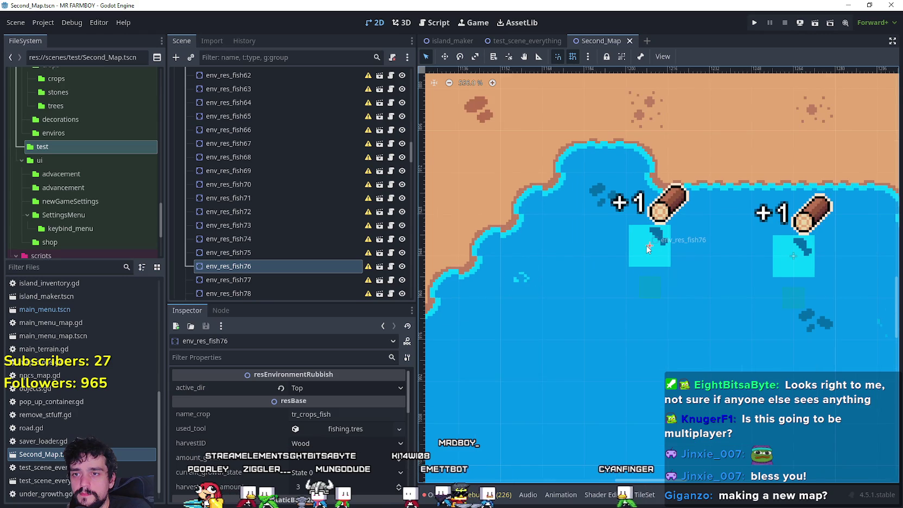
scroll(645, 245, "down", 2)
scroll(649, 246, "up", 3)
scroll(648, 247, "down", 3)
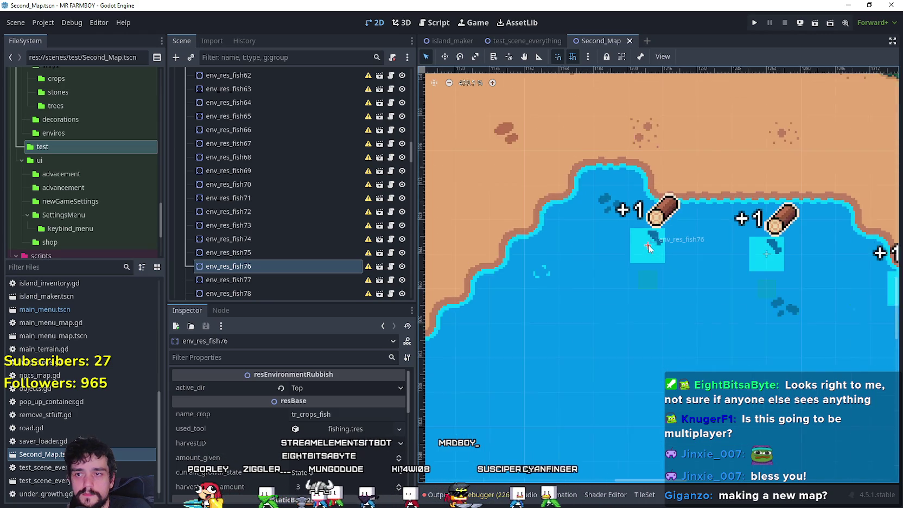
scroll(648, 245, "up", 2)
scroll(648, 248, "down", 2)
scroll(648, 247, "up", 2)
key("w")
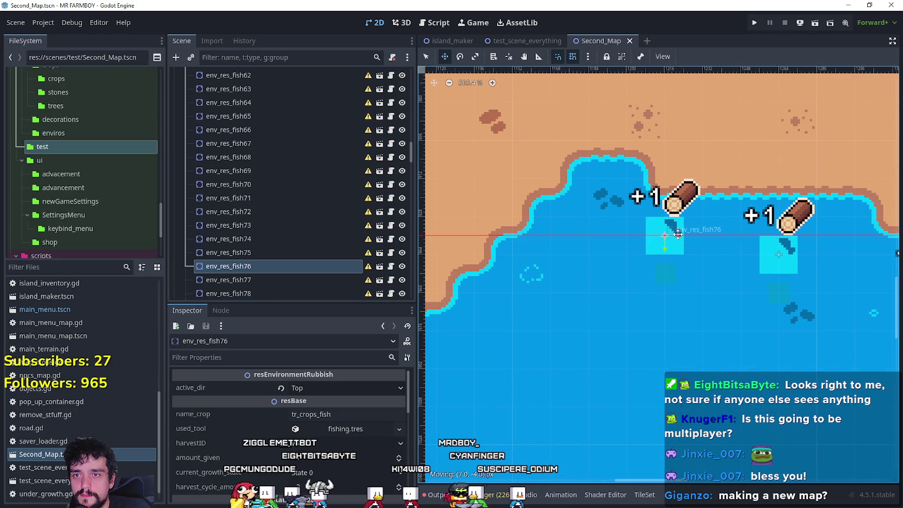
left_click_drag(666, 239, 679, 239)
scroll(684, 228, "up", 2)
scroll(687, 222, "up", 4)
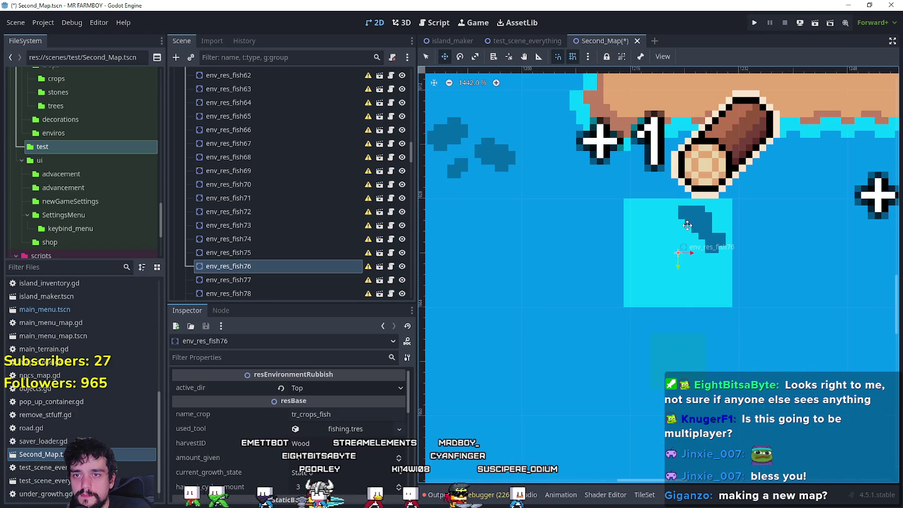
scroll(693, 226, "down", 3)
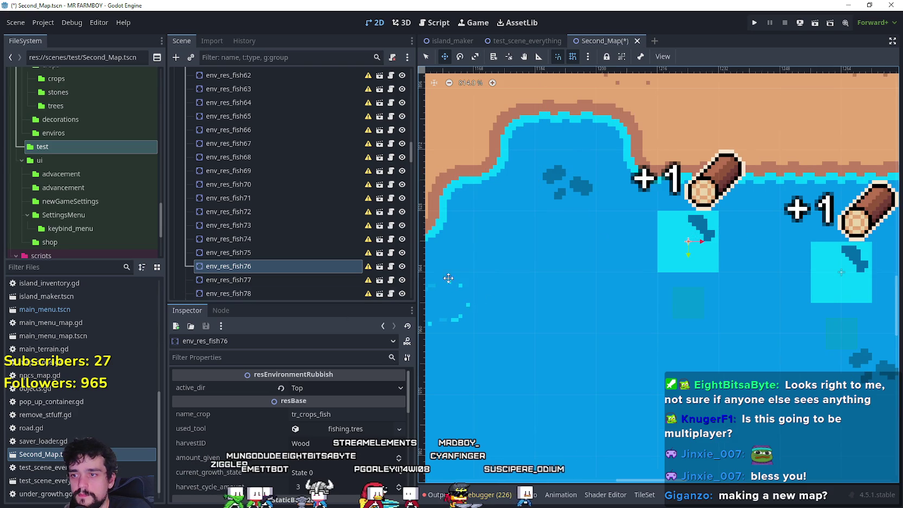
scroll(731, 233, "up", 4)
scroll(560, 257, "right", 3)
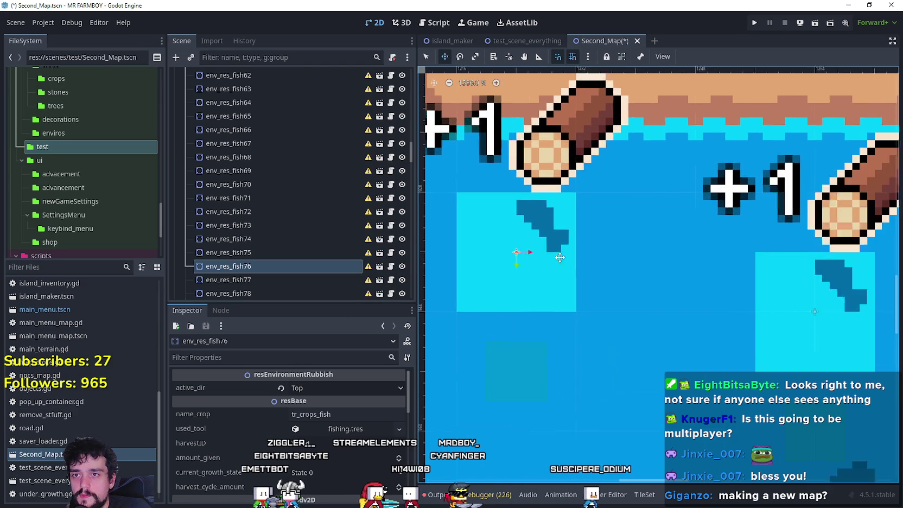
scroll(603, 273, "down", 3)
Move env_res_fish174 up under the shore beside its neighbour, set active_dir to Top, and save.
key("q")
left_click(660, 305)
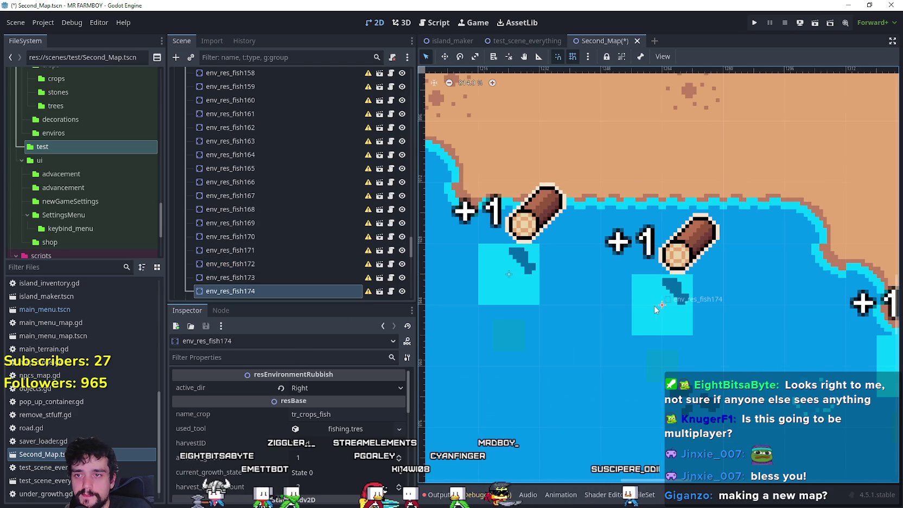
mouse_move(662, 306)
left_mouse_down()
mouse_move(670, 280)
mouse_move(651, 268)
mouse_move(653, 279)
mouse_move(687, 277)
left_mouse_up()
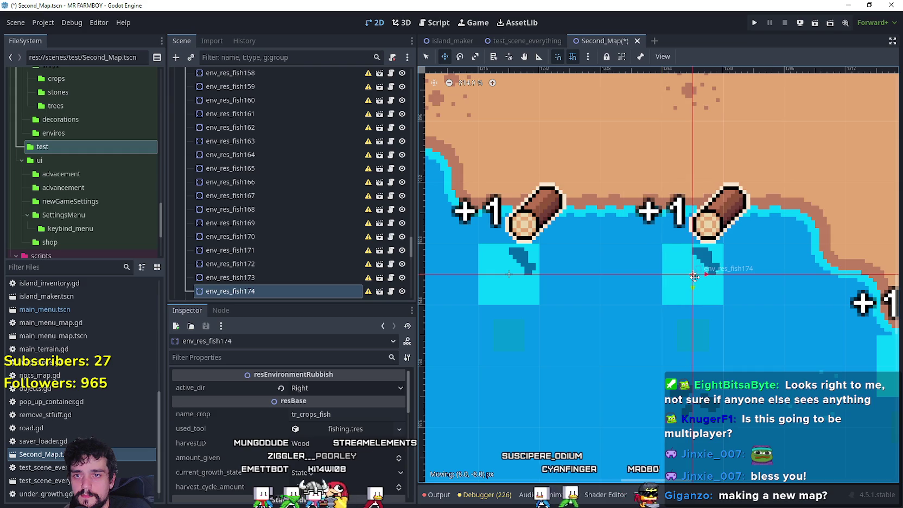
scroll(689, 276, "down", 2)
scroll(690, 274, "up", 4)
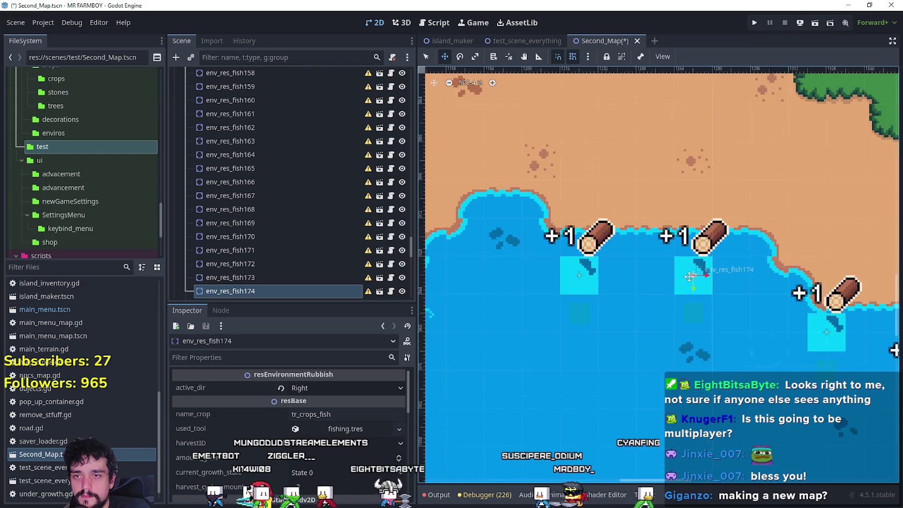
scroll(688, 269, "up", 2)
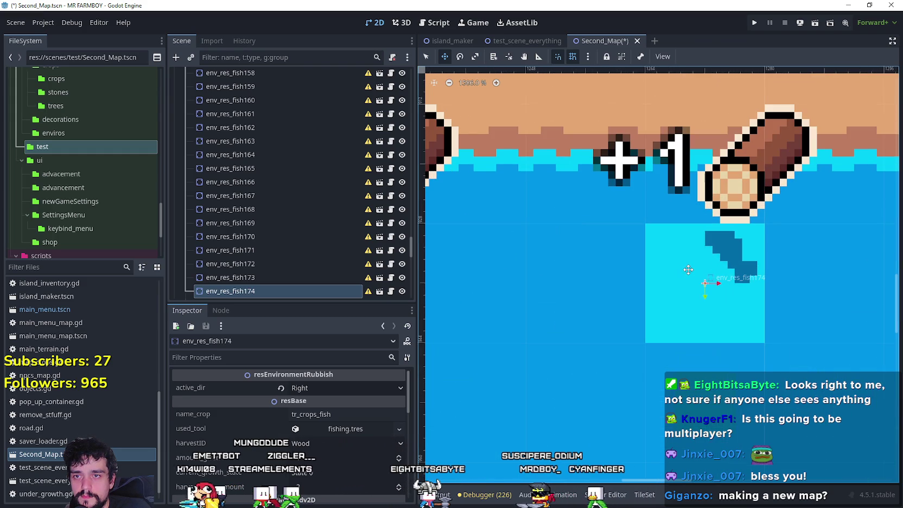
left_click(342, 388)
left_click(331, 404)
key("ctrl+s")
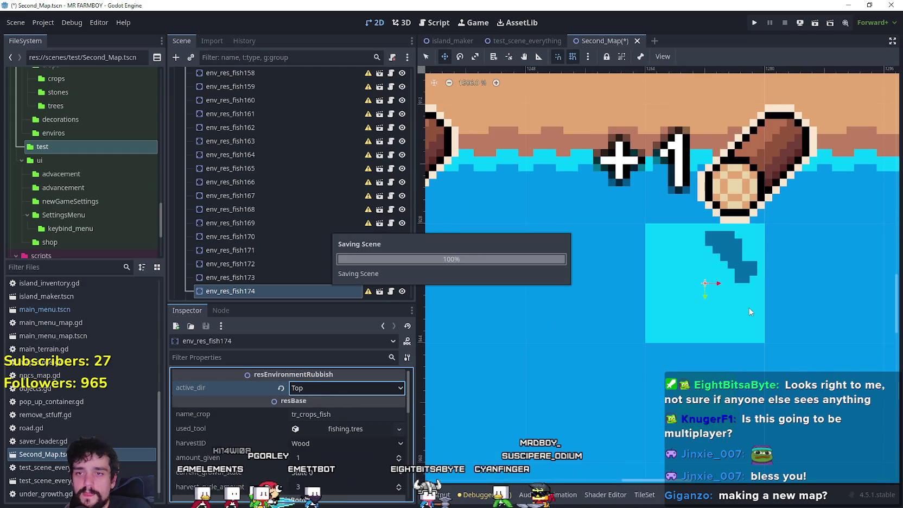
scroll(750, 311, "down", 7)
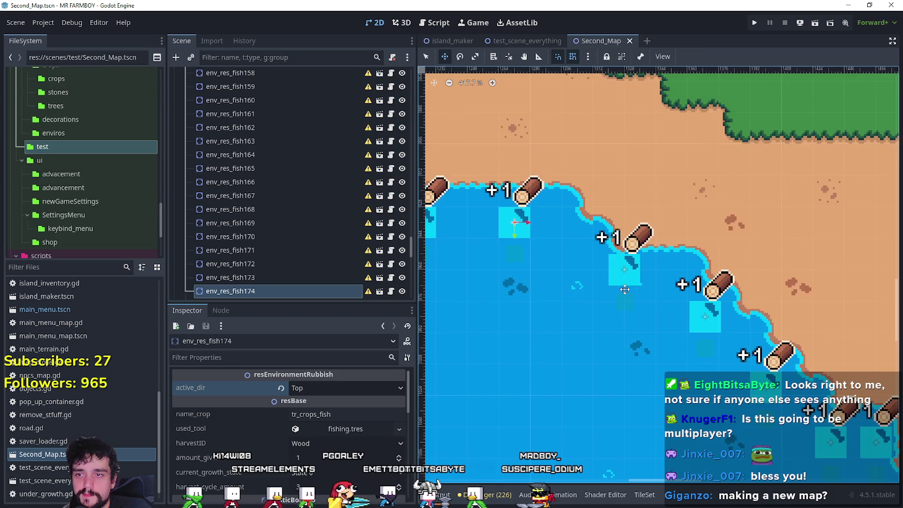
scroll(624, 282, "up", 2)
Select and grab the env_res_fish82 fishing spot, then save the scene.
key("q")
left_click(623, 267)
scroll(627, 266, "up", 2)
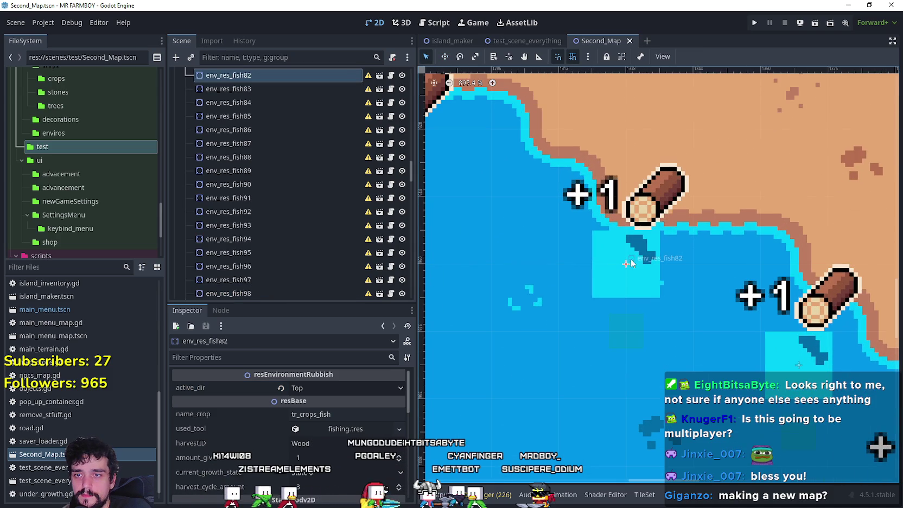
scroll(630, 263, "up", 1)
left_click(663, 282)
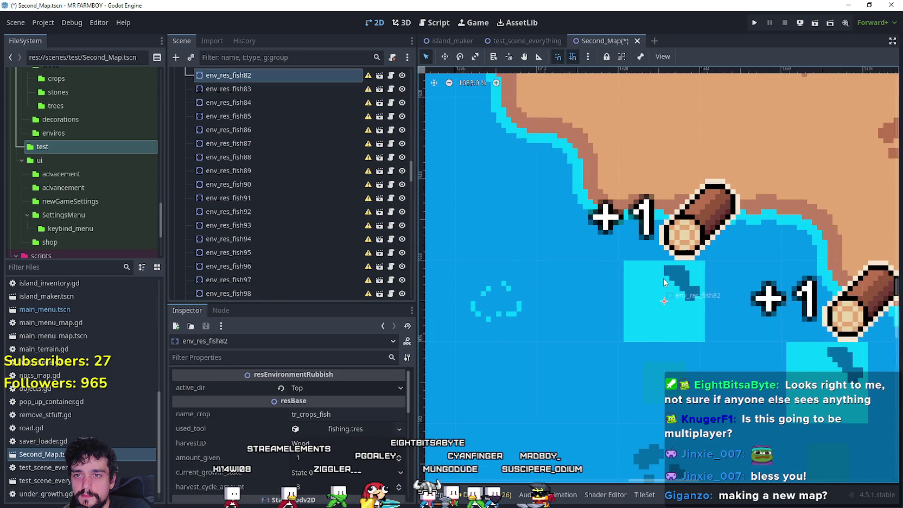
scroll(663, 279, "up", 1)
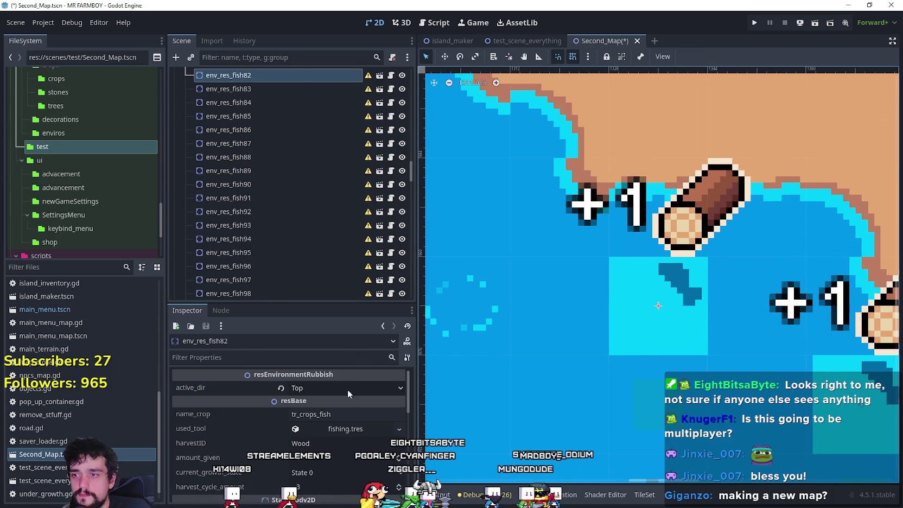
scroll(607, 323, "down", 3)
key("ctrl+s")
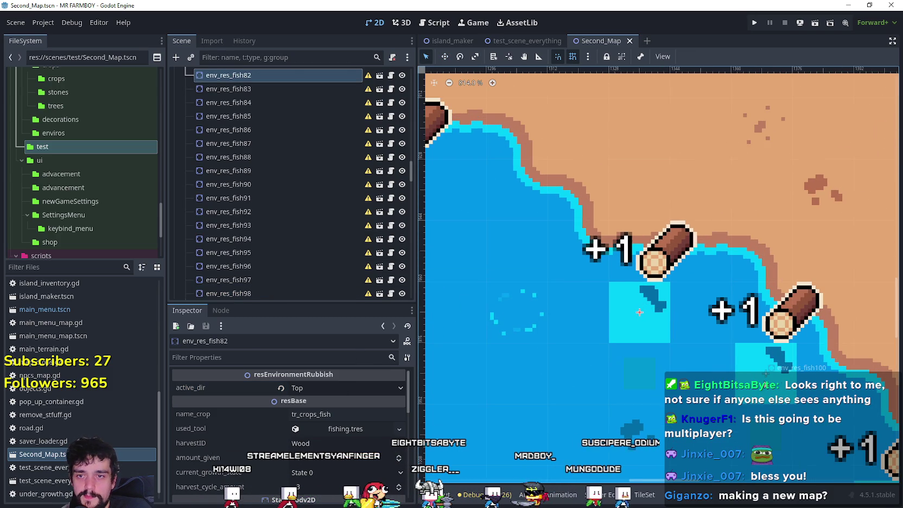
Nudge env_res_fish140 one pixel right and set it to face Right.
left_click(766, 374)
left_click_drag(756, 369, 640, 302)
scroll(644, 308, "down", 6)
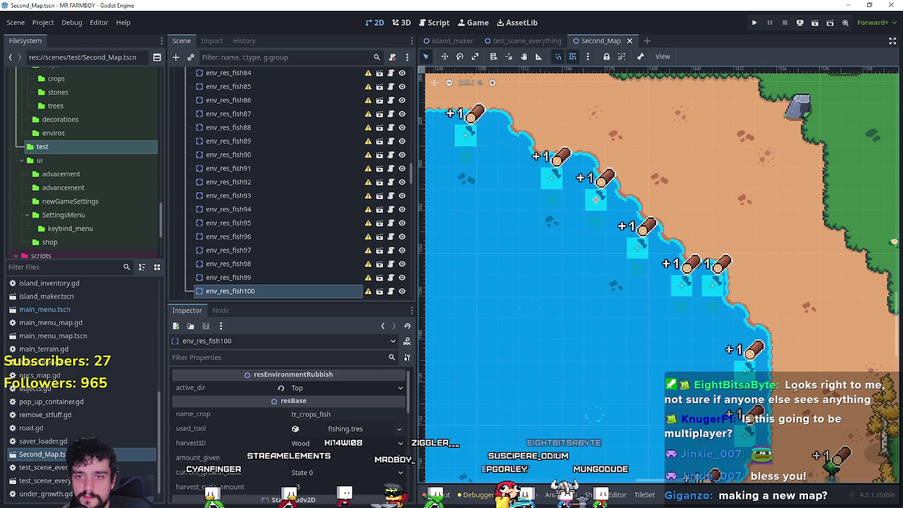
scroll(749, 321, "up", 4)
scroll(678, 247, "up", 7)
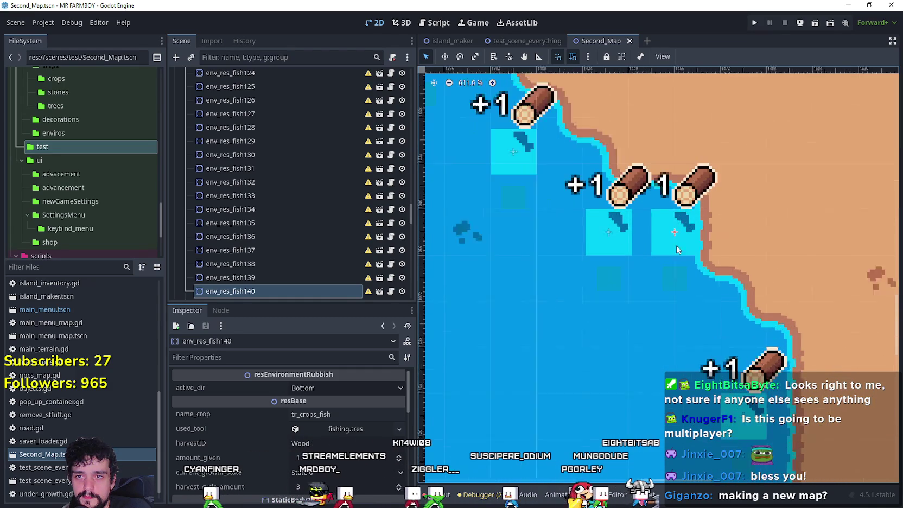
left_click_drag(653, 225, 642, 228)
scroll(648, 228, "up", 5)
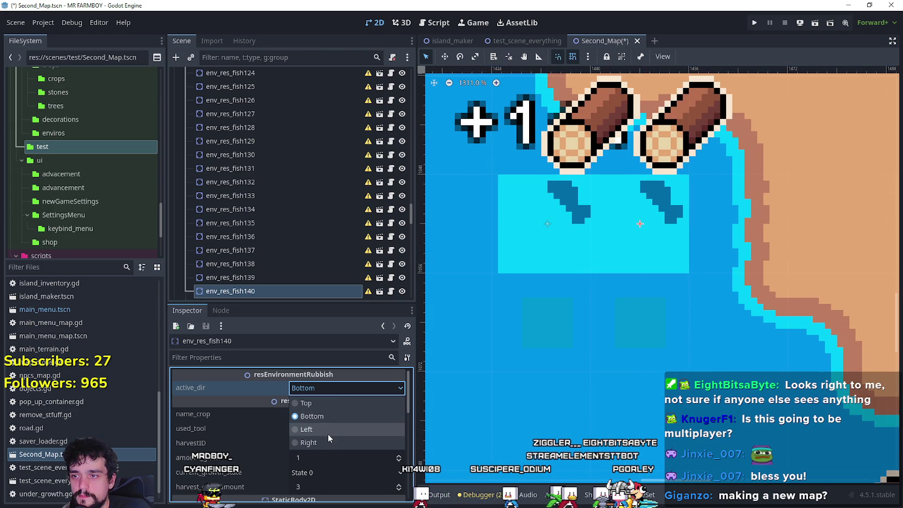
left_click(328, 441)
scroll(552, 241, "down", 4)
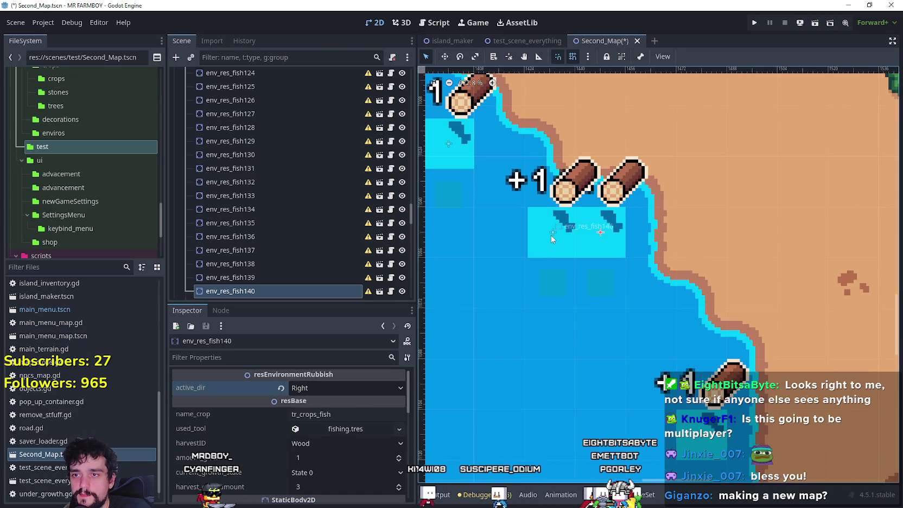
Move the env_res_fish27 fishing spot 12 px down.
left_click(550, 235)
scroll(559, 304, "down", 2)
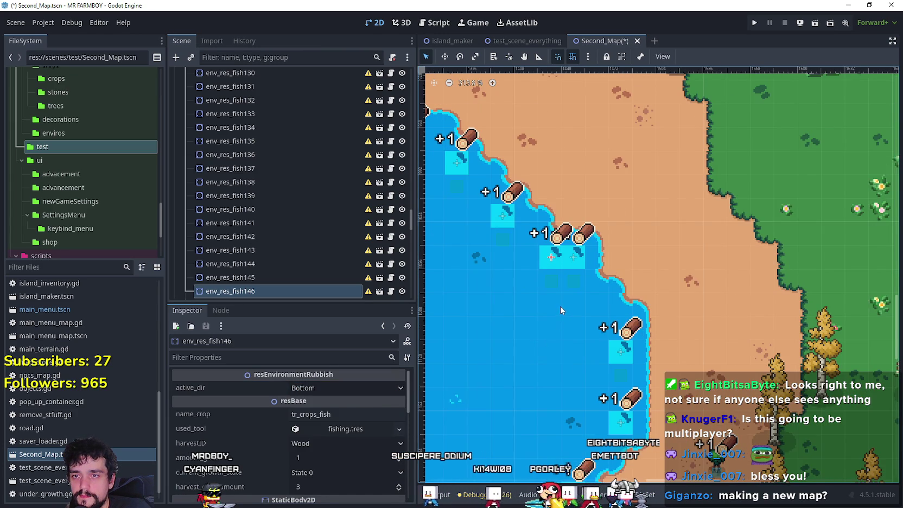
scroll(560, 306, "down", 2)
scroll(608, 342, "up", 2)
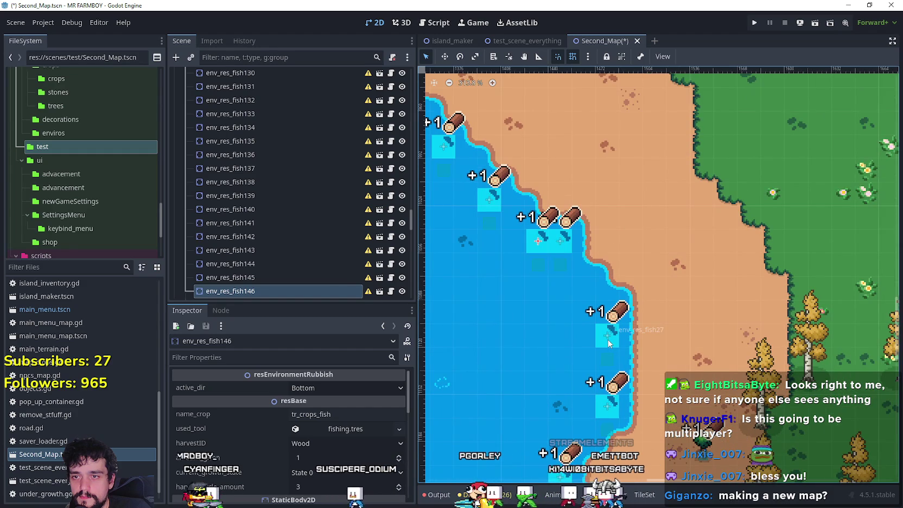
left_click(608, 343)
scroll(608, 343, "up", 1)
left_click_drag(608, 343, 609, 371)
scroll(610, 372, "up", 4)
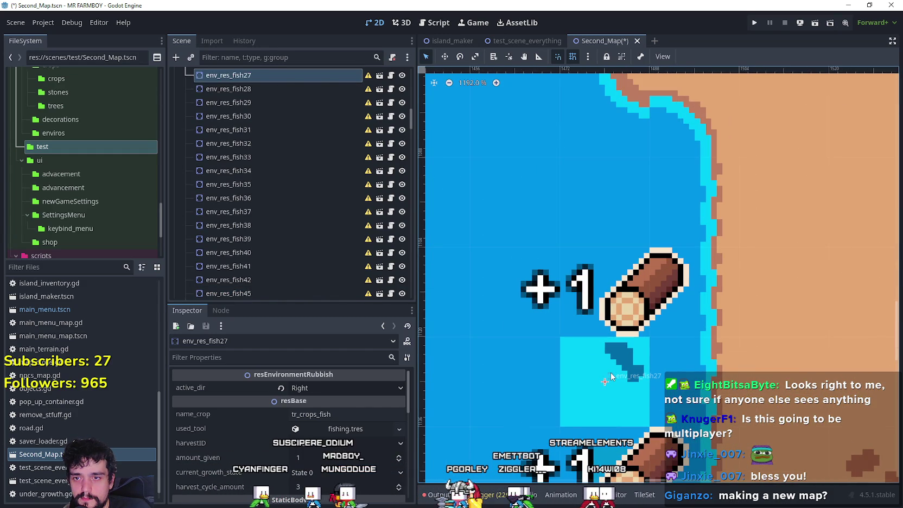
scroll(610, 372, "down", 6)
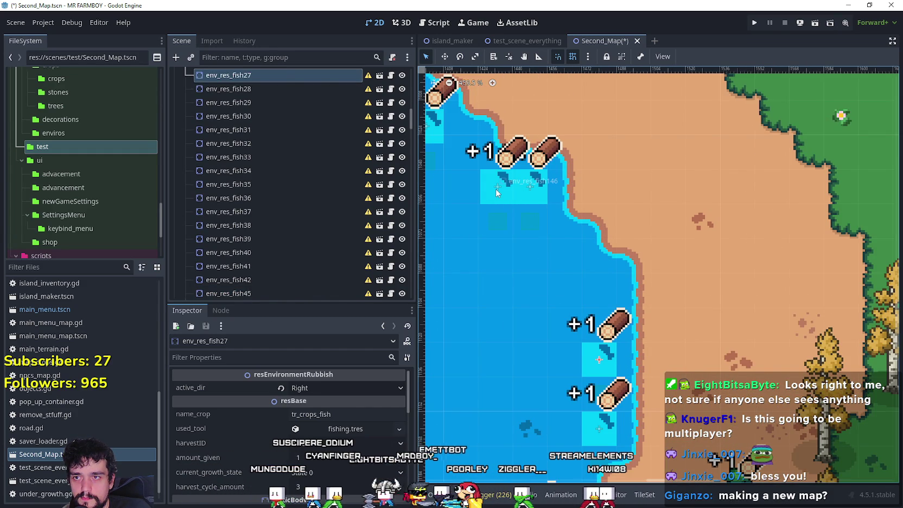
Set env_res_fish146's active_dir to Right and save the scene.
left_click(495, 188)
key("w")
scroll(582, 292, "up", 3)
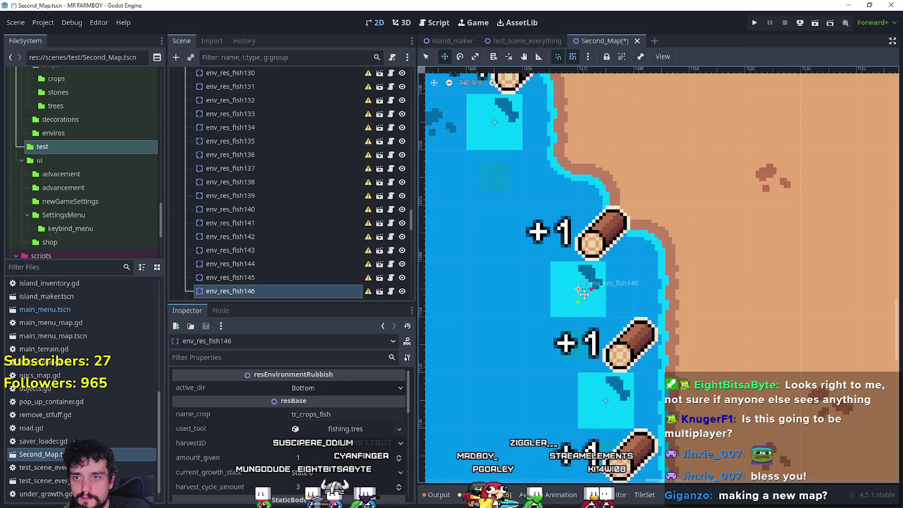
scroll(582, 293, "up", 3)
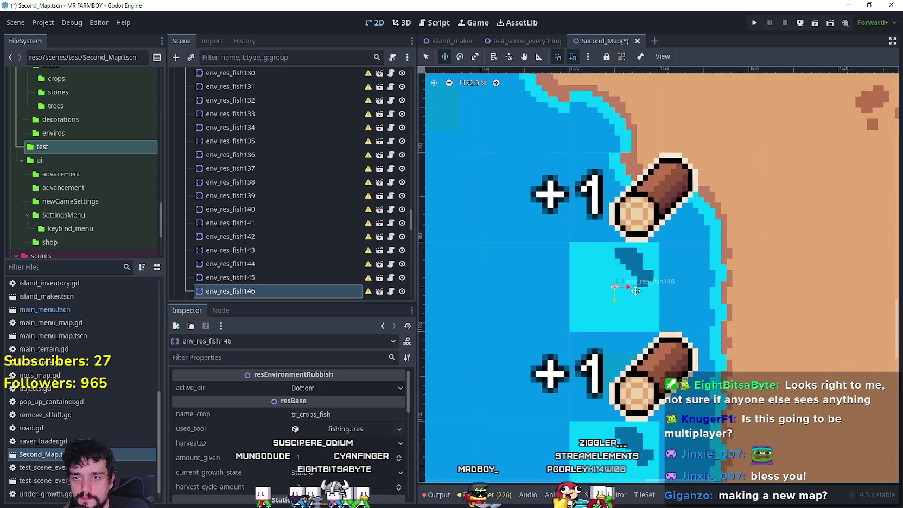
scroll(635, 291, "up", 1)
left_click(323, 388)
left_click(323, 424)
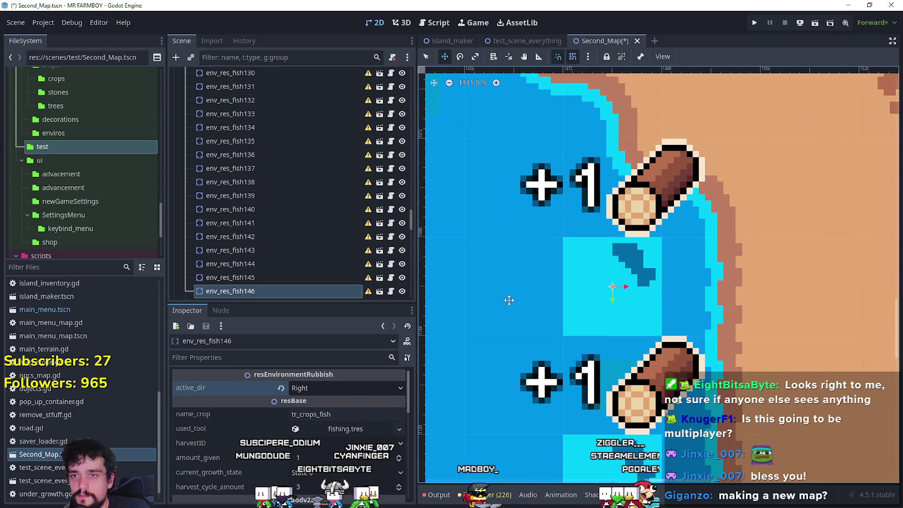
scroll(509, 300, "down", 18)
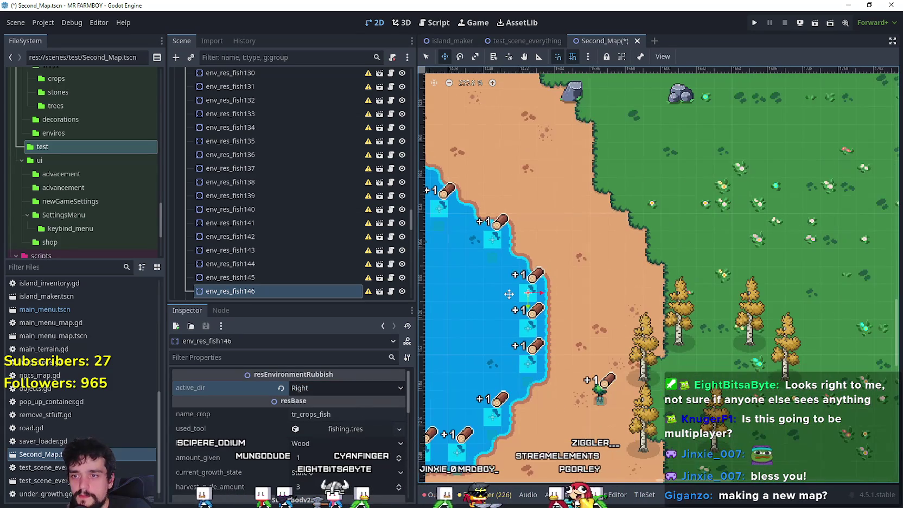
key("ctrl+s")
scroll(630, 254, "down", 2)
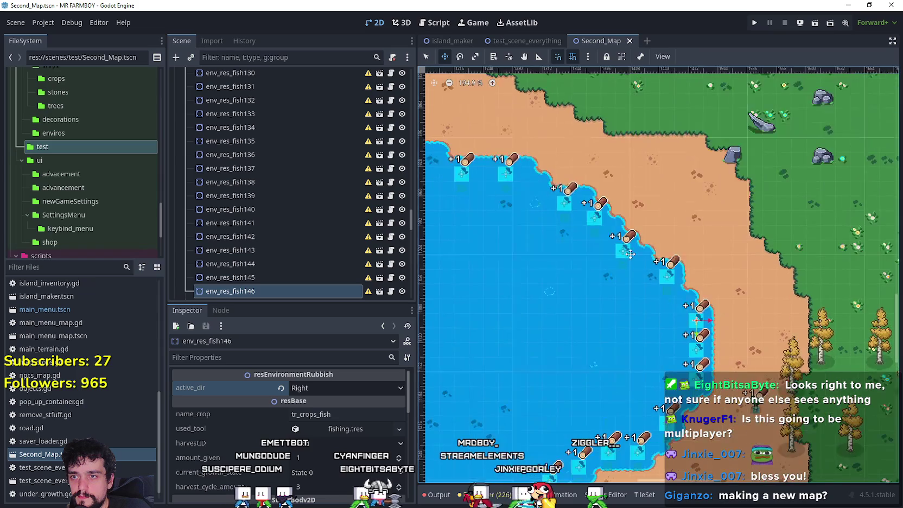
Follow the shoreline and move env_res_fish174 17 px left.
scroll(629, 254, "up", 10)
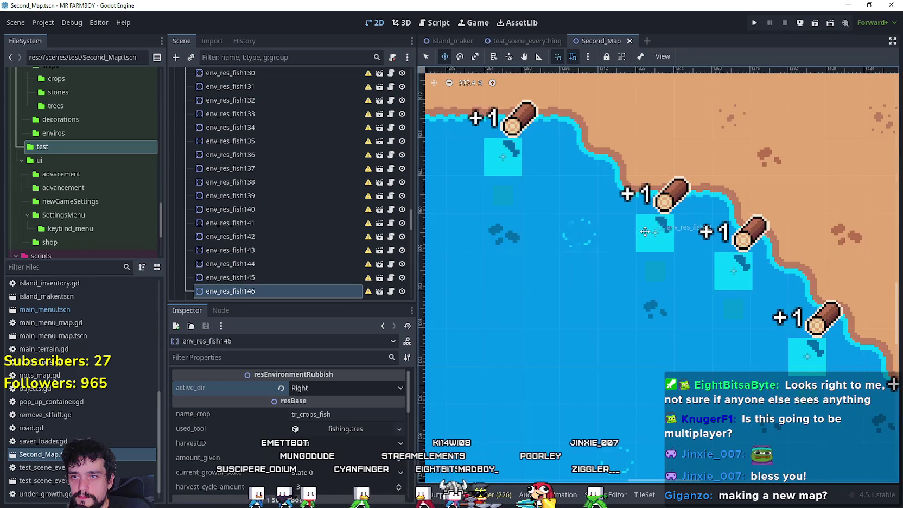
scroll(645, 232, "down", 4)
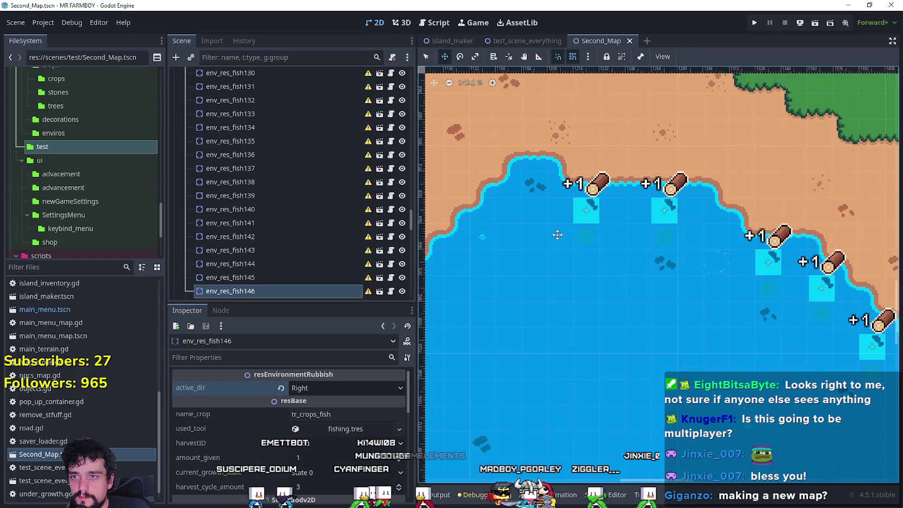
left_click_drag(557, 234, 681, 262)
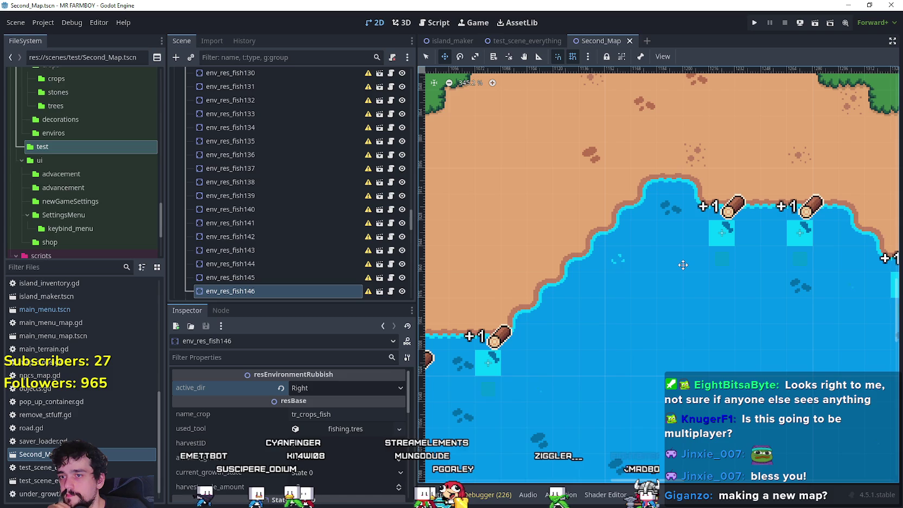
mouse_move(682, 265)
left_mouse_down()
mouse_move(748, 254)
mouse_move(538, 264)
left_mouse_up()
scroll(628, 241, "up", 3)
left_click_drag(669, 234, 596, 246)
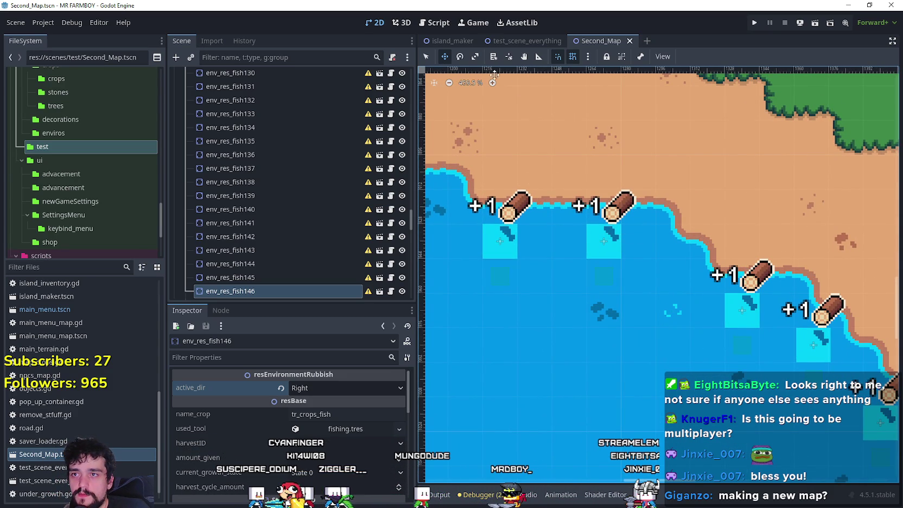
scroll(599, 235, "up", 3)
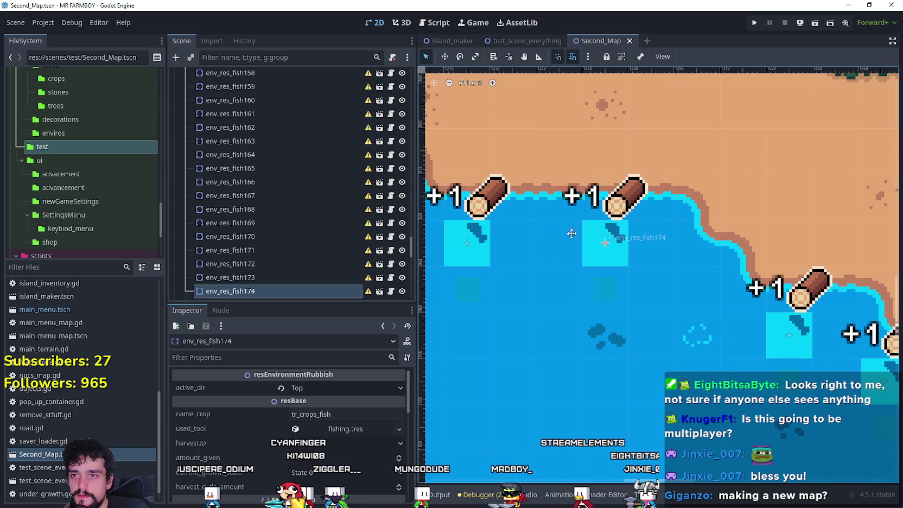
left_click_drag(600, 235, 550, 233)
scroll(557, 240, "up", 3)
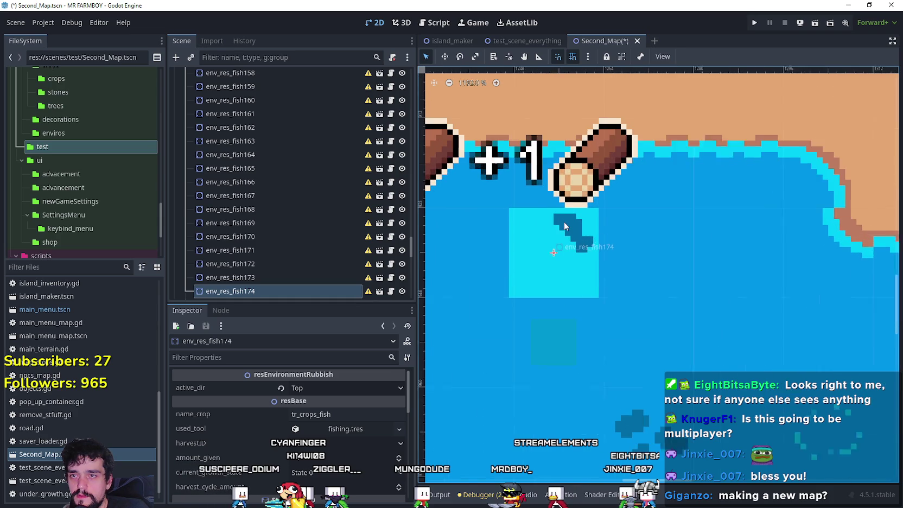
scroll(645, 287, "down", 2)
scroll(682, 324, "down", 8)
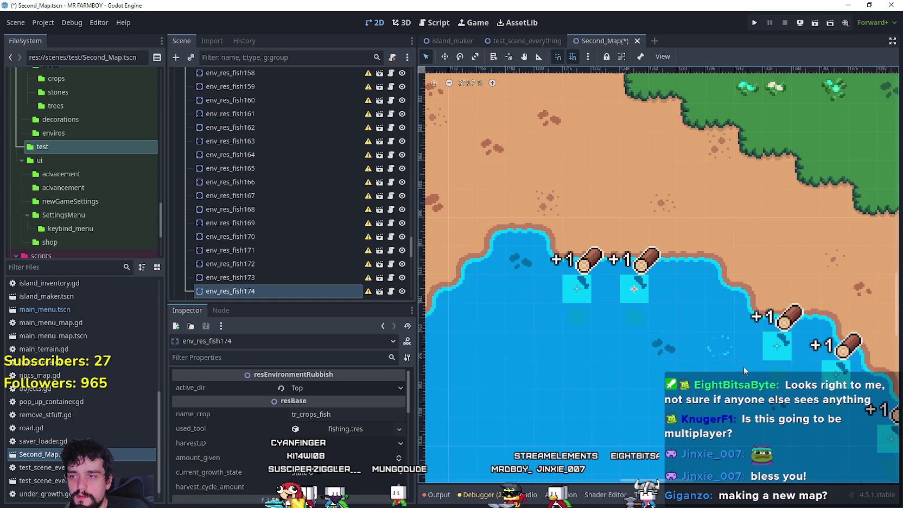
Move env_res_fish104 8 px up and save Second_Map.
left_click(731, 334)
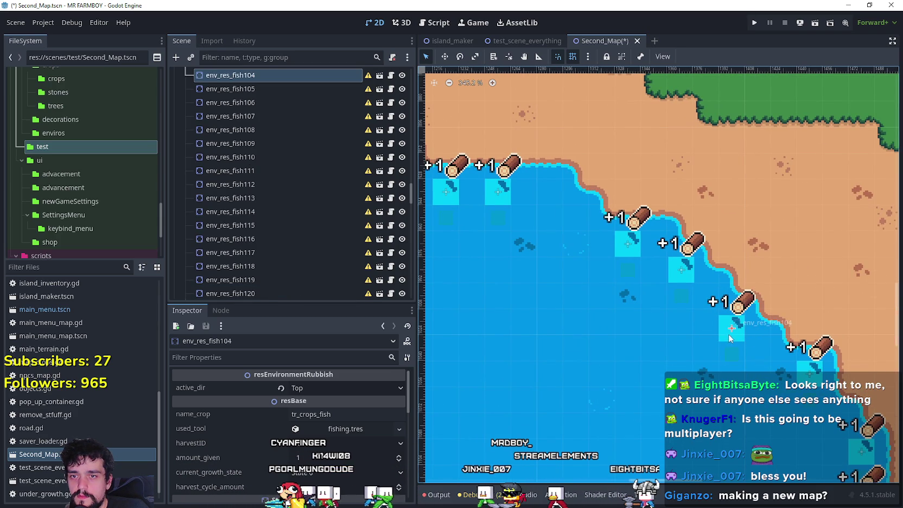
key("w")
scroll(552, 191, "up", 3)
scroll(552, 191, "up", 1)
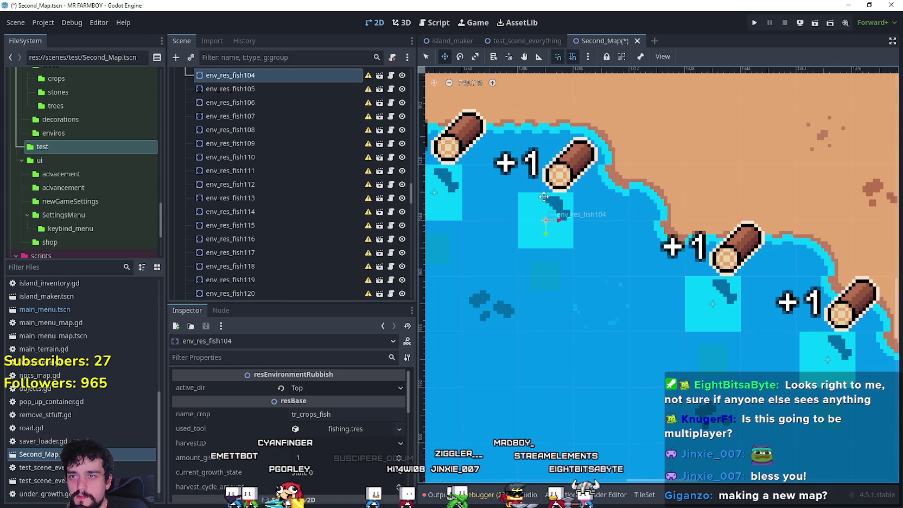
left_click_drag(551, 191, 545, 181)
scroll(539, 182, "up", 5)
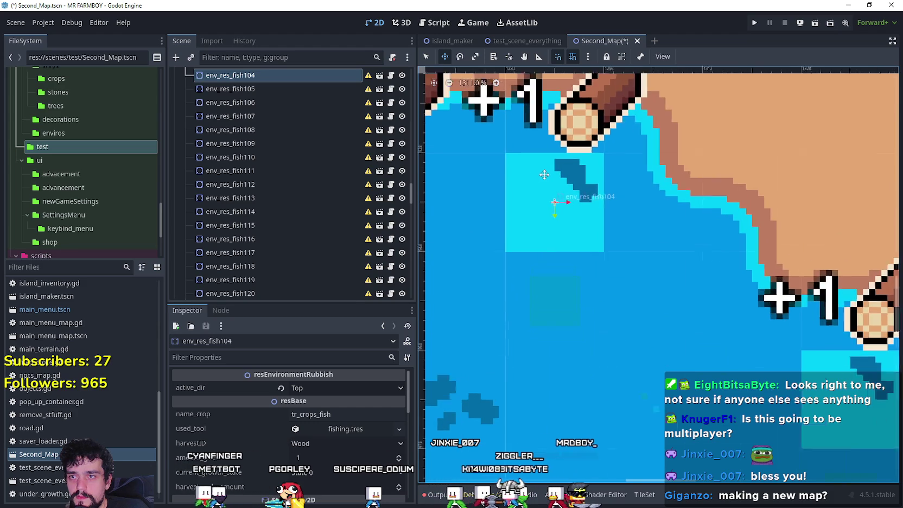
scroll(634, 331, "down", 6)
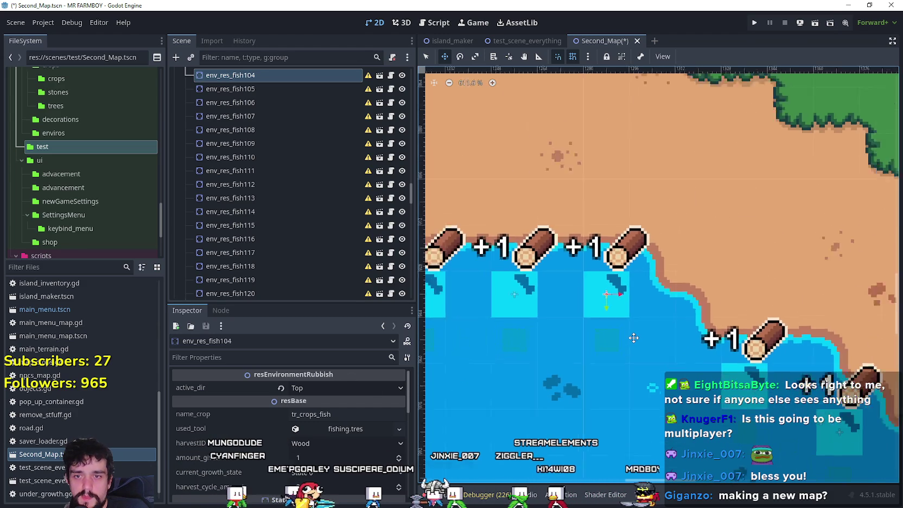
key("ctrl+s")
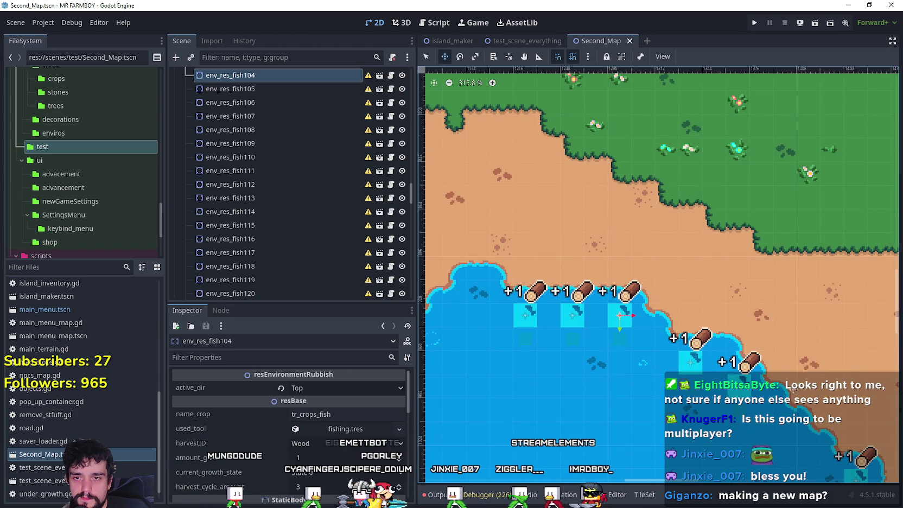
Move env_res_fish100 up-left beside its neighbouring fishing spot.
scroll(737, 380, "up", 3)
scroll(705, 347, "down", 6)
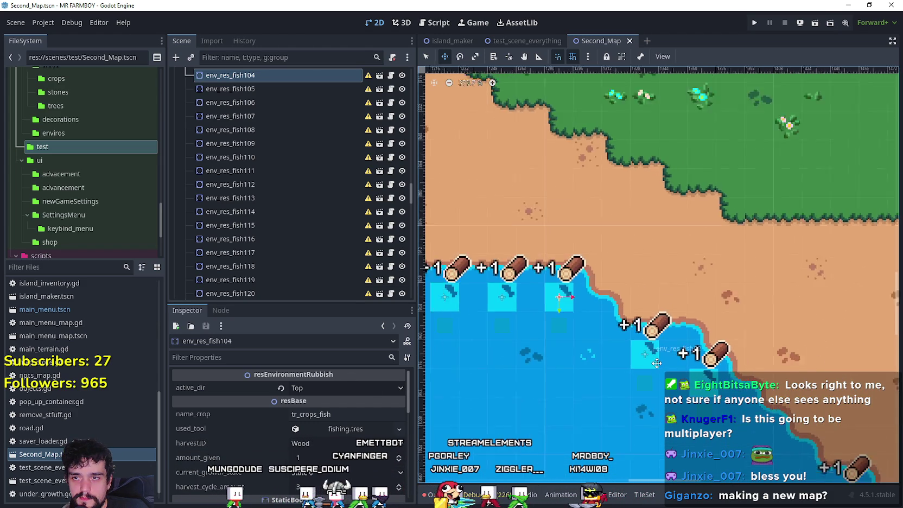
scroll(593, 239, "up", 2)
mouse_move(594, 237)
left_mouse_down()
mouse_move(600, 188)
mouse_move(659, 177)
mouse_move(745, 127)
left_mouse_up()
scroll(748, 248, "down", 3)
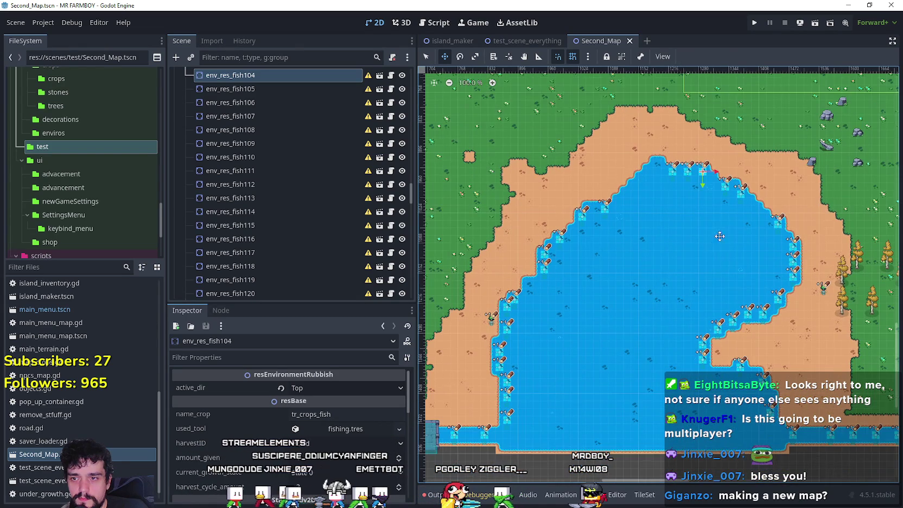
scroll(725, 217, "up", 12)
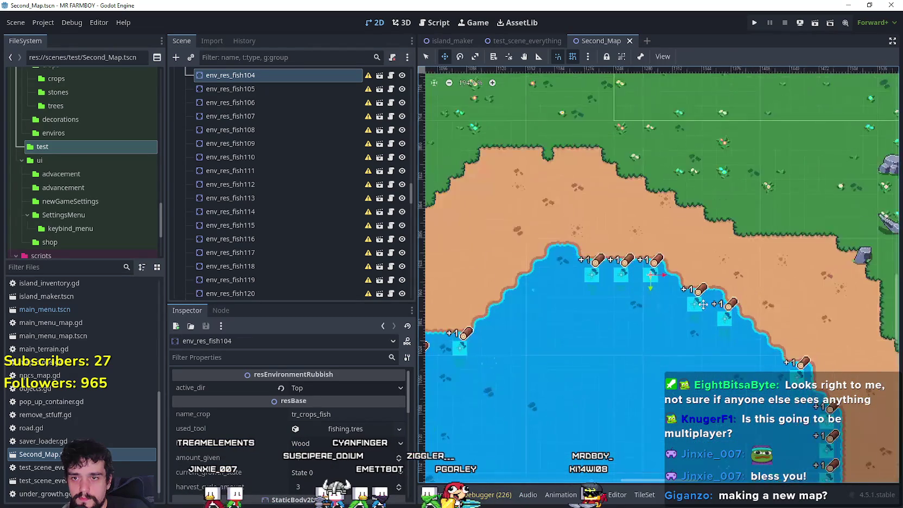
scroll(692, 307, "up", 2)
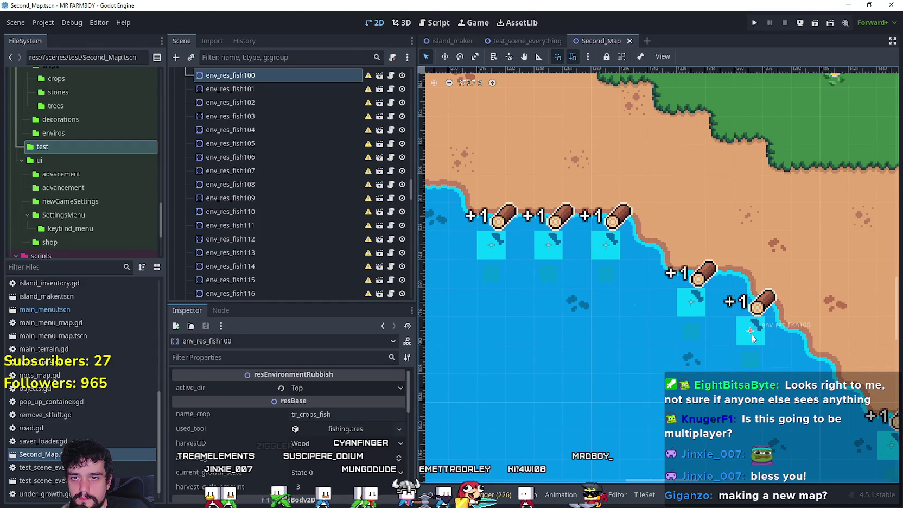
scroll(750, 332, "up", 5)
key("w")
mouse_move(741, 322)
left_mouse_down()
mouse_move(716, 252)
mouse_move(685, 274)
left_mouse_up()
Nudge env_res_fish100 2 px left into line and save the scene.
scroll(707, 280, "up", 1)
scroll(706, 280, "up", 7)
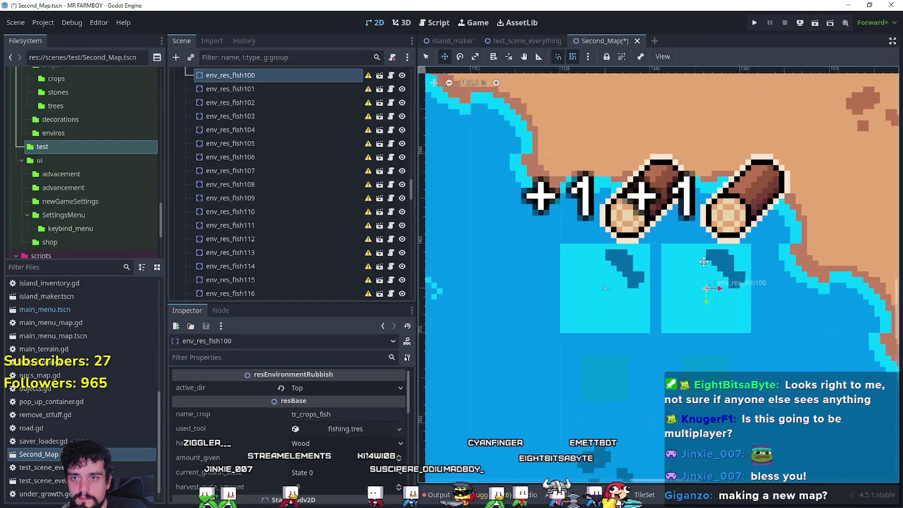
scroll(699, 260, "up", 1)
scroll(700, 260, "up", 5)
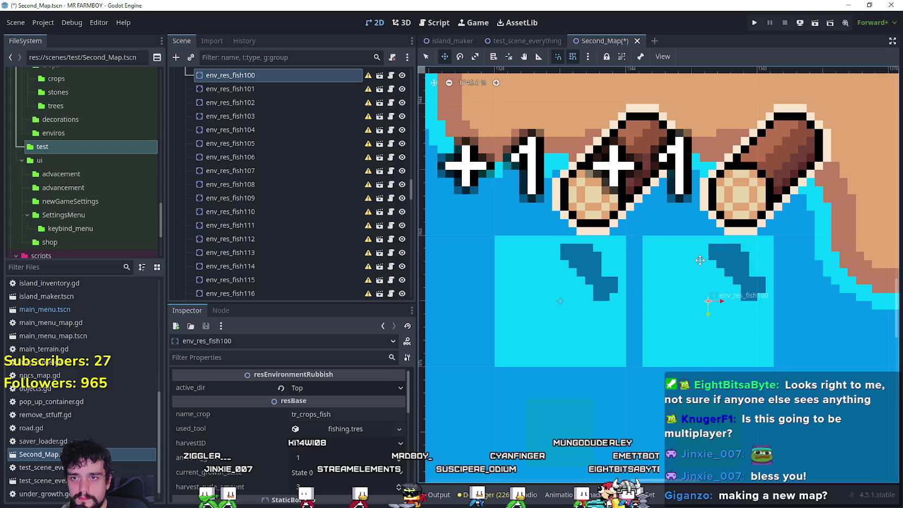
left_click_drag(691, 258, 677, 259)
scroll(676, 261, "down", 14)
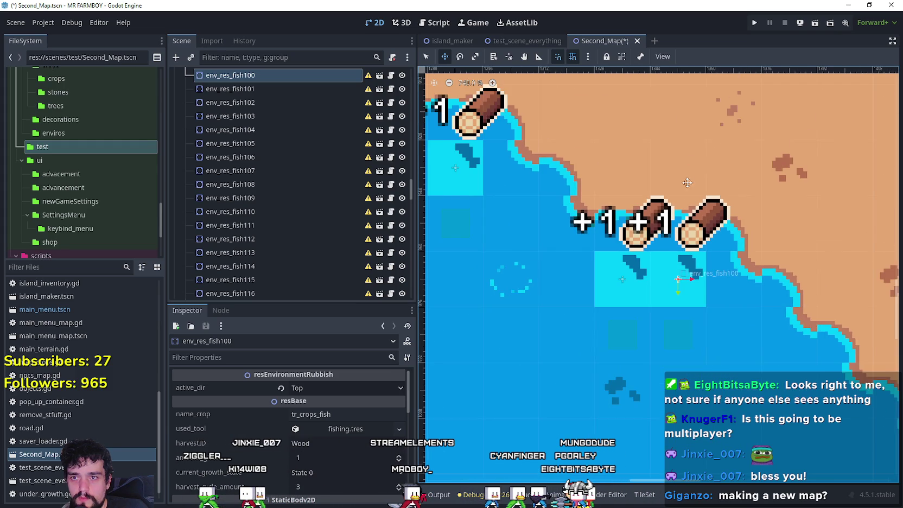
key("ctrl+s")
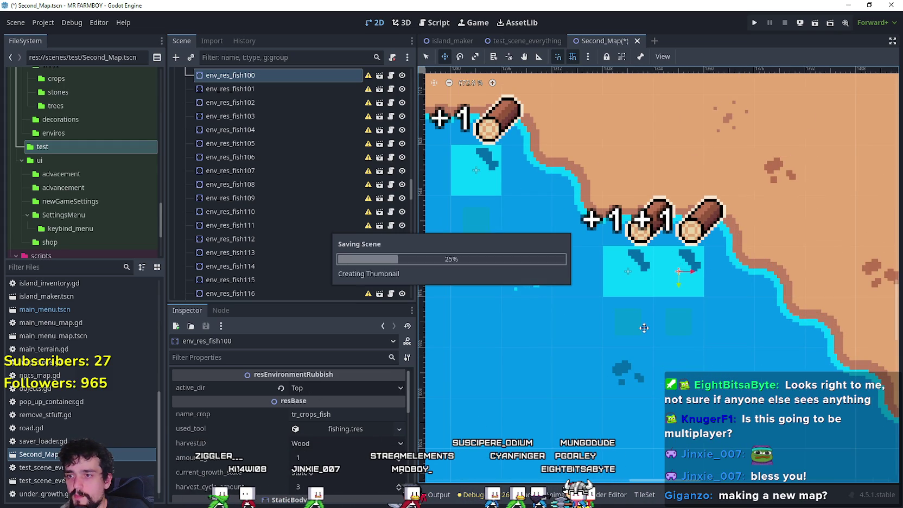
scroll(637, 324, "down", 3)
scroll(638, 324, "down", 20)
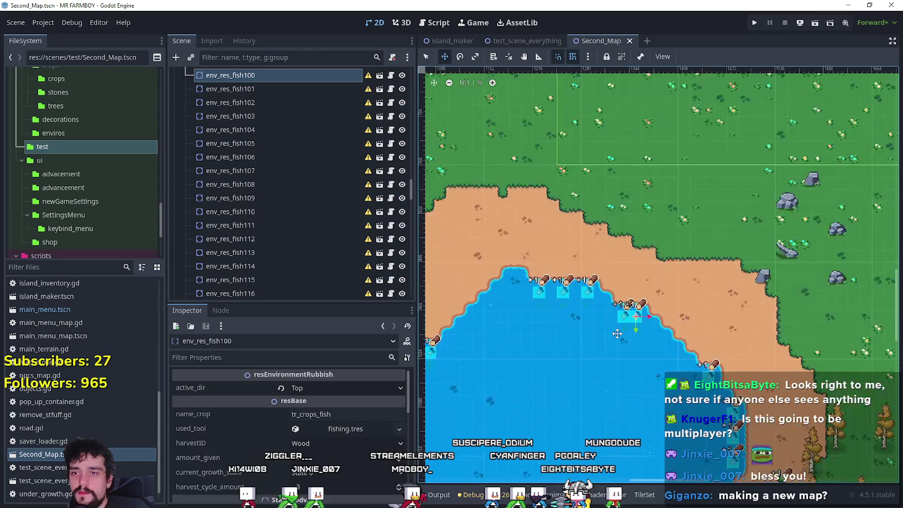
scroll(543, 325, "left", 3)
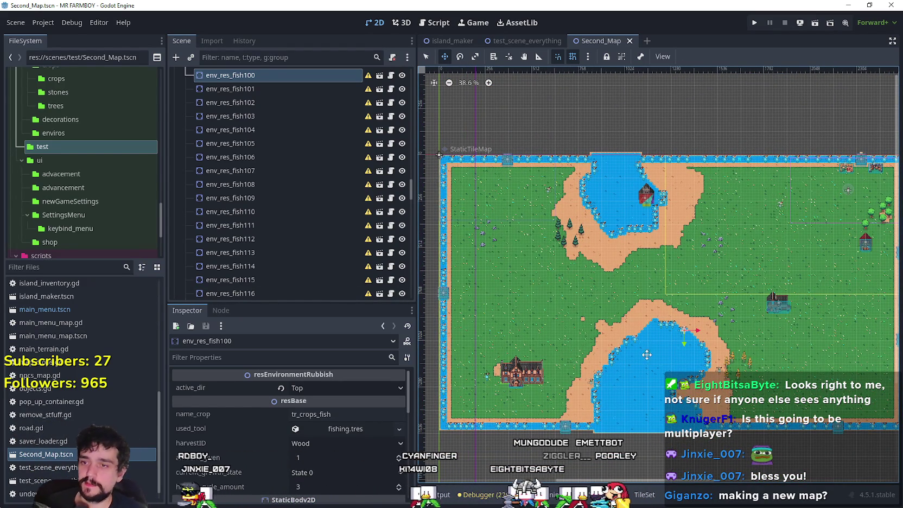
scroll(495, 326, "up", 1)
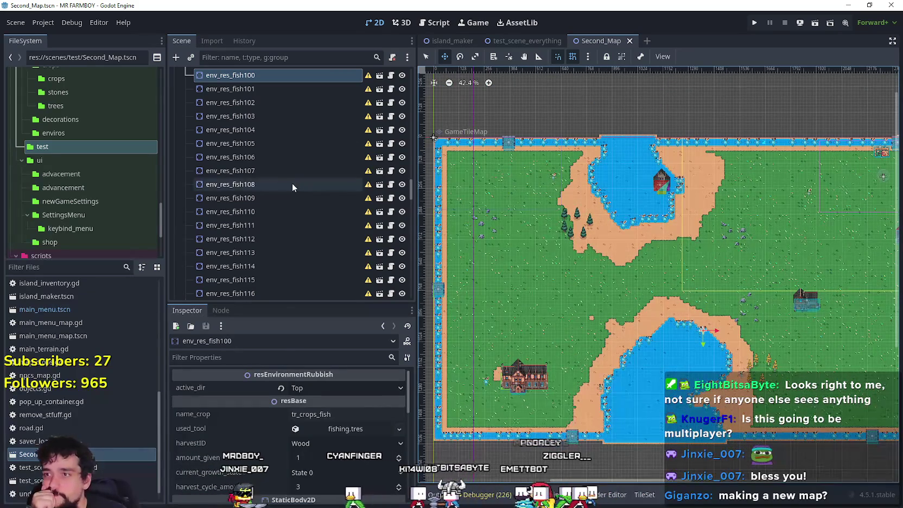
scroll(289, 184, "up", 5)
scroll(293, 182, "up", 20)
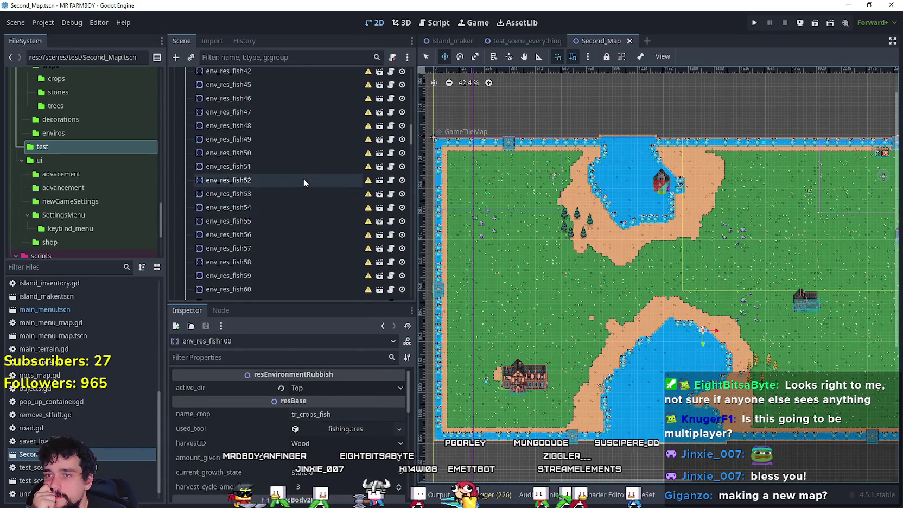
scroll(302, 178, "up", 15)
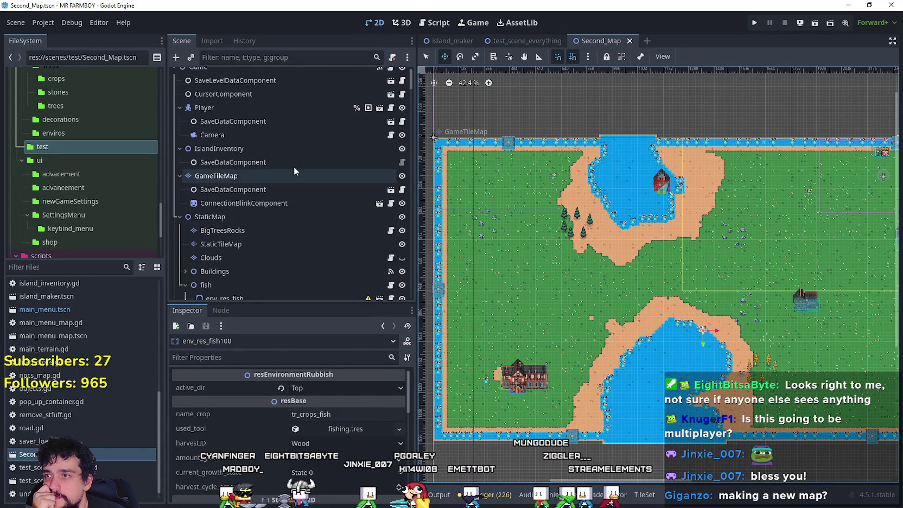
left_click(185, 284)
scroll(774, 241, "down", 4)
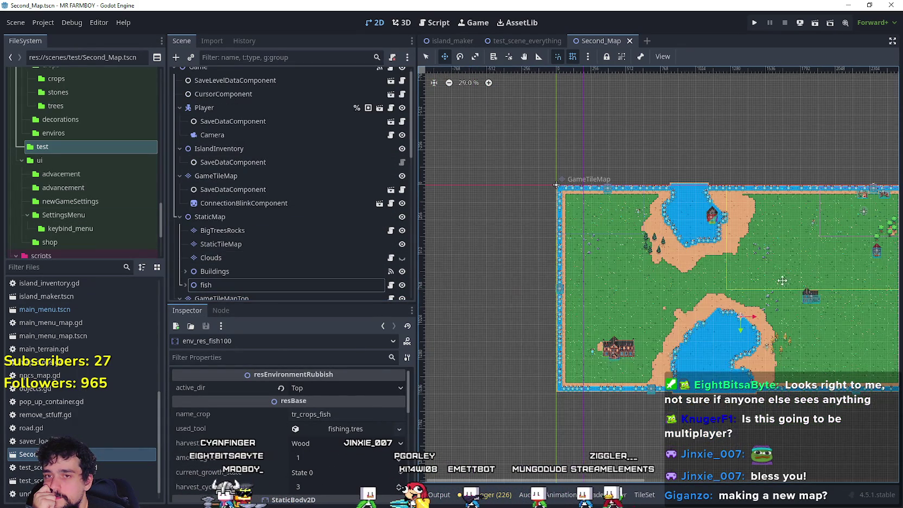
scroll(765, 220, "up", 5)
scroll(630, 379, "down", 2)
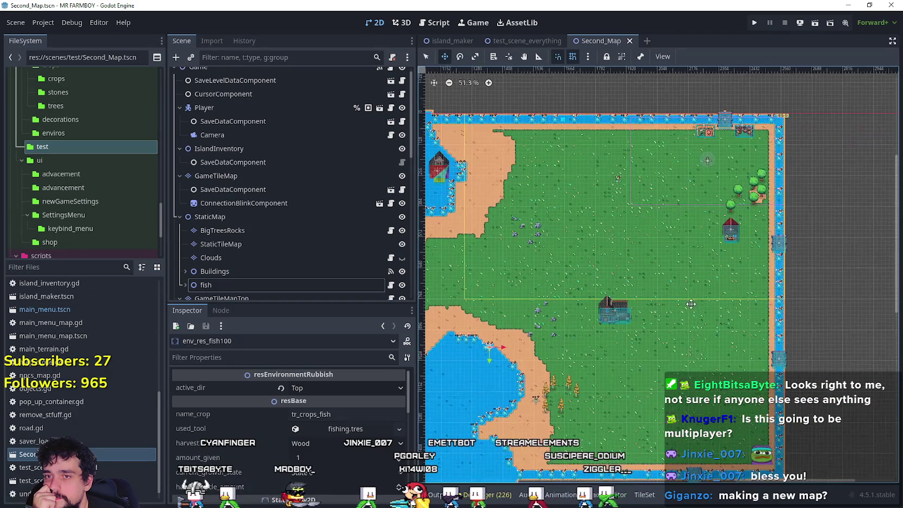
scroll(251, 237, "down", 5)
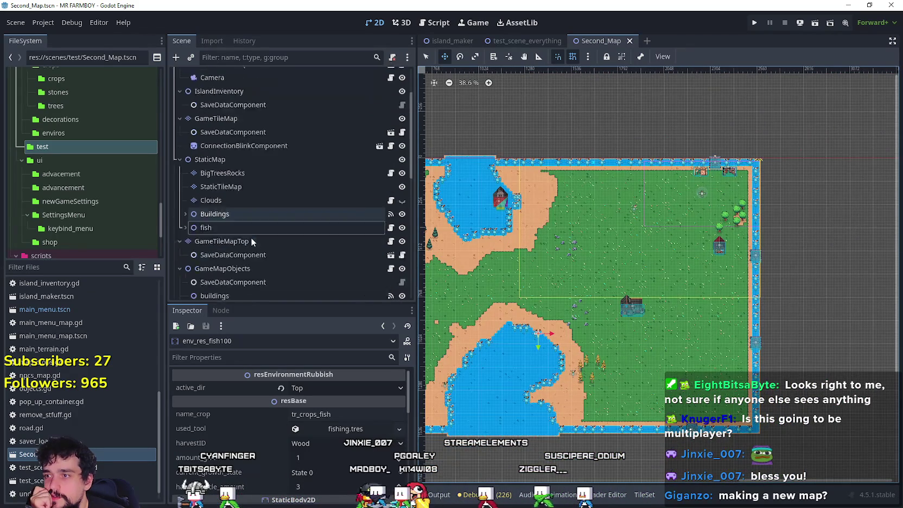
left_click(185, 156)
double_click(222, 170)
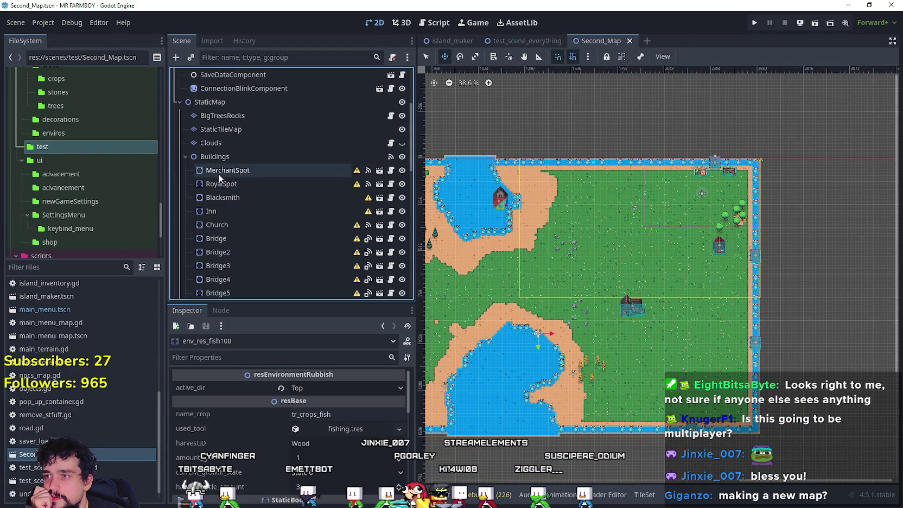
scroll(687, 168, "up", 1)
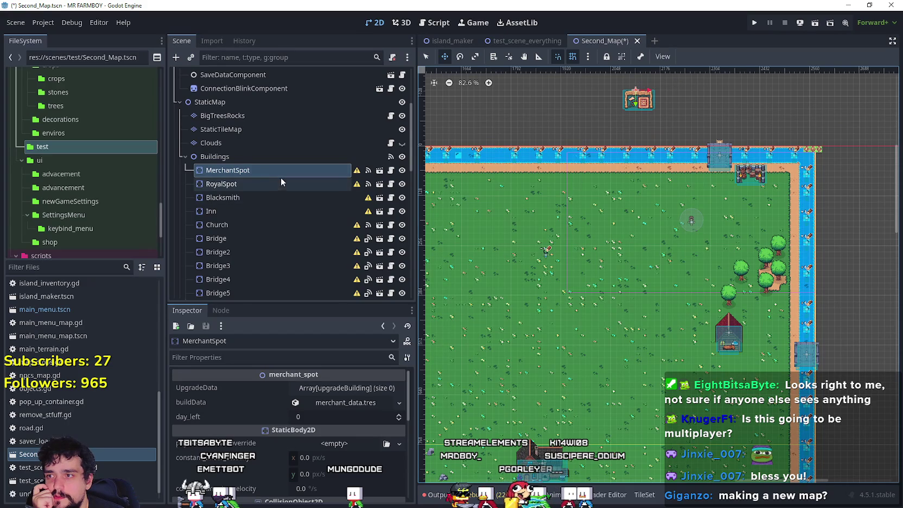
left_click(221, 183)
mouse_move(758, 188)
left_mouse_down()
mouse_move(727, 120)
mouse_move(701, 102)
left_mouse_up()
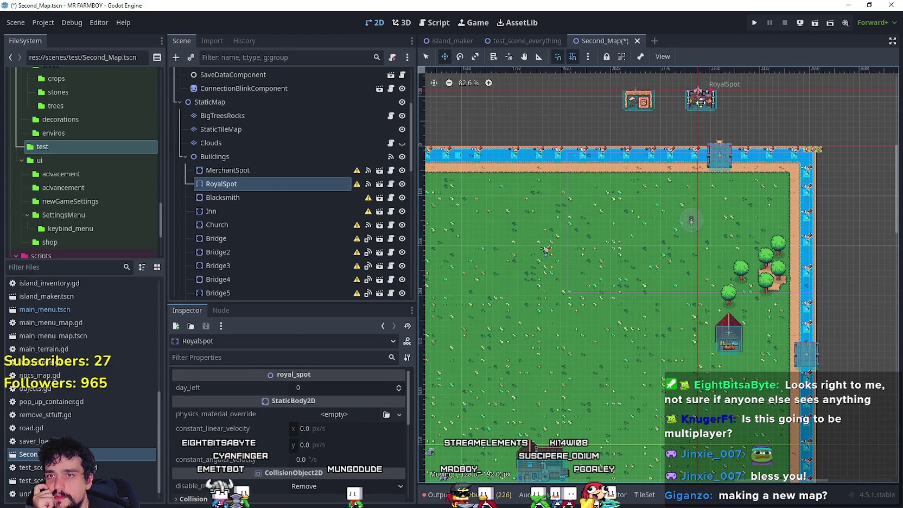
left_click(216, 197)
scroll(652, 322, "down", 5)
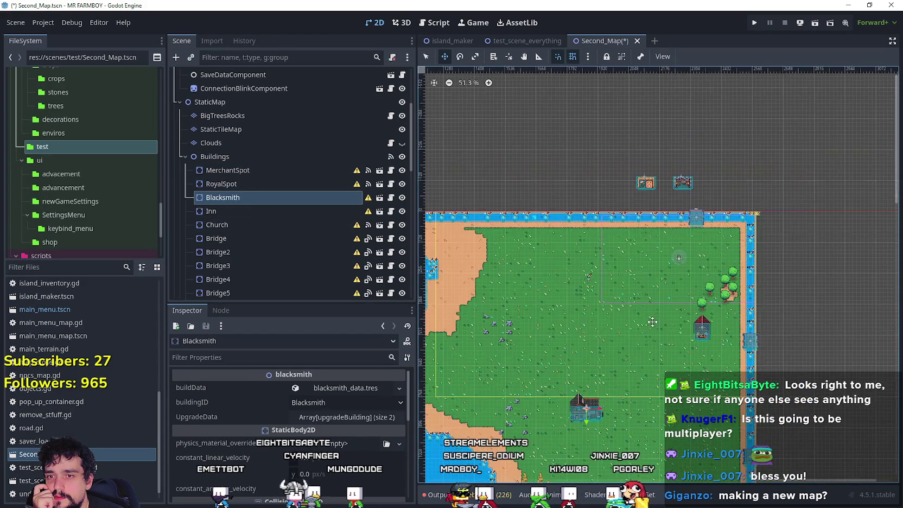
scroll(652, 321, "down", 5)
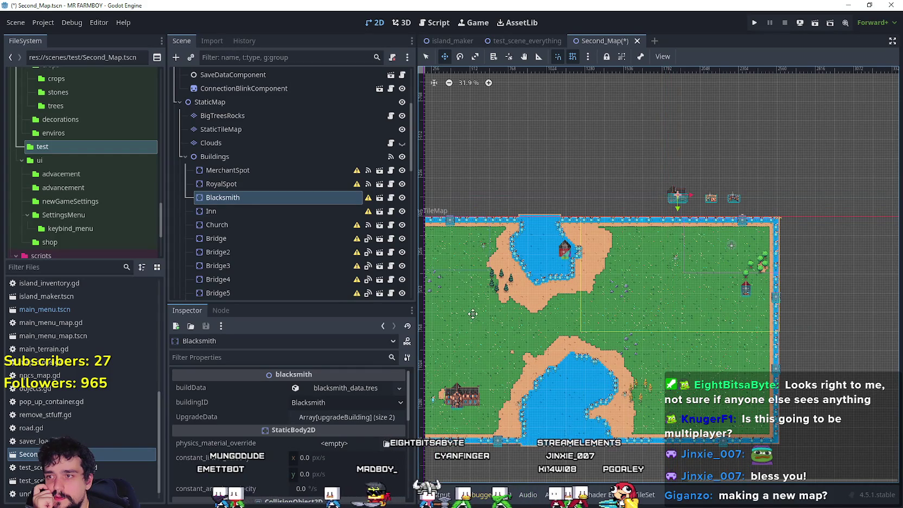
left_click_drag(473, 313, 540, 274)
left_click(271, 211)
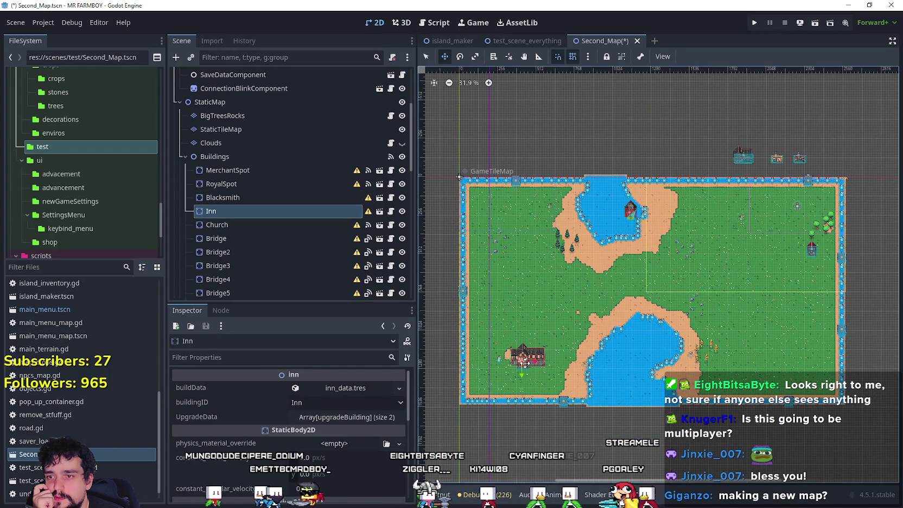
mouse_move(525, 363)
left_mouse_down()
mouse_move(689, 214)
mouse_move(687, 150)
left_mouse_up()
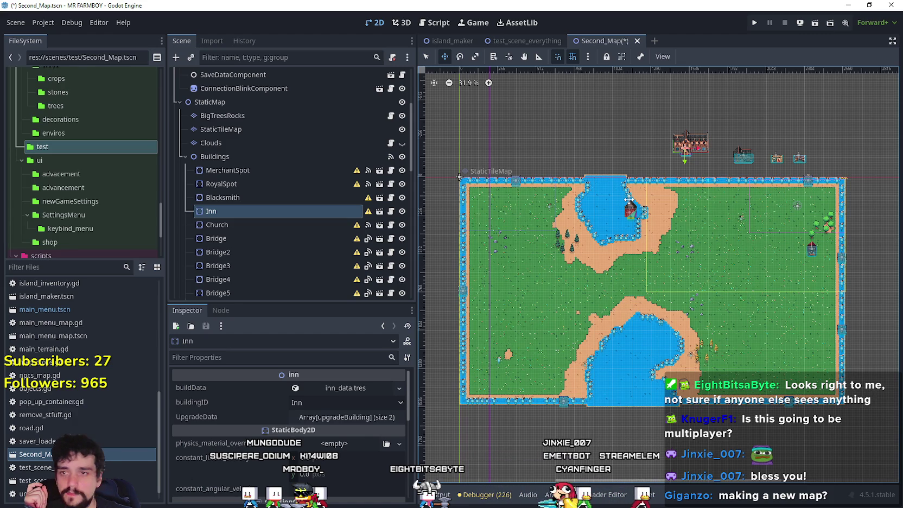
scroll(580, 335, "up", 2)
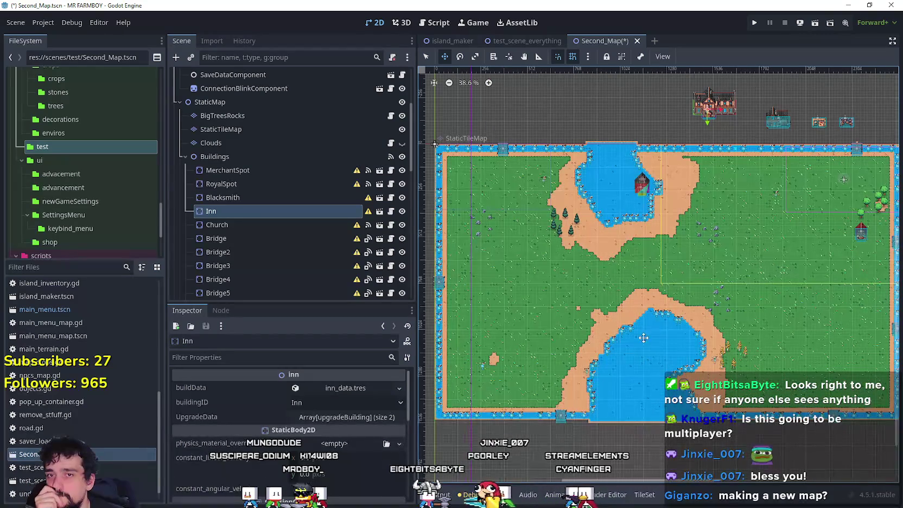
scroll(643, 338, "down", 1)
left_click(299, 230)
scroll(648, 208, "up", 2)
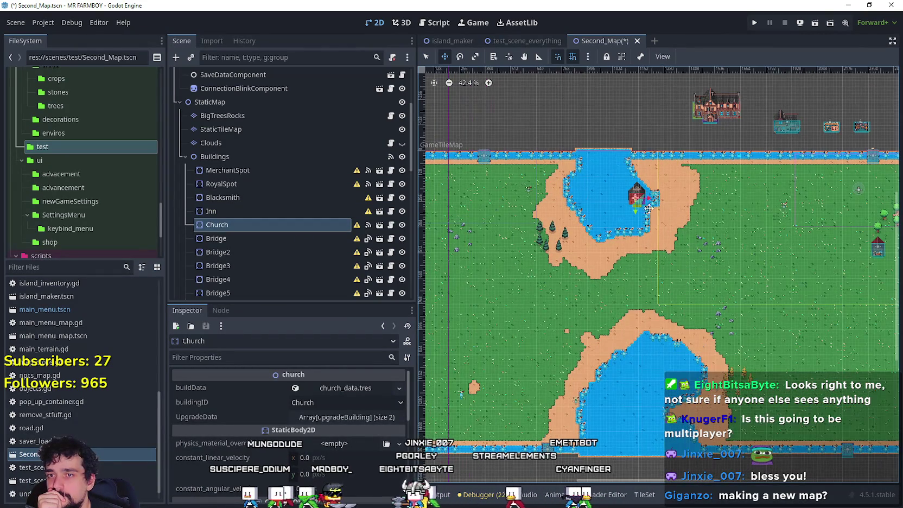
scroll(671, 142, "down", 3)
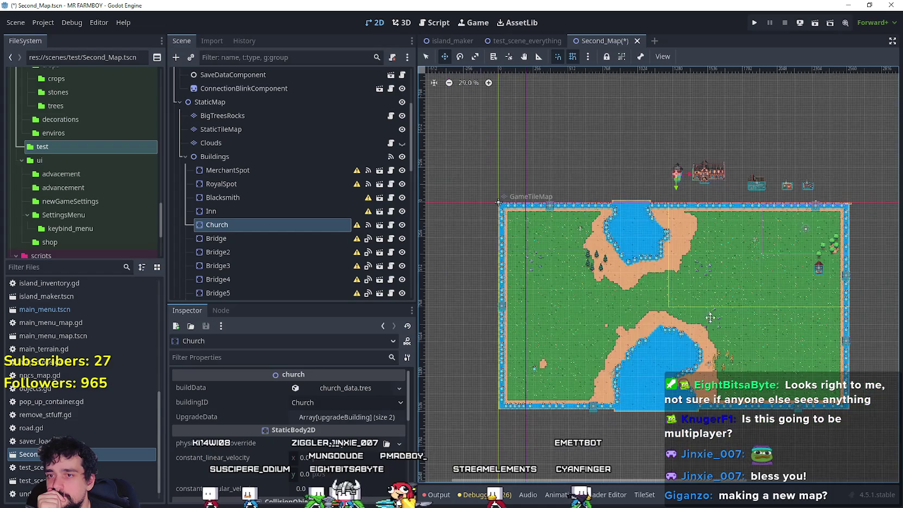
scroll(740, 201, "up", 3)
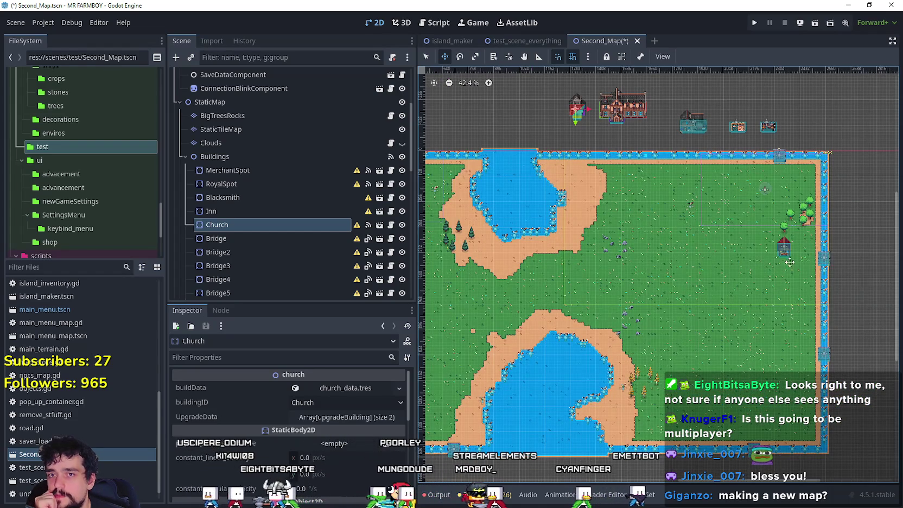
scroll(786, 250, "down", 3)
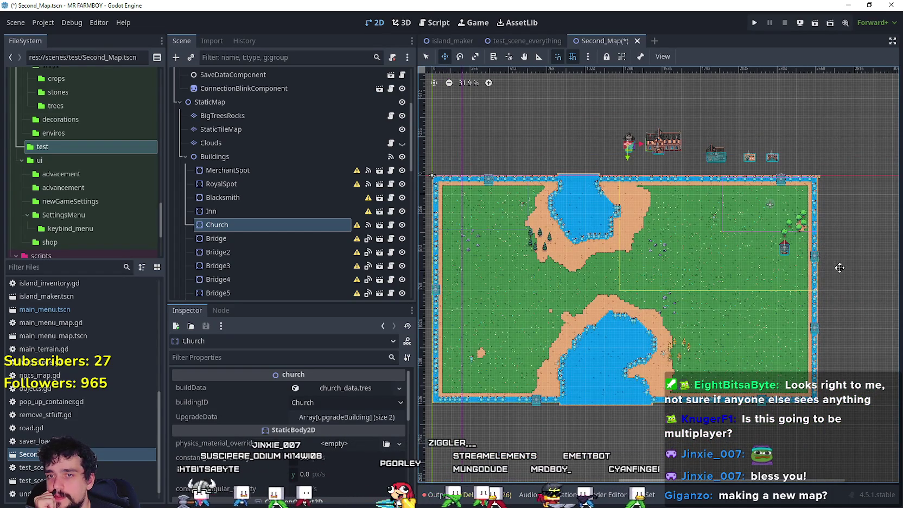
scroll(820, 253, "up", 2)
scroll(794, 244, "up", 1)
scroll(248, 226, "down", 2)
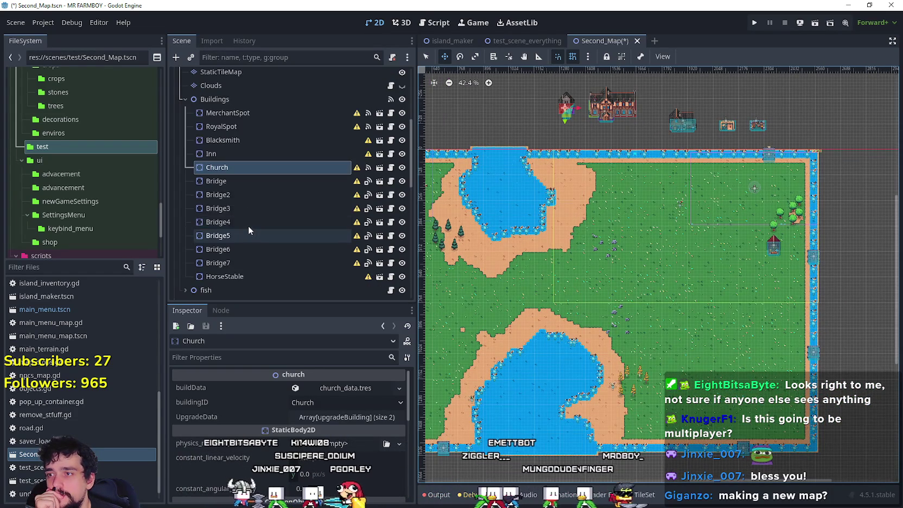
left_click(265, 274)
scroll(764, 250, "up", 1)
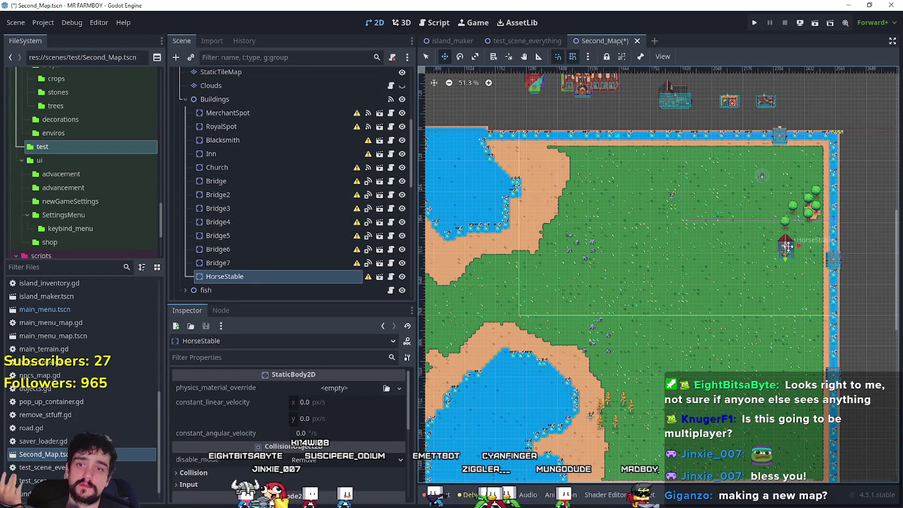
scroll(729, 214, "down", 4)
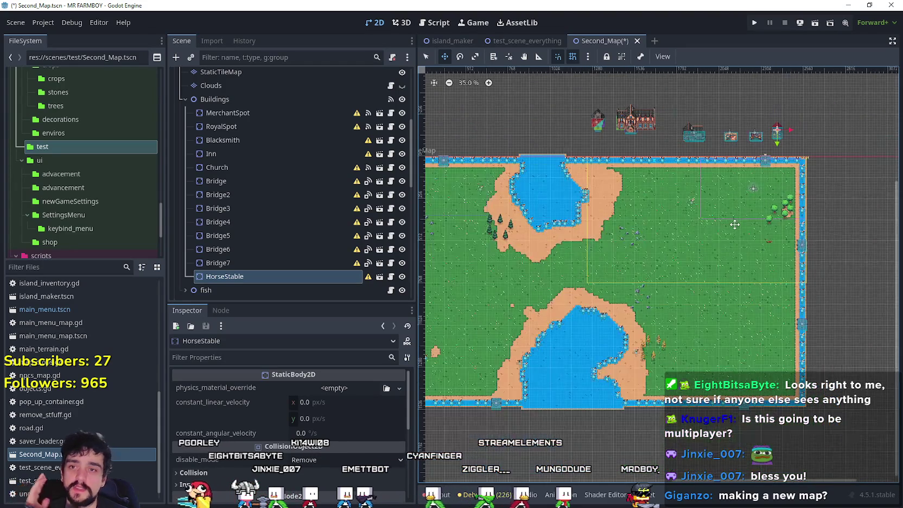
scroll(609, 285, "up", 1)
scroll(672, 244, "up", 2)
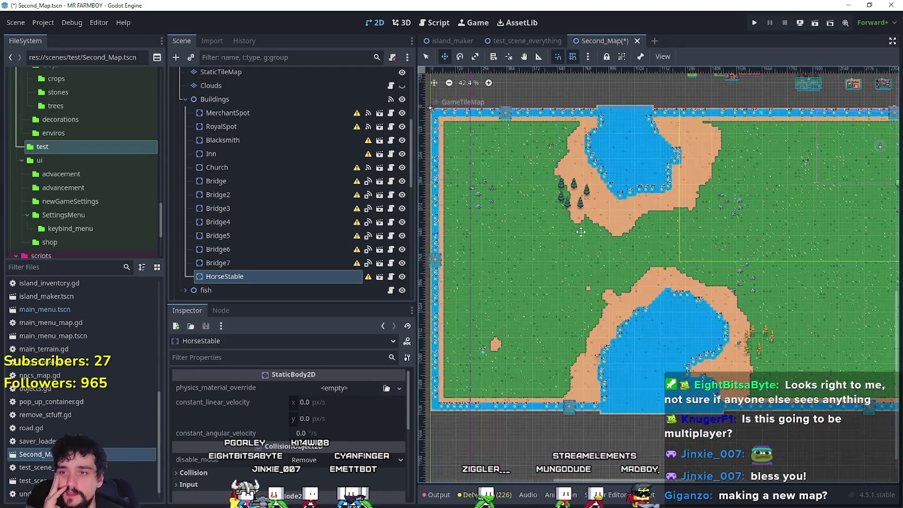
scroll(732, 199, "down", 2)
scroll(732, 200, "up", 2)
scroll(749, 302, "down", 1)
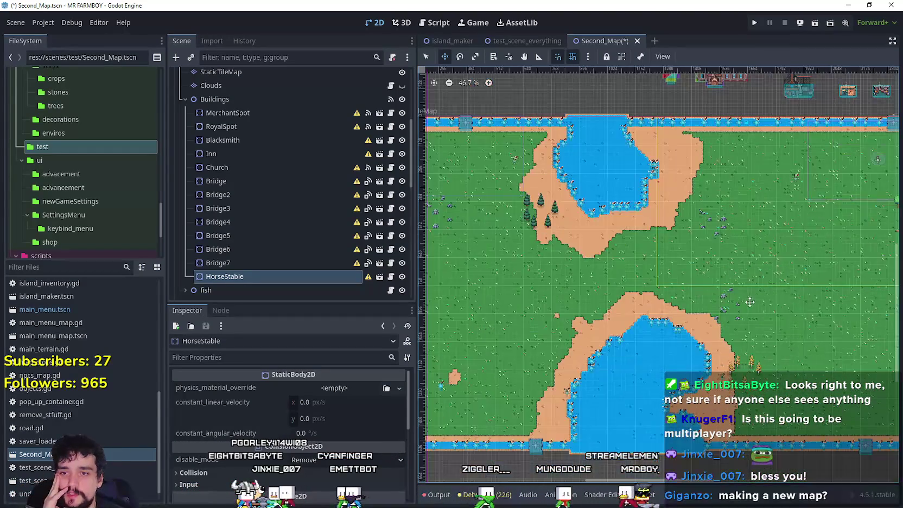
scroll(760, 282, "down", 2)
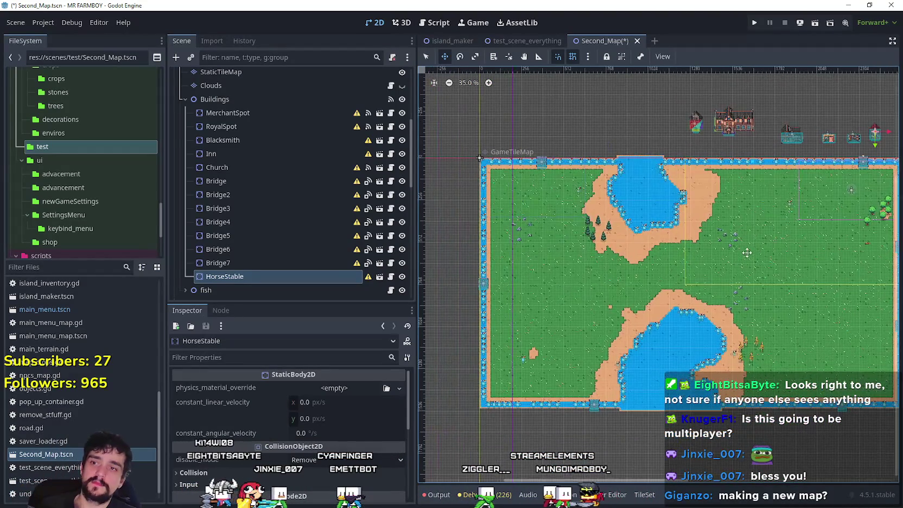
Save Second_Map, then switch over to Discord's #playtesting channel.
key("ctrl+s")
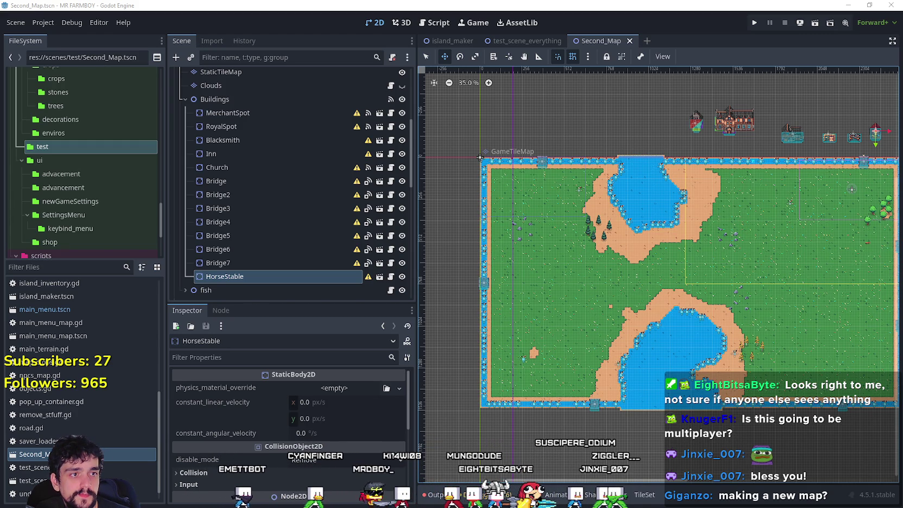
key("alt+Tab")
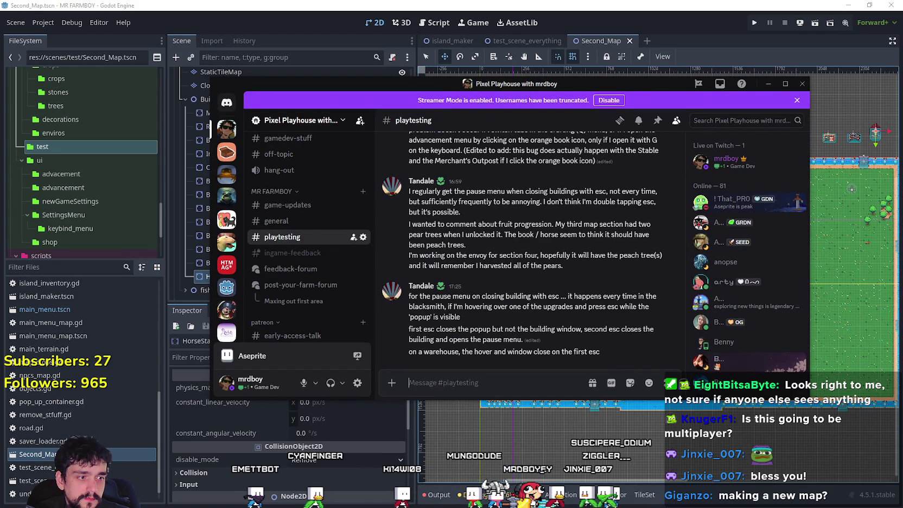
Go to MR FARMBOY's Bugs & Technical Issues forum and open the 'I have to restart to get Pears?' topic.
key("alt+Tab")
left_click(329, 50)
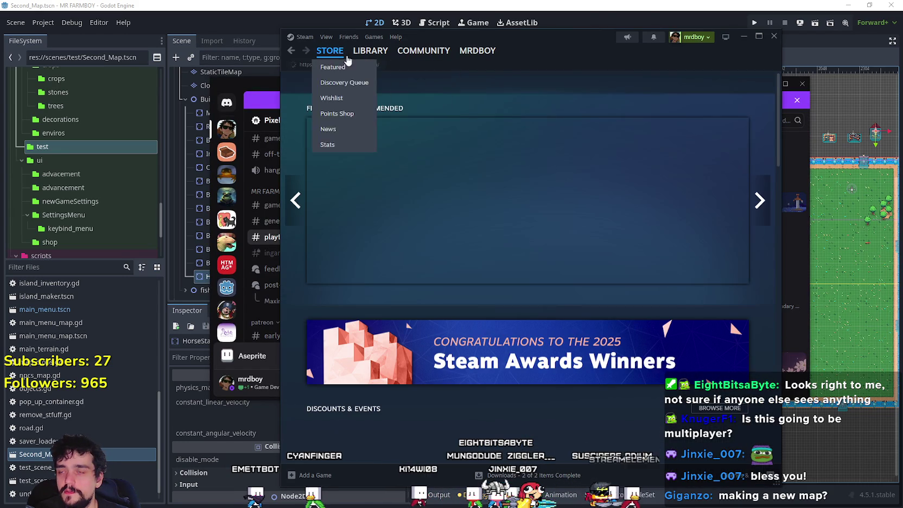
left_click(367, 53)
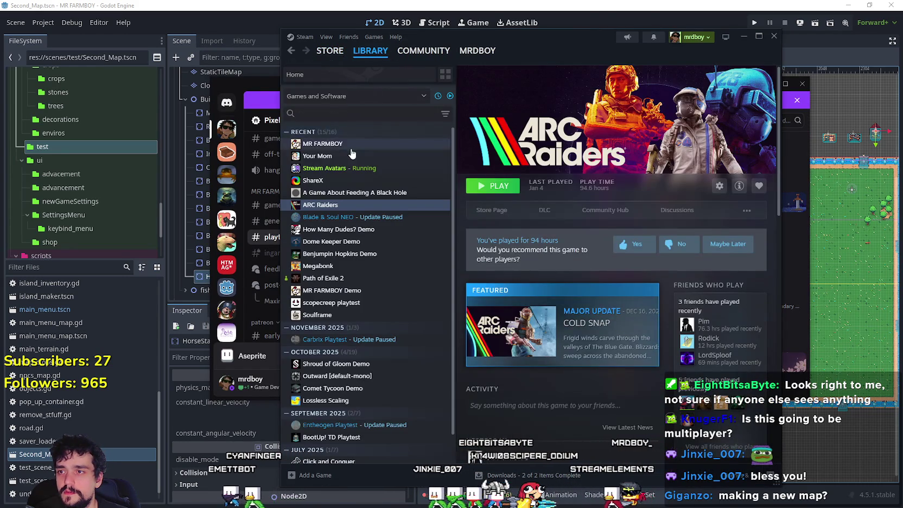
left_click(561, 211)
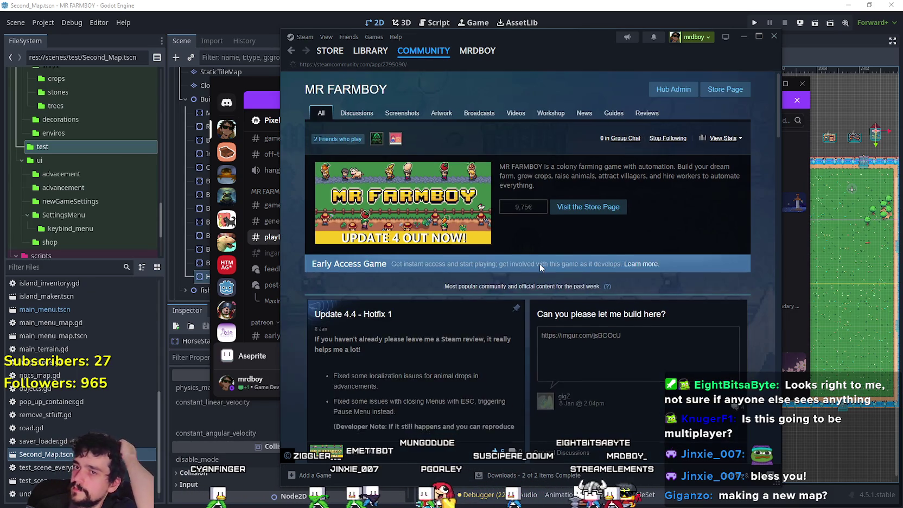
left_click(354, 113)
scroll(581, 318, "down", 1)
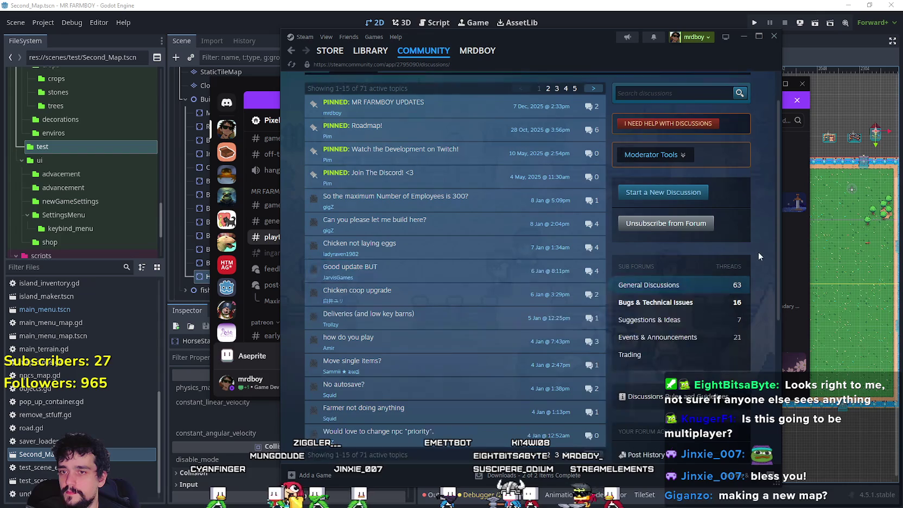
left_click(680, 305)
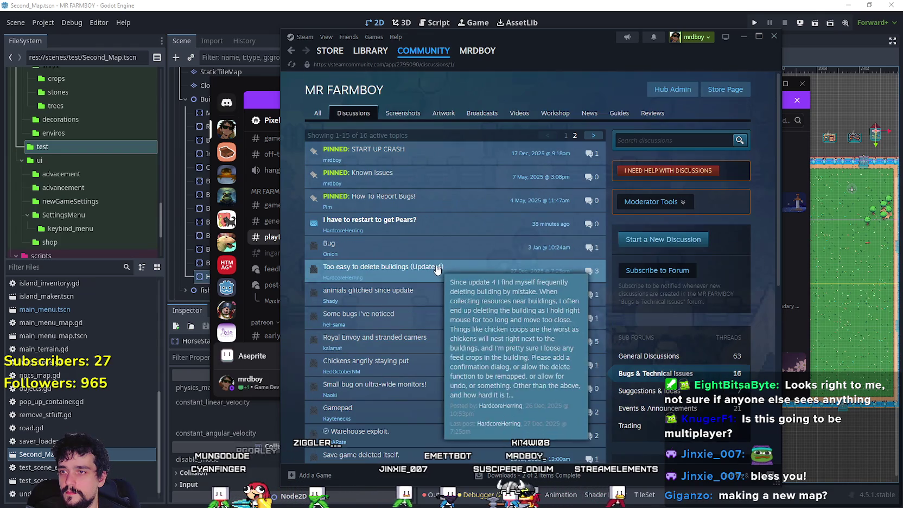
left_click(404, 221)
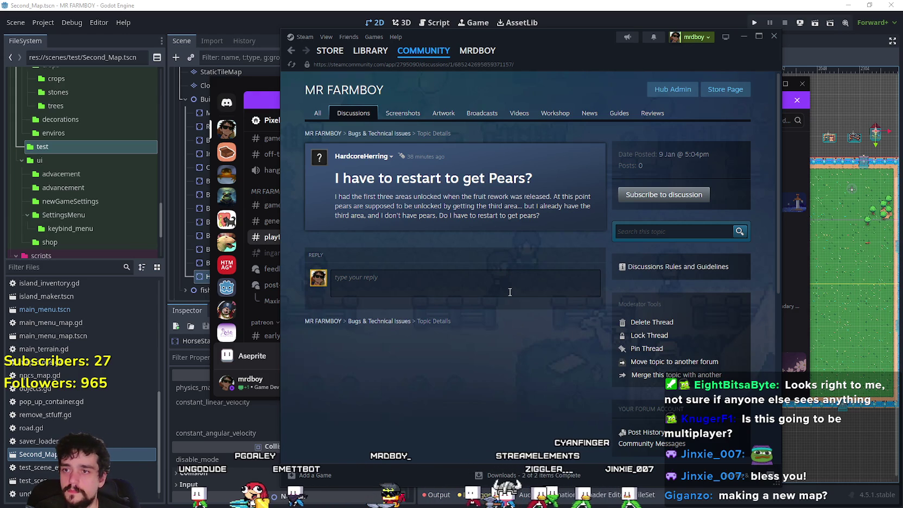
Quote the player's post and reply 'Final map unlock'.
mouse_move(554, 206)
left_mouse_down()
mouse_move(512, 215)
mouse_move(342, 207)
left_mouse_up()
mouse_move(537, 216)
left_mouse_down()
mouse_move(337, 206)
mouse_move(347, 197)
left_mouse_up()
left_click(430, 224)
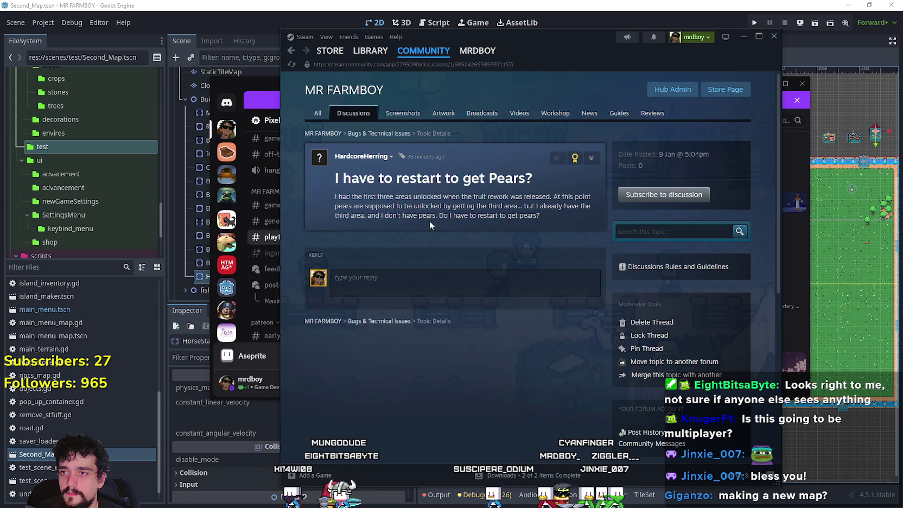
left_click_drag(543, 218, 336, 196)
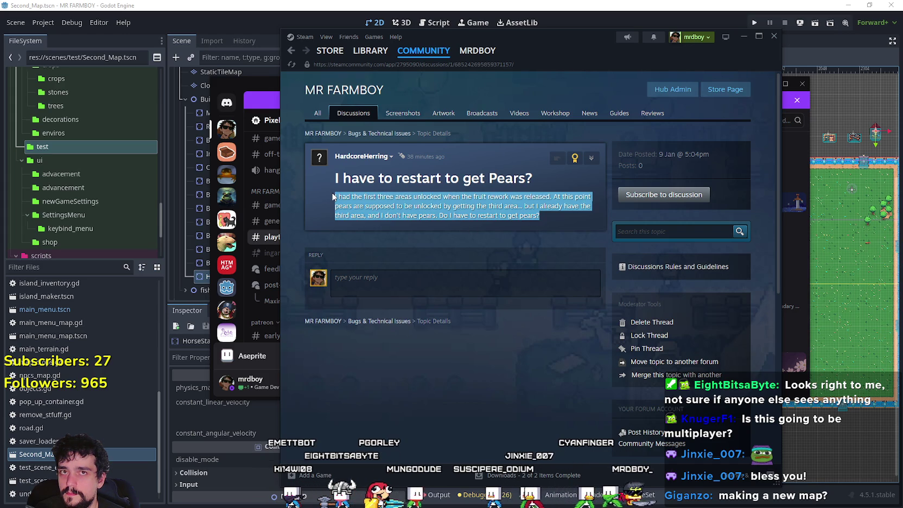
left_click(368, 195)
left_click(557, 158)
type("they are on the")
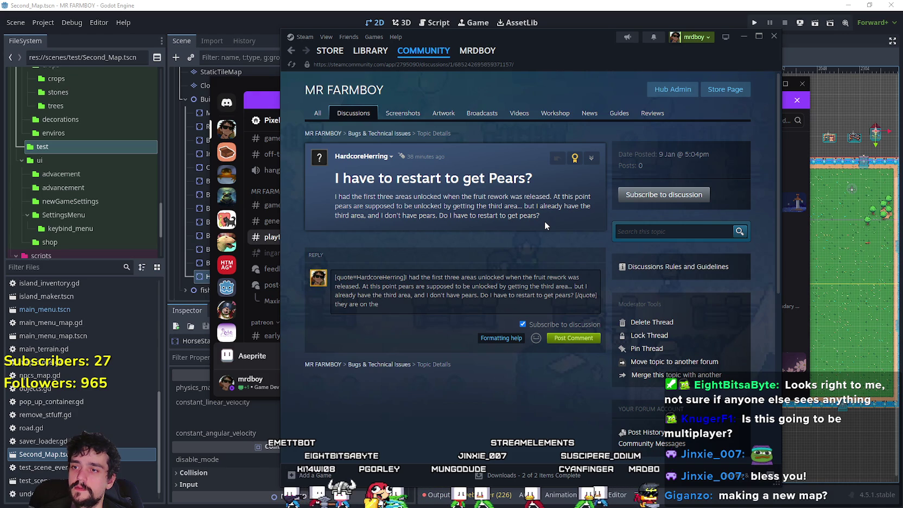
type("Final map u")
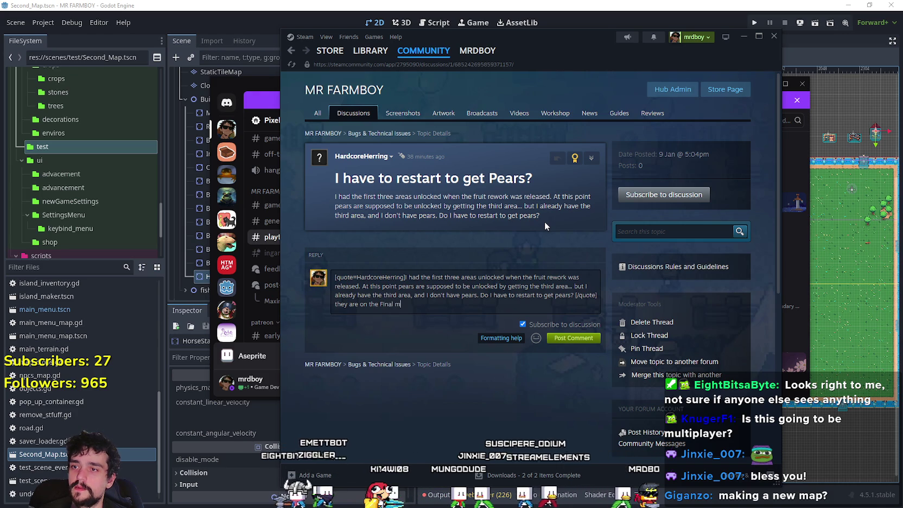
type("nlock")
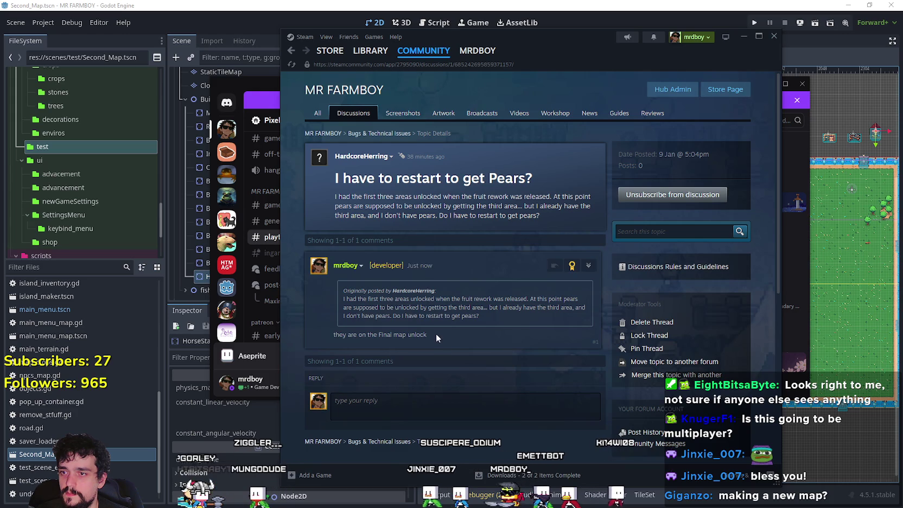
Edit the posted reply to add a closing period and save it.
left_click(588, 266)
left_click(603, 279)
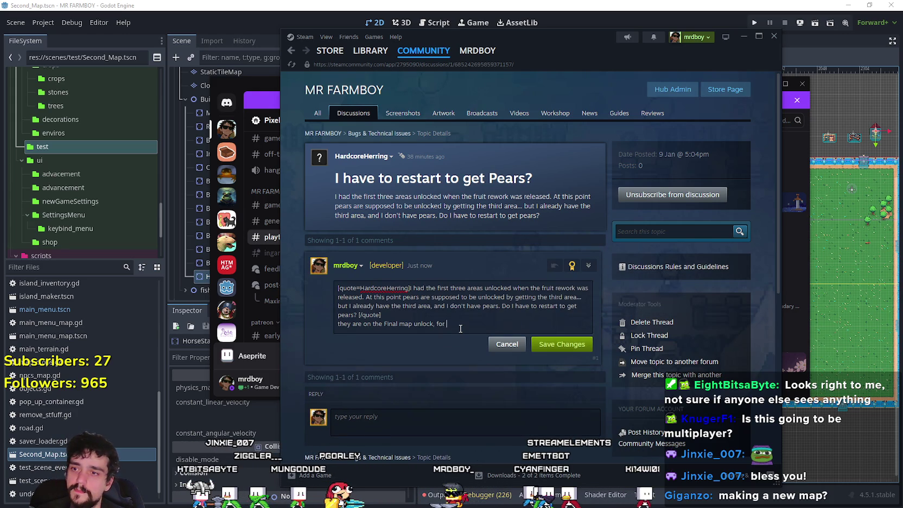
type(".")
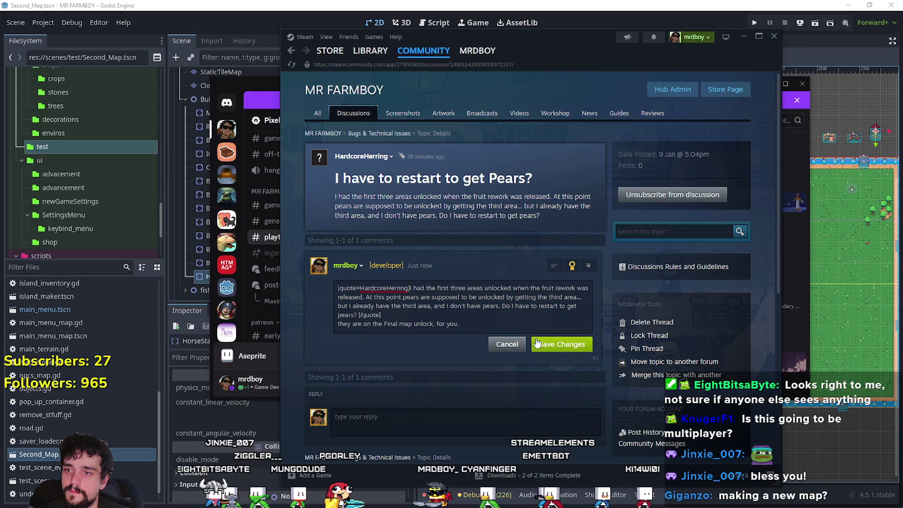
left_click(537, 342)
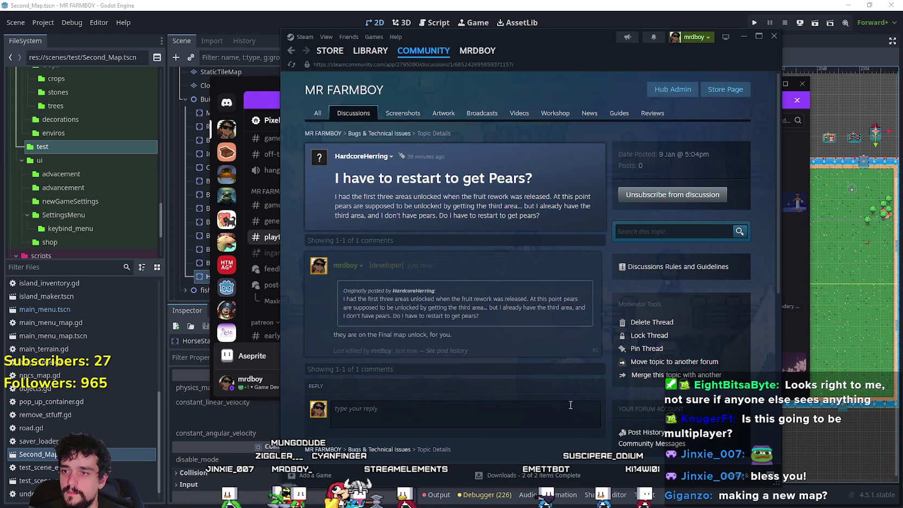
left_click_drag(572, 46, 596, 41)
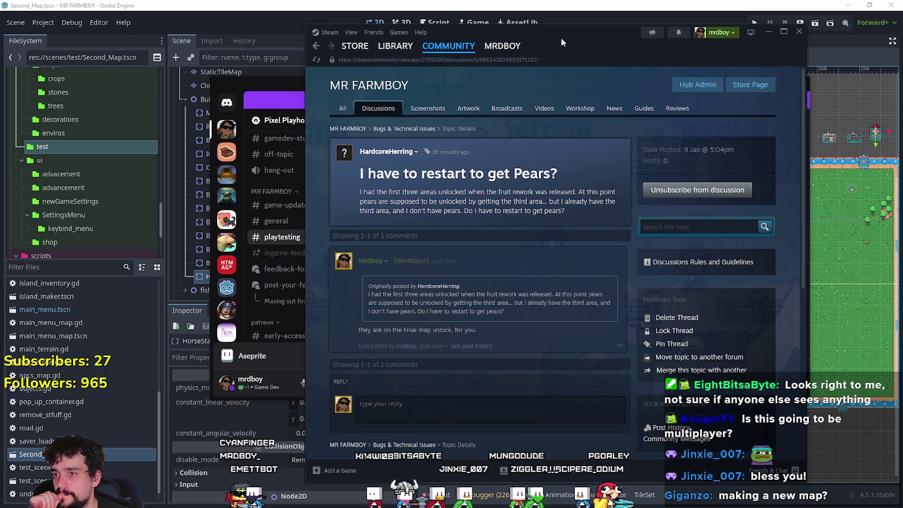
Edit the reply to append 'Both Pears and Peaches.' and save the changes.
left_click_drag(561, 38, 593, 40)
left_click(643, 264)
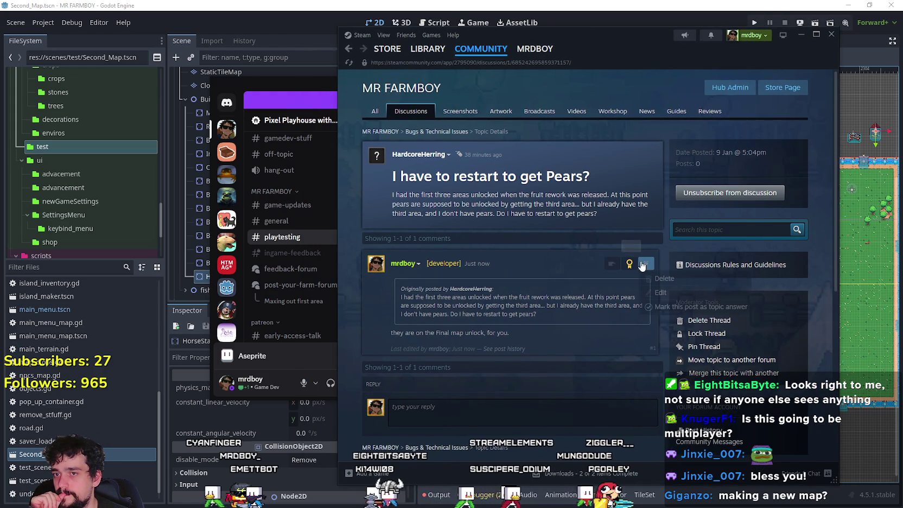
left_click(653, 292)
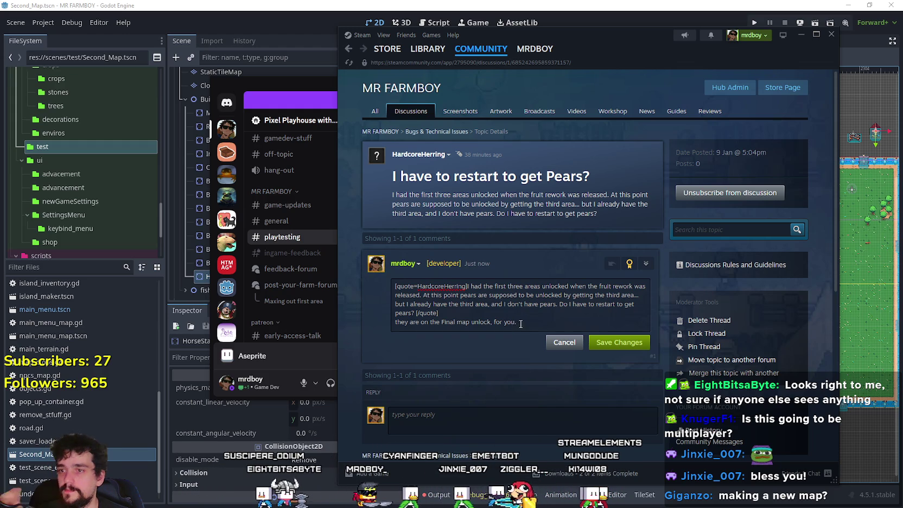
type("Both F")
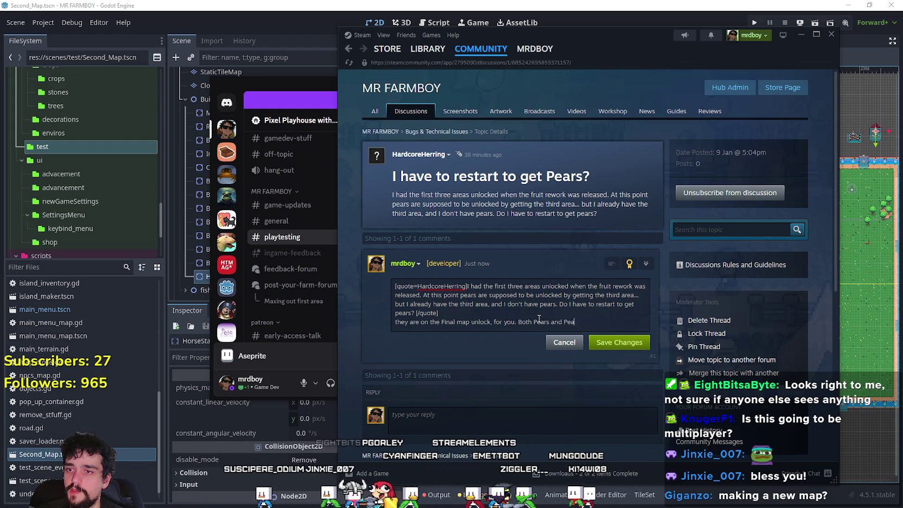
type("ches.")
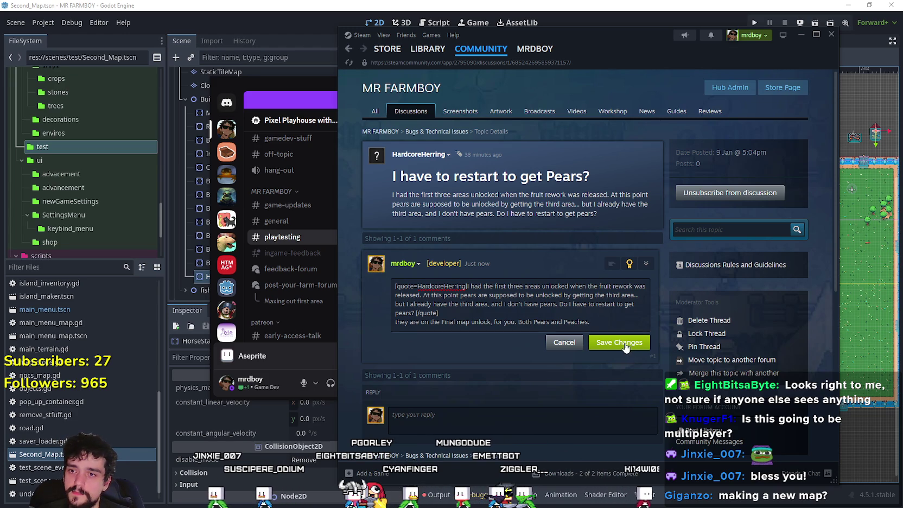
left_click(626, 347)
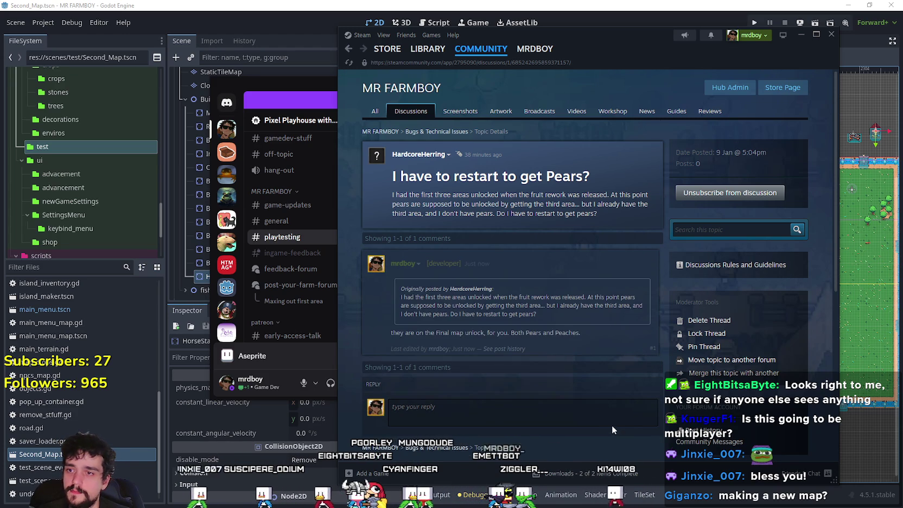
scroll(590, 389, "down", 2)
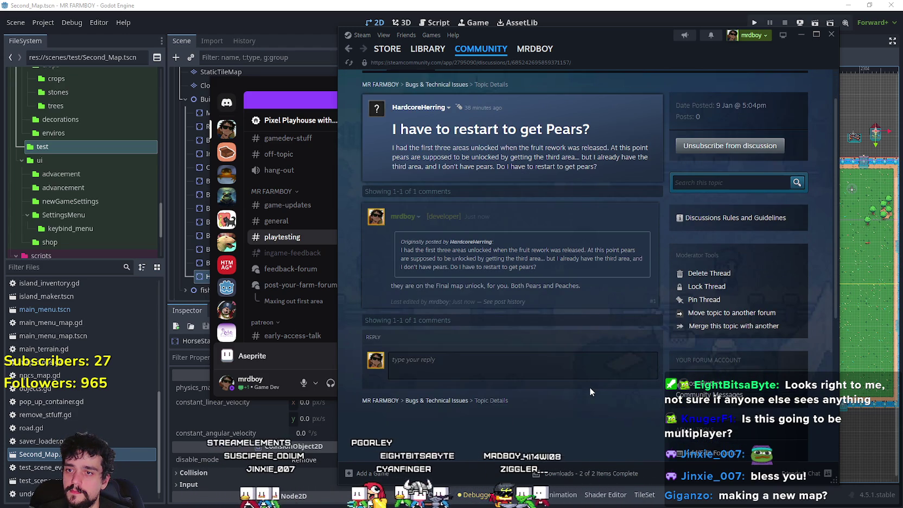
left_click(801, 34)
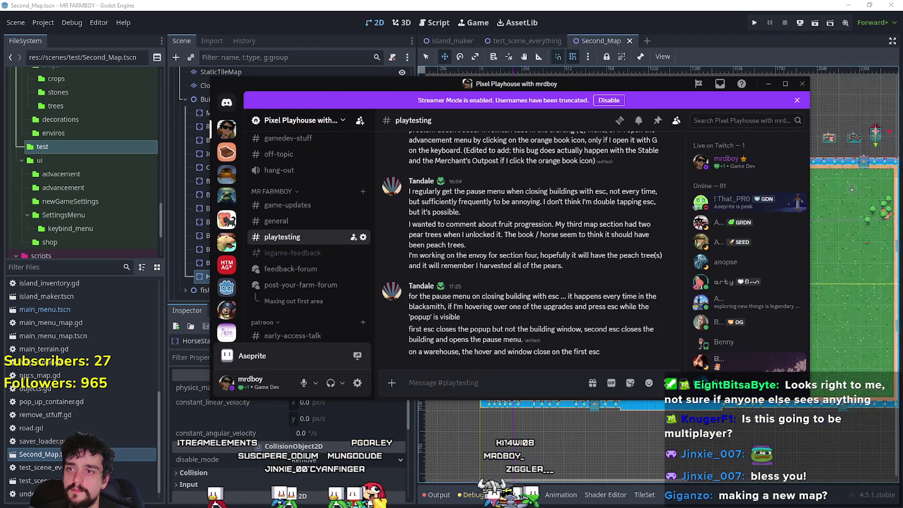
scroll(545, 290, "up", 3)
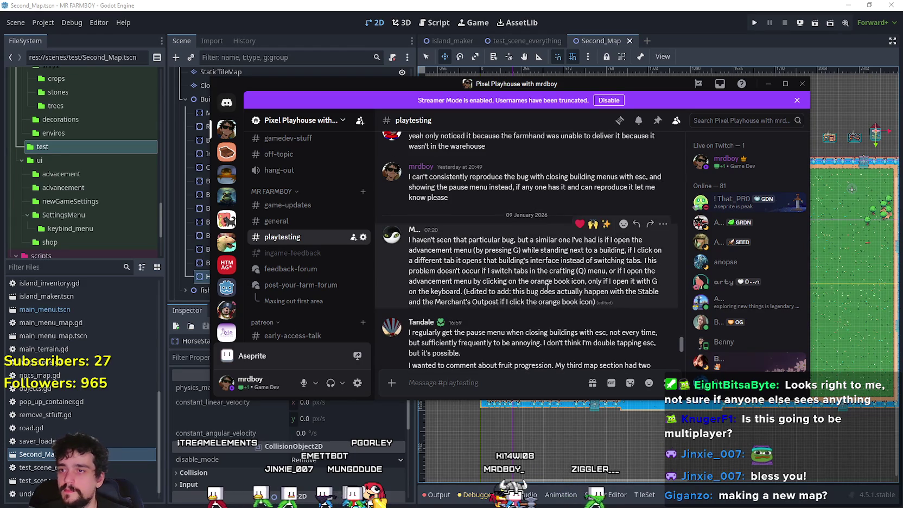
scroll(519, 277, "down", 2)
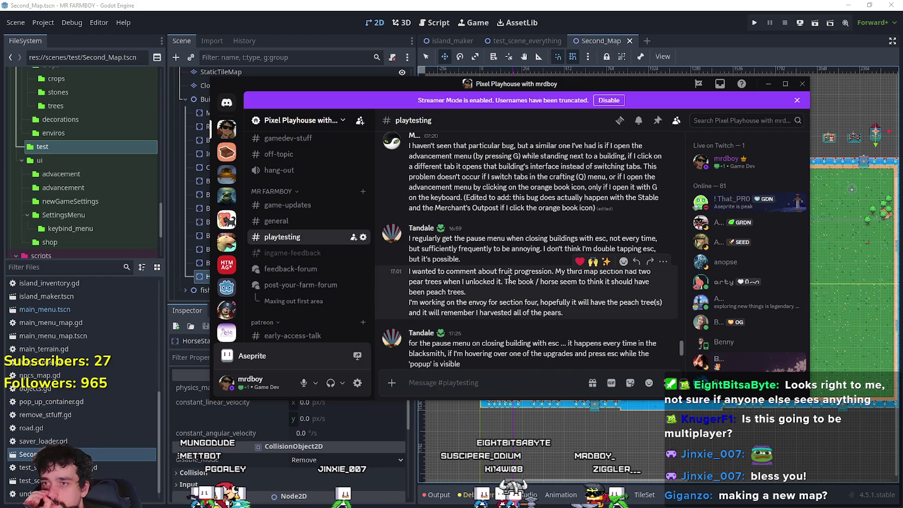
mouse_move(552, 271)
left_mouse_down()
mouse_move(501, 282)
mouse_move(475, 272)
left_mouse_up()
left_click(576, 317)
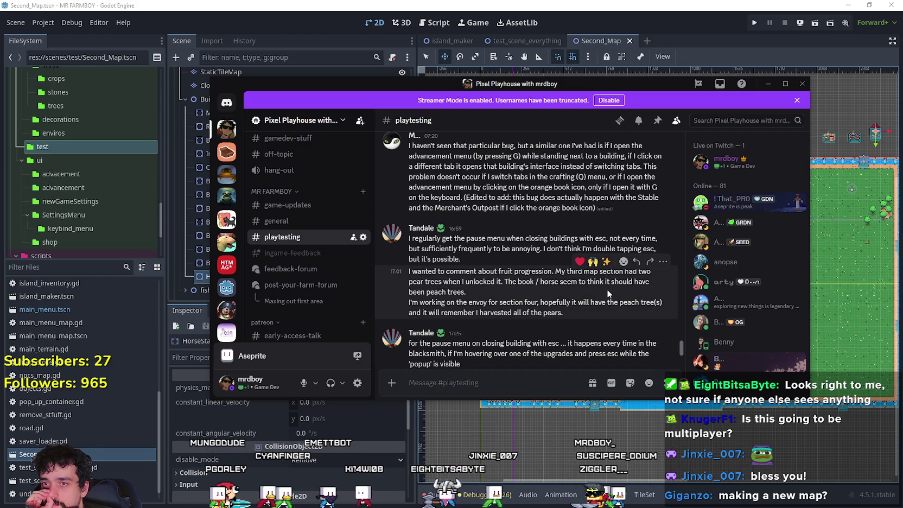
scroll(460, 284, "down", 2)
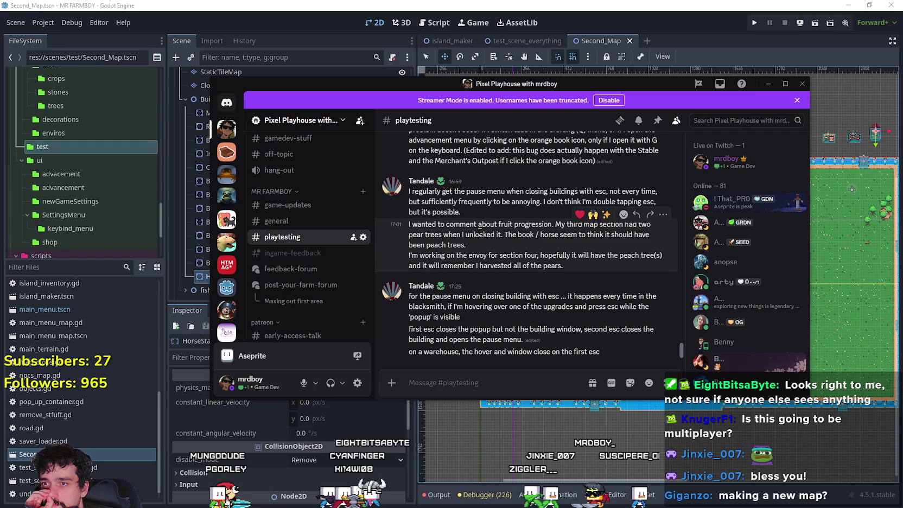
left_click_drag(435, 238, 410, 230)
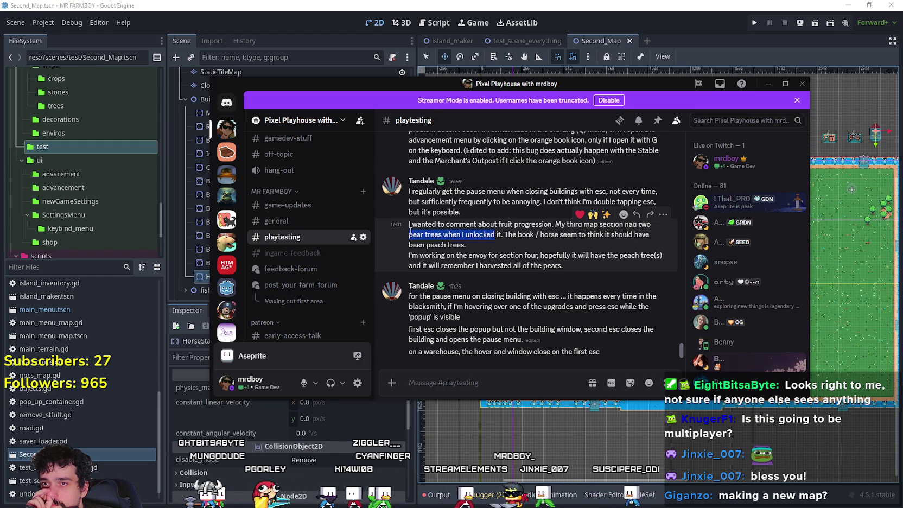
left_click_drag(465, 245, 427, 237)
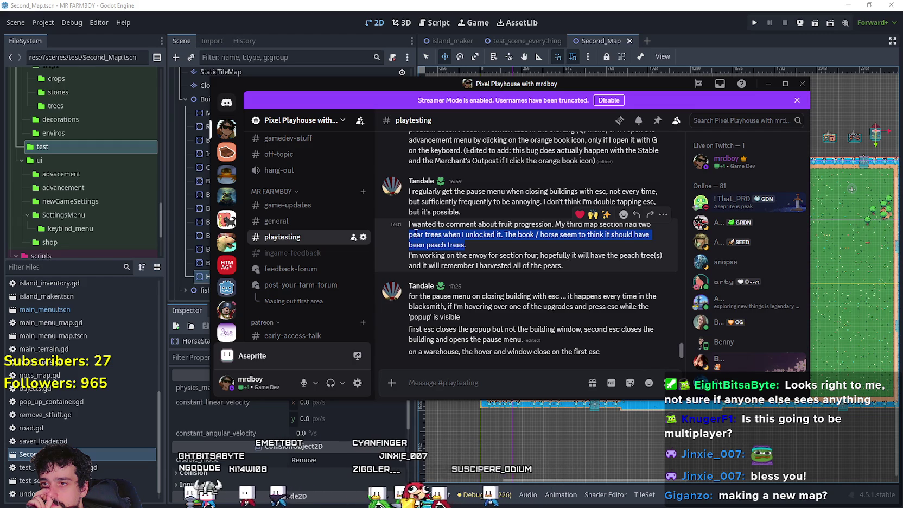
left_click_drag(561, 266, 436, 242)
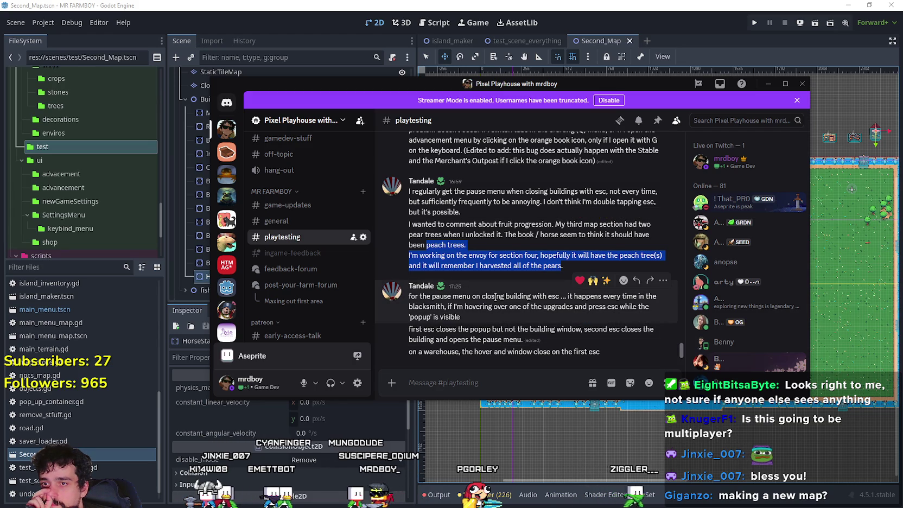
left_click(508, 384)
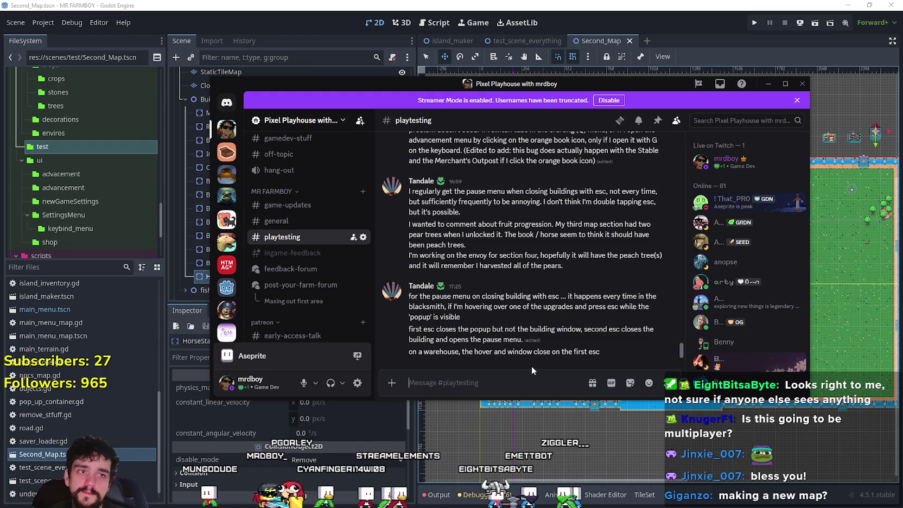
Mention the bug reporter and send 'you will find Pears/Peaches on the Final Map progression'.
left_click(420, 287)
left_click(421, 339)
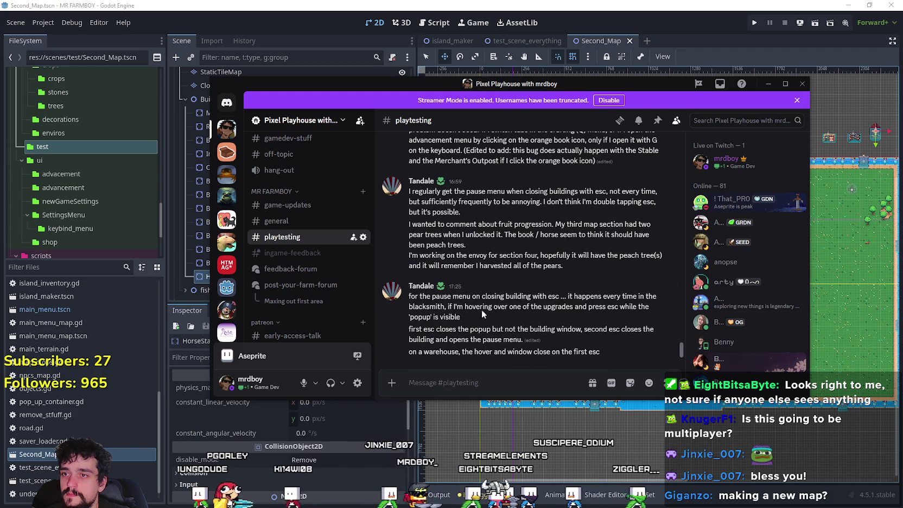
type("@")
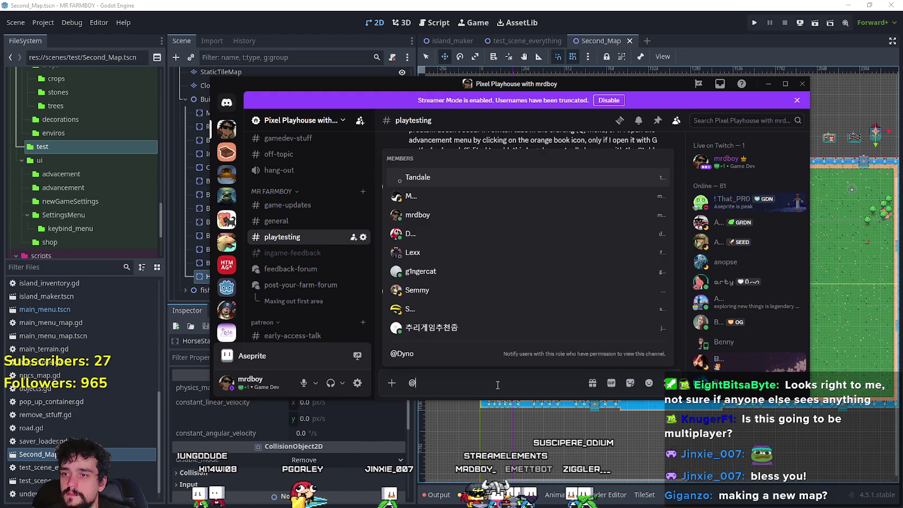
left_click(428, 177)
type("you wil")
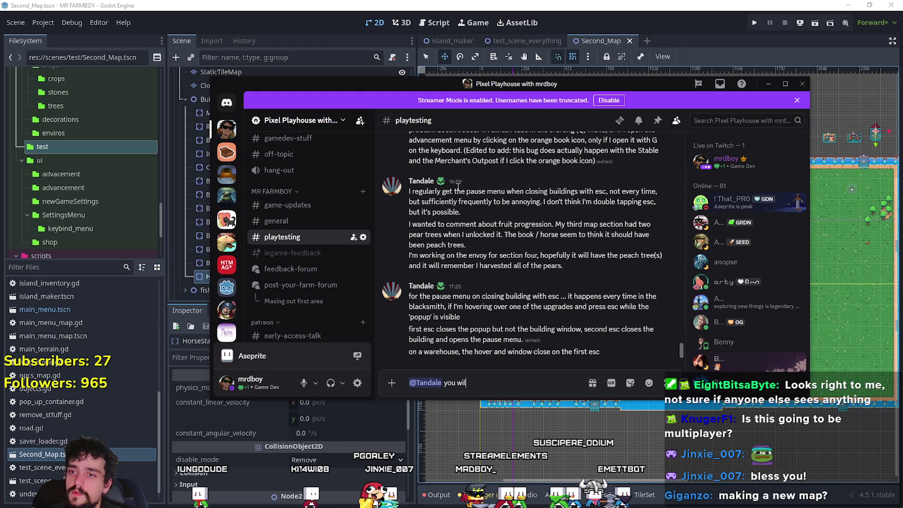
type("l find ")
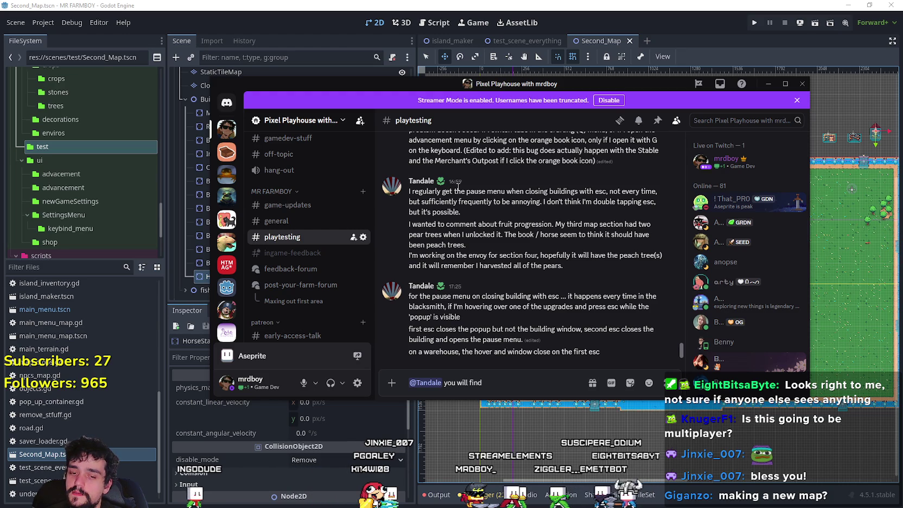
type("Pears/")
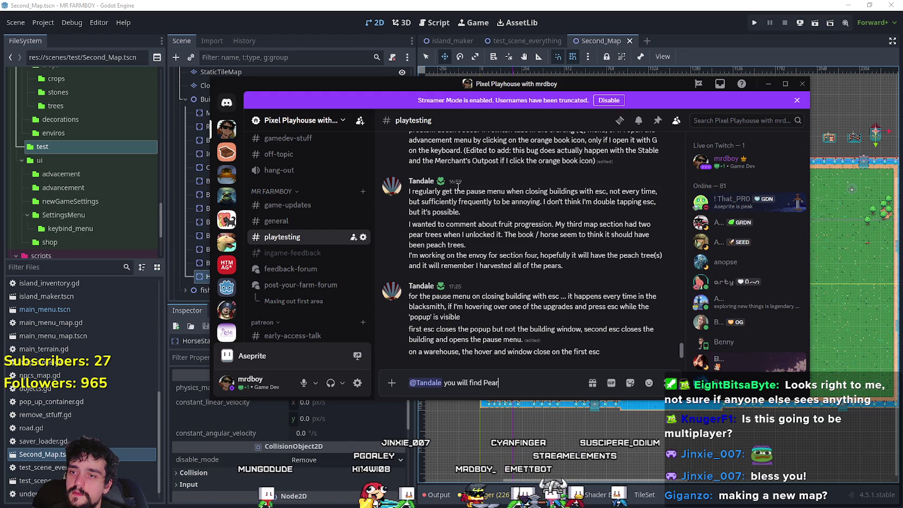
type("Peac")
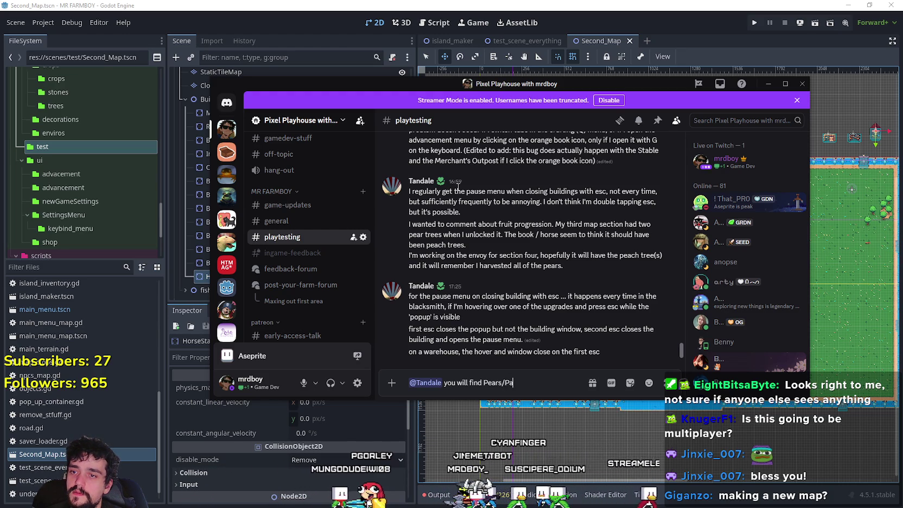
type("hes on the Final")
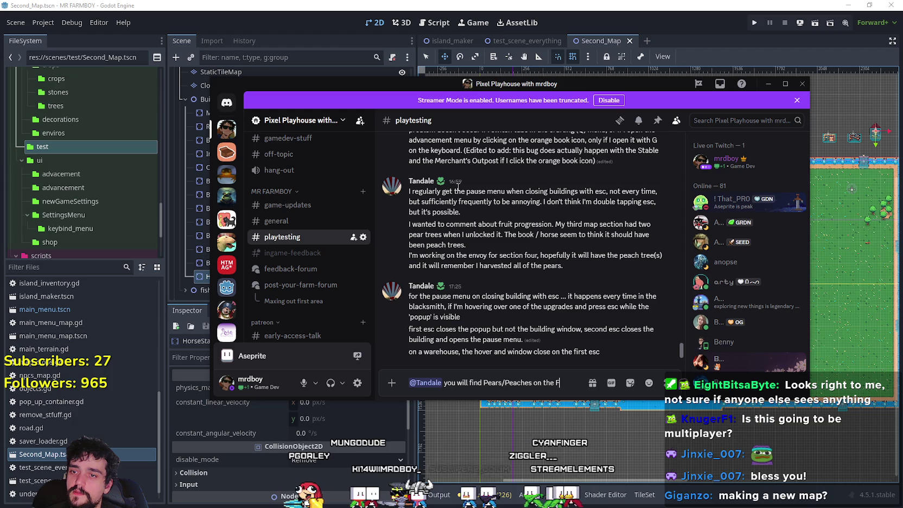
type(" Map prog")
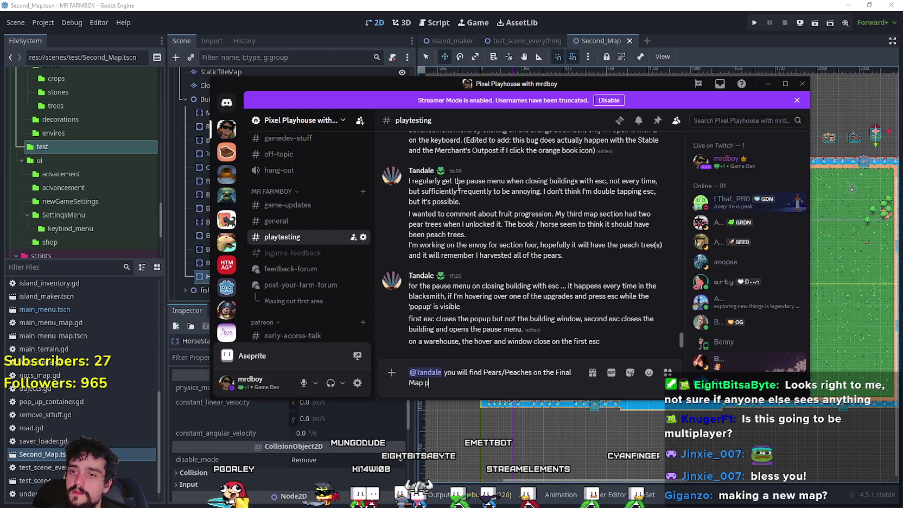
type("ression")
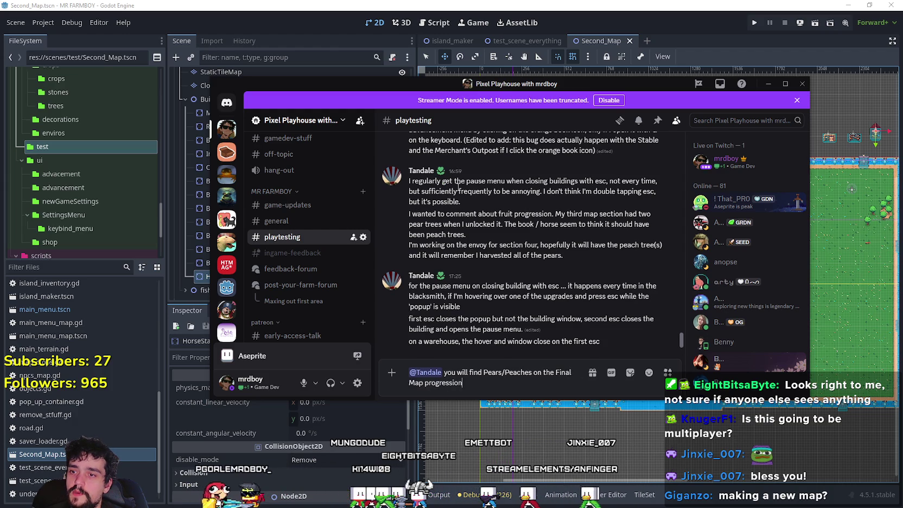
key("Return")
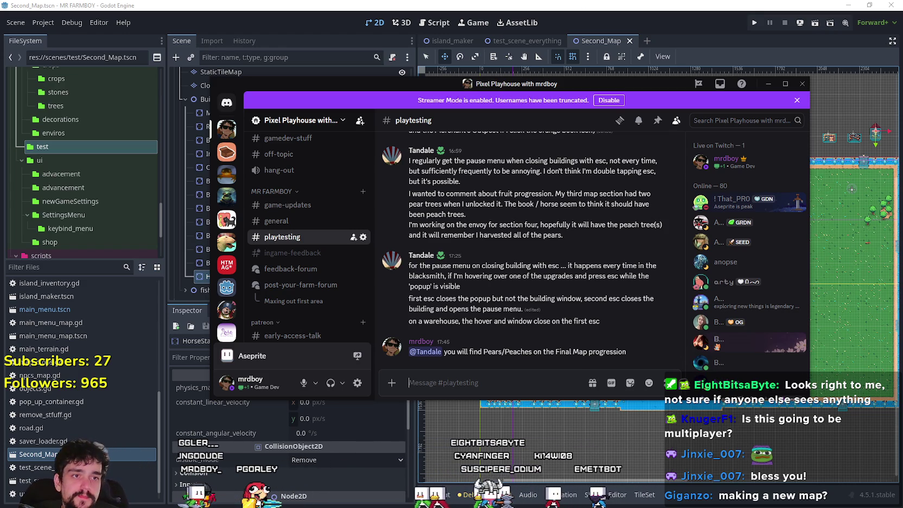
Send 'Btw I am working on a new map, if u wanna suggest things, on Twitch'.
scroll(510, 355, "up", 1)
scroll(510, 356, "down", 1)
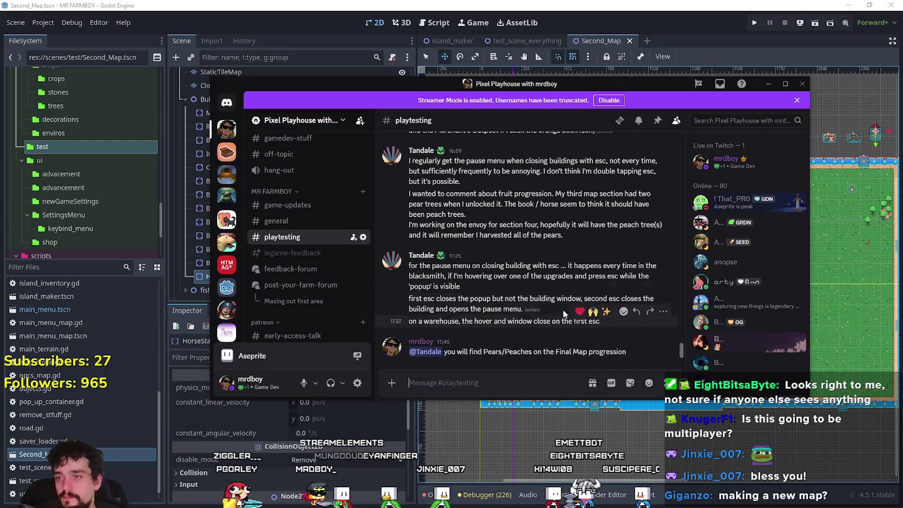
type("Btw I am worki")
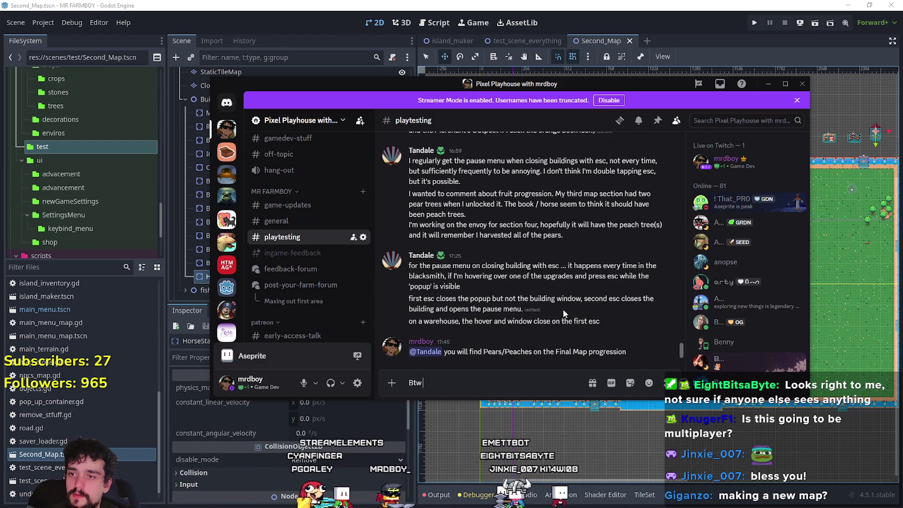
type("ng on a new map,")
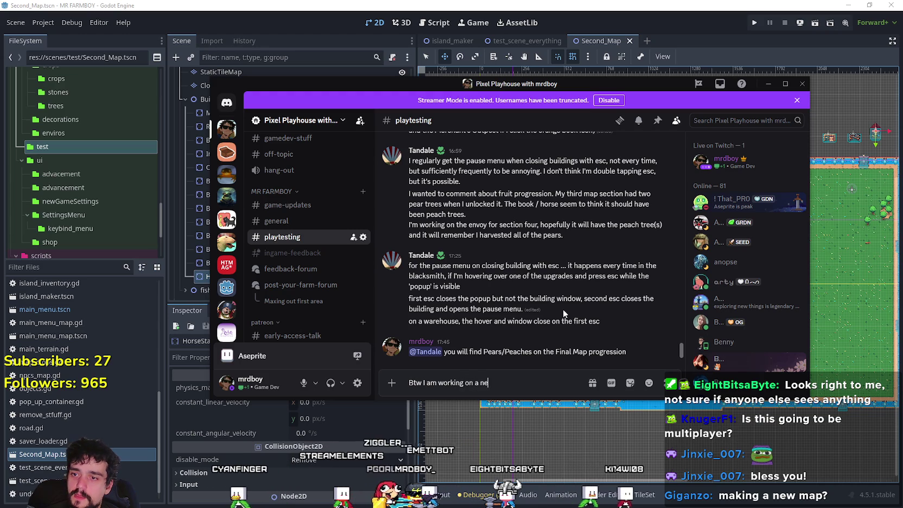
type(" if u wanna")
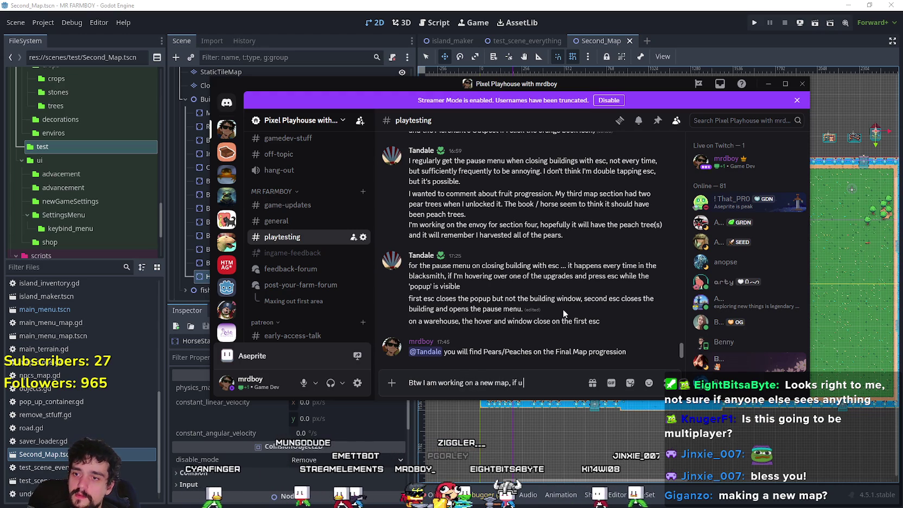
type(" suggest things")
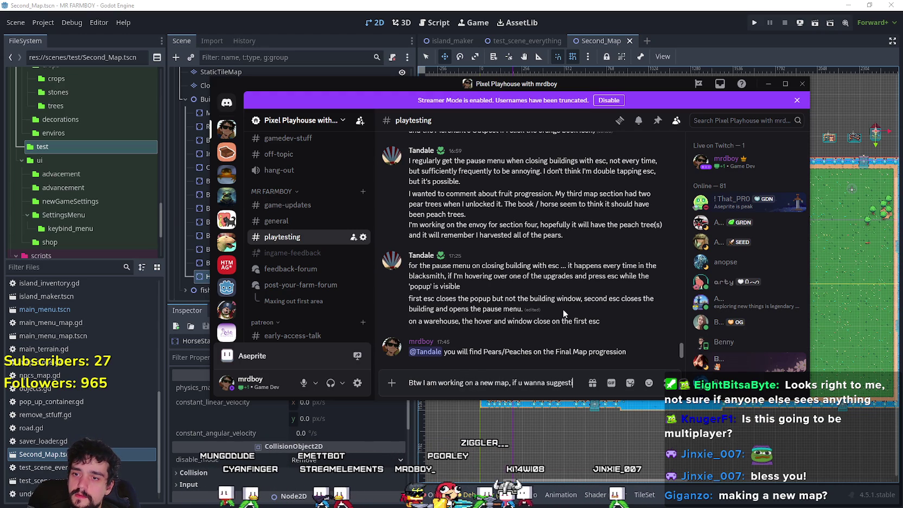
type(", on Twitc")
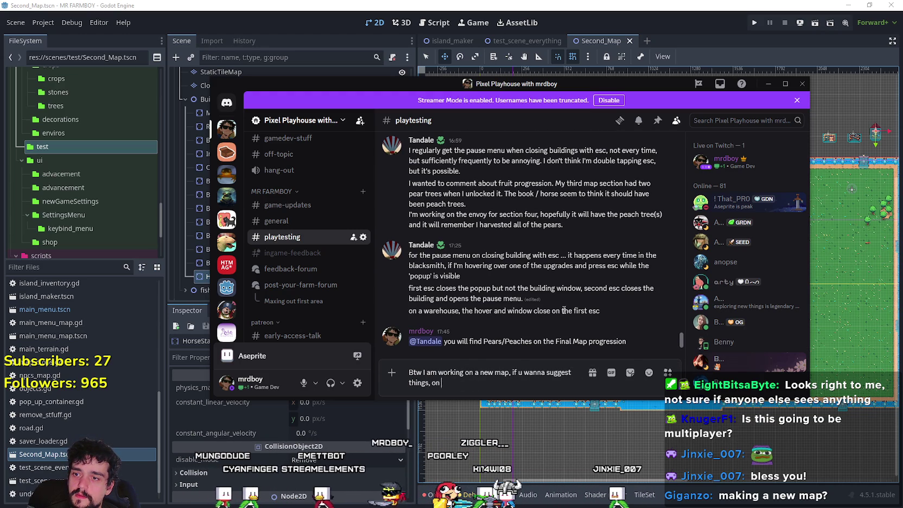
type("h")
key("Return")
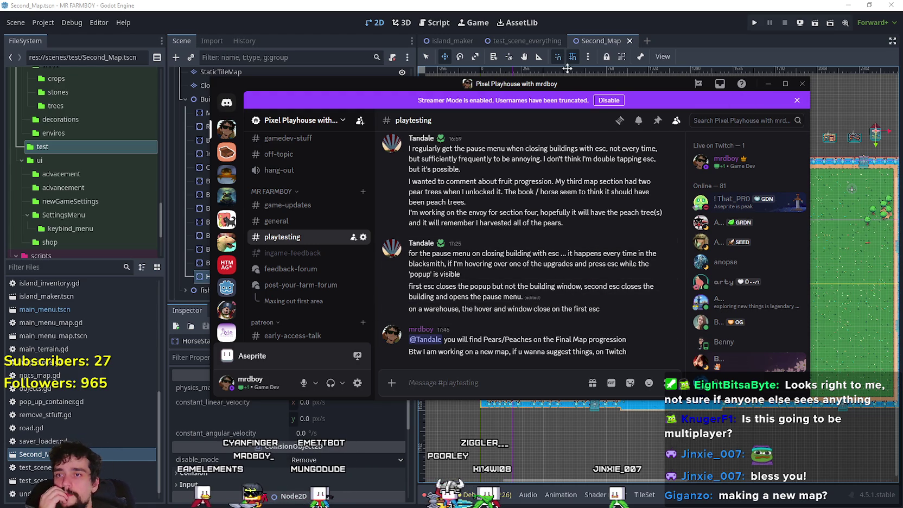
Return to the Second_Map editor and select env_res_fish59 on the grass.
left_click(480, 158)
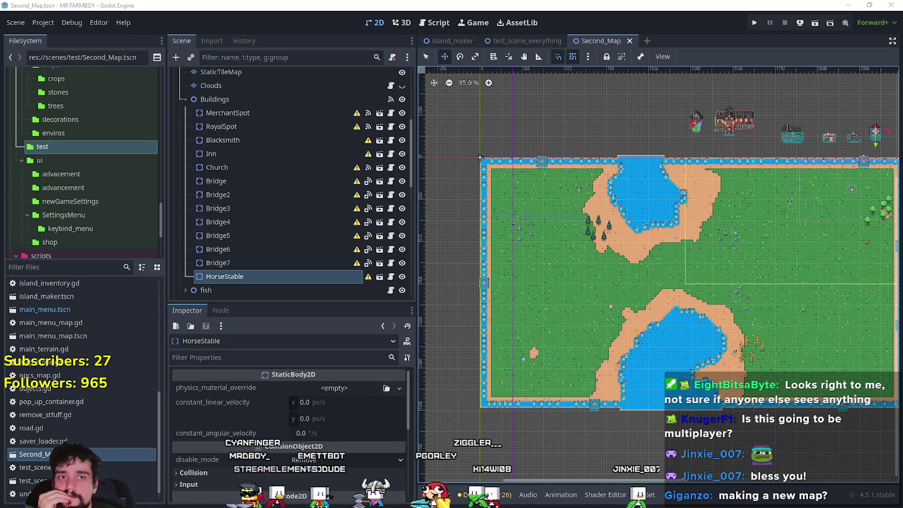
scroll(624, 301, "down", 1)
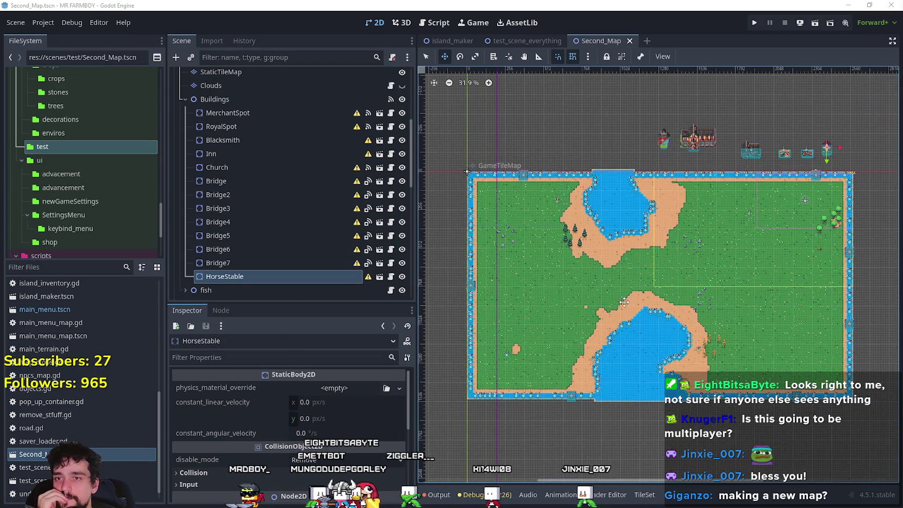
scroll(718, 277, "up", 3)
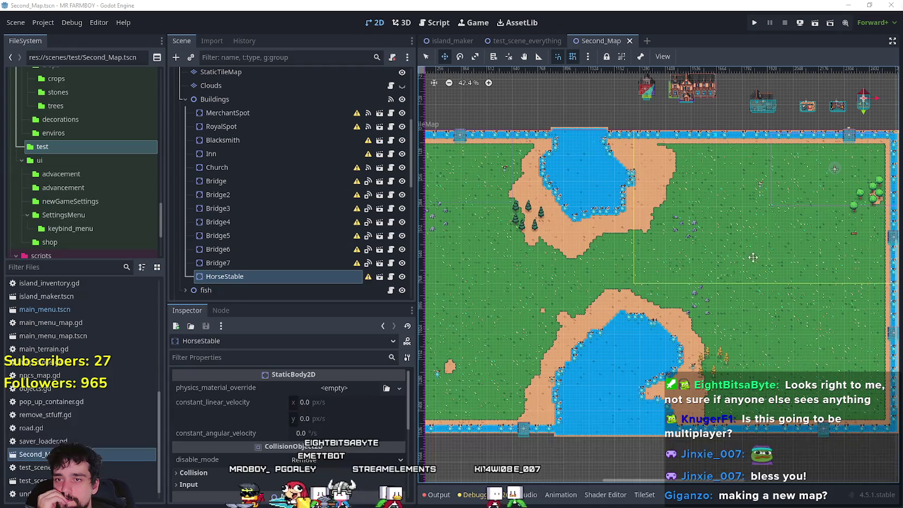
scroll(752, 257, "right", 5)
scroll(762, 213, "up", 3)
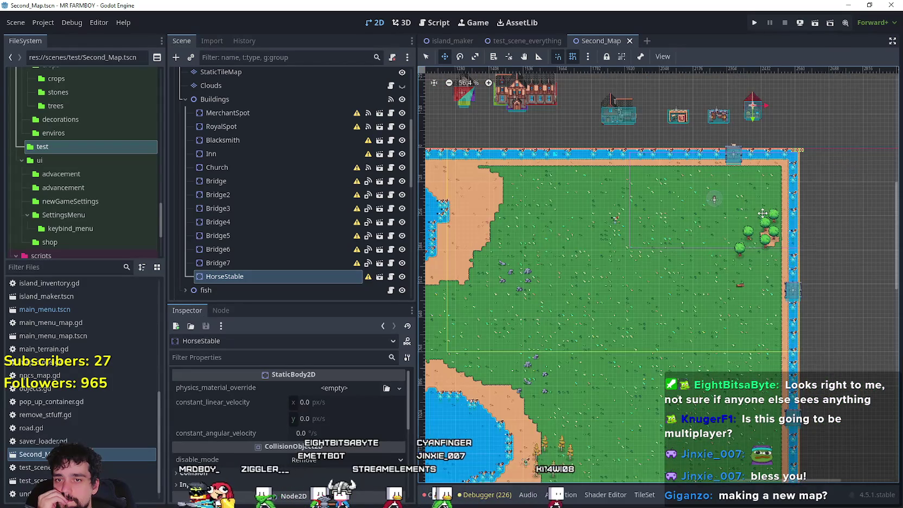
scroll(762, 213, "right", 3)
scroll(654, 287, "up", 2)
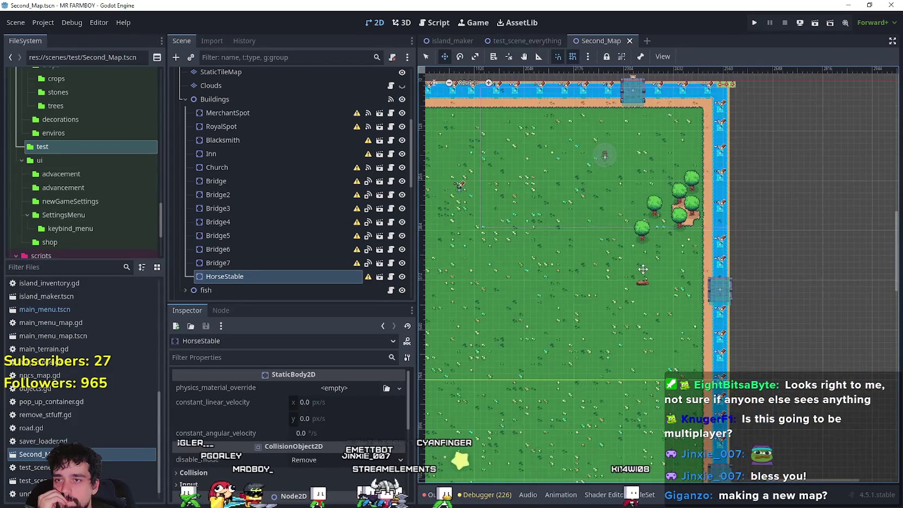
scroll(643, 269, "up", 4)
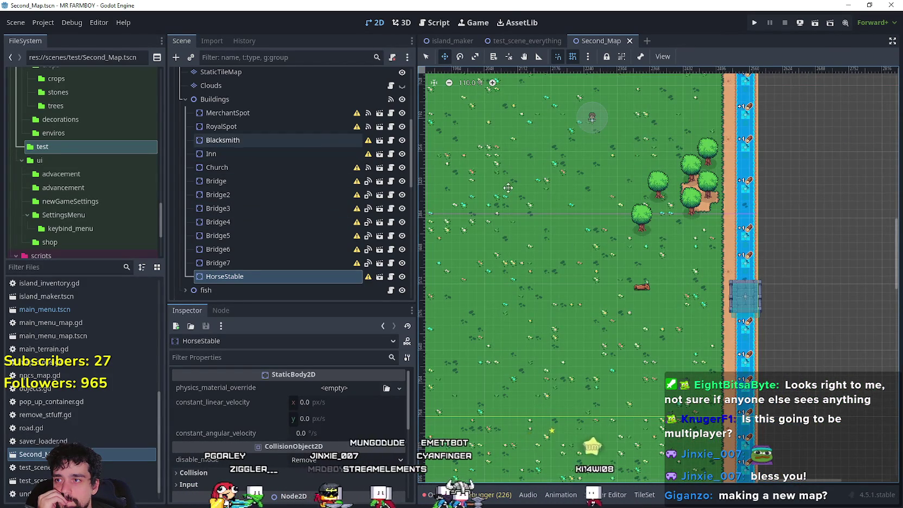
scroll(508, 187, "down", 3)
scroll(601, 291, "down", 5)
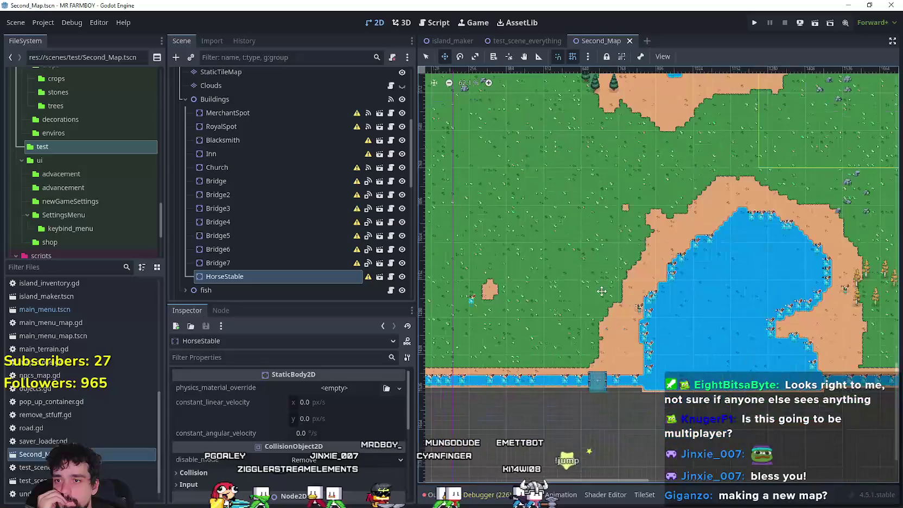
scroll(602, 293, "up", 5)
scroll(599, 304, "down", 3)
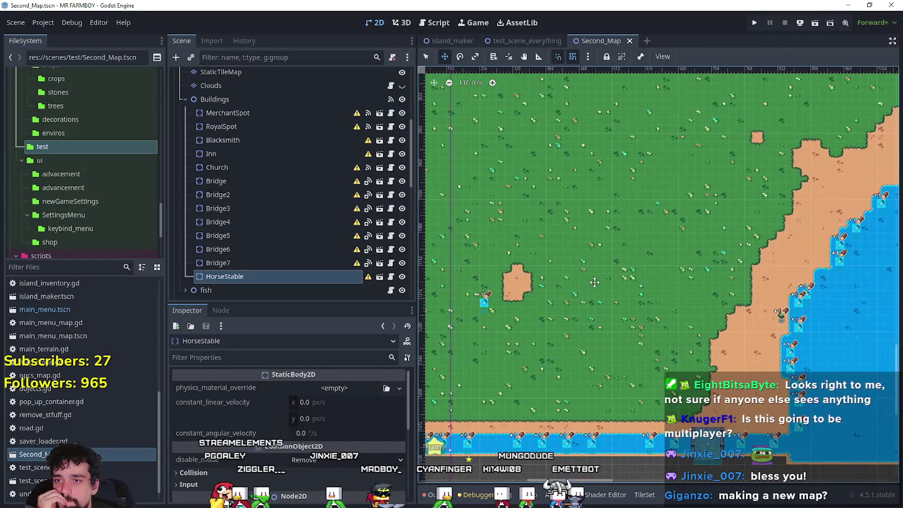
scroll(600, 303, "up", 5)
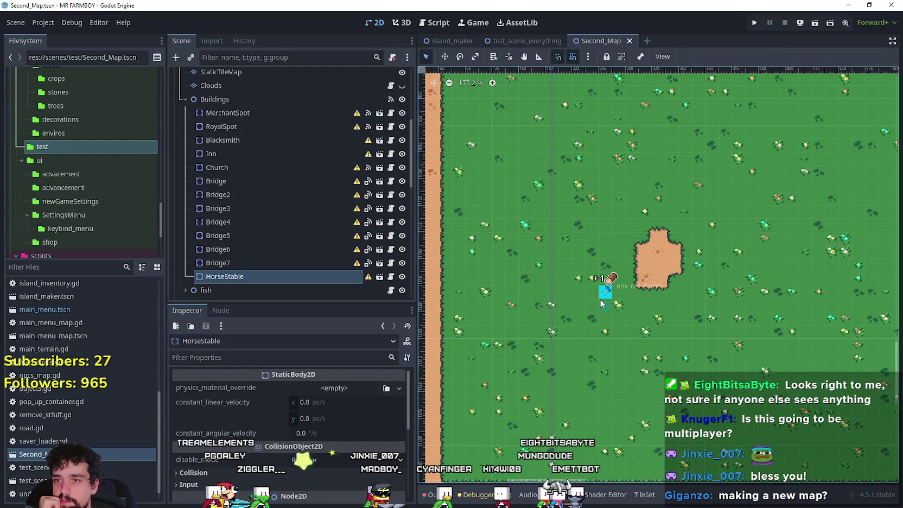
left_click(600, 295)
scroll(596, 304, "down", 7)
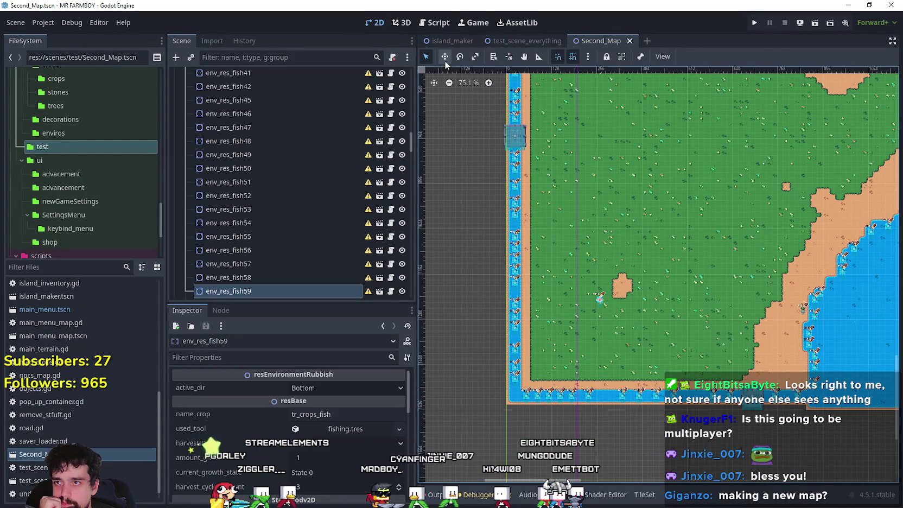
In Move mode, drag fishing spot env_res_fish59 onto the lake shoreline beside the other logs.
left_click(445, 58)
scroll(582, 248, "down", 2)
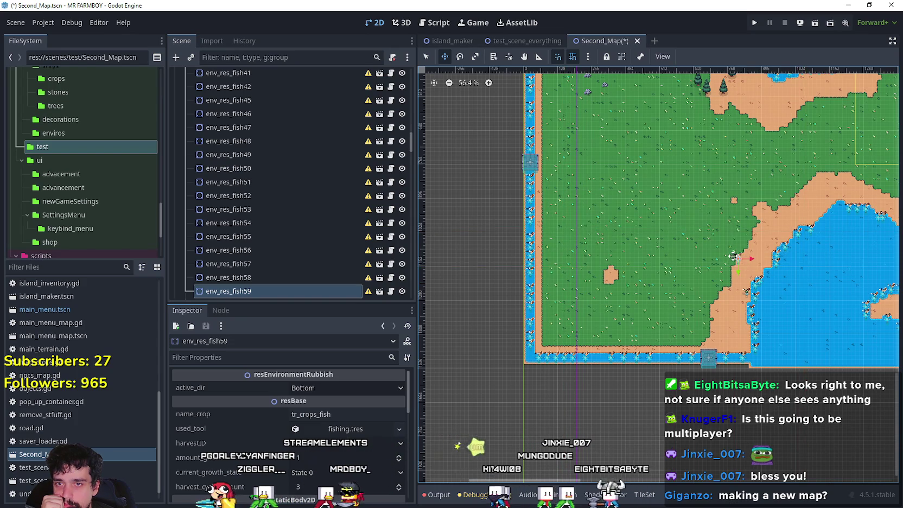
scroll(600, 295, "up", 4)
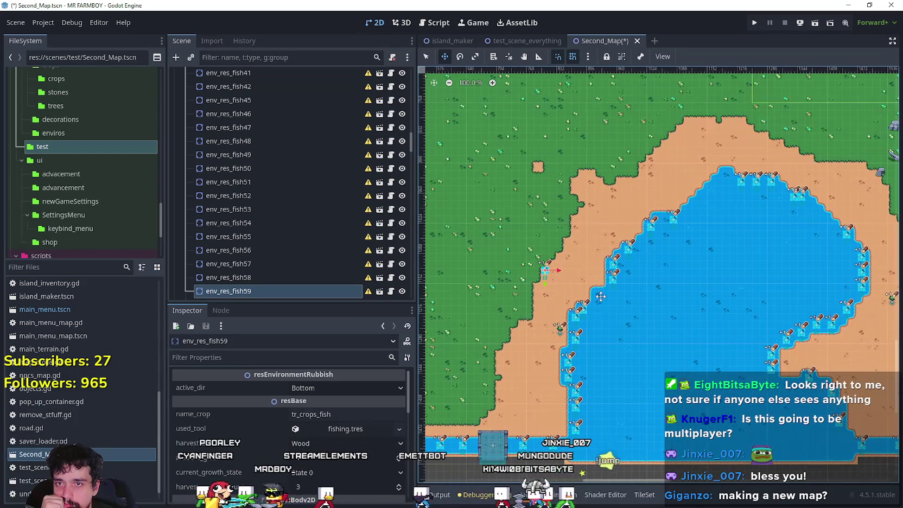
scroll(554, 288, "up", 1)
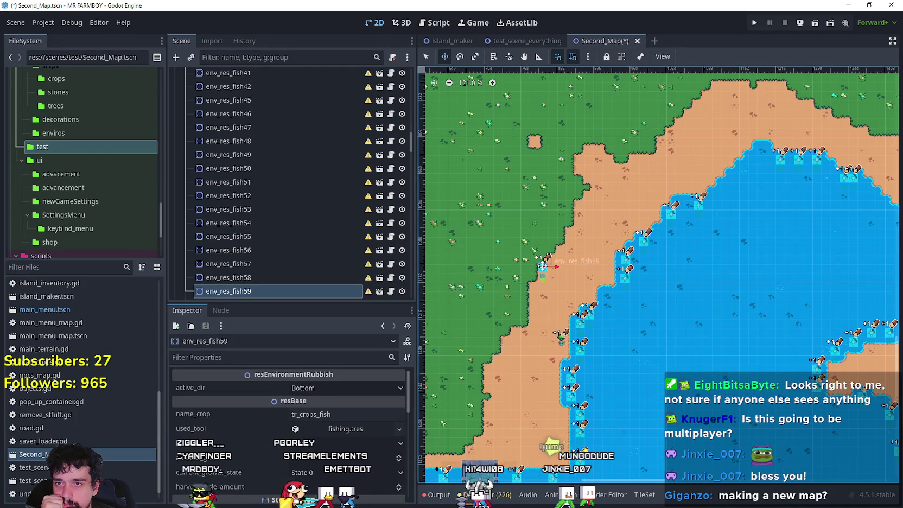
scroll(684, 174, "up", 9)
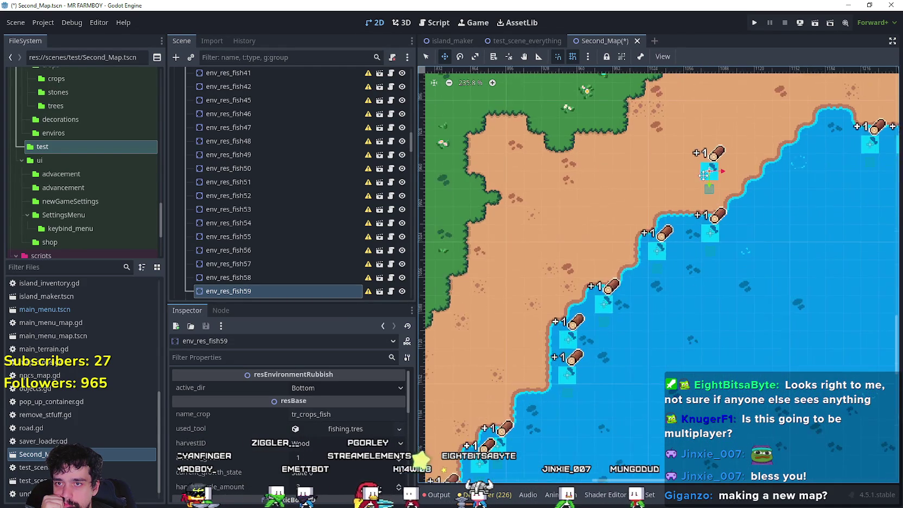
mouse_move(709, 163)
left_mouse_down()
mouse_move(687, 185)
mouse_move(668, 245)
left_mouse_up()
scroll(677, 252, "up", 4)
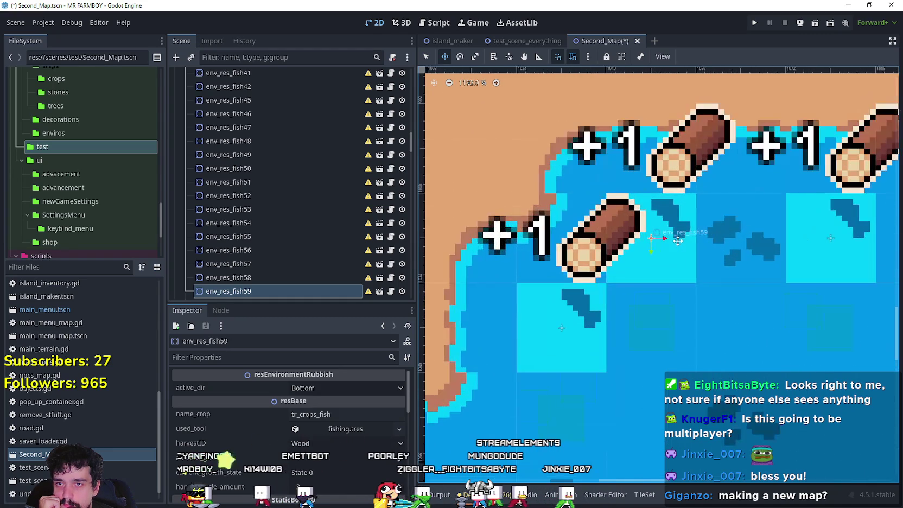
Set env_res_fish59's active direction to Top and save the Second_Map scene.
left_click(330, 388)
left_click(333, 403)
scroll(695, 260, "down", 2)
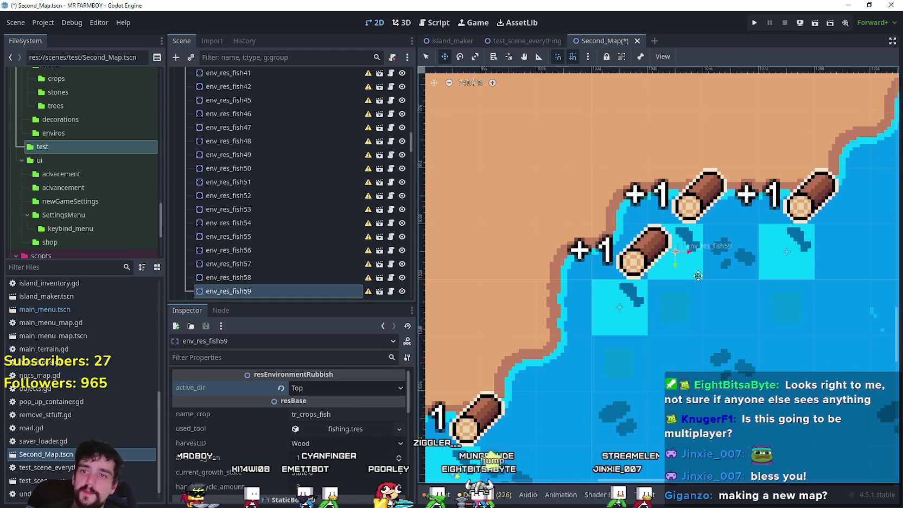
key("ctrl+s")
scroll(695, 260, "down", 7)
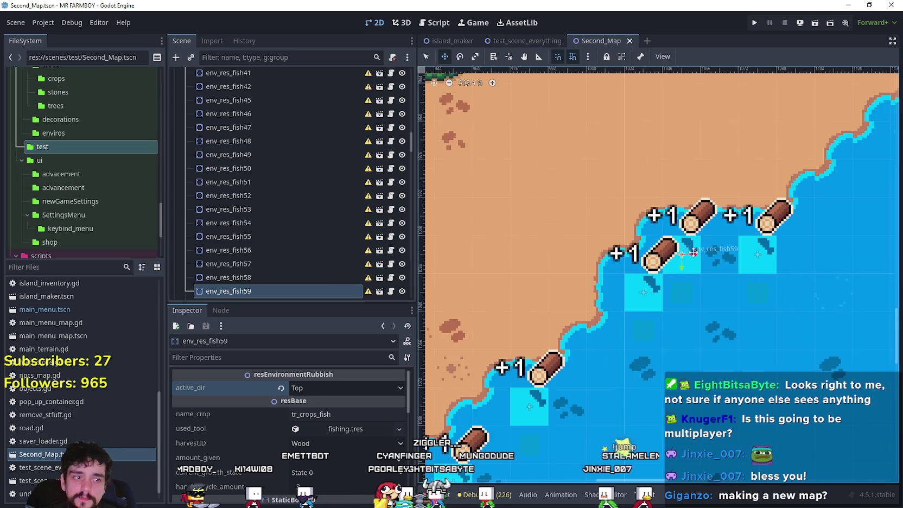
scroll(687, 246, "down", 5)
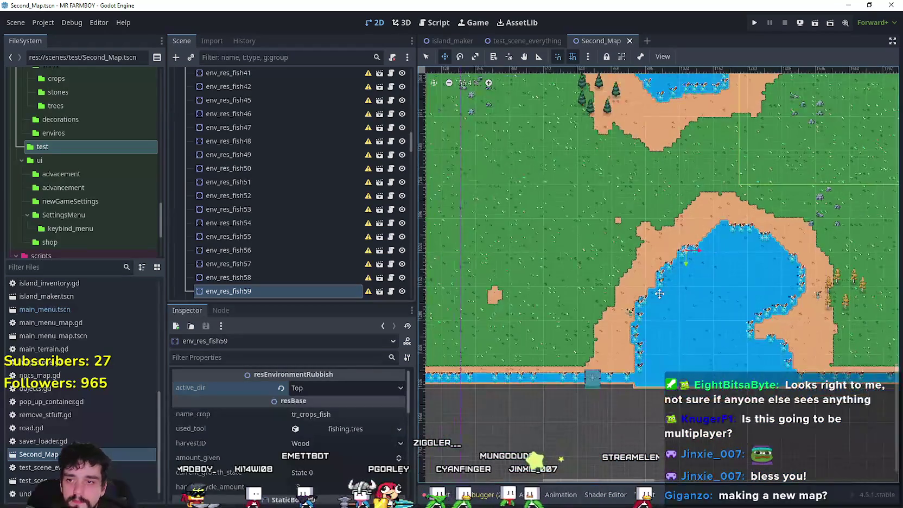
scroll(613, 280, "up", 1)
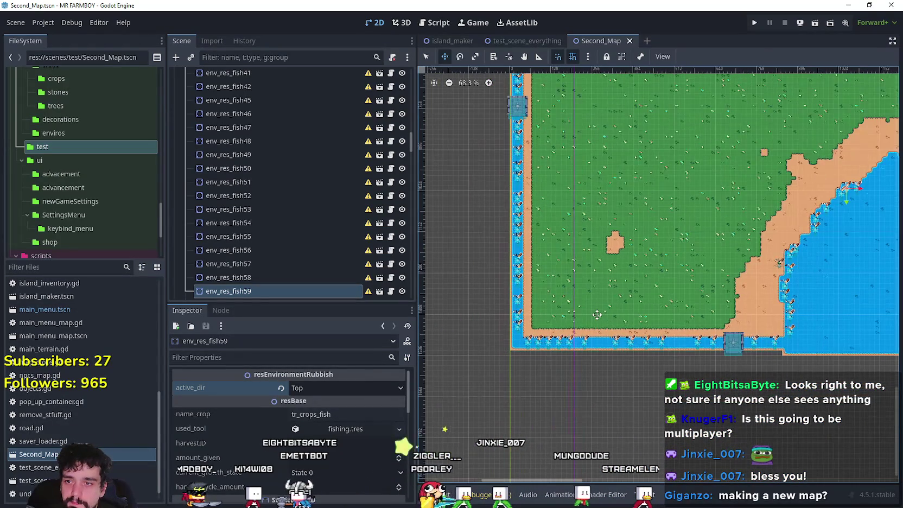
scroll(619, 292, "up", 8)
scroll(642, 276, "down", 5)
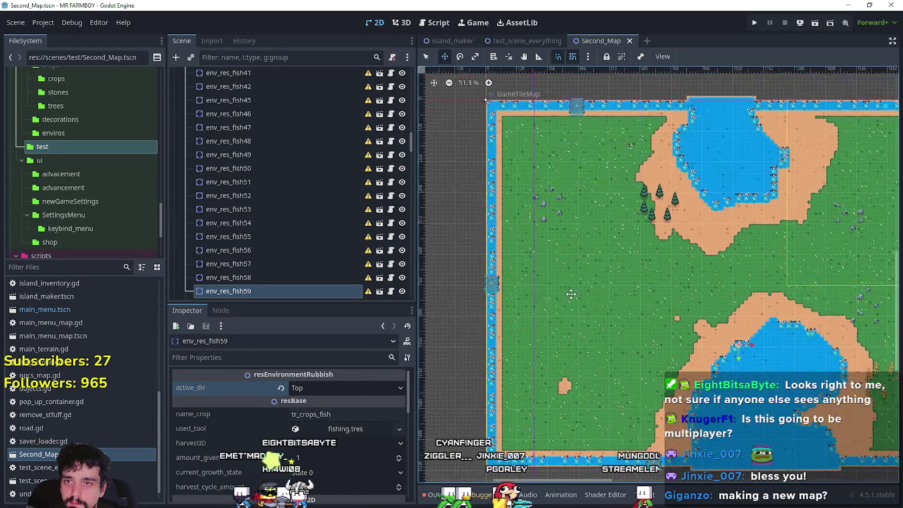
scroll(642, 276, "right", 3)
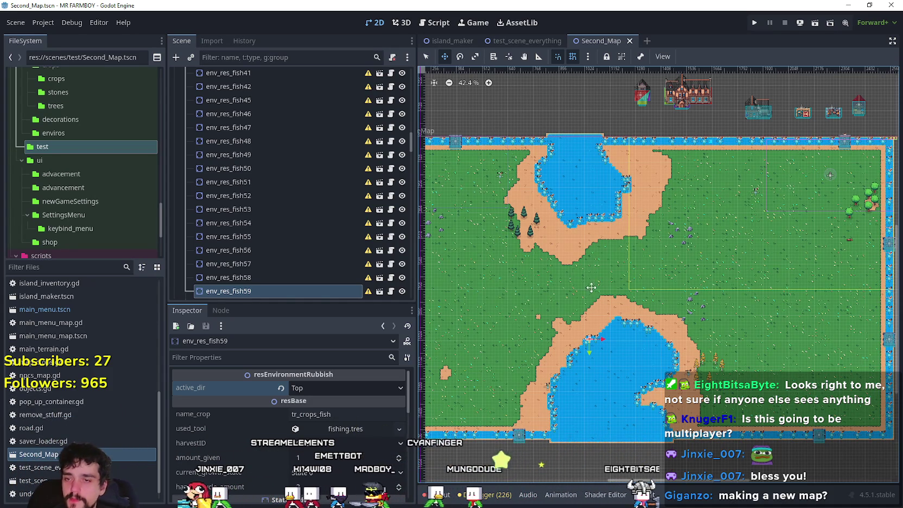
scroll(599, 360, "up", 4)
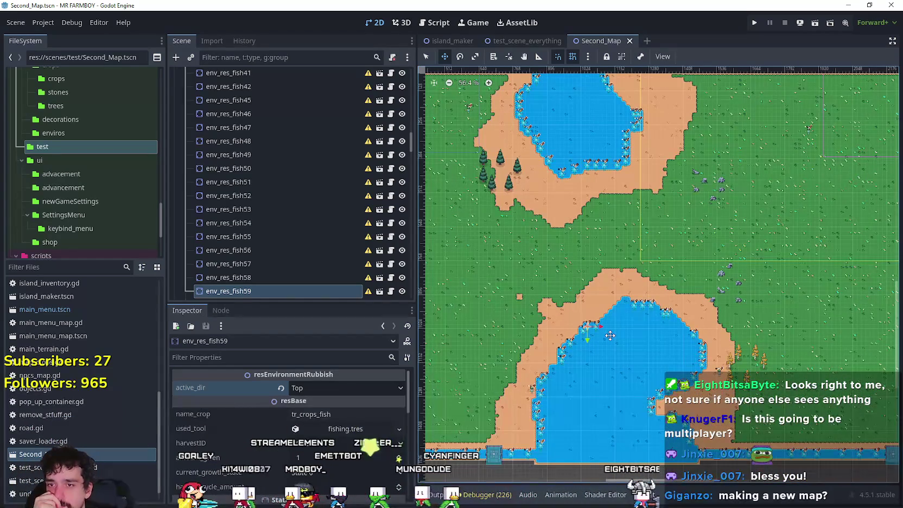
scroll(610, 335, "down", 5)
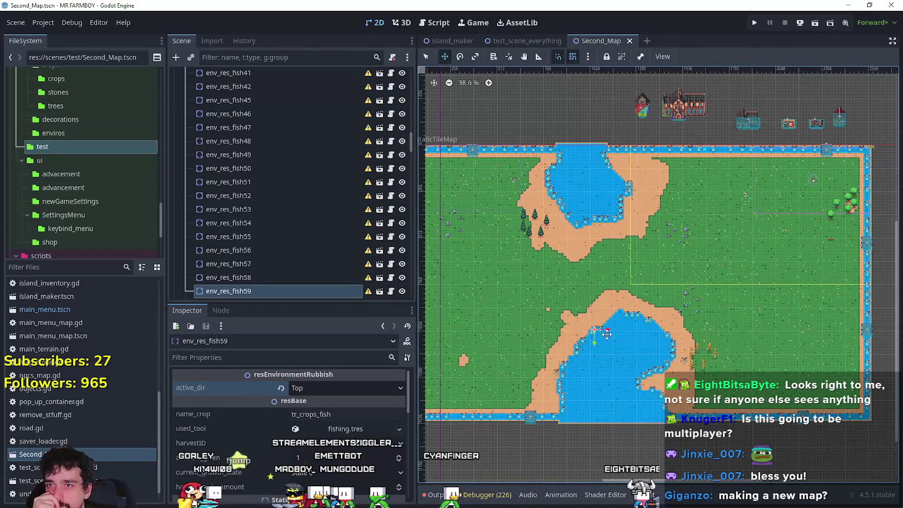
scroll(651, 298, "up", 3)
scroll(685, 261, "right", 5)
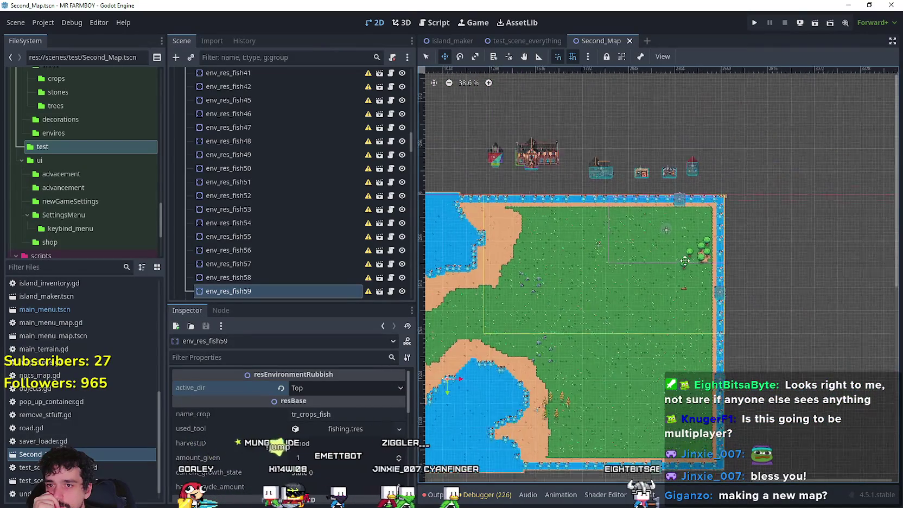
scroll(684, 261, "up", 8)
scroll(654, 307, "up", 2)
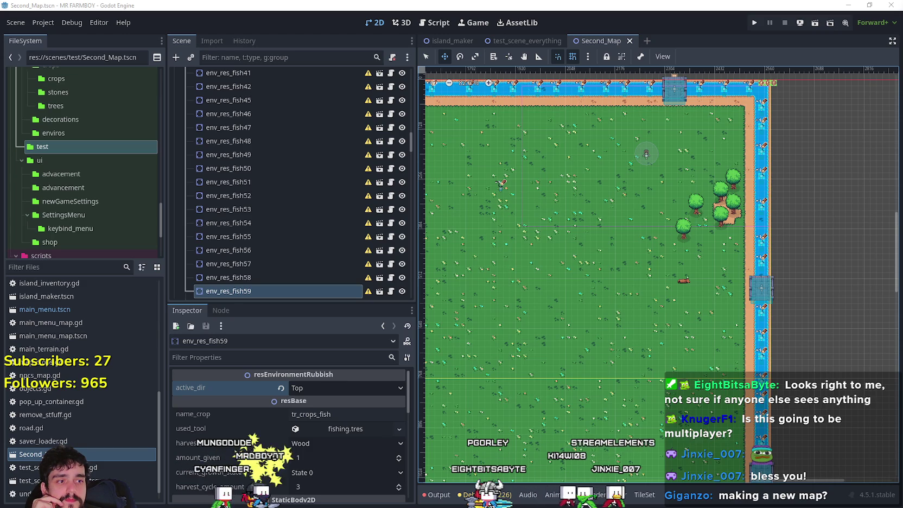
scroll(634, 299, "down", 2)
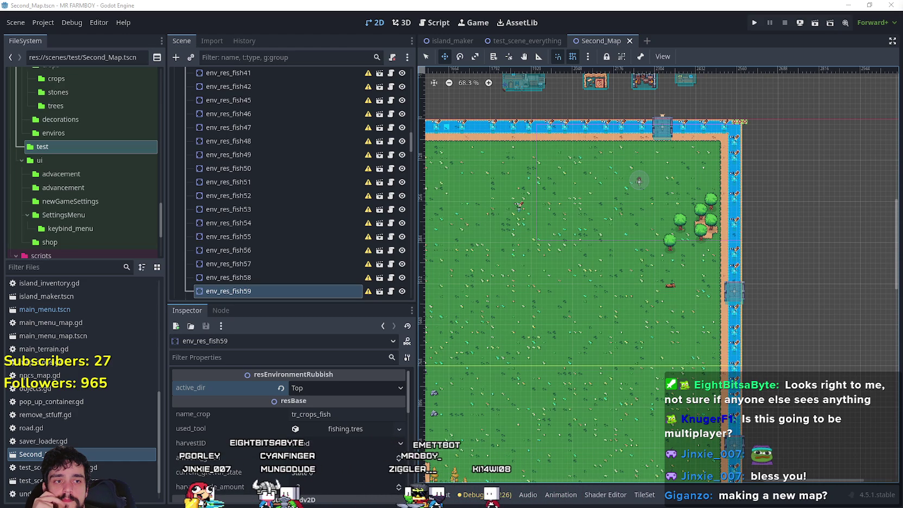
scroll(605, 325, "down", 5)
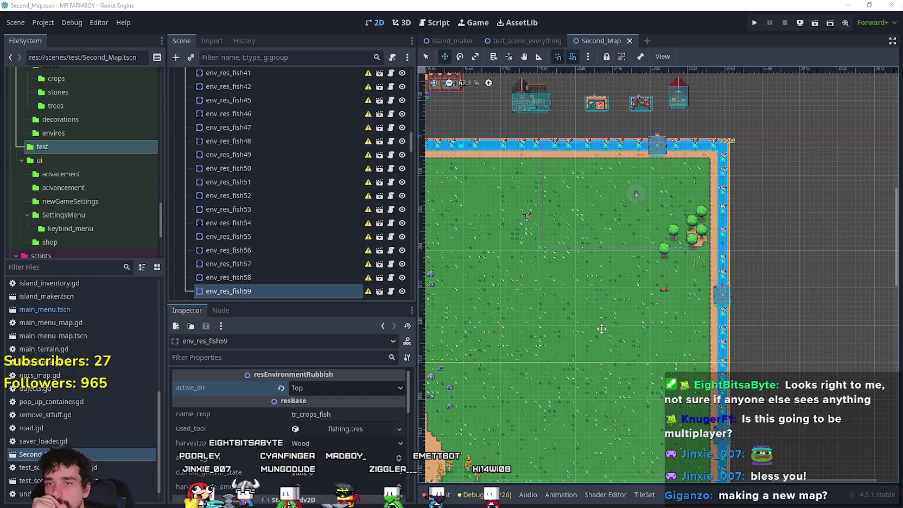
scroll(614, 328, "down", 1)
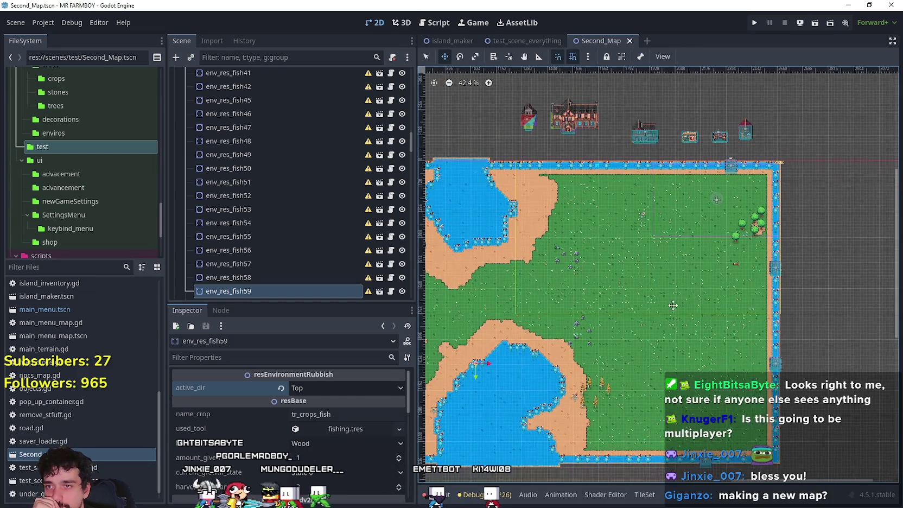
scroll(651, 320, "left", 5)
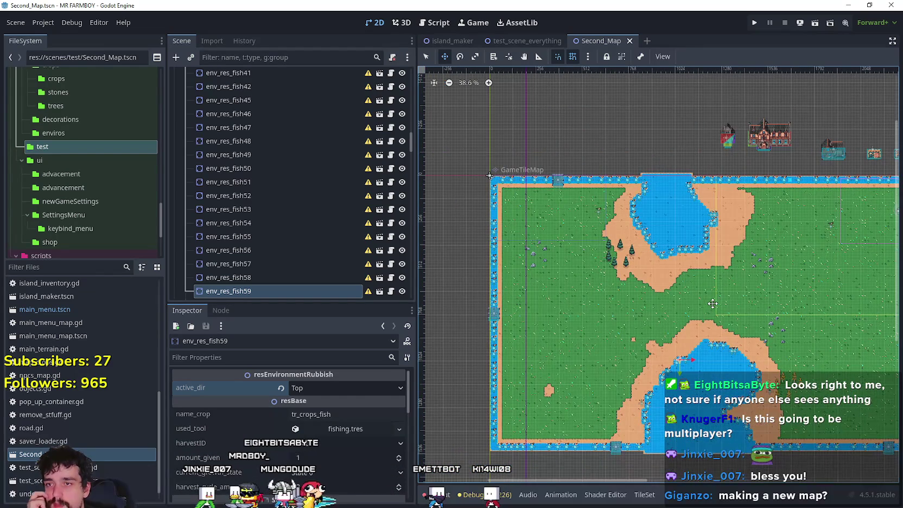
scroll(542, 258, "up", 10)
scroll(521, 256, "up", 3)
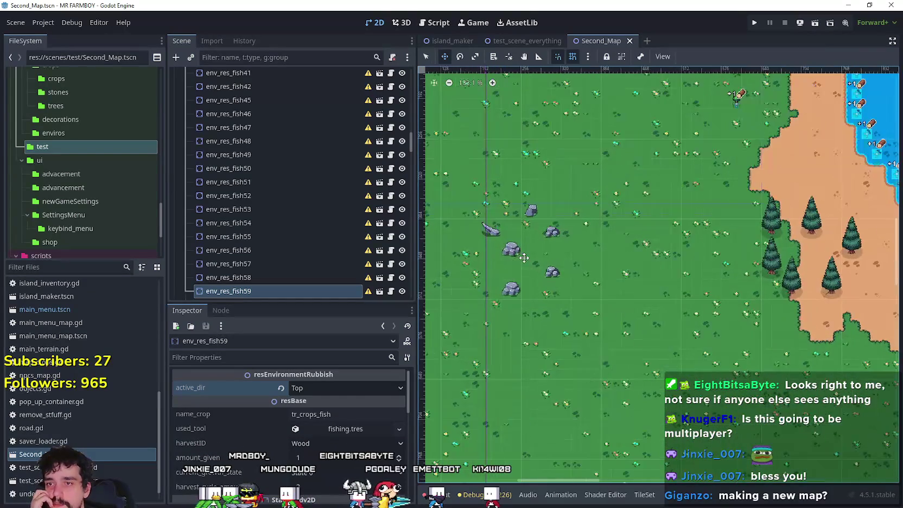
scroll(575, 293, "down", 6)
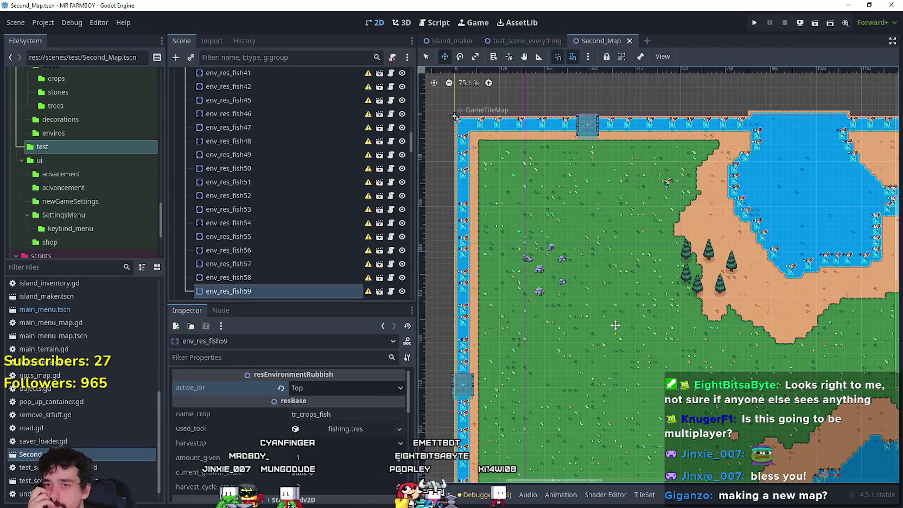
scroll(677, 302, "down", 5)
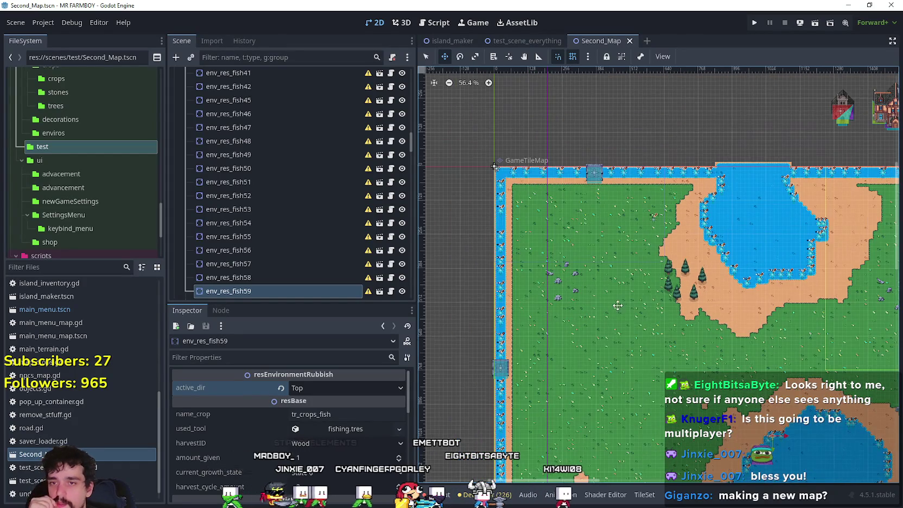
scroll(591, 321, "up", 3)
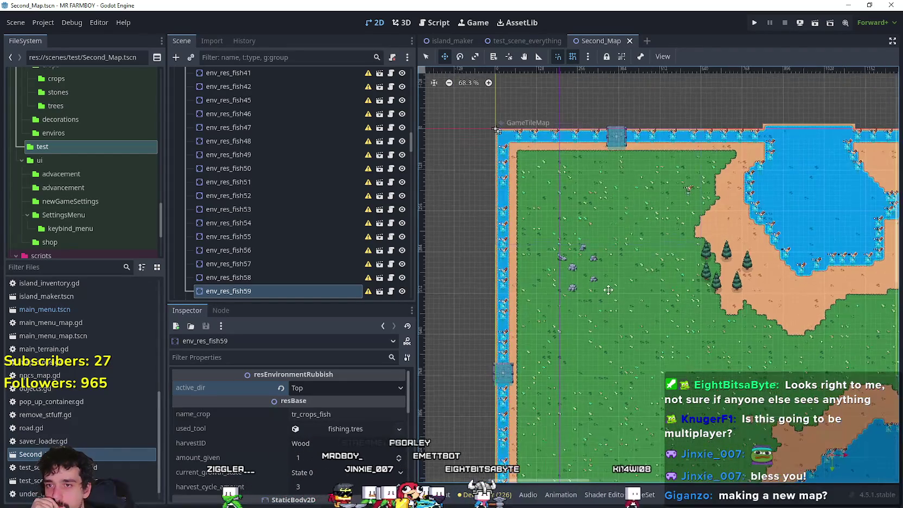
scroll(608, 290, "down", 3)
scroll(608, 290, "down", 3)
scroll(697, 295, "right", 4)
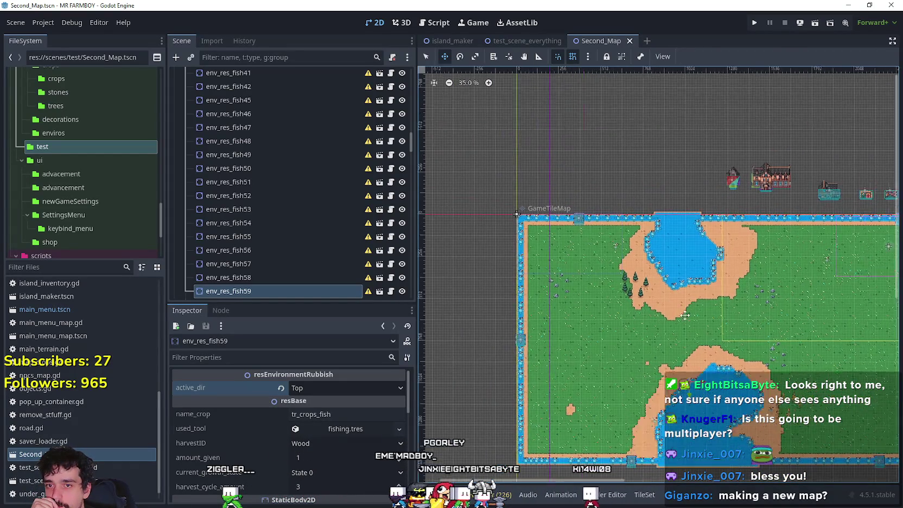
scroll(817, 285, "up", 5)
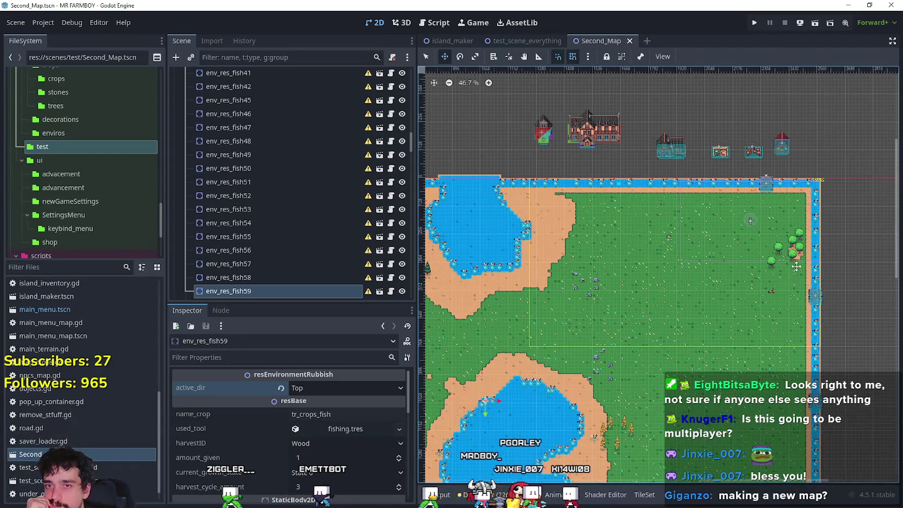
scroll(674, 280, "down", 4)
scroll(705, 277, "up", 4)
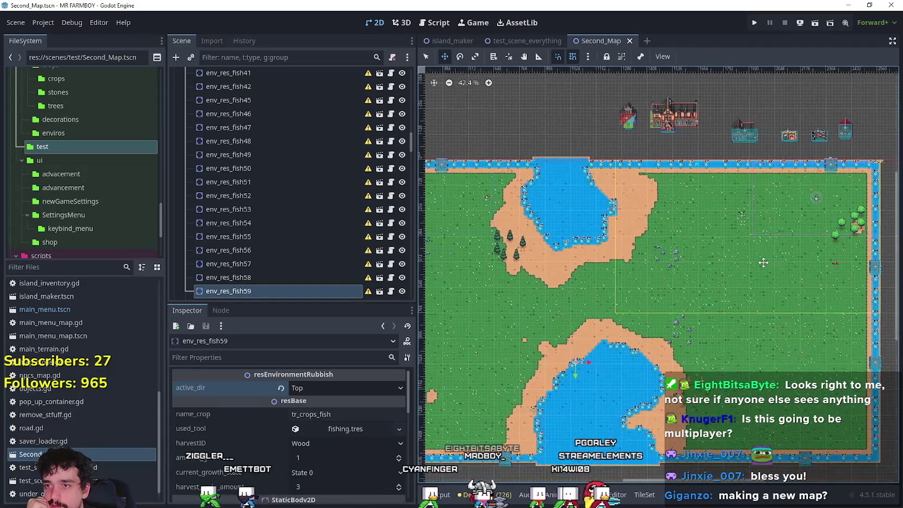
scroll(733, 275, "down", 1)
scroll(734, 274, "up", 3)
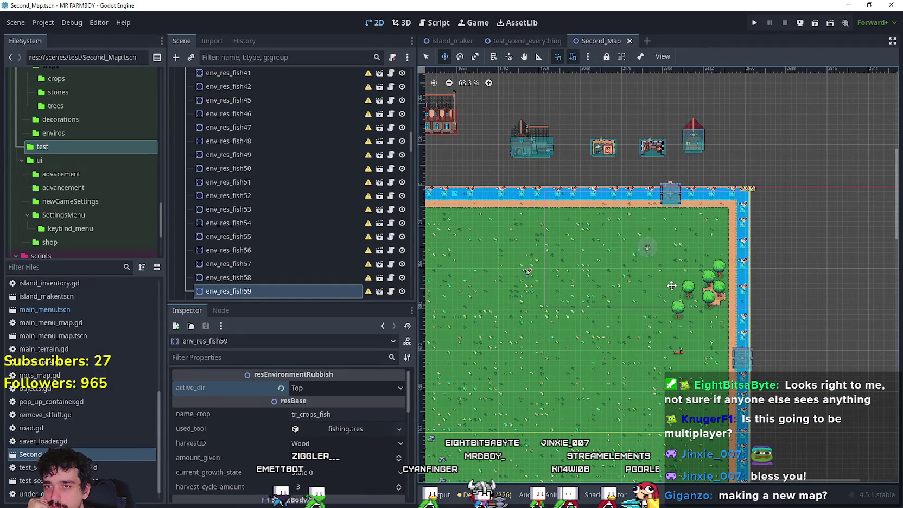
scroll(672, 285, "up", 2)
scroll(338, 206, "up", 10)
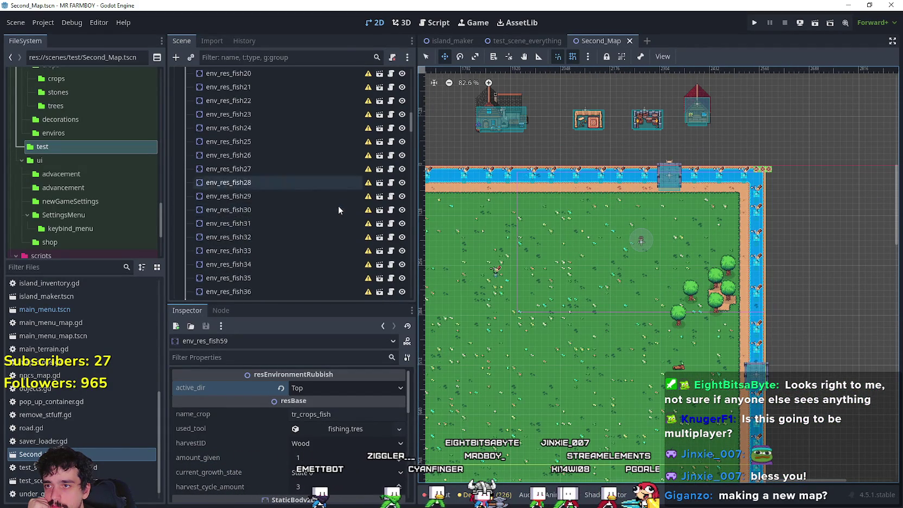
Collapse the fish group in the Scene tree and select the StaticTileMap layer.
scroll(341, 200, "up", 3)
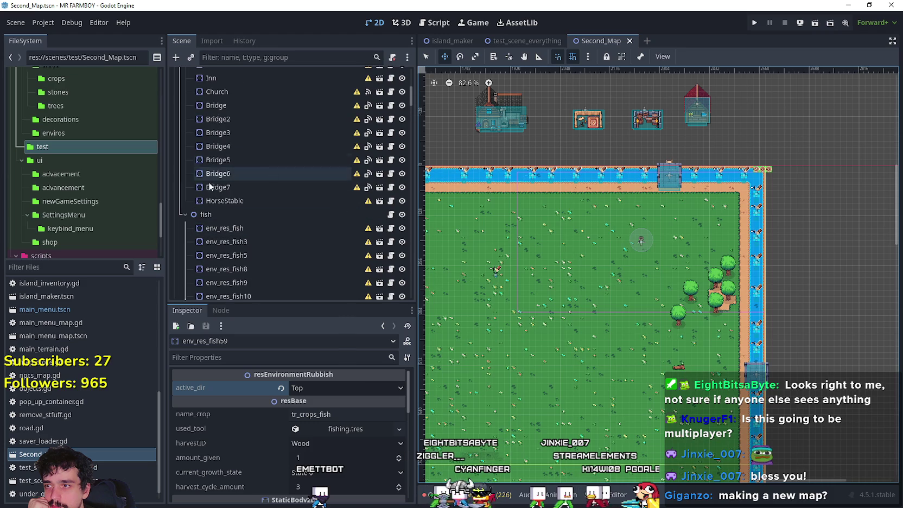
left_click(184, 214)
scroll(271, 229, "up", 2)
scroll(257, 214, "up", 2)
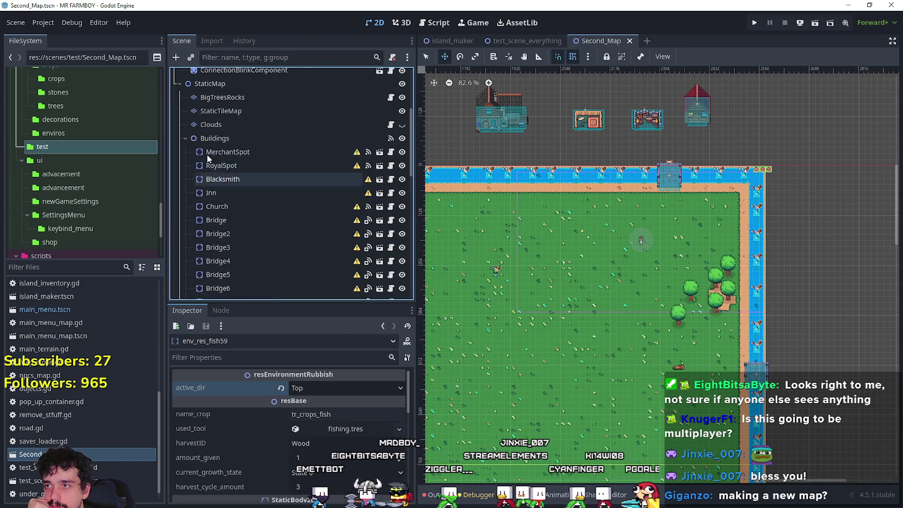
left_click(217, 113)
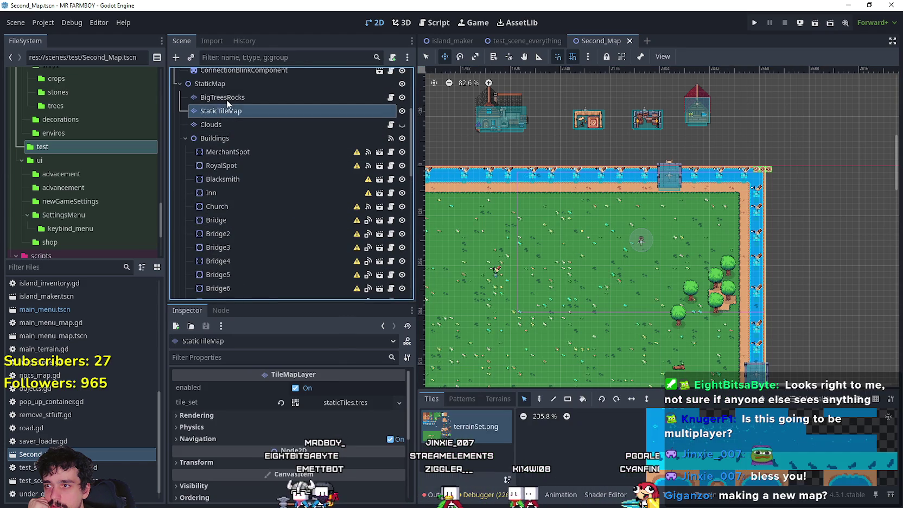
left_click(227, 97)
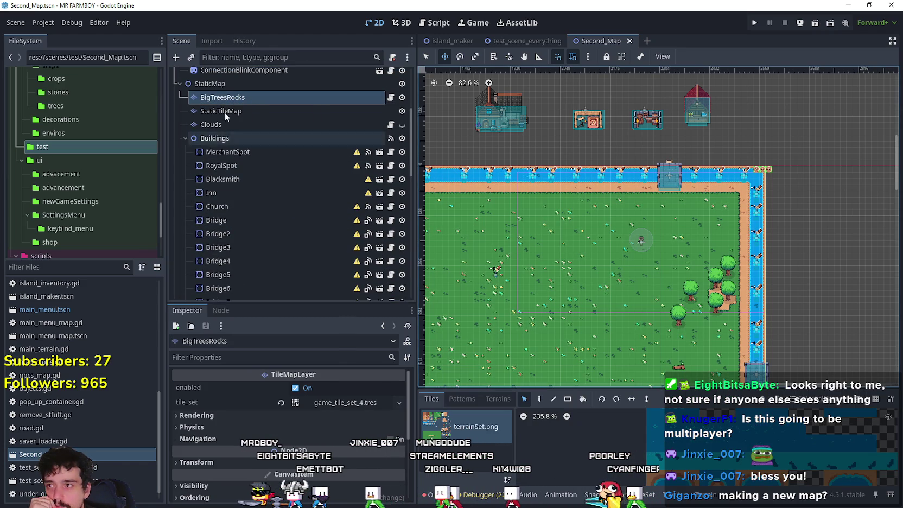
left_click(224, 115)
scroll(683, 275, "down", 3)
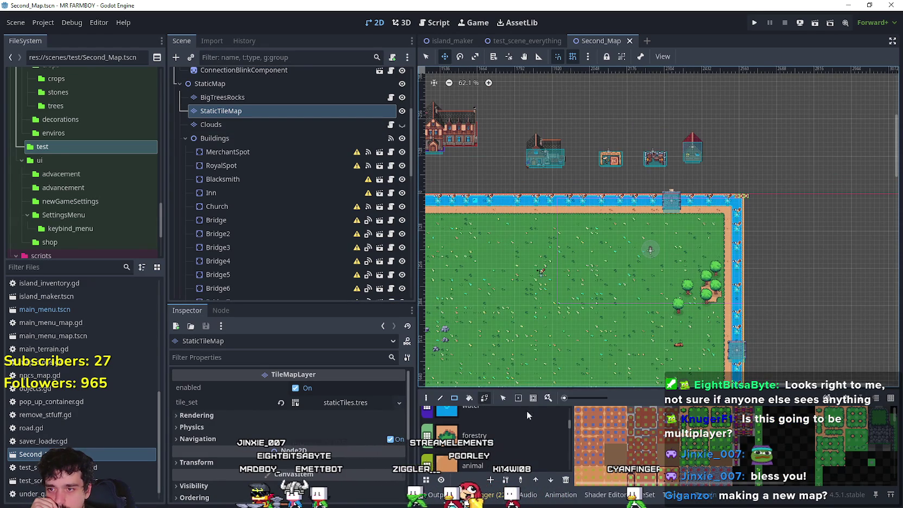
Choose the forestry grass terrain in the TileMap panel for painting.
left_click(489, 434)
scroll(651, 248, "up", 7)
left_click(432, 61)
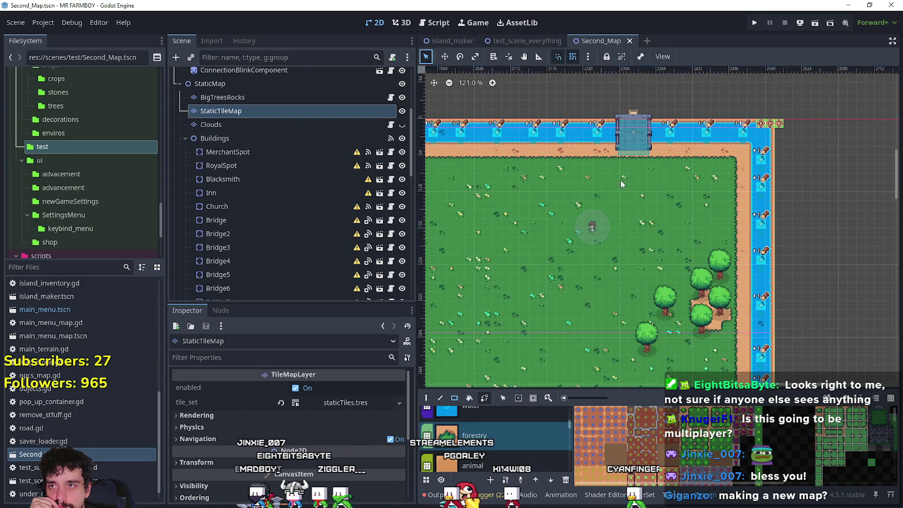
scroll(682, 260, "up", 2)
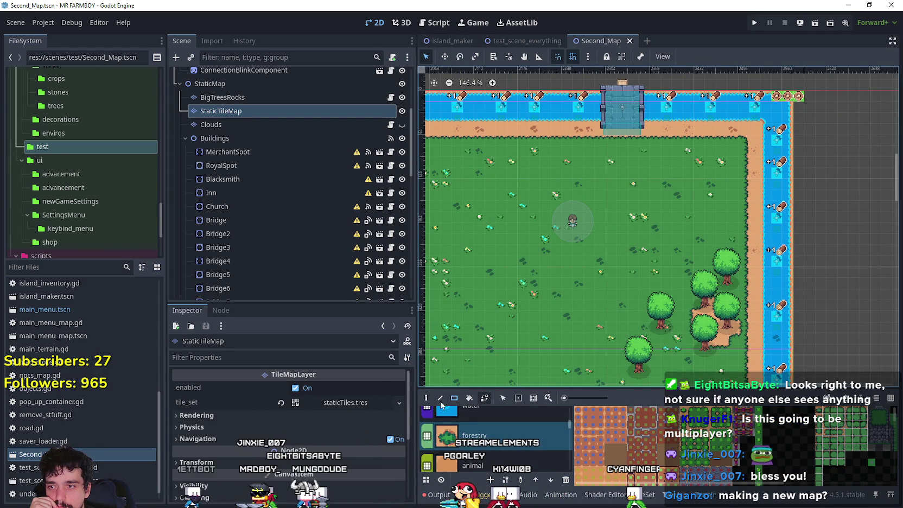
scroll(739, 187, "up", 2)
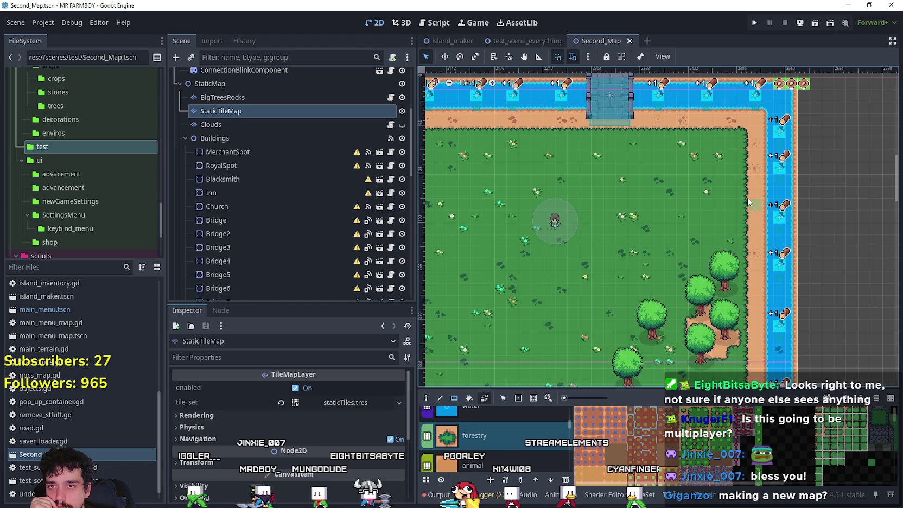
scroll(739, 185, "down", 6)
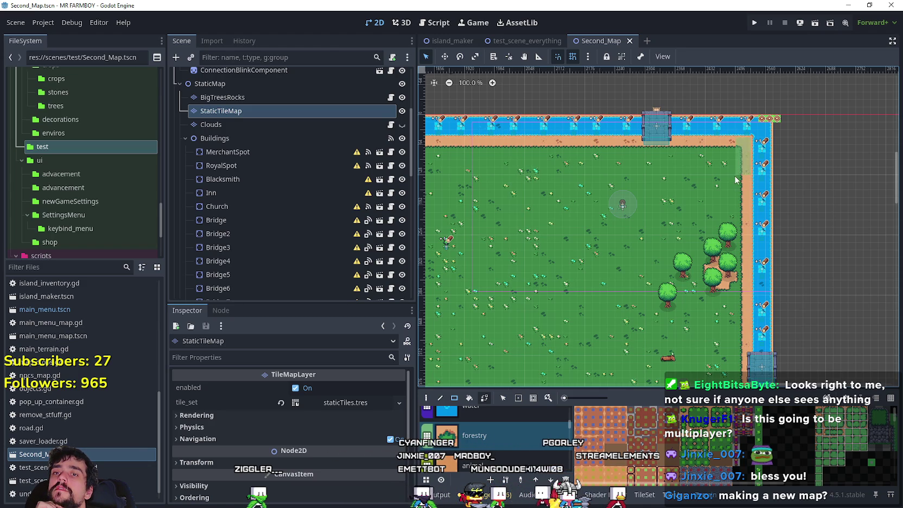
Paint grass over the top-right corner, extending the patch downward and toward the river.
left_click(735, 180)
scroll(733, 163, "up", 3)
left_click(731, 138)
scroll(731, 137, "up", 2)
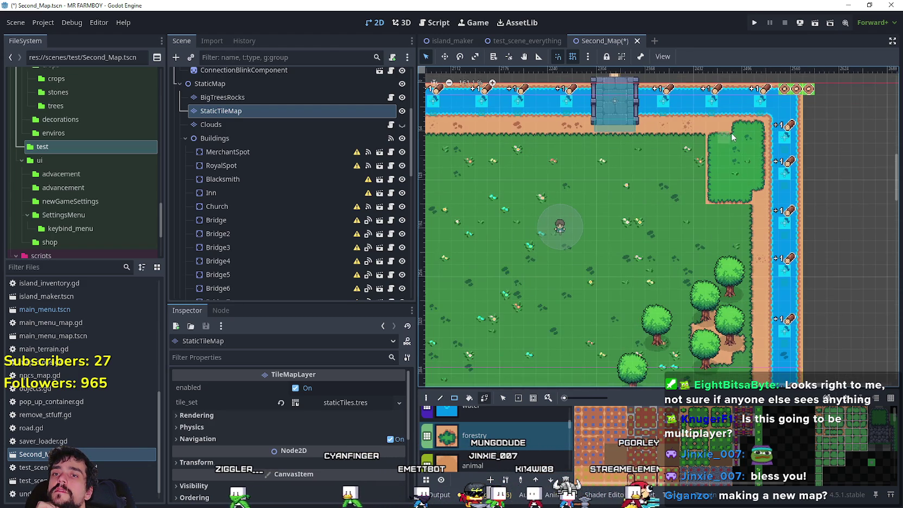
left_click(716, 130)
scroll(694, 198, "up", 3)
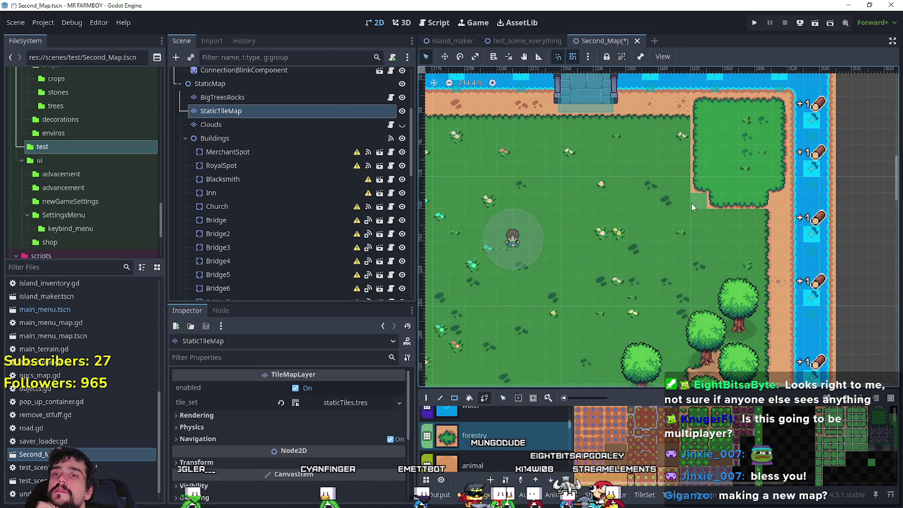
left_click(755, 235)
scroll(729, 215, "down", 4)
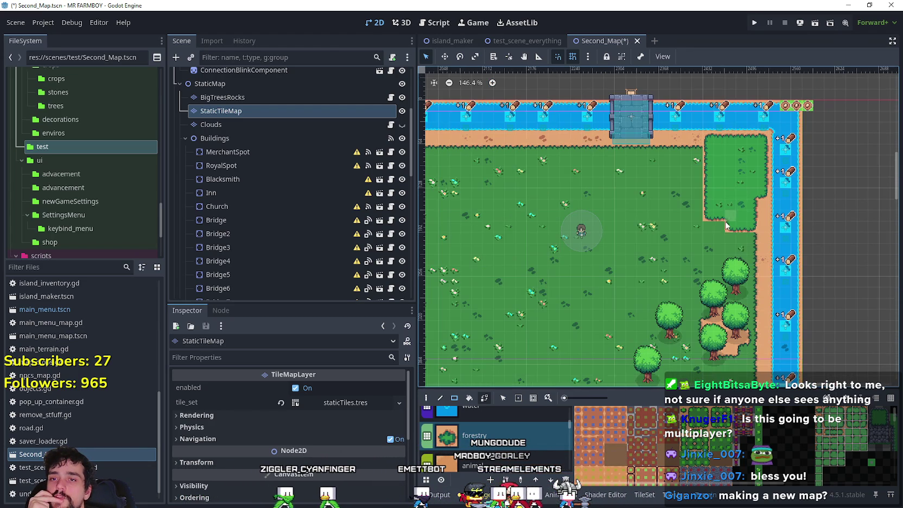
left_click(719, 233)
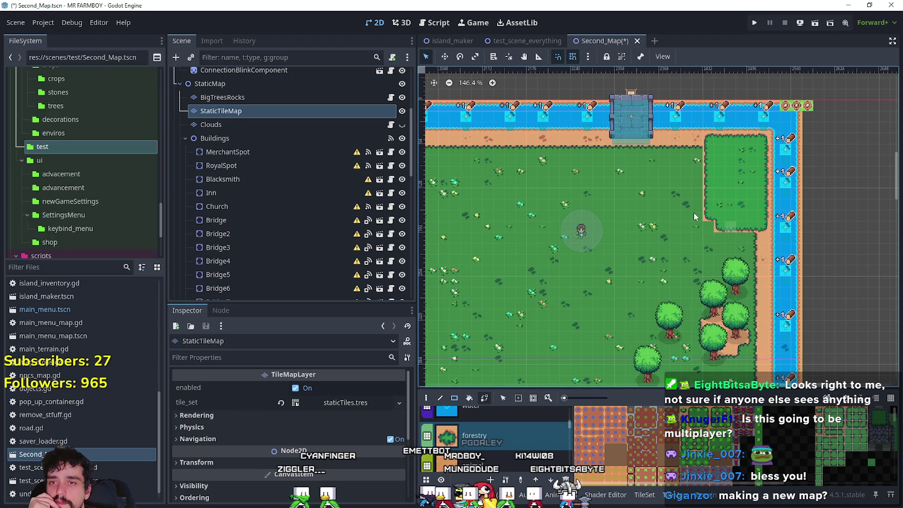
Fill the grass patch's top-left notch and straighten its left edge toward the top bridge.
scroll(498, 443, "down", 3)
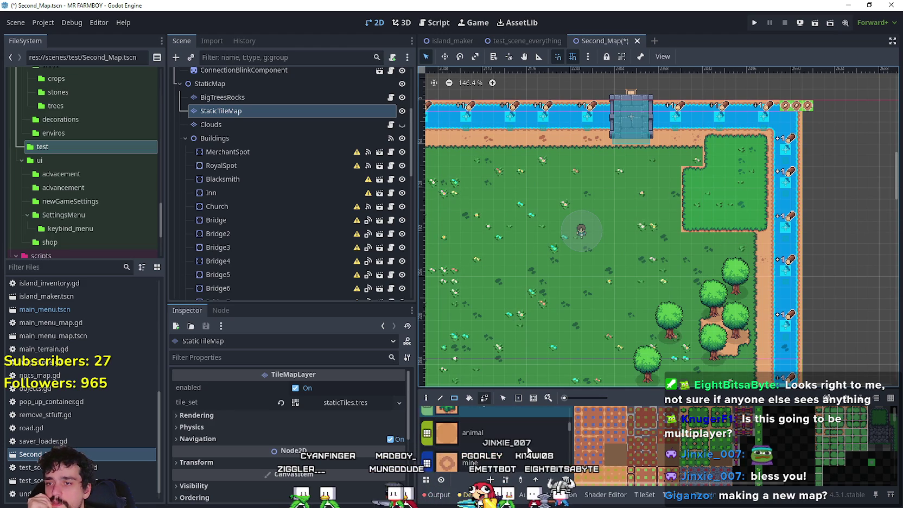
scroll(498, 445, "down", 3)
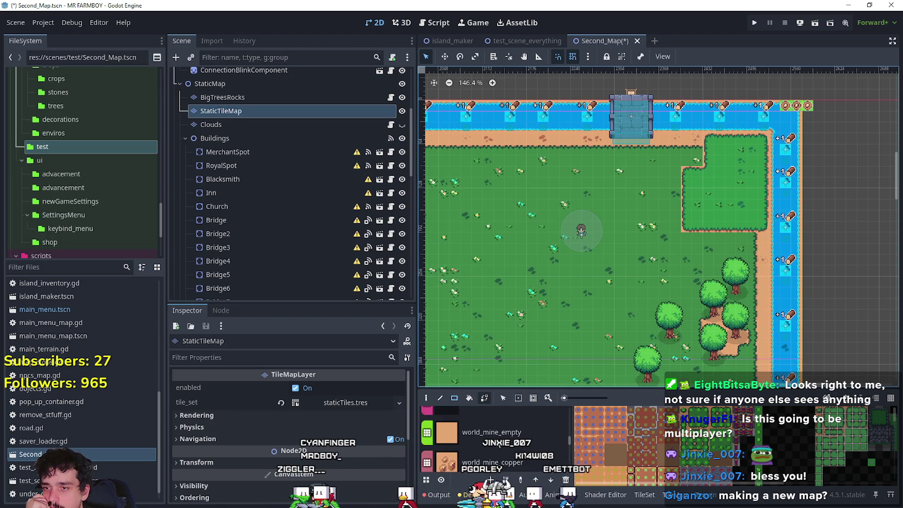
scroll(498, 443, "down", 3)
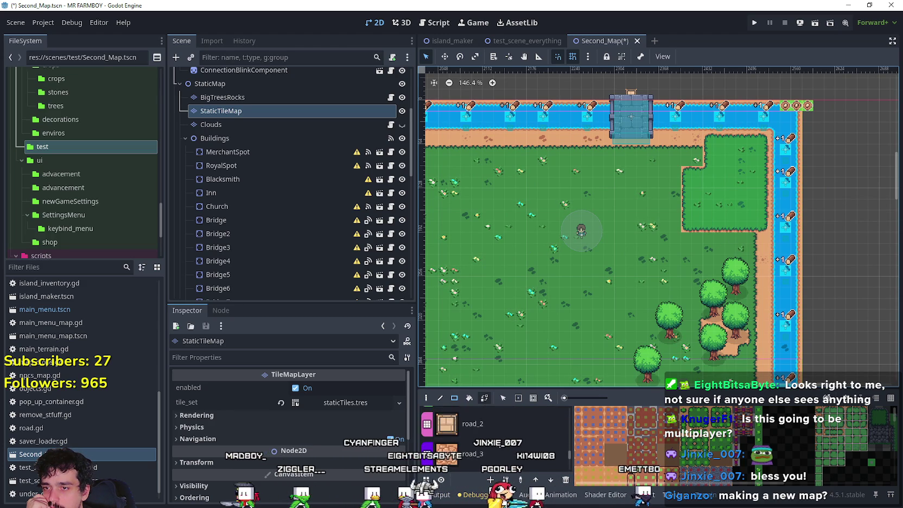
mouse_move(569, 458)
left_mouse_down()
mouse_move(574, 422)
mouse_move(575, 450)
mouse_move(576, 436)
left_mouse_up()
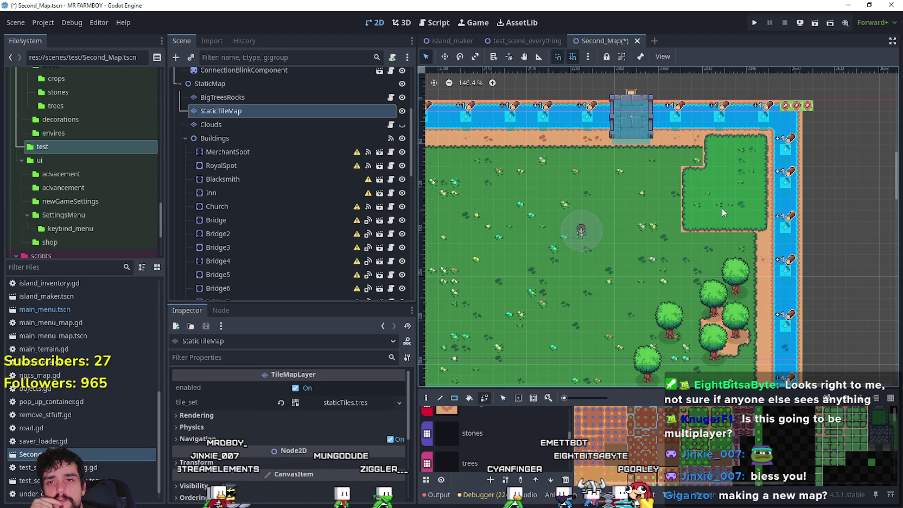
scroll(721, 209, "up", 1)
left_click_drag(698, 142, 654, 267)
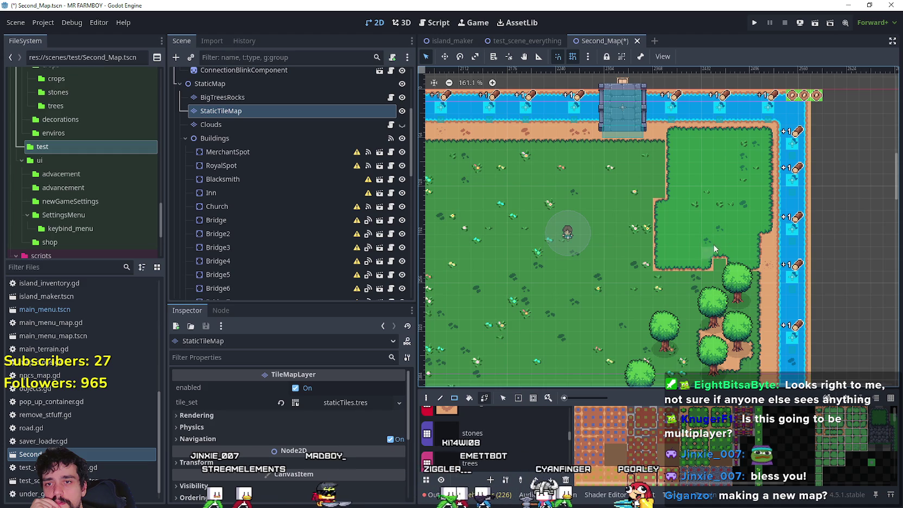
mouse_move(679, 214)
left_mouse_down()
mouse_move(660, 136)
mouse_move(663, 229)
mouse_move(678, 165)
mouse_move(634, 144)
mouse_move(610, 212)
mouse_move(635, 250)
mouse_move(726, 256)
mouse_move(659, 276)
mouse_move(600, 260)
mouse_move(600, 195)
left_mouse_up()
scroll(689, 262, "down", 1)
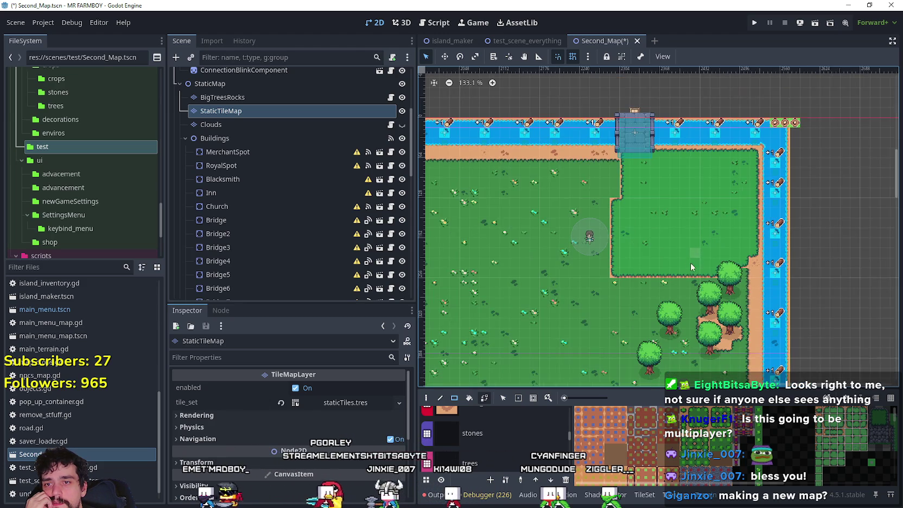
left_click_drag(690, 263, 637, 229)
Switch to the BigTreesRocks layer and pick the round trees tile for painting.
left_click(317, 98)
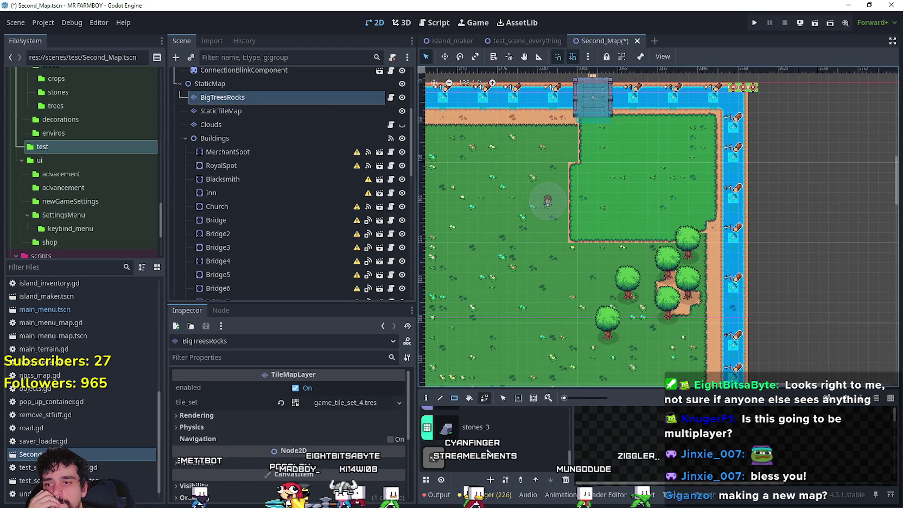
scroll(496, 442, "down", 2)
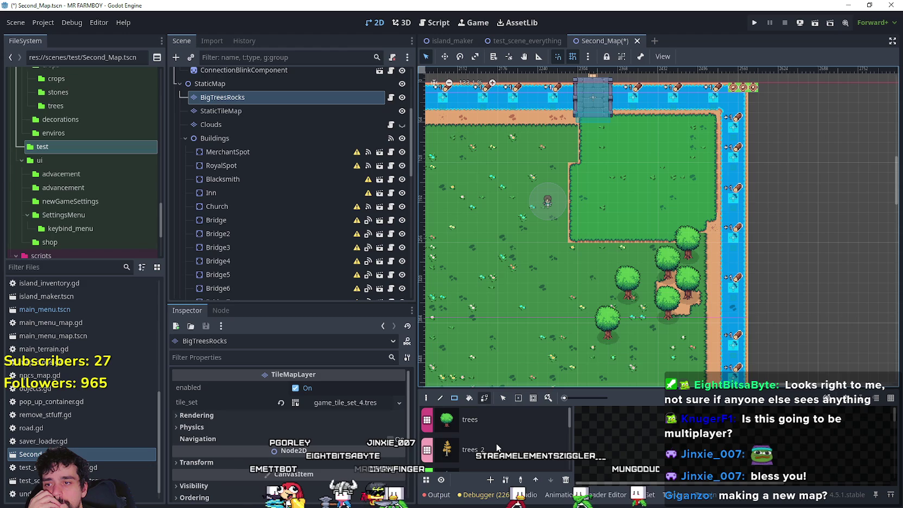
left_click(492, 430)
scroll(656, 211, "up", 3)
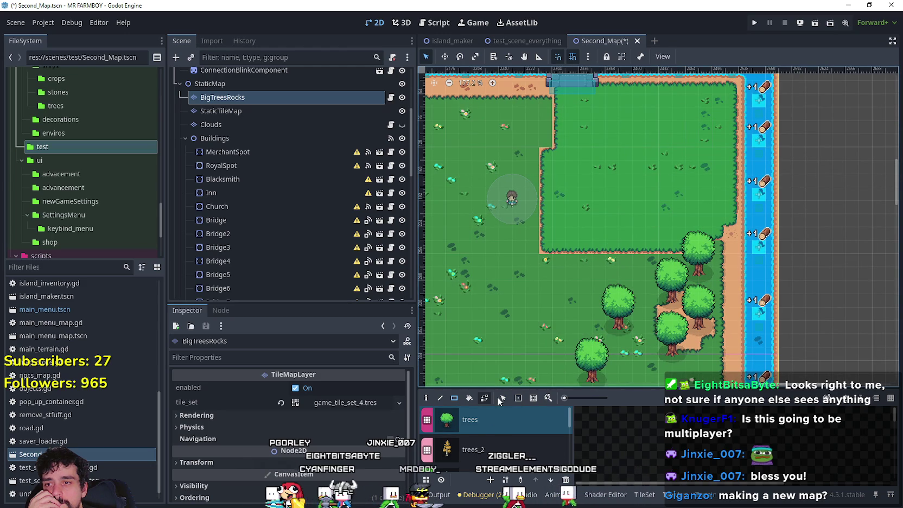
key("d")
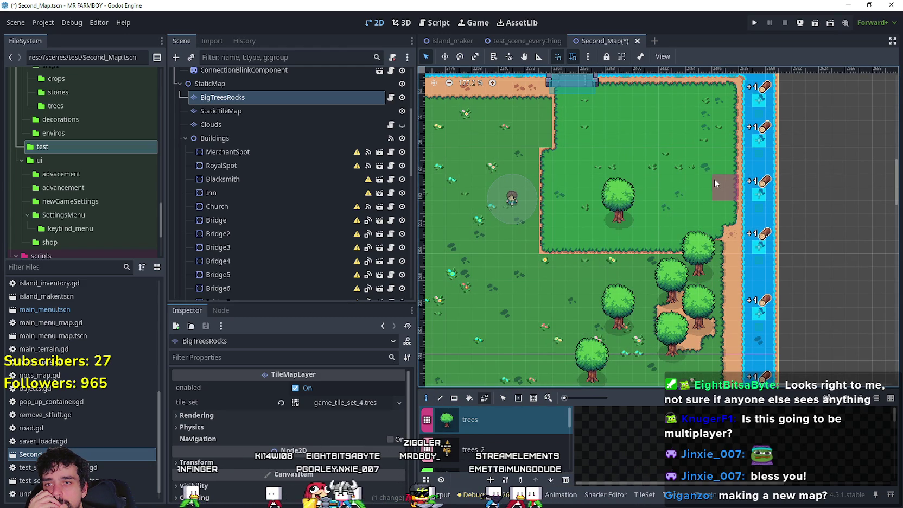
scroll(689, 207, "down", 3)
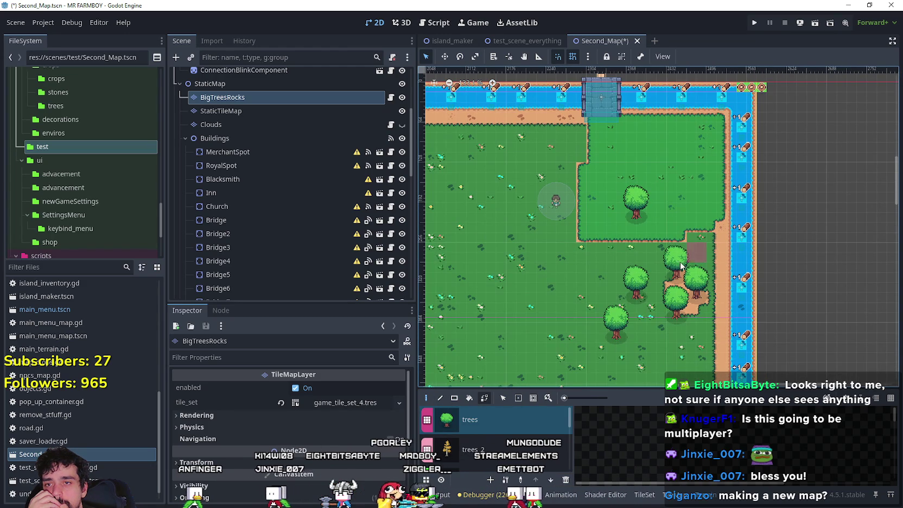
Clear trees from the lower-right grass, then place round trees at the upper-left, top edge and by the river.
mouse_move(619, 289)
left_mouse_down()
mouse_move(694, 299)
mouse_move(676, 314)
left_mouse_up()
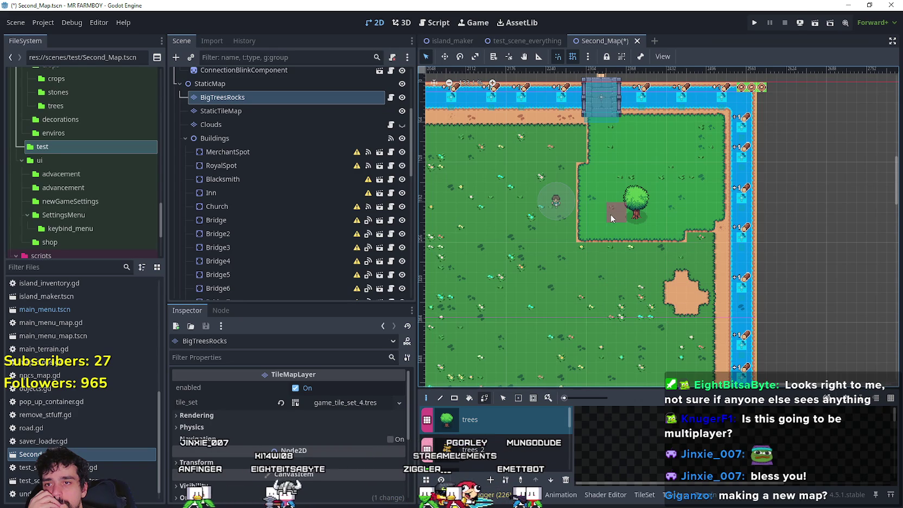
scroll(591, 212, "down", 1)
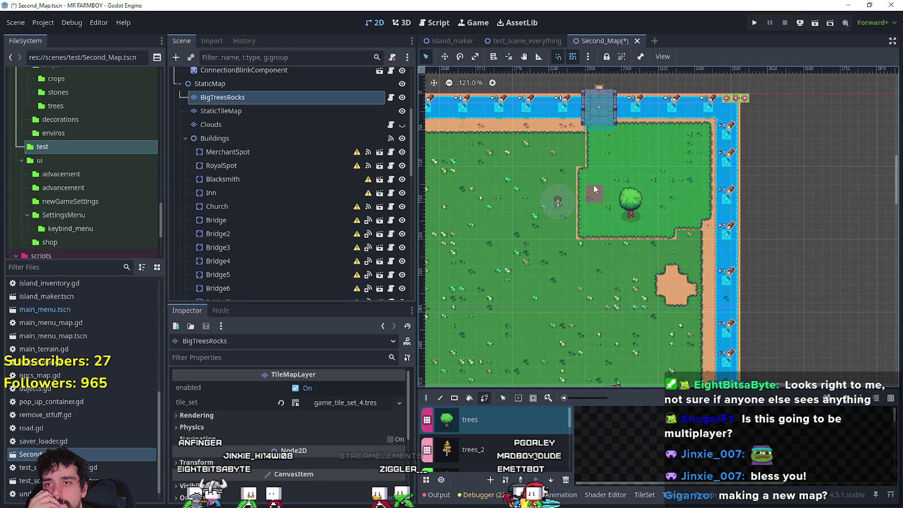
left_click(596, 180)
scroll(623, 171, "up", 1)
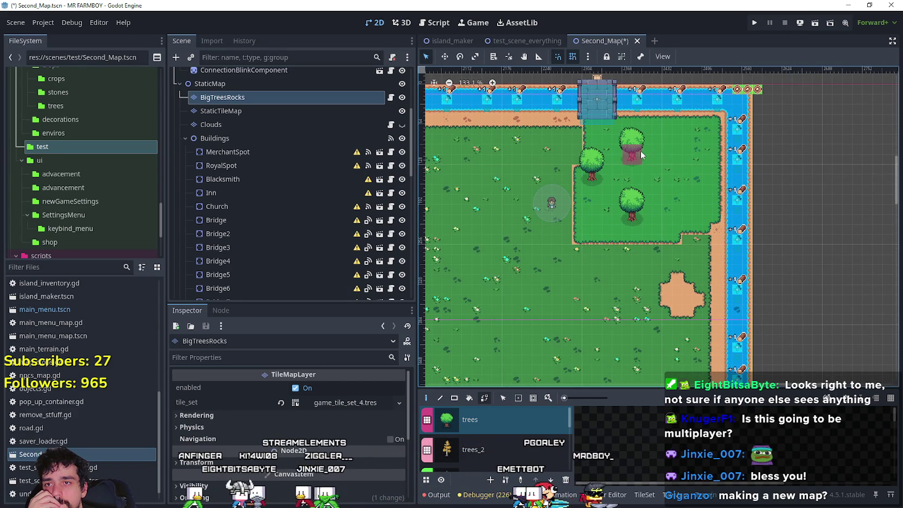
left_click(680, 137)
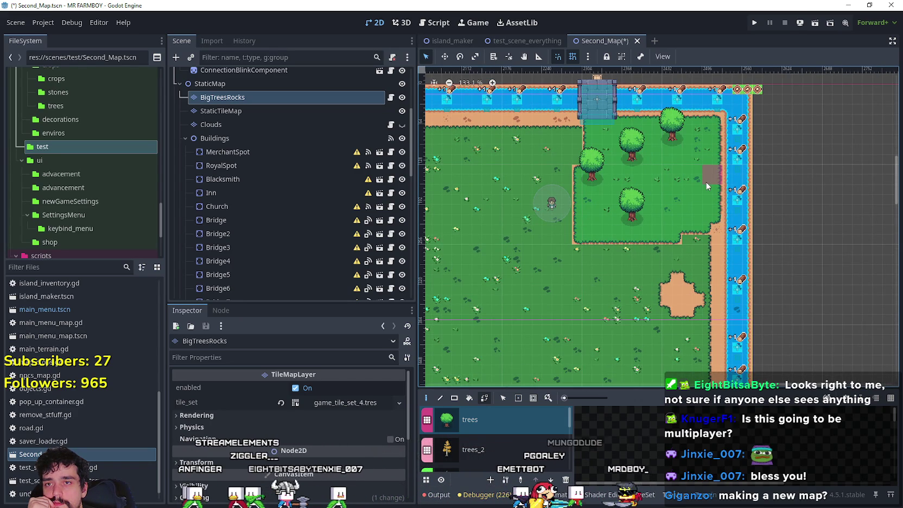
left_click(718, 170)
scroll(664, 224, "down", 3)
Center the patch in view and place a yellow trees_2 autumn tree on it.
left_click_drag(676, 215, 702, 196)
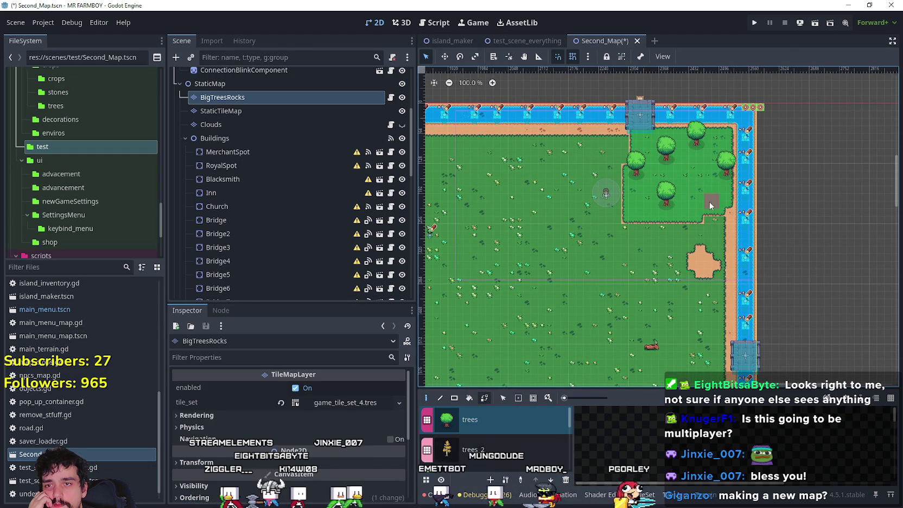
scroll(623, 263, "down", 5)
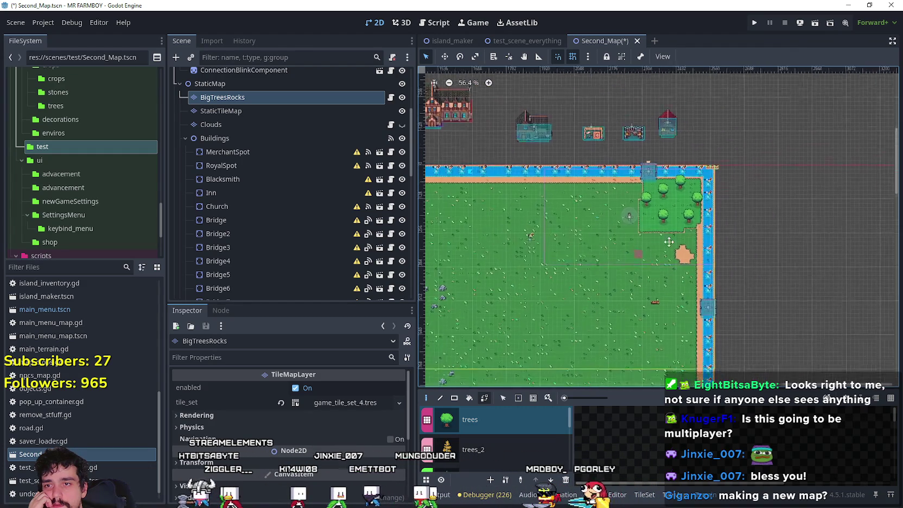
left_click_drag(669, 242, 701, 229)
left_click(477, 449)
scroll(738, 187, "up", 6)
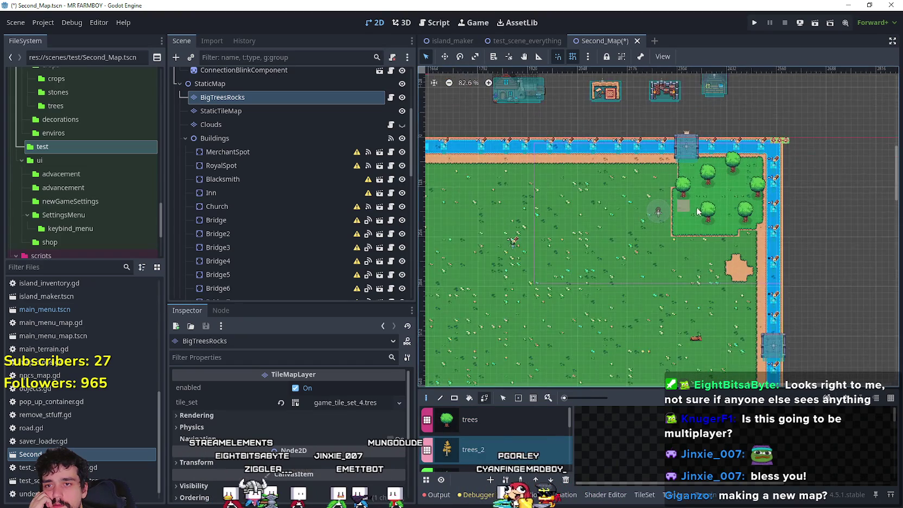
left_click(738, 187)
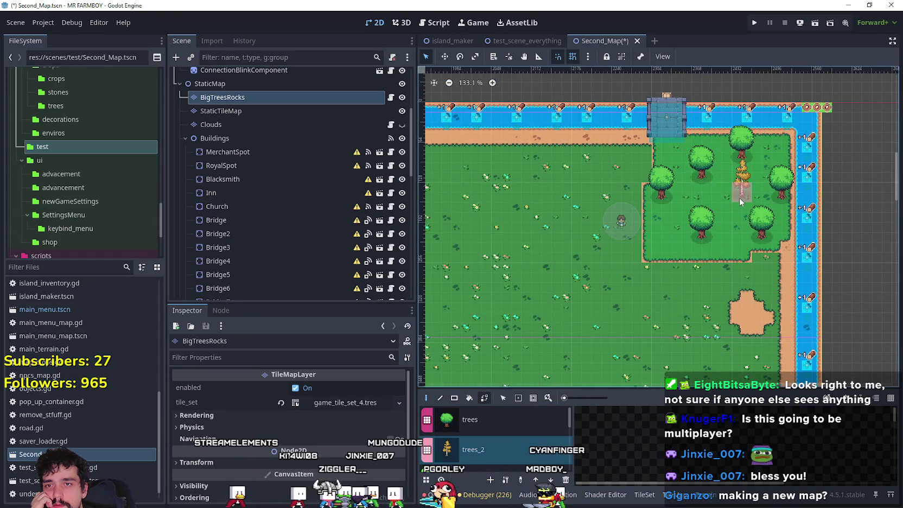
scroll(724, 214, "up", 2)
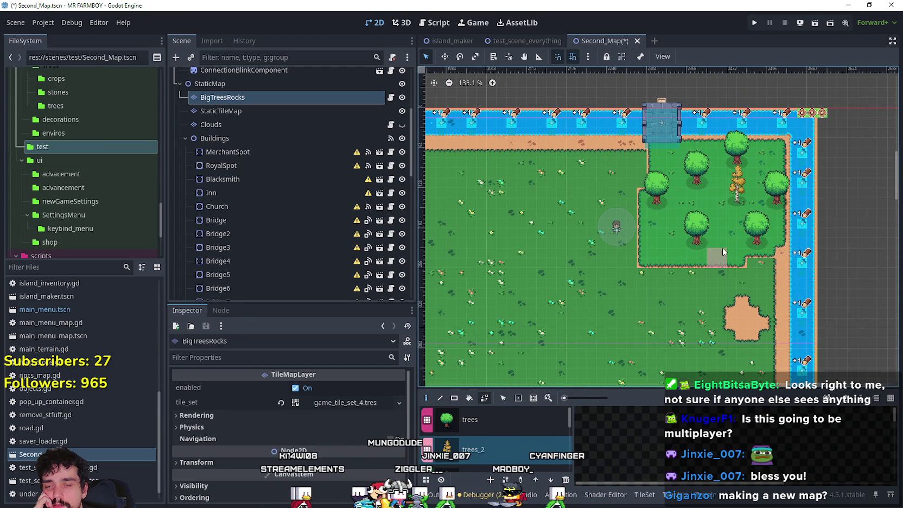
scroll(726, 237, "up", 3)
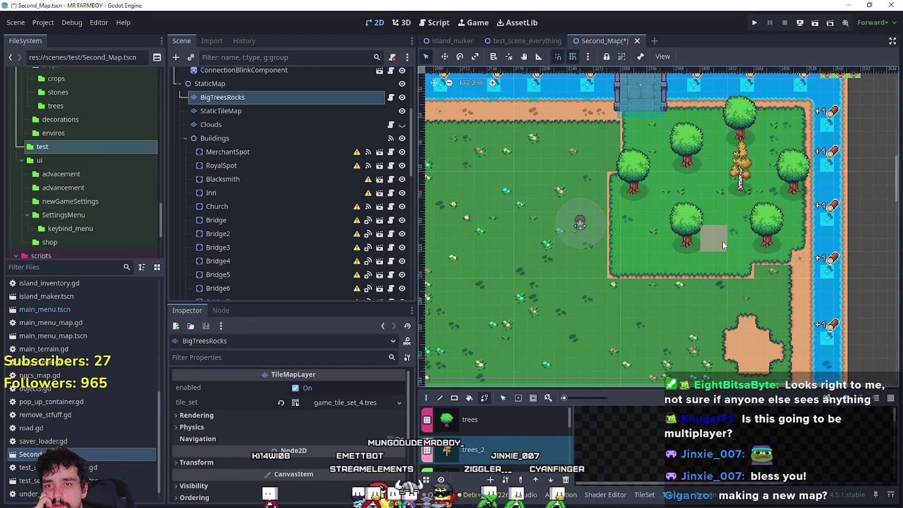
Plant autumn trees inside the patch, below the bridge, left of the patch and near its lower edge.
left_click(636, 245)
scroll(619, 233, "down", 5)
scroll(603, 201, "up", 3)
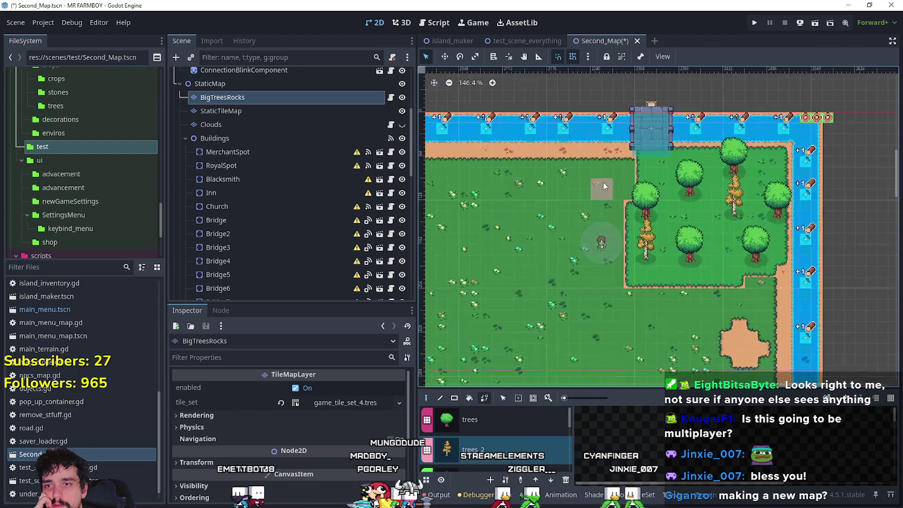
left_click(650, 172)
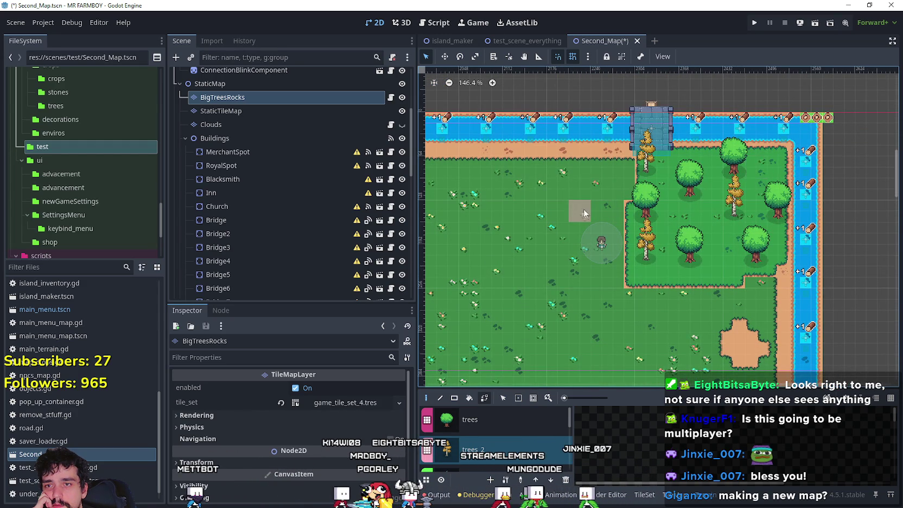
scroll(584, 213, "down", 2)
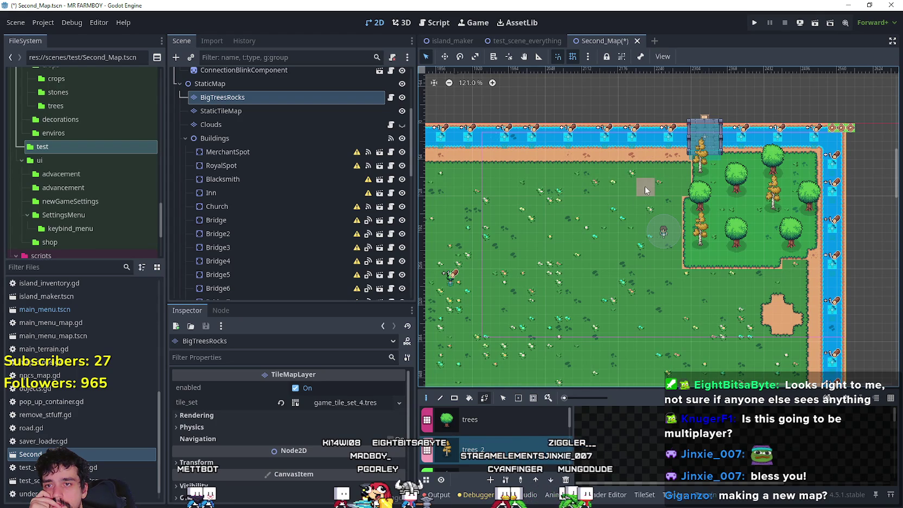
left_click(662, 188)
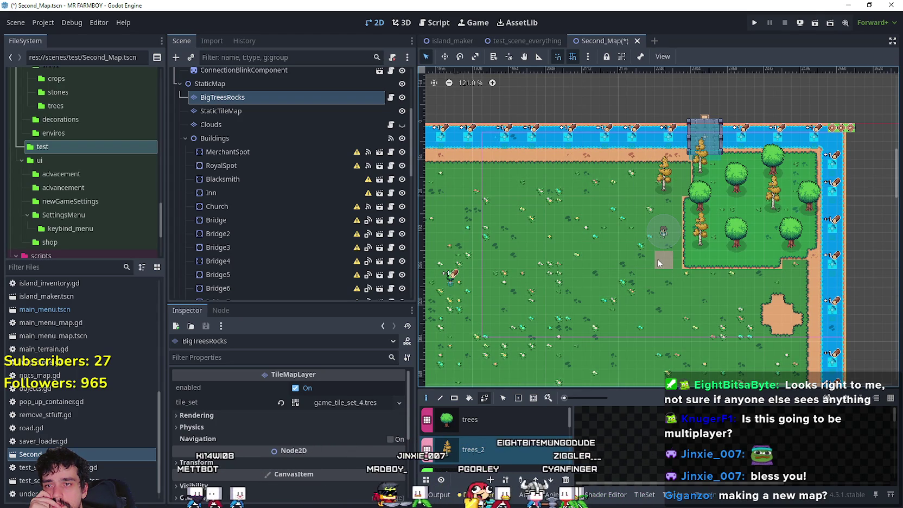
left_click(662, 222)
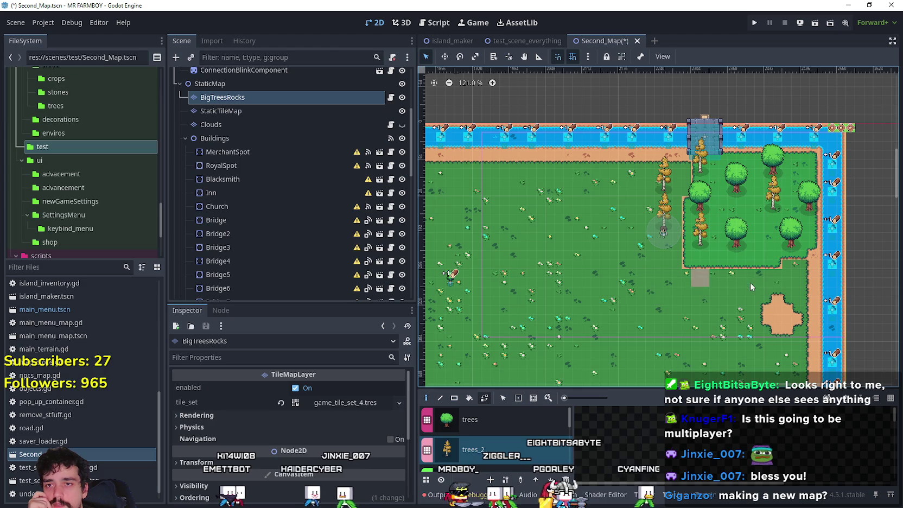
left_click(763, 285)
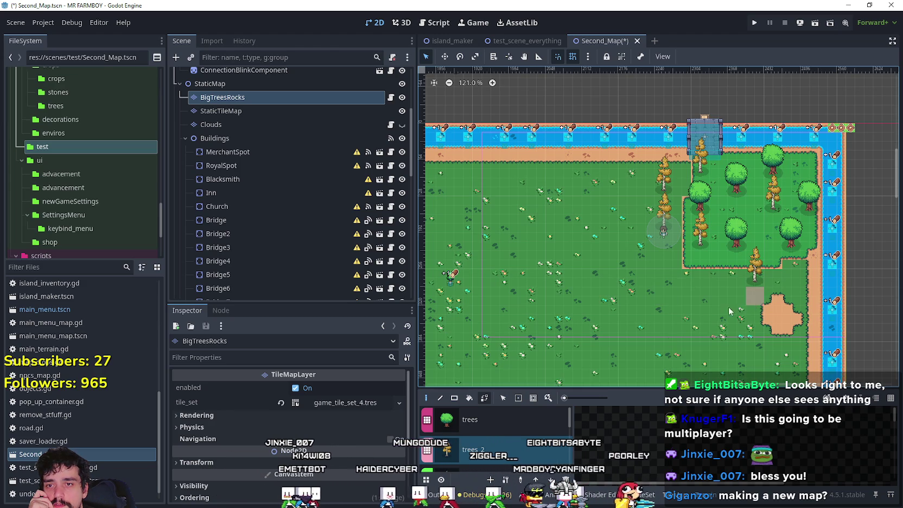
scroll(520, 438, "down", 1)
scroll(520, 438, "down", 1)
left_click(515, 425)
scroll(768, 317, "up", 2)
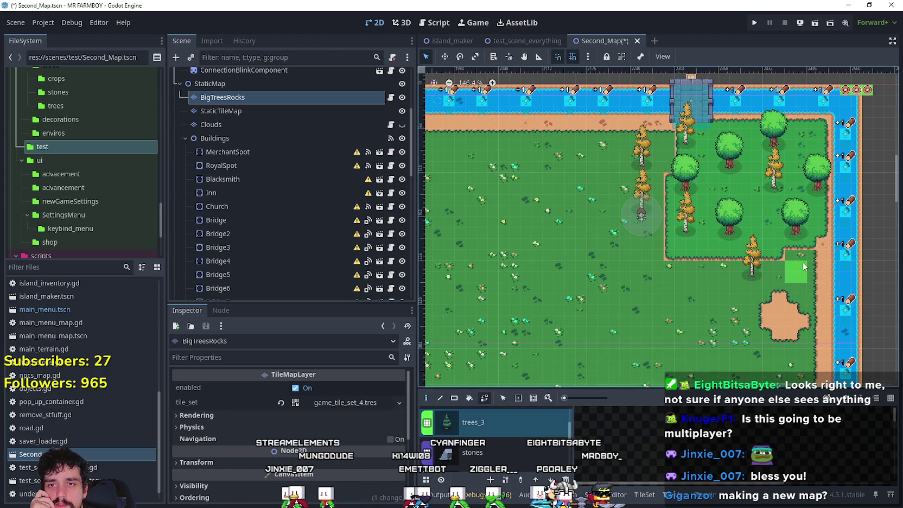
Plant a trees_3 pine in the grass patch and a round tree left of the patch.
left_click(797, 267)
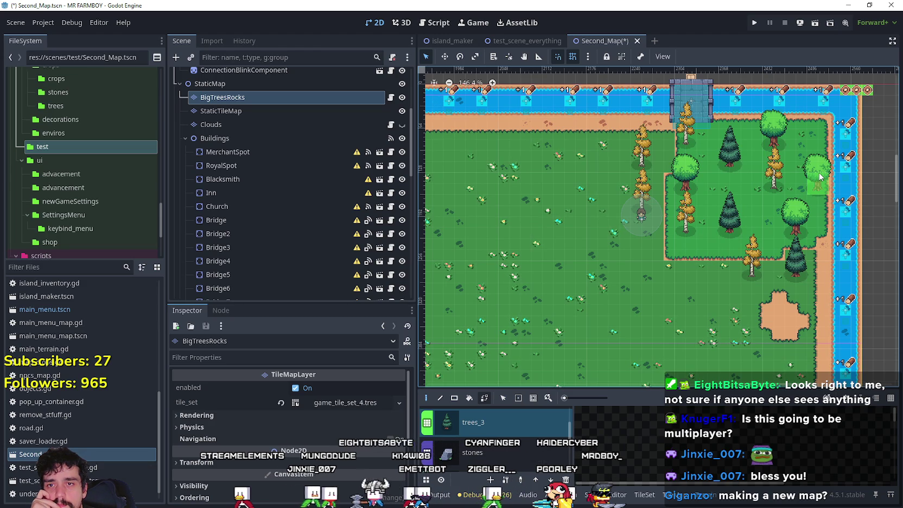
scroll(626, 296, "down", 1)
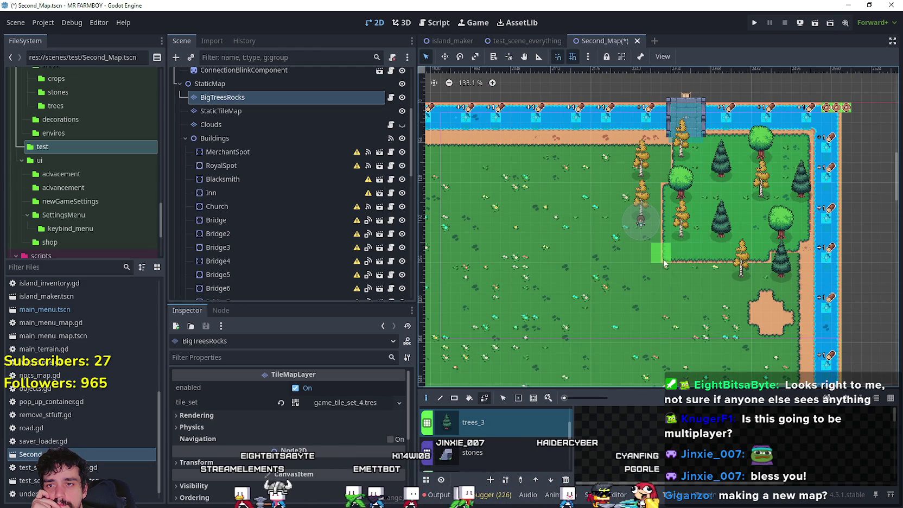
scroll(493, 432, "up", 2)
left_click(493, 426)
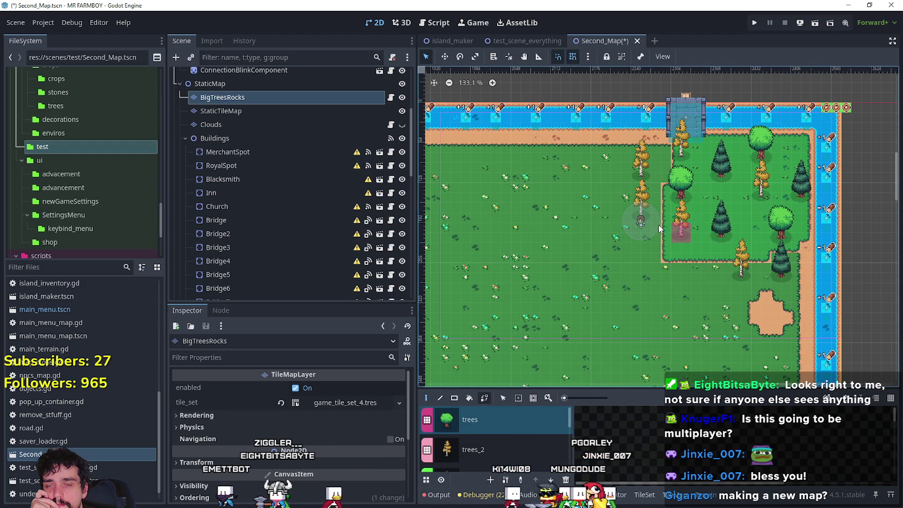
left_click(647, 205)
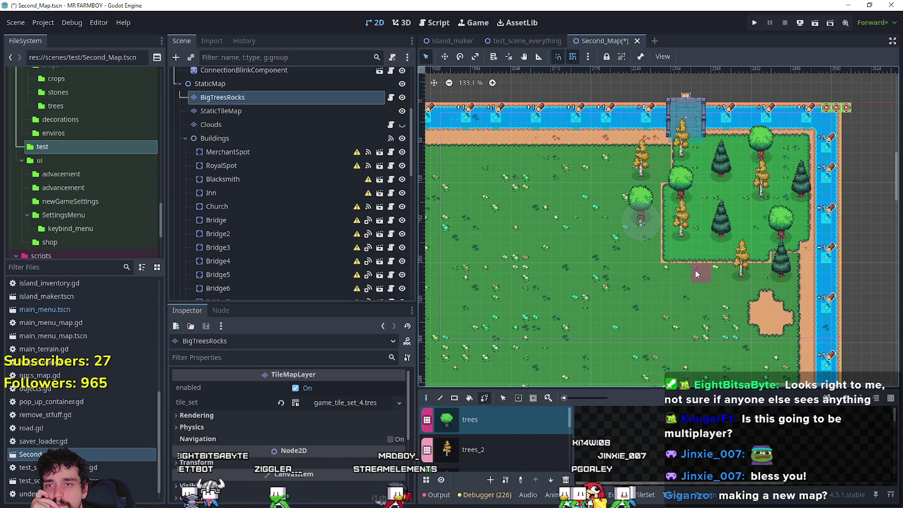
scroll(640, 196, "down", 1)
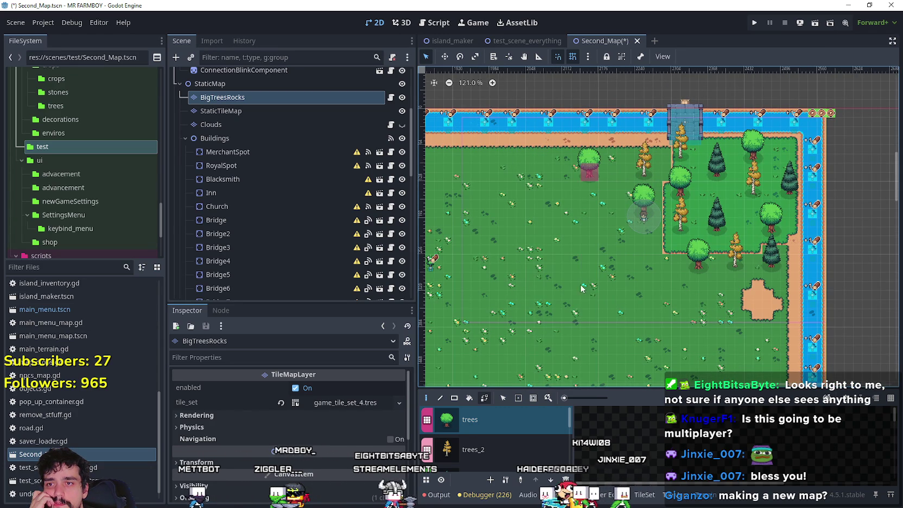
Add a trees_2 autumn tree at the patch's lower-left, then pines near the shoreline path and beside the round tree.
left_click(495, 446)
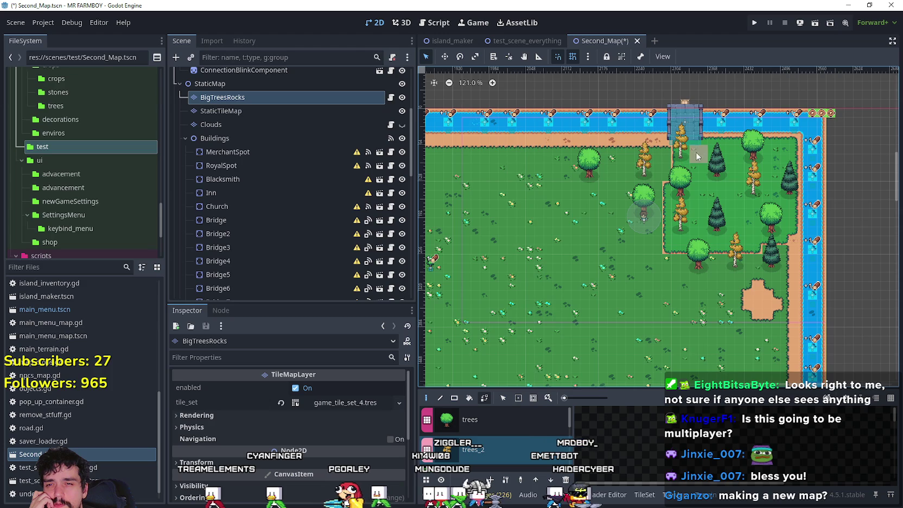
left_click(654, 268)
scroll(487, 445, "down", 1)
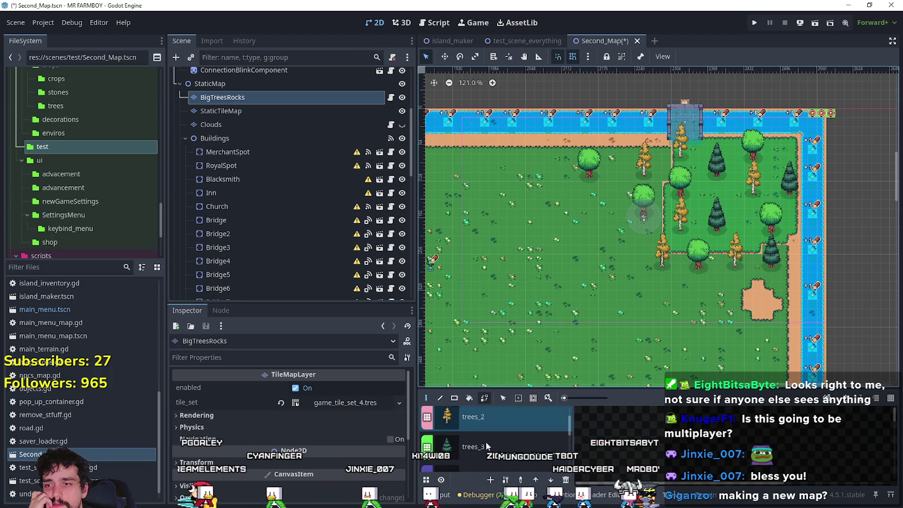
left_click(487, 445)
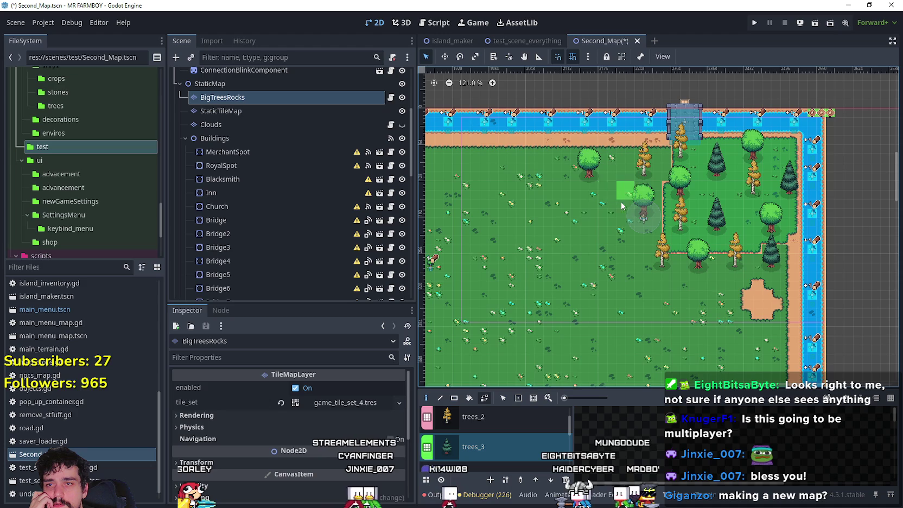
scroll(617, 187, "up", 3)
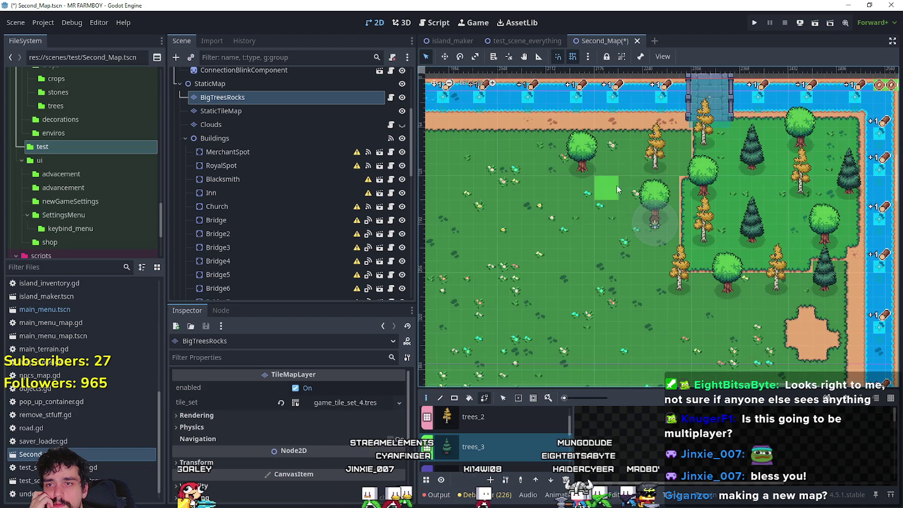
left_click(629, 150)
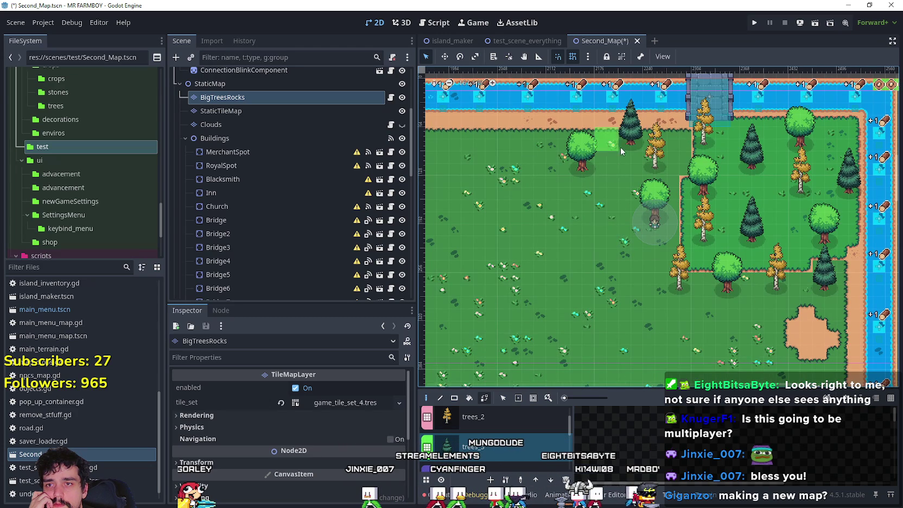
left_click(616, 219)
scroll(638, 293, "down", 2)
scroll(639, 293, "down", 1)
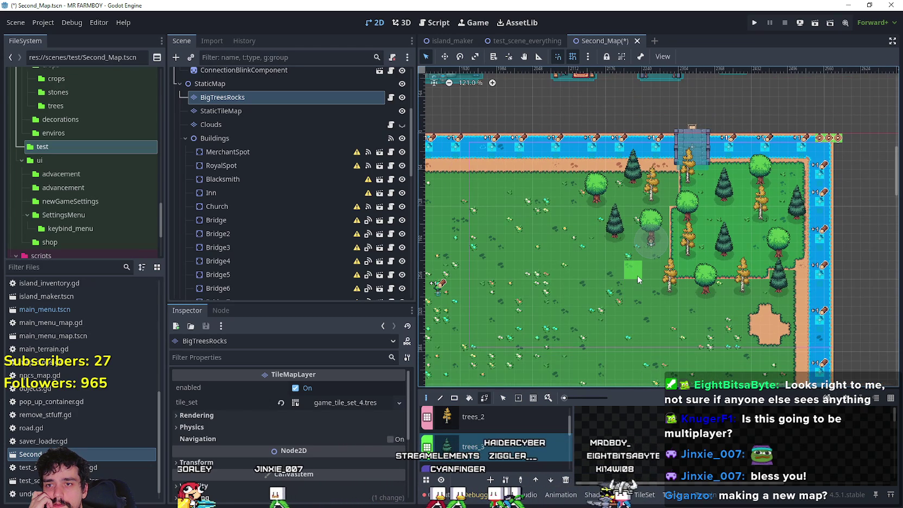
scroll(636, 274, "up", 2)
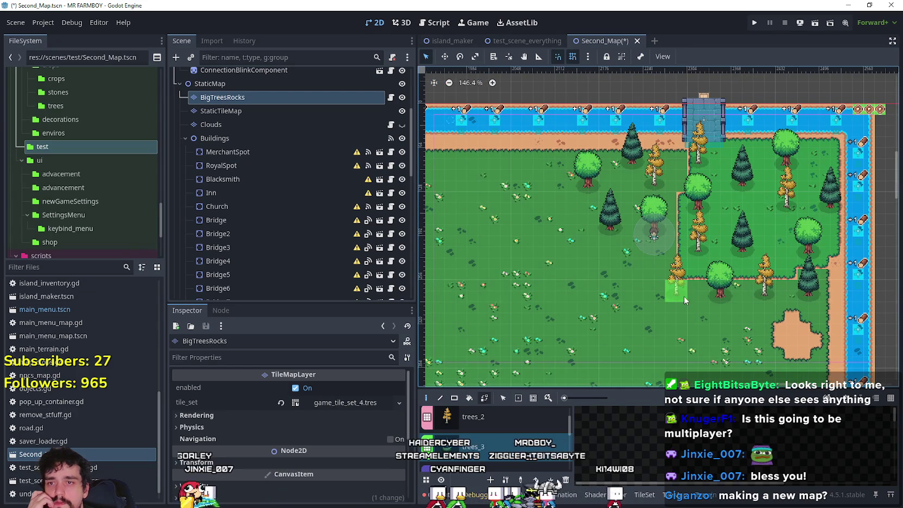
Select the StaticTileMap layer and pick the forestry terrain from the Terrains tab.
left_click(237, 111)
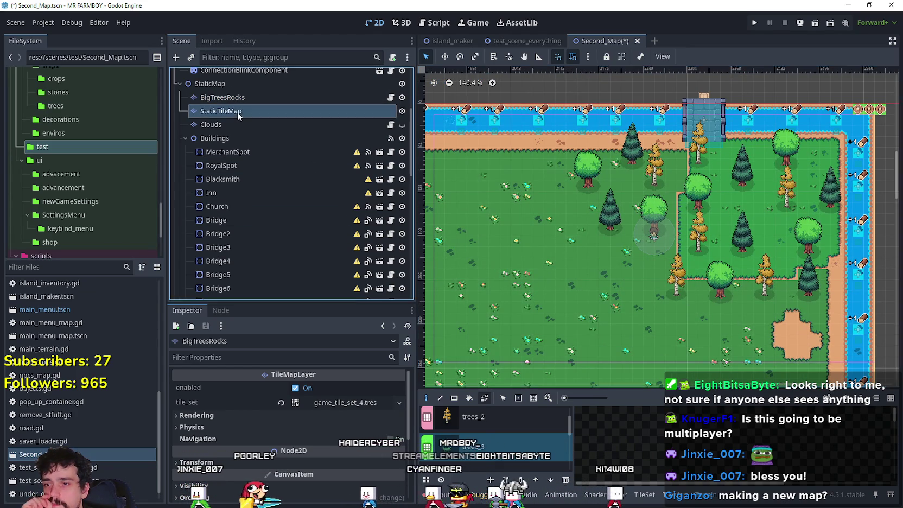
left_click(497, 398)
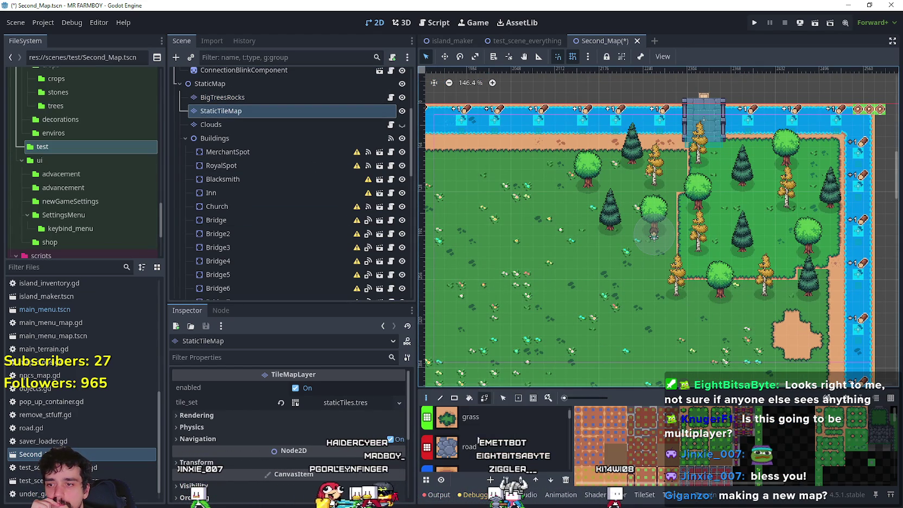
scroll(496, 434, "down", 3)
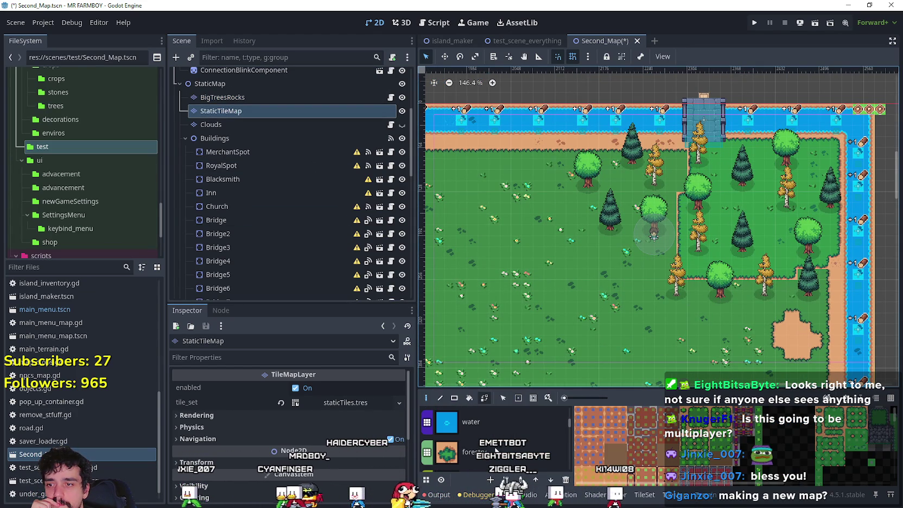
left_click(477, 451)
scroll(703, 296, "up", 1)
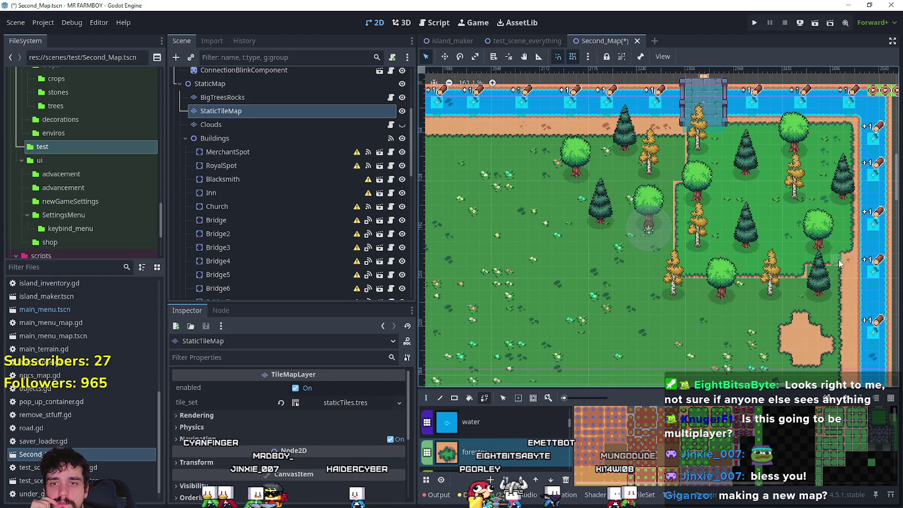